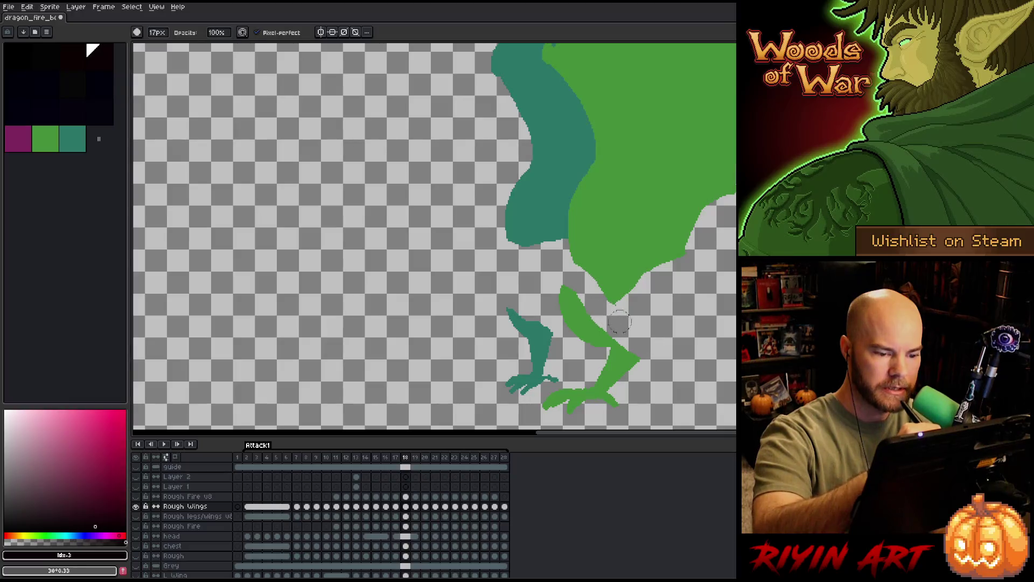
Erase the legs from the Rough Wings layer on frames 18 through 21.
{"action": "left_click_drag", "start_coordinate": [635, 334], "coordinate": [489, 368]}
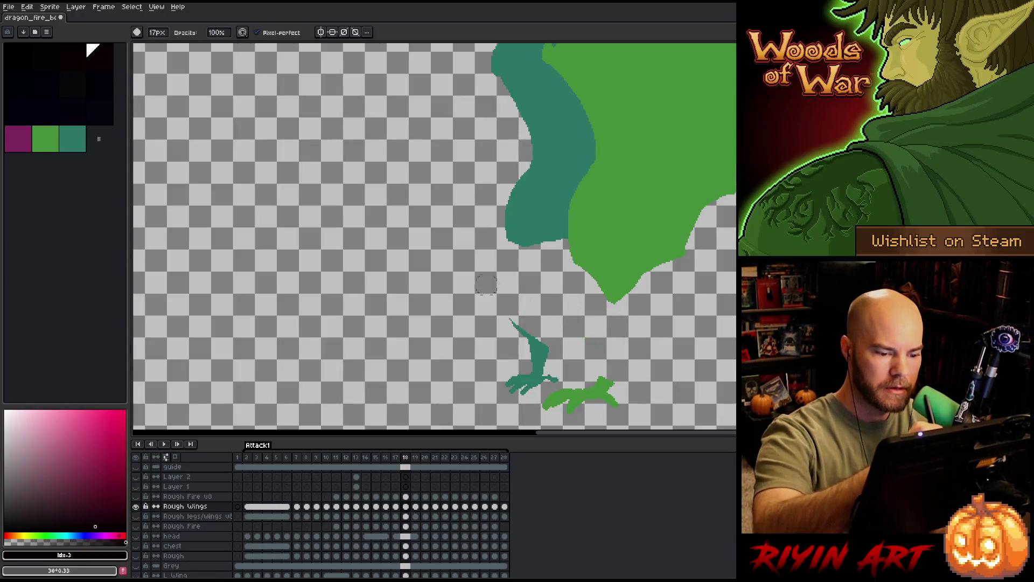
{"action": "key", "text": "Right"}
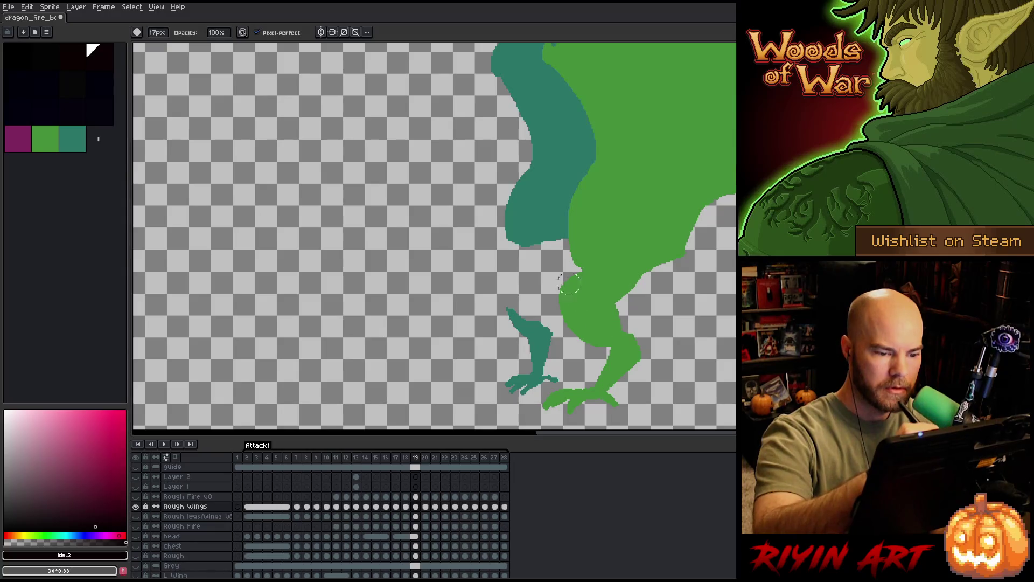
{"action": "mouse_move", "coordinate": [664, 348]}
{"action": "left_mouse_down"}
{"action": "mouse_move", "coordinate": [614, 355]}
{"action": "mouse_move", "coordinate": [525, 323]}
{"action": "mouse_move", "coordinate": [533, 380]}
{"action": "mouse_move", "coordinate": [584, 414]}
{"action": "left_mouse_up"}
{"action": "key", "text": "Right"}
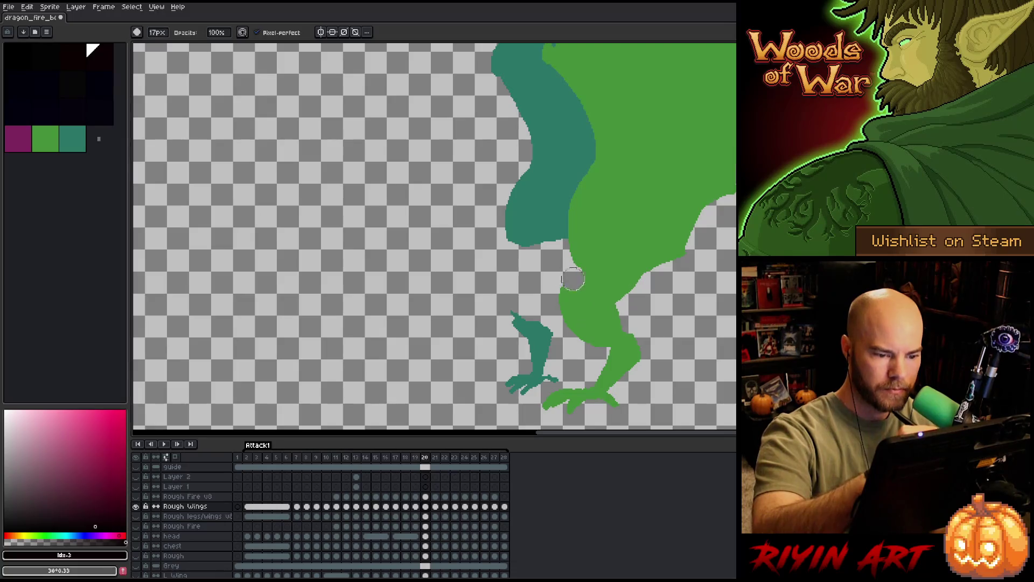
{"action": "mouse_move", "coordinate": [572, 279]}
{"action": "left_mouse_down"}
{"action": "mouse_move", "coordinate": [618, 339]}
{"action": "mouse_move", "coordinate": [541, 332]}
{"action": "mouse_move", "coordinate": [481, 346]}
{"action": "left_mouse_up"}
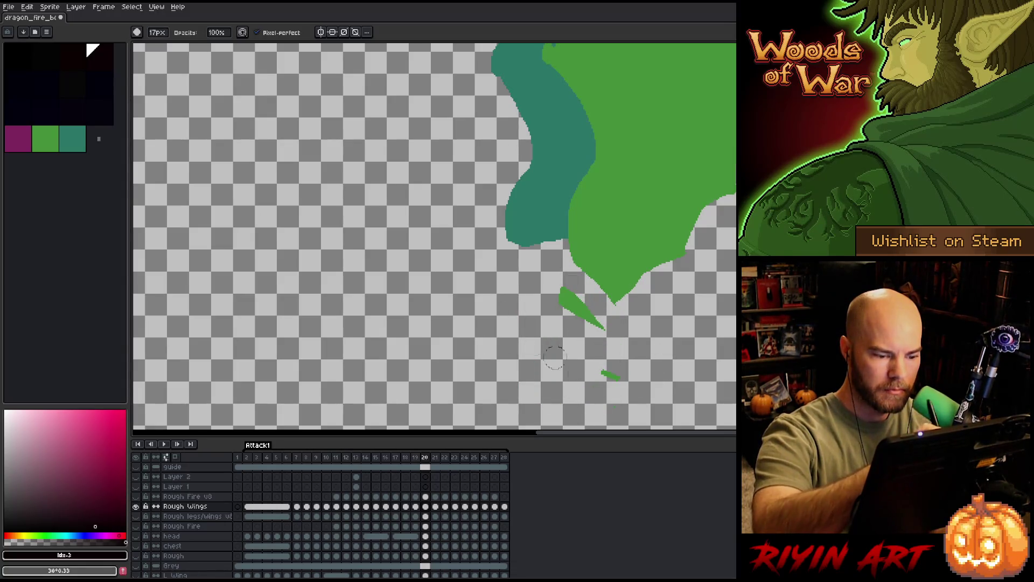
{"action": "key", "text": "Right"}
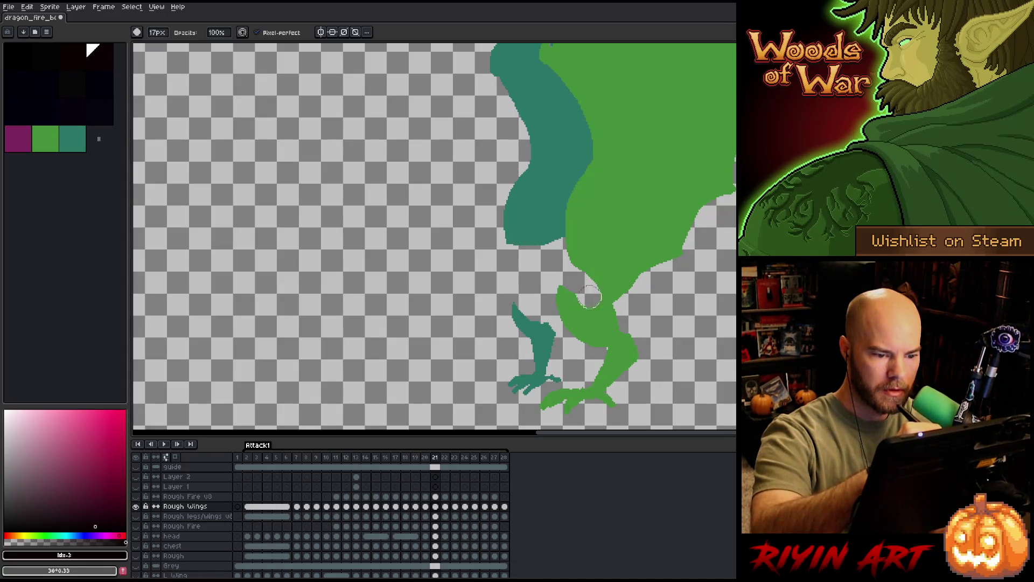
{"action": "mouse_move", "coordinate": [590, 298]}
{"action": "left_mouse_down"}
{"action": "mouse_move", "coordinate": [623, 348]}
{"action": "mouse_move", "coordinate": [606, 355]}
{"action": "mouse_move", "coordinate": [533, 339]}
{"action": "mouse_move", "coordinate": [533, 383]}
{"action": "left_mouse_up"}
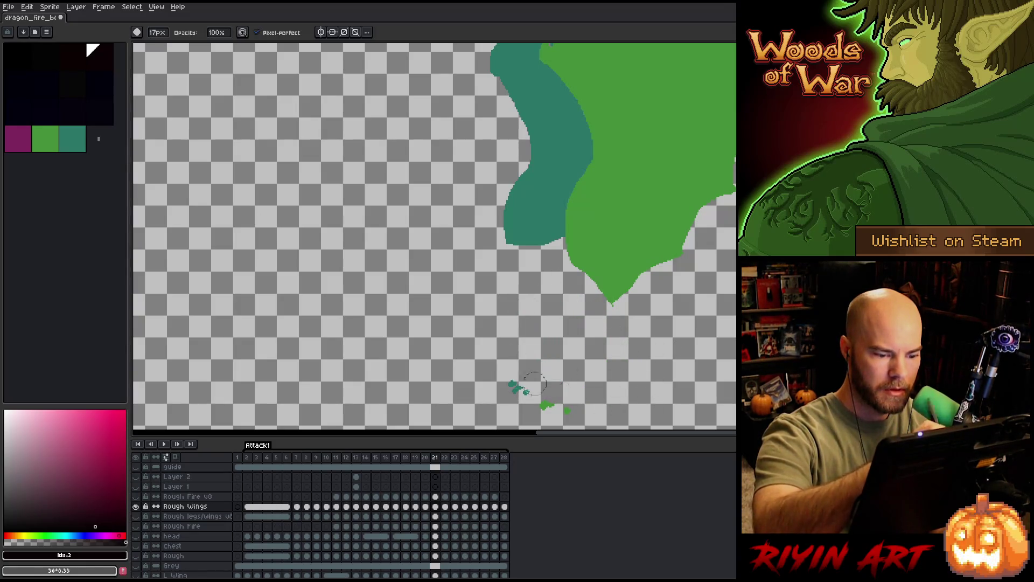
{"action": "key", "text": "Right"}
Erase the legs, including the thigh and bottom leg shapes, on frames 22 through 24.
{"action": "mouse_move", "coordinate": [587, 295]}
{"action": "left_mouse_down"}
{"action": "mouse_move", "coordinate": [632, 346]}
{"action": "mouse_move", "coordinate": [622, 364]}
{"action": "mouse_move", "coordinate": [533, 348]}
{"action": "mouse_move", "coordinate": [616, 407]}
{"action": "left_mouse_up"}
{"action": "key", "text": "Right"}
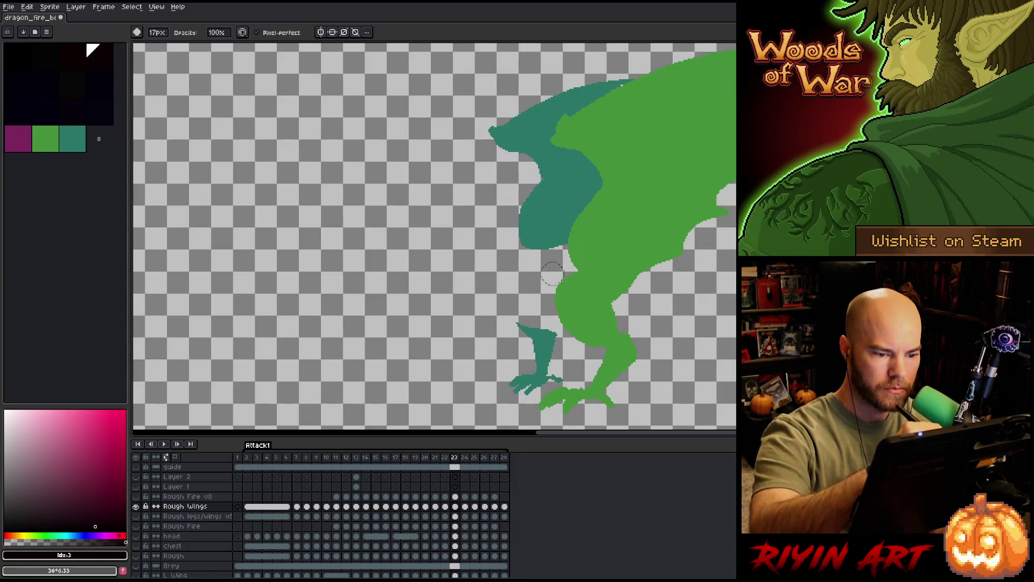
{"action": "mouse_move", "coordinate": [572, 280]}
{"action": "left_mouse_down"}
{"action": "mouse_move", "coordinate": [651, 348]}
{"action": "mouse_move", "coordinate": [608, 372]}
{"action": "mouse_move", "coordinate": [517, 339]}
{"action": "mouse_move", "coordinate": [498, 370]}
{"action": "left_mouse_up"}
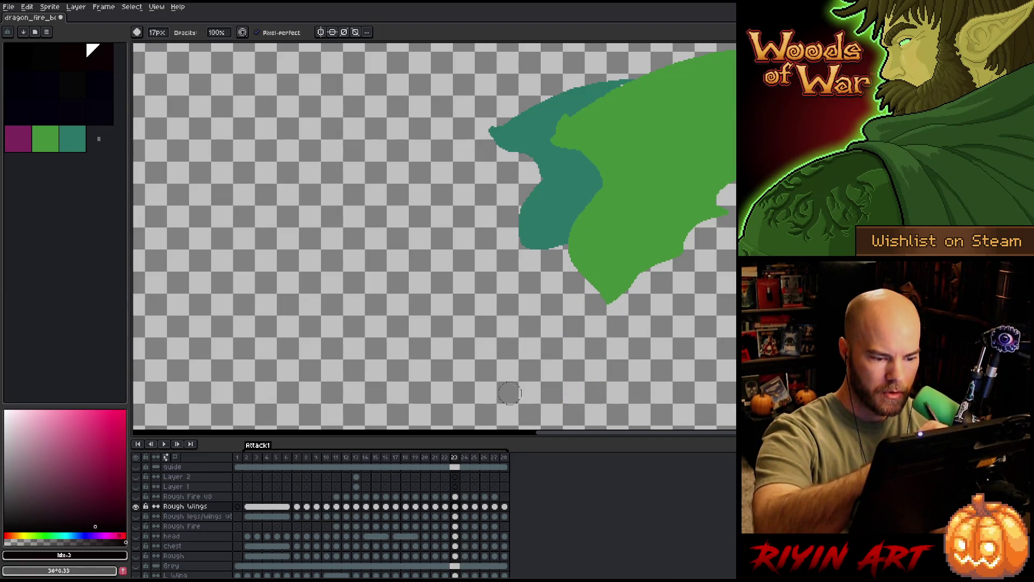
{"action": "key", "text": "Right"}
{"action": "mouse_move", "coordinate": [570, 289]}
{"action": "left_mouse_down"}
{"action": "mouse_move", "coordinate": [610, 339]}
{"action": "mouse_move", "coordinate": [556, 307]}
{"action": "left_mouse_up"}
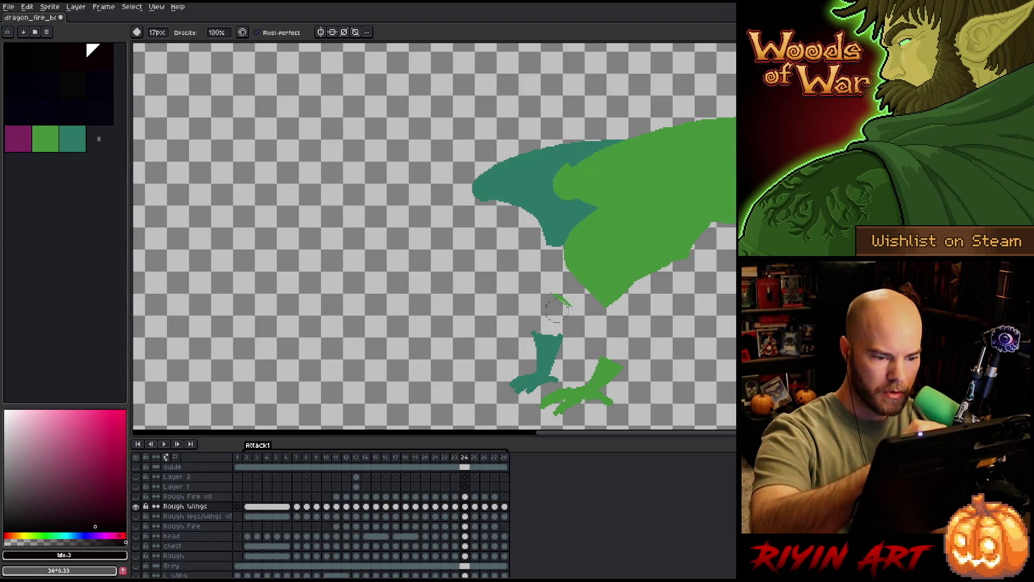
{"action": "left_click_drag", "start_coordinate": [602, 364], "coordinate": [557, 408]}
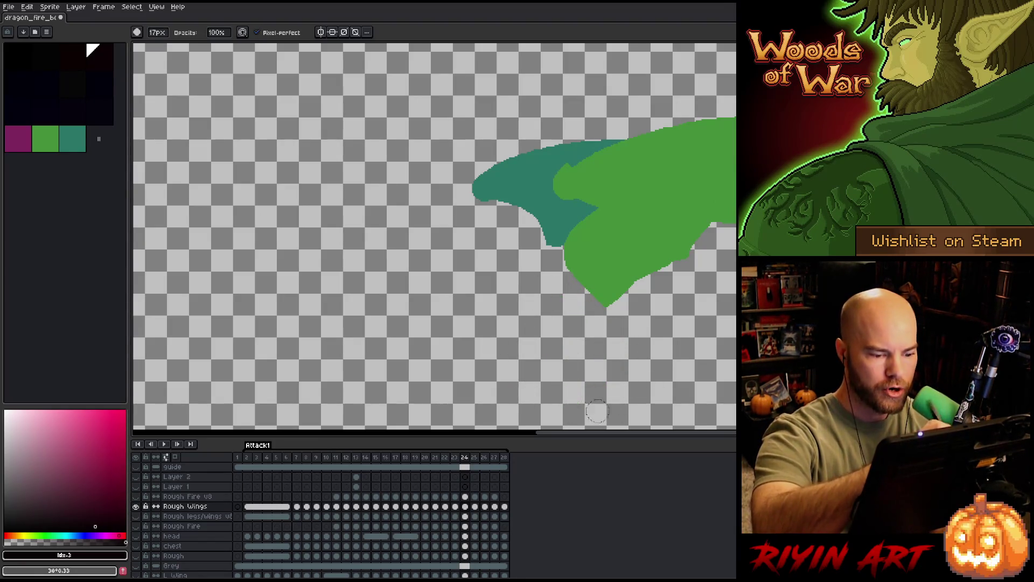
{"action": "key", "text": "Right"}
Erase the legs on frames 25, 26 and 27 of the Rough Wings layer.
{"action": "mouse_move", "coordinate": [577, 293]}
{"action": "left_mouse_down"}
{"action": "mouse_move", "coordinate": [614, 343]}
{"action": "mouse_move", "coordinate": [557, 324]}
{"action": "mouse_move", "coordinate": [606, 408]}
{"action": "left_mouse_up"}
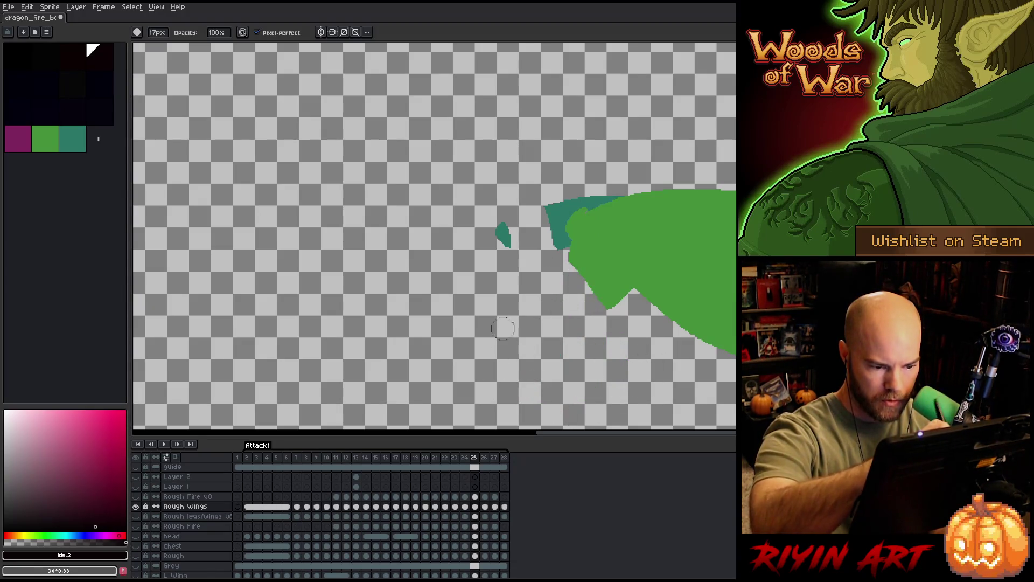
{"action": "key", "text": "Right"}
{"action": "mouse_move", "coordinate": [574, 280]}
{"action": "left_mouse_down"}
{"action": "mouse_move", "coordinate": [622, 356]}
{"action": "mouse_move", "coordinate": [558, 311]}
{"action": "mouse_move", "coordinate": [565, 380]}
{"action": "mouse_move", "coordinate": [590, 412]}
{"action": "left_mouse_up"}
{"action": "key", "text": "Right"}
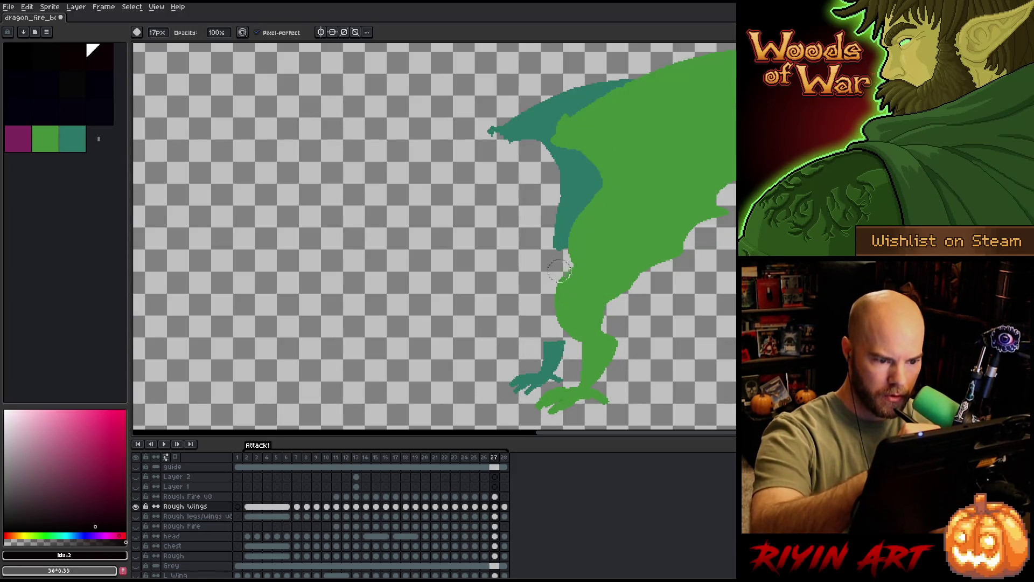
{"action": "mouse_move", "coordinate": [560, 272]}
{"action": "left_mouse_down"}
{"action": "mouse_move", "coordinate": [597, 317]}
{"action": "mouse_move", "coordinate": [611, 353]}
{"action": "mouse_move", "coordinate": [556, 348]}
{"action": "mouse_move", "coordinate": [619, 399]}
{"action": "left_mouse_up"}
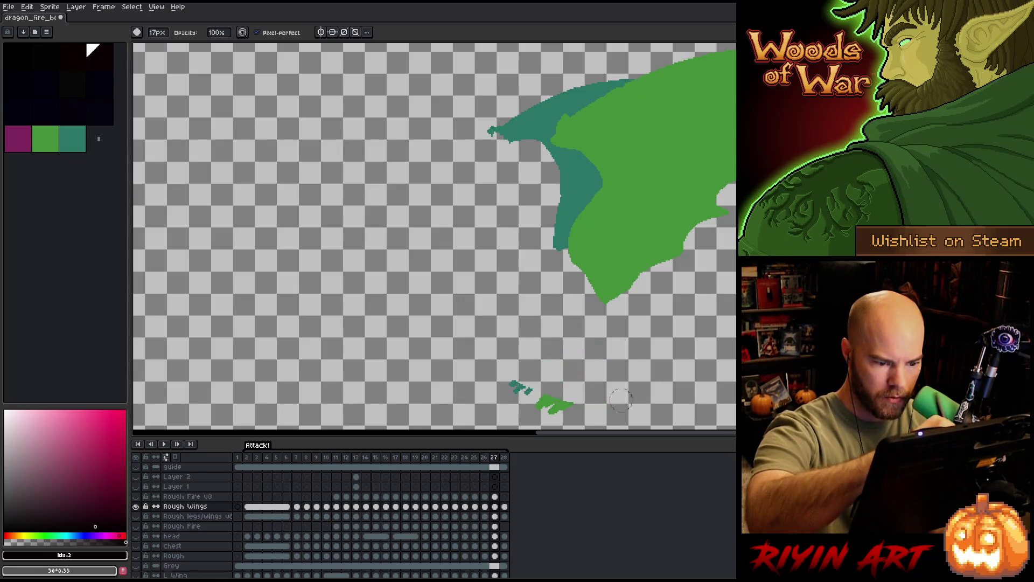
{"action": "key", "text": "Right"}
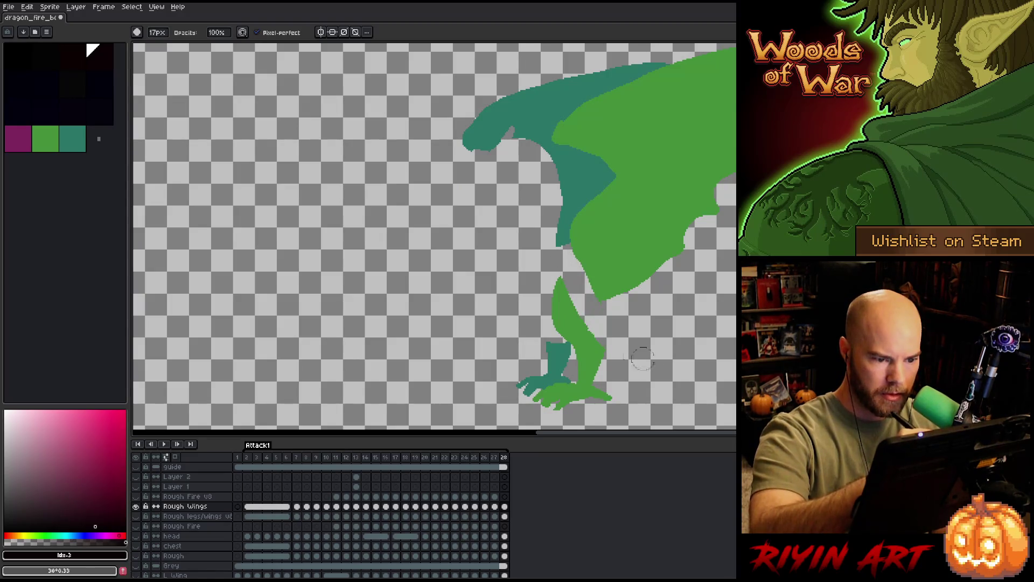
Try a thicker thigh stroke on frame 28, undo it, and erase the leg and foot there.
{"action": "left_click_drag", "start_coordinate": [594, 324], "coordinate": [563, 275]}
{"action": "key", "text": "ctrl+z"}
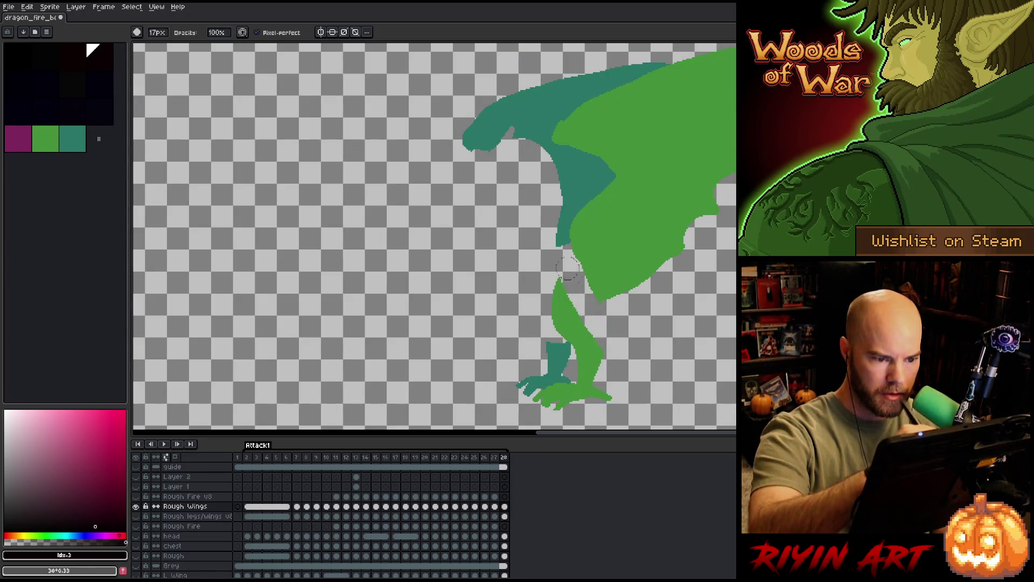
{"action": "key", "text": "ctrl+y"}
{"action": "key", "text": "ctrl+z"}
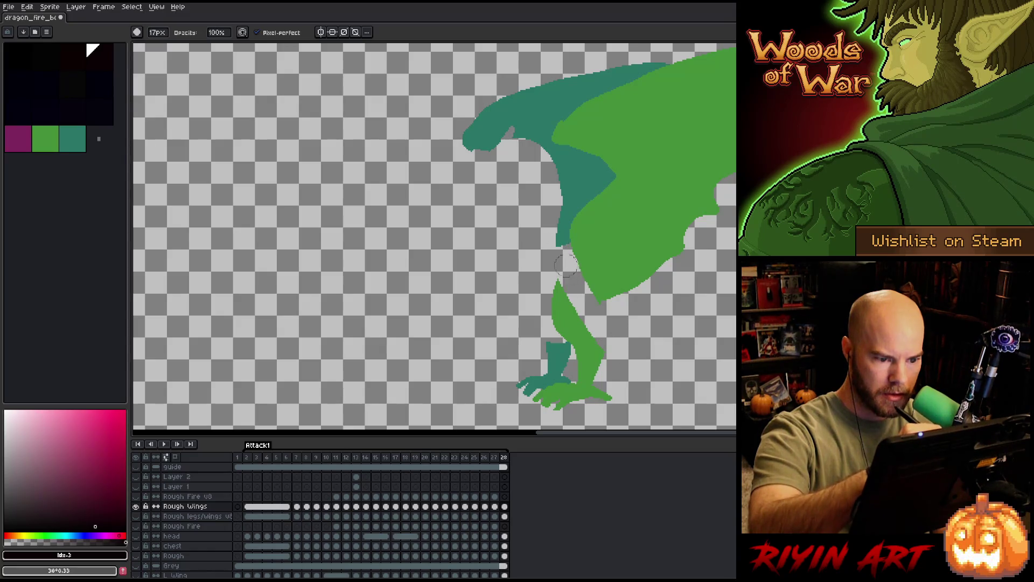
{"action": "mouse_move", "coordinate": [559, 279]}
{"action": "left_mouse_down"}
{"action": "mouse_move", "coordinate": [566, 372]}
{"action": "mouse_move", "coordinate": [542, 391]}
{"action": "mouse_move", "coordinate": [521, 389]}
{"action": "left_mouse_up"}
{"action": "key", "text": "Right"}
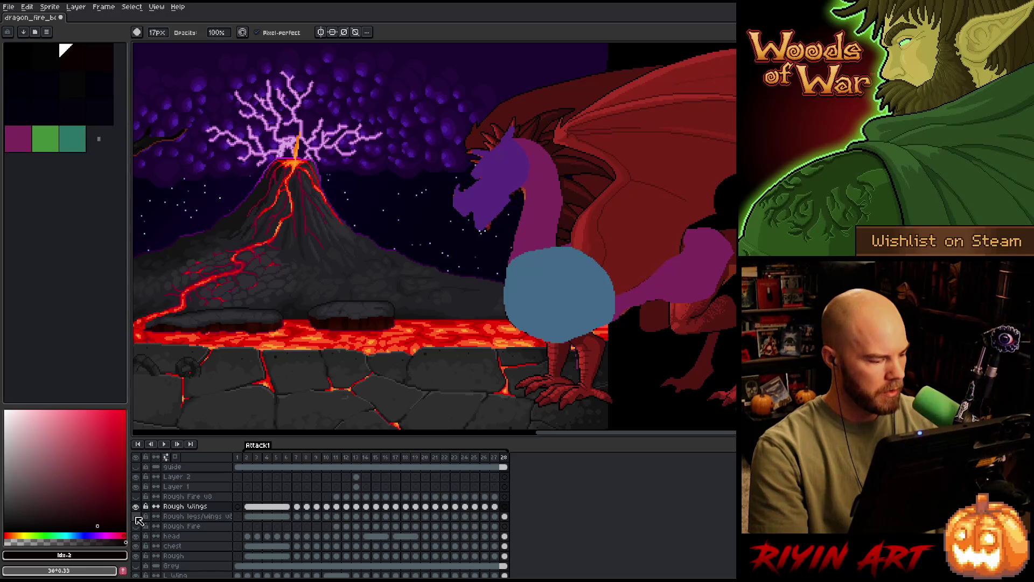
Isolate the green rough layers and select frame 3 of the Rough legs/wings v2 layer.
{"action": "left_click", "coordinate": [137, 506]}
{"action": "left_click", "coordinate": [138, 521]}
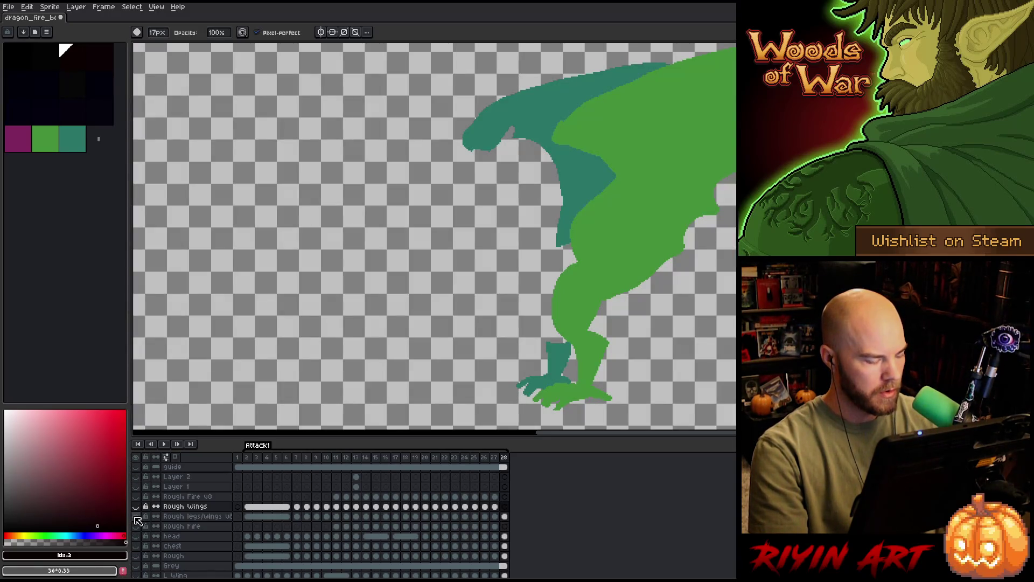
{"action": "left_click", "coordinate": [255, 518]}
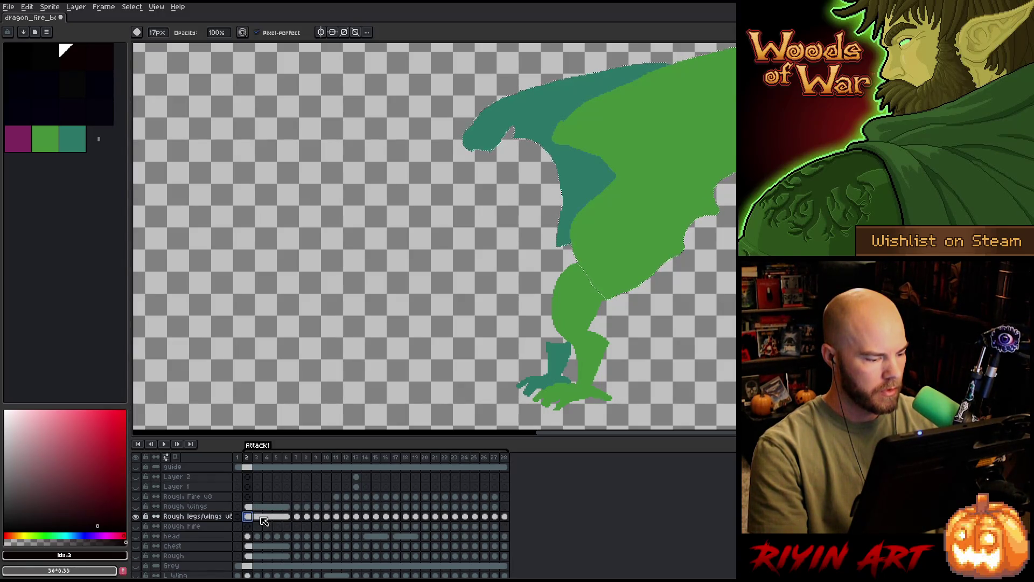
{"action": "left_click", "coordinate": [259, 517]}
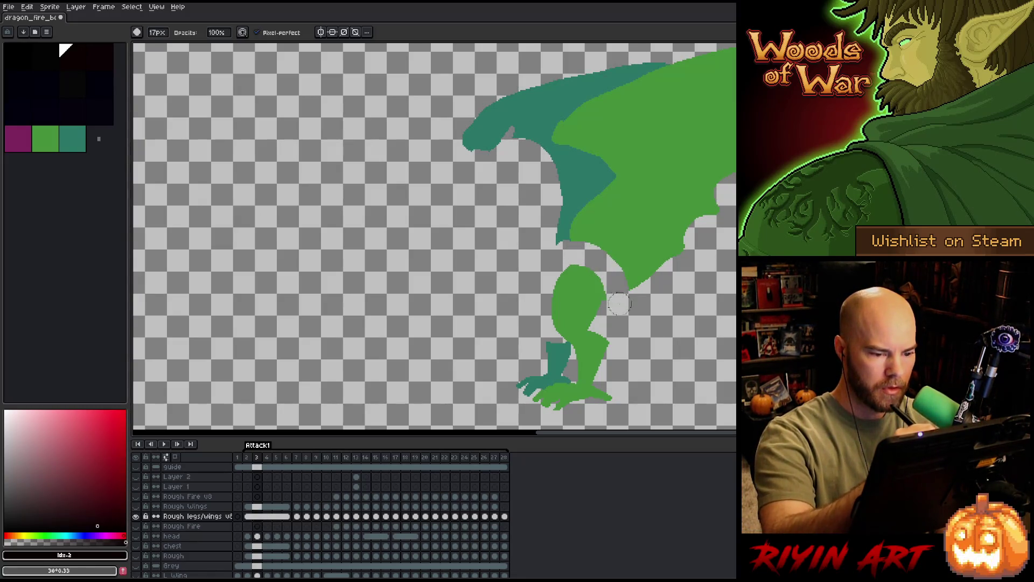
Erase the wing tip and remaining wing fragments with a larger eraser, leaving only the leg.
{"action": "mouse_move", "coordinate": [636, 305]}
{"action": "left_mouse_down"}
{"action": "mouse_move", "coordinate": [599, 239]}
{"action": "mouse_move", "coordinate": [565, 219]}
{"action": "mouse_move", "coordinate": [663, 259]}
{"action": "mouse_move", "coordinate": [645, 265]}
{"action": "left_mouse_up"}
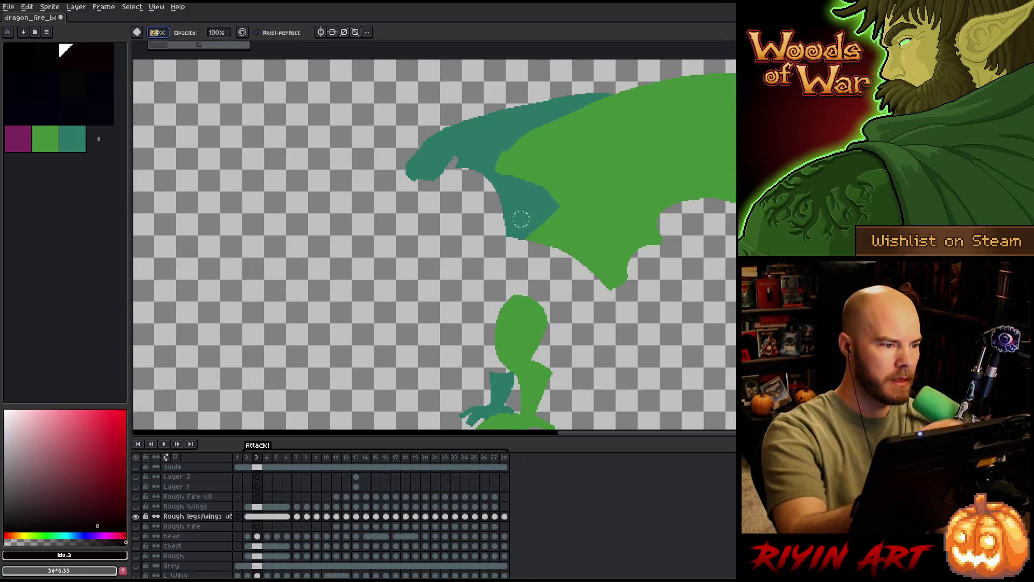
{"action": "left_click", "coordinate": [203, 45]}
{"action": "mouse_move", "coordinate": [412, 166]}
{"action": "left_mouse_down"}
{"action": "mouse_move", "coordinate": [447, 203]}
{"action": "mouse_move", "coordinate": [502, 162]}
{"action": "mouse_move", "coordinate": [631, 202]}
{"action": "mouse_move", "coordinate": [565, 122]}
{"action": "mouse_move", "coordinate": [703, 145]}
{"action": "left_mouse_up"}
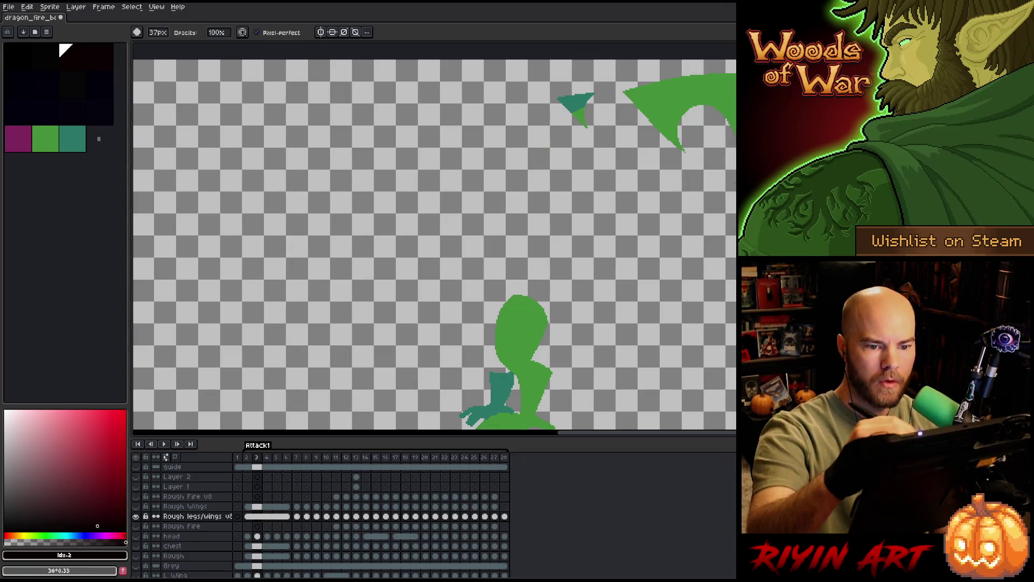
{"action": "mouse_move", "coordinate": [719, 105]}
{"action": "left_mouse_down"}
{"action": "mouse_move", "coordinate": [691, 89]}
{"action": "mouse_move", "coordinate": [578, 106]}
{"action": "left_mouse_up"}
{"action": "left_click_drag", "start_coordinate": [671, 89], "coordinate": [646, 65]}
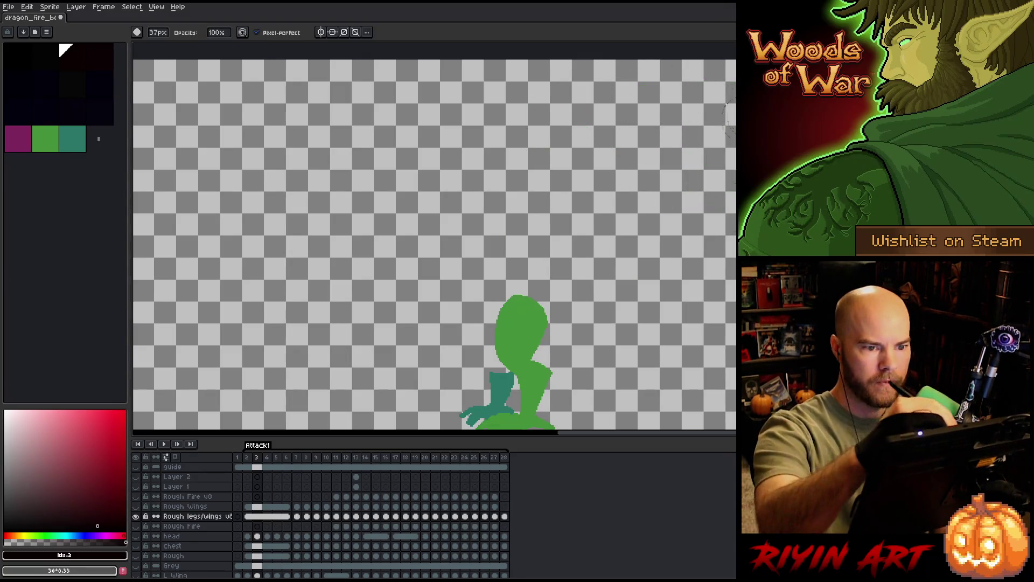
{"action": "left_click_drag", "start_coordinate": [687, 243], "coordinate": [642, 142]}
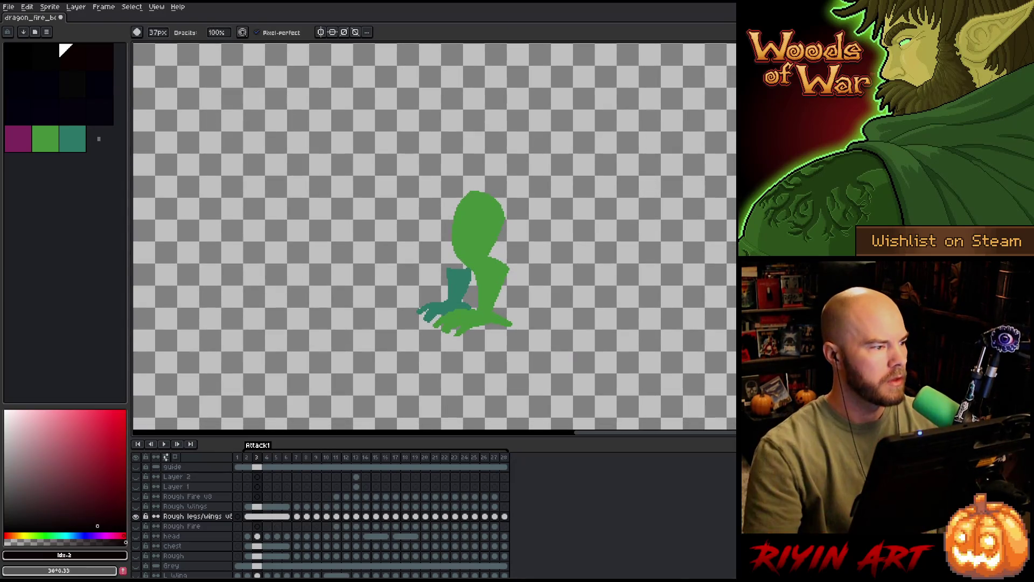
Save the sprite as dragon_fire_boss_v1.aseprite via Save As.
{"action": "left_click", "coordinate": [15, 11]}
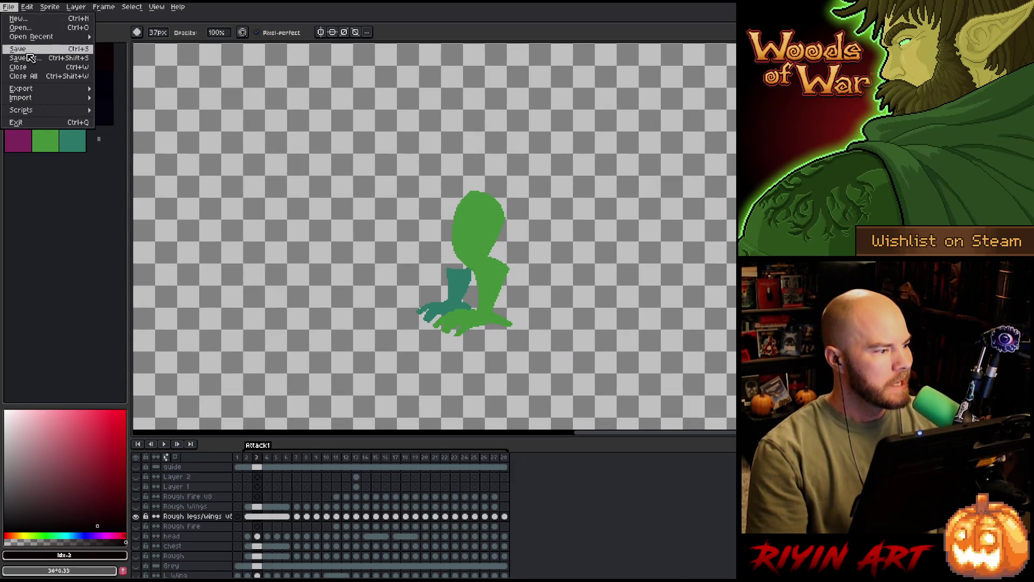
{"action": "left_click", "coordinate": [29, 62]}
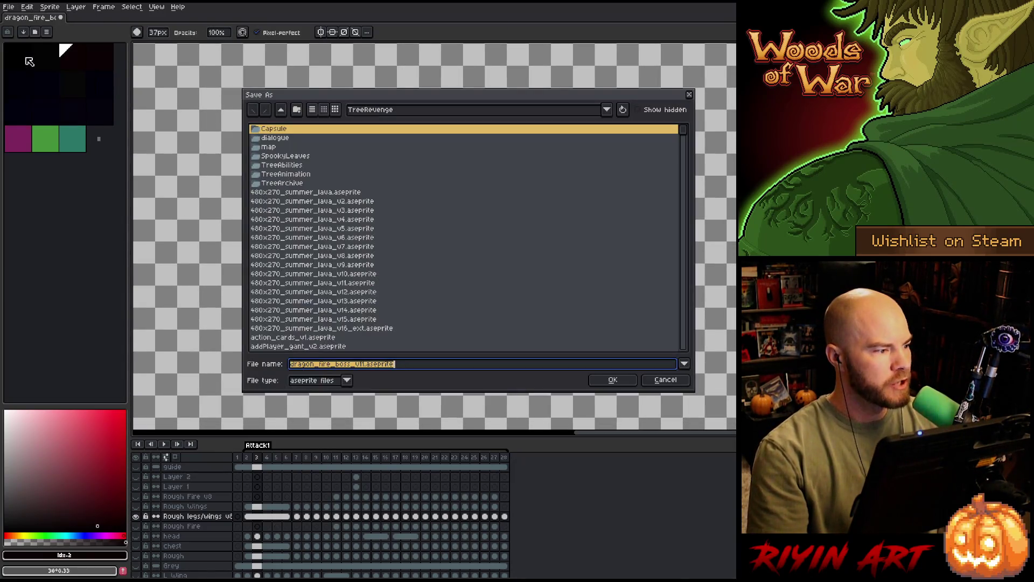
{"action": "left_click", "coordinate": [360, 364]}
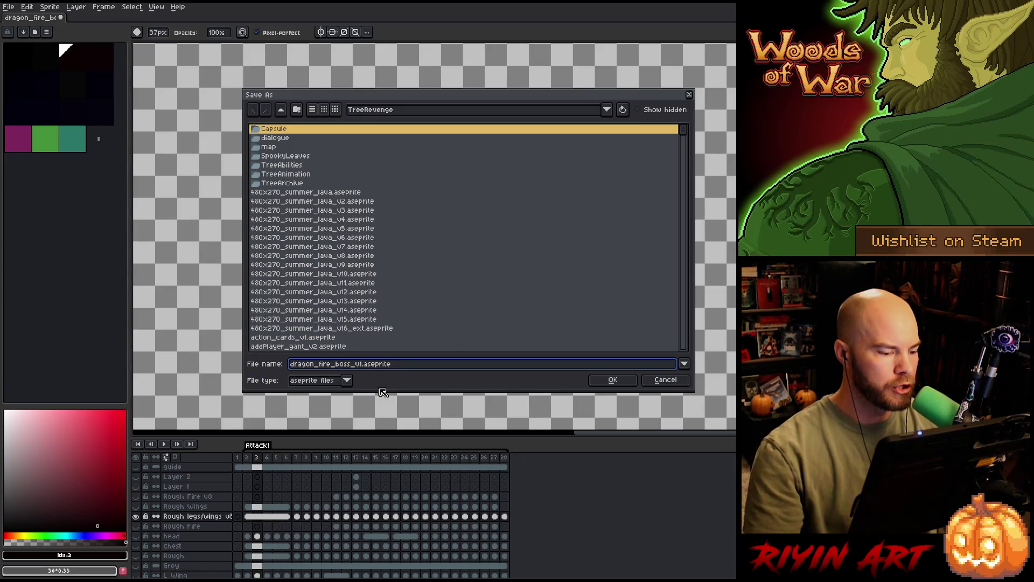
{"action": "type", "text": "2"}
{"action": "left_click", "coordinate": [611, 380]}
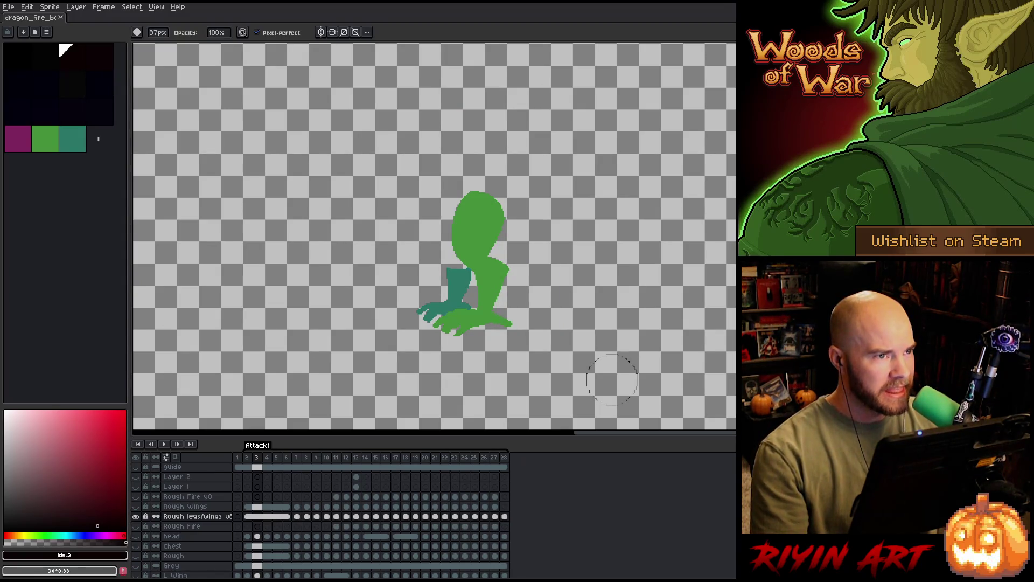
On frame 7, erase the green joining the wing to the thigh and the wing's lower edge.
{"action": "key", "text": "Right"}
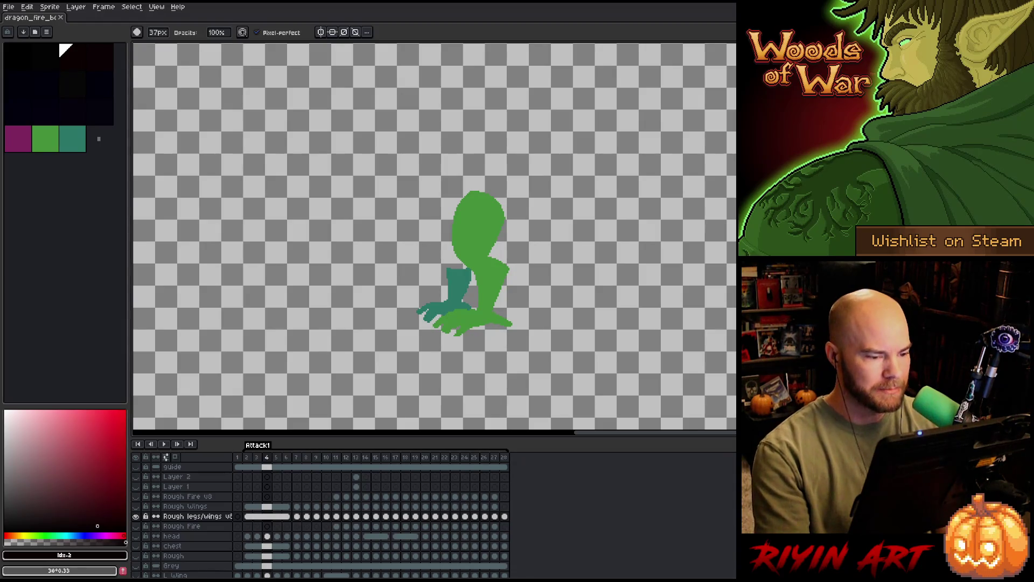
{"action": "key", "text": "Right"}
{"action": "key", "text": "Right"}
{"action": "key", "text": "Right"}
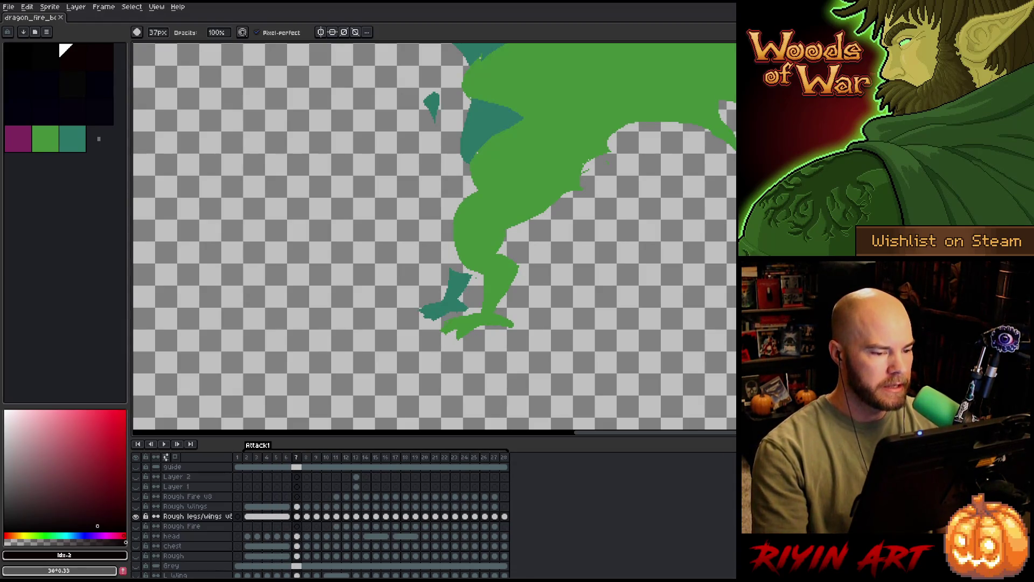
{"action": "left_click_drag", "start_coordinate": [458, 167], "coordinate": [531, 207]}
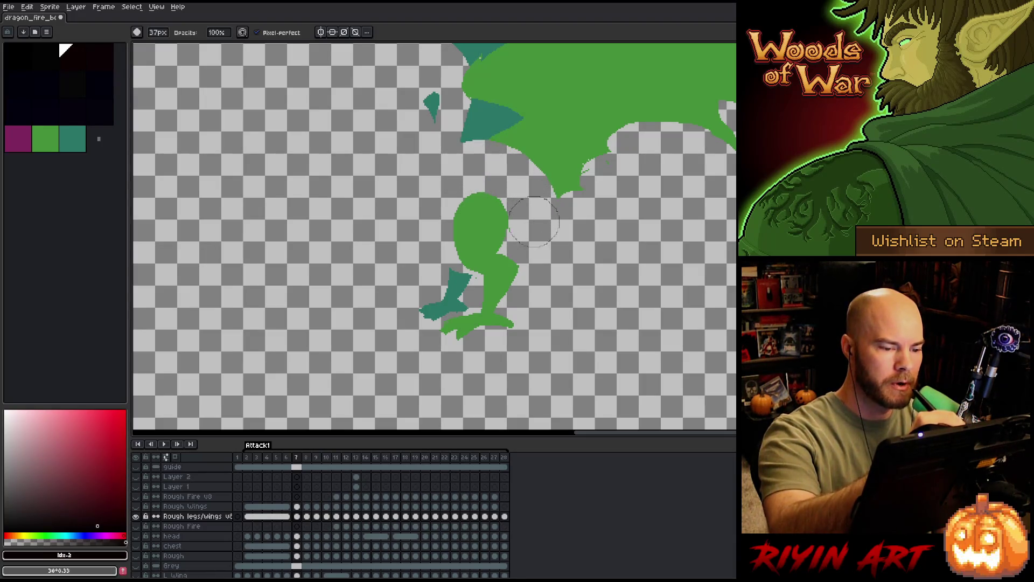
{"action": "left_click_drag", "start_coordinate": [537, 219], "coordinate": [574, 162]}
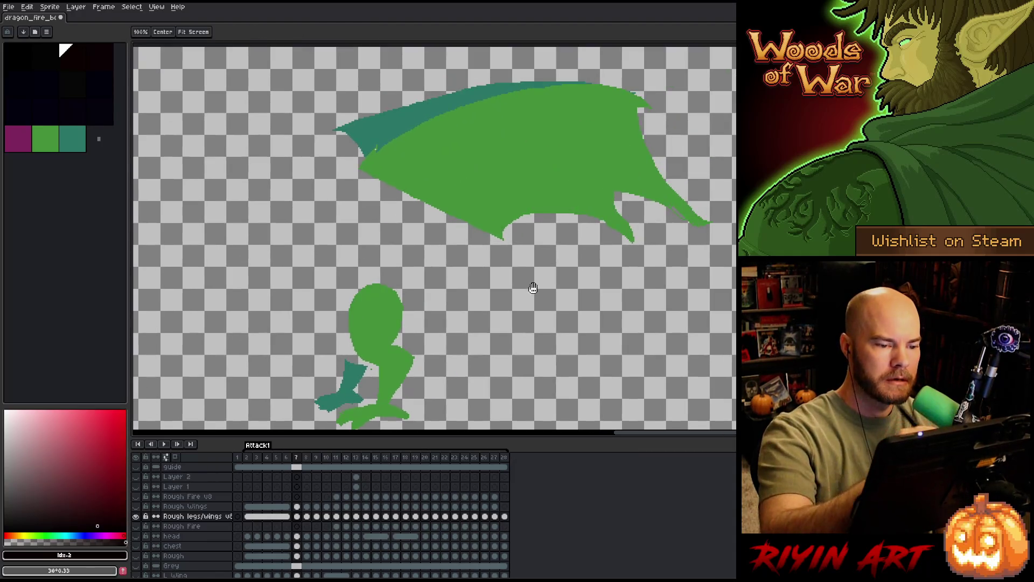
{"action": "mouse_move", "coordinate": [570, 117]}
{"action": "left_mouse_down"}
{"action": "mouse_move", "coordinate": [464, 214]}
{"action": "mouse_move", "coordinate": [485, 138]}
{"action": "mouse_move", "coordinate": [566, 185]}
{"action": "mouse_move", "coordinate": [597, 129]}
{"action": "mouse_move", "coordinate": [580, 93]}
{"action": "mouse_move", "coordinate": [641, 108]}
{"action": "left_mouse_up"}
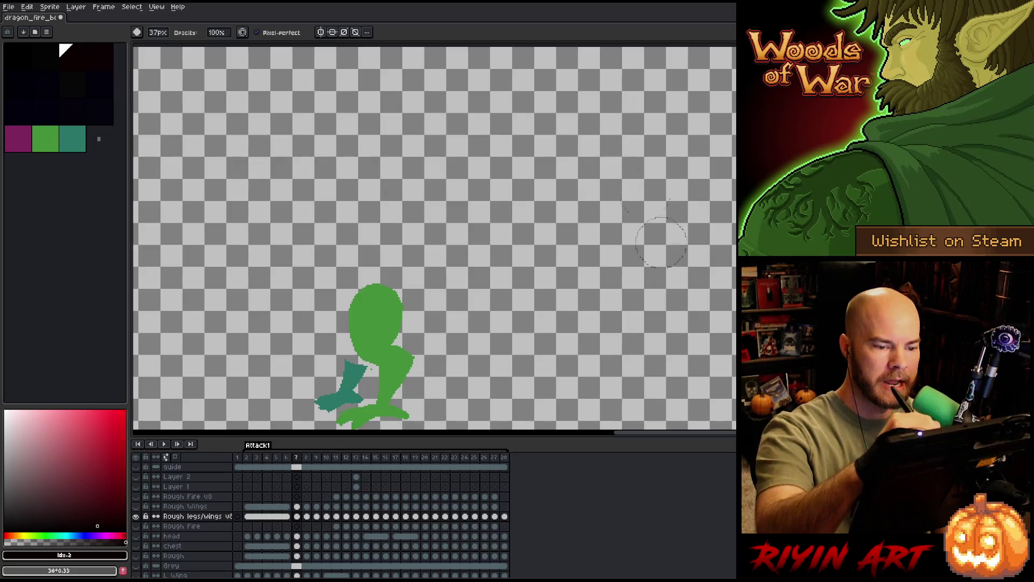
{"action": "left_click_drag", "start_coordinate": [518, 255], "coordinate": [643, 165]}
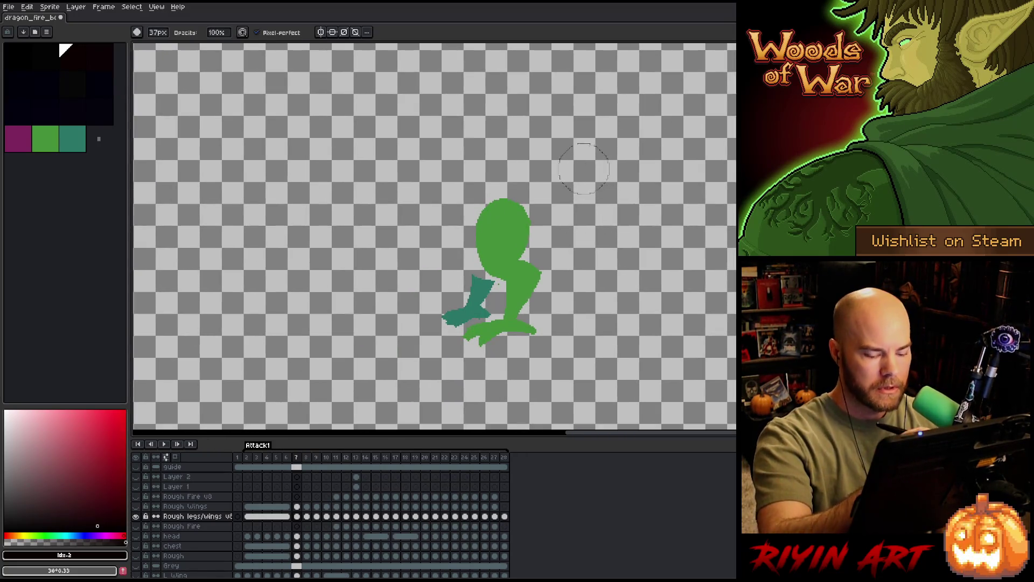
{"action": "key", "text": "period"}
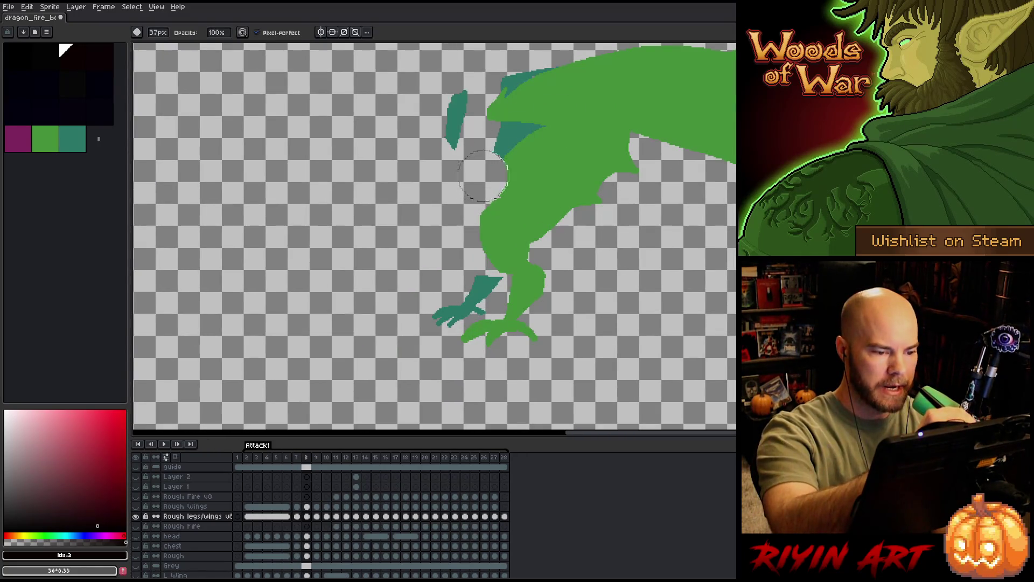
On frame 8, erase the wing, its edges and the teal piece between body and wing.
{"action": "mouse_move", "coordinate": [483, 176]}
{"action": "left_mouse_down"}
{"action": "mouse_move", "coordinate": [550, 190]}
{"action": "mouse_move", "coordinate": [566, 229]}
{"action": "left_mouse_up"}
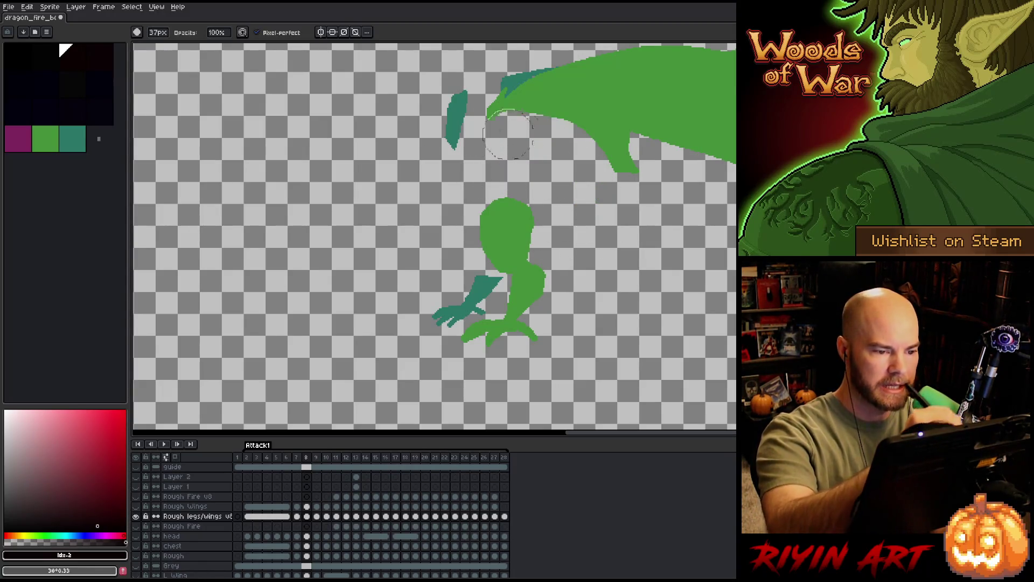
{"action": "left_click_drag", "start_coordinate": [561, 232], "coordinate": [461, 121]}
{"action": "left_click_drag", "start_coordinate": [631, 144], "coordinate": [505, 217]}
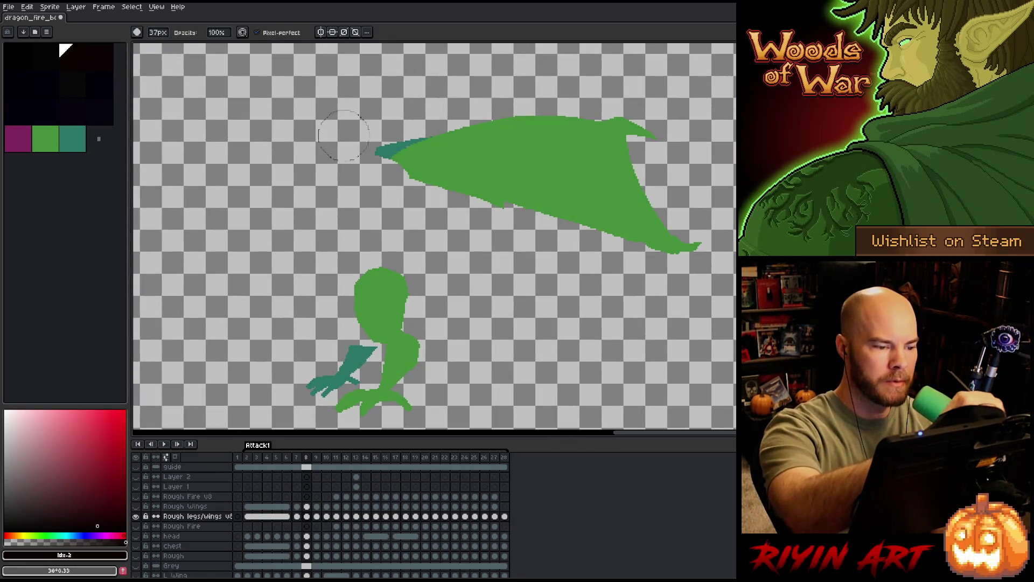
{"action": "left_click_drag", "start_coordinate": [356, 146], "coordinate": [558, 214]}
{"action": "mouse_move", "coordinate": [632, 291]}
{"action": "left_mouse_down"}
{"action": "mouse_move", "coordinate": [485, 146]}
{"action": "mouse_move", "coordinate": [646, 226]}
{"action": "left_mouse_up"}
{"action": "left_click_drag", "start_coordinate": [533, 129], "coordinate": [640, 184]}
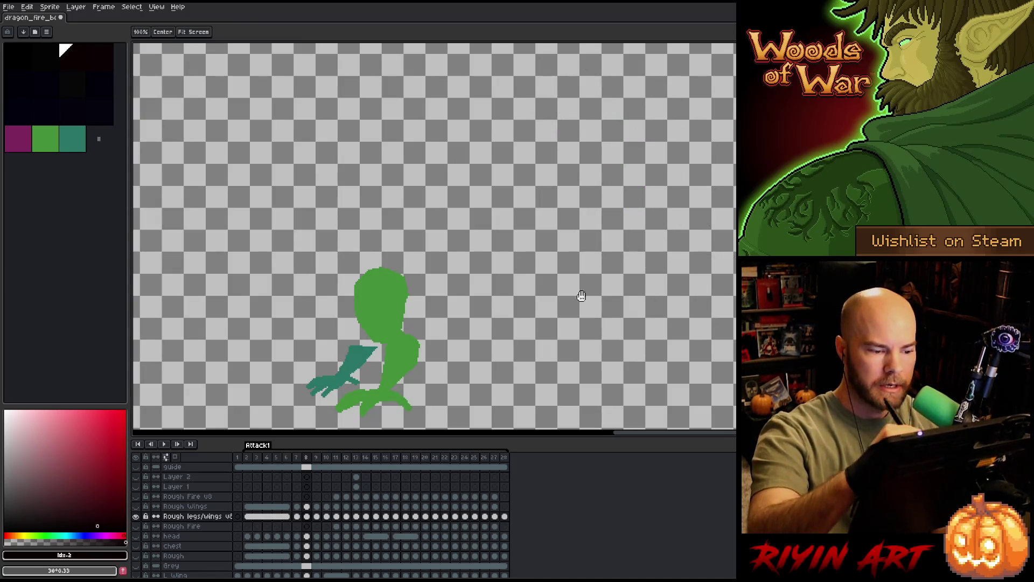
{"action": "left_click_drag", "start_coordinate": [356, 235], "coordinate": [493, 150]}
{"action": "key", "text": "Right"}
Erase the wing and body-leg connection on frame 9 and the wing's left edge on frame 10.
{"action": "left_click_drag", "start_coordinate": [450, 100], "coordinate": [558, 201]}
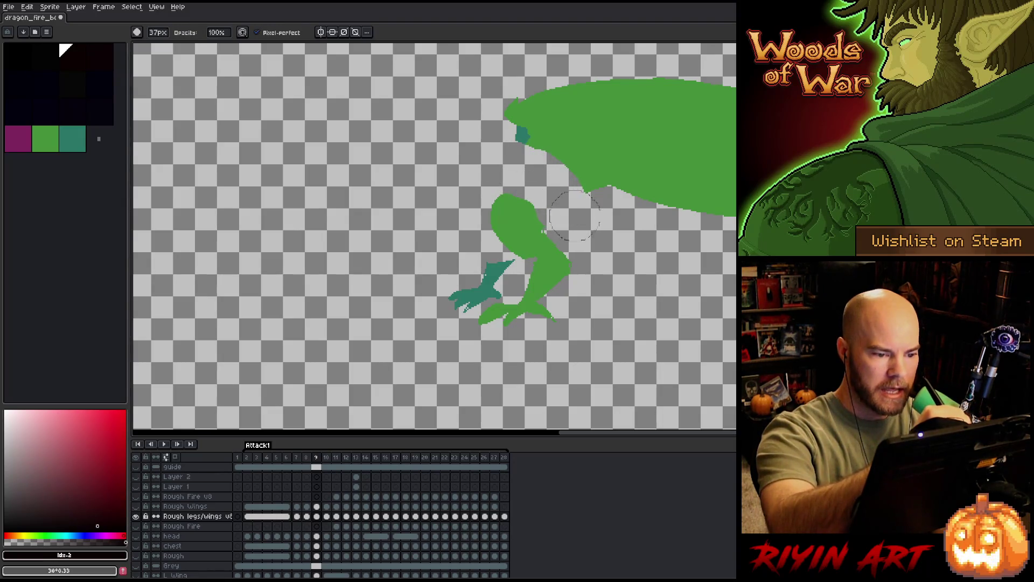
{"action": "left_click_drag", "start_coordinate": [570, 162], "coordinate": [562, 208]}
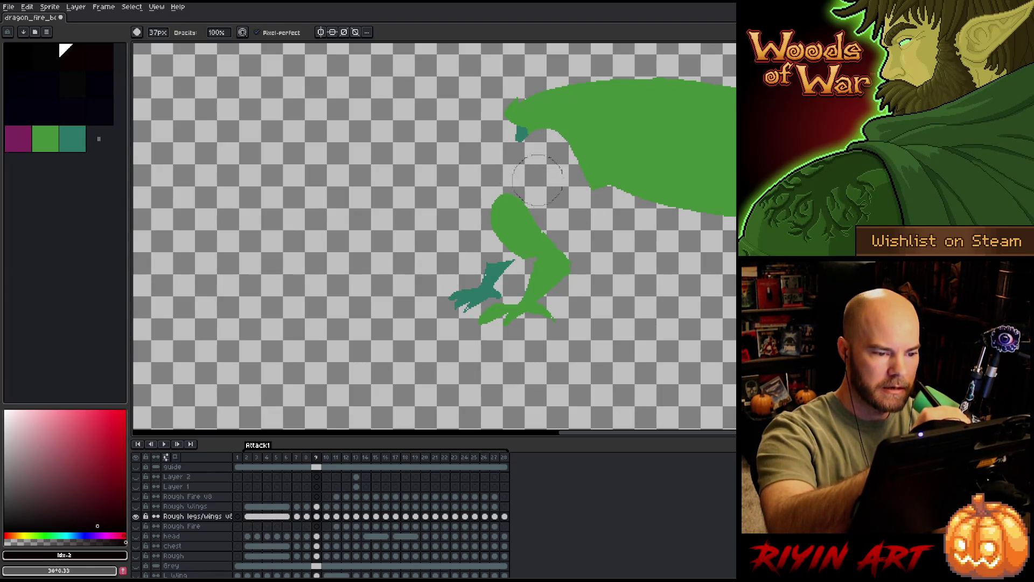
{"action": "mouse_move", "coordinate": [501, 109]}
{"action": "left_mouse_down"}
{"action": "mouse_move", "coordinate": [711, 195]}
{"action": "mouse_move", "coordinate": [727, 97]}
{"action": "mouse_move", "coordinate": [660, 109]}
{"action": "mouse_move", "coordinate": [661, 85]}
{"action": "left_mouse_up"}
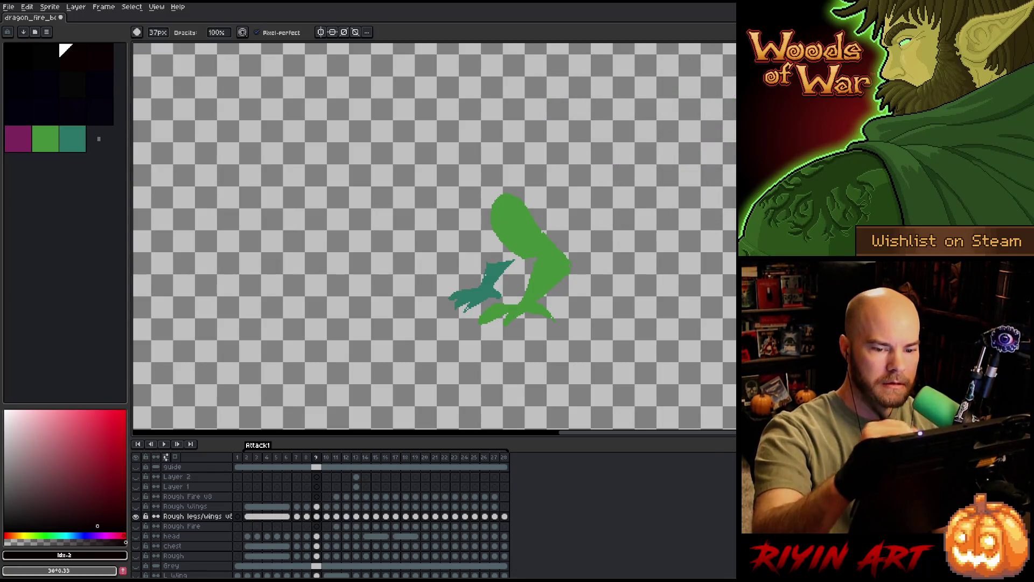
{"action": "scroll", "coordinate": [614, 262], "scroll_direction": "up", "scroll_amount": 2}
{"action": "key", "text": "Right"}
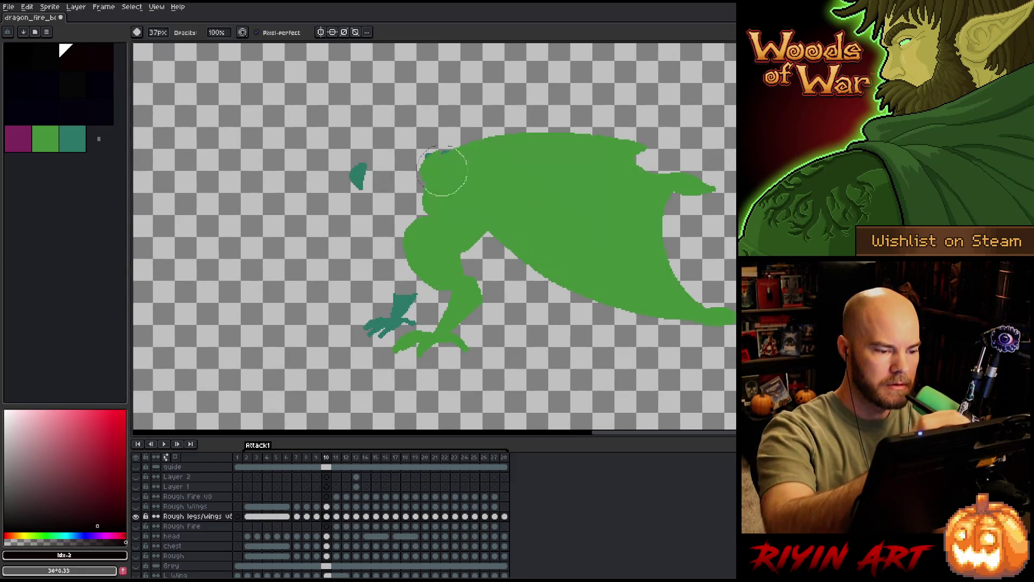
{"action": "mouse_move", "coordinate": [394, 171]}
{"action": "left_mouse_down"}
{"action": "mouse_move", "coordinate": [436, 186]}
{"action": "mouse_move", "coordinate": [483, 230]}
{"action": "mouse_move", "coordinate": [469, 166]}
{"action": "mouse_move", "coordinate": [550, 268]}
{"action": "mouse_move", "coordinate": [614, 127]}
{"action": "mouse_move", "coordinate": [708, 156]}
{"action": "left_mouse_up"}
{"action": "key", "text": "Right"}
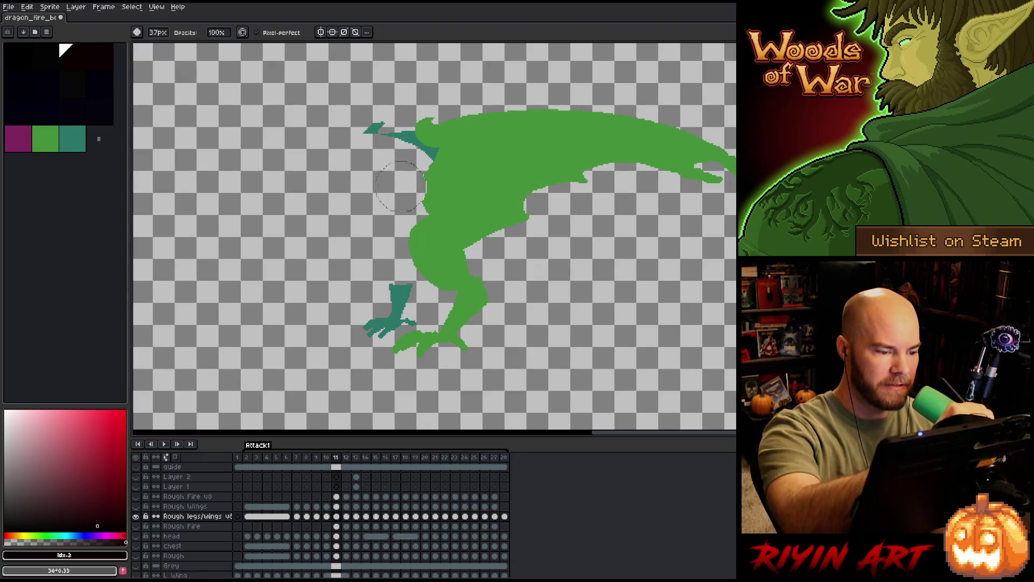
Erase the wing-body joint and the whole wing fill on frame 11.
{"action": "mouse_move", "coordinate": [421, 194]}
{"action": "left_mouse_down"}
{"action": "mouse_move", "coordinate": [449, 196]}
{"action": "mouse_move", "coordinate": [485, 229]}
{"action": "left_mouse_up"}
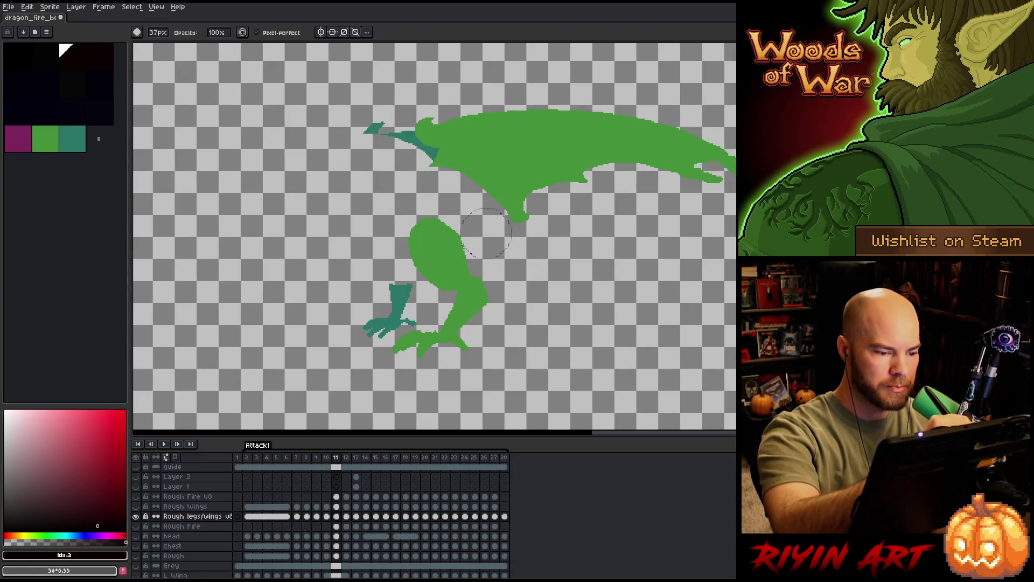
{"action": "left_click_drag", "start_coordinate": [388, 133], "coordinate": [501, 178]}
{"action": "left_click_drag", "start_coordinate": [469, 129], "coordinate": [542, 203]}
{"action": "left_click_drag", "start_coordinate": [501, 122], "coordinate": [727, 163]}
{"action": "key", "text": "Right"}
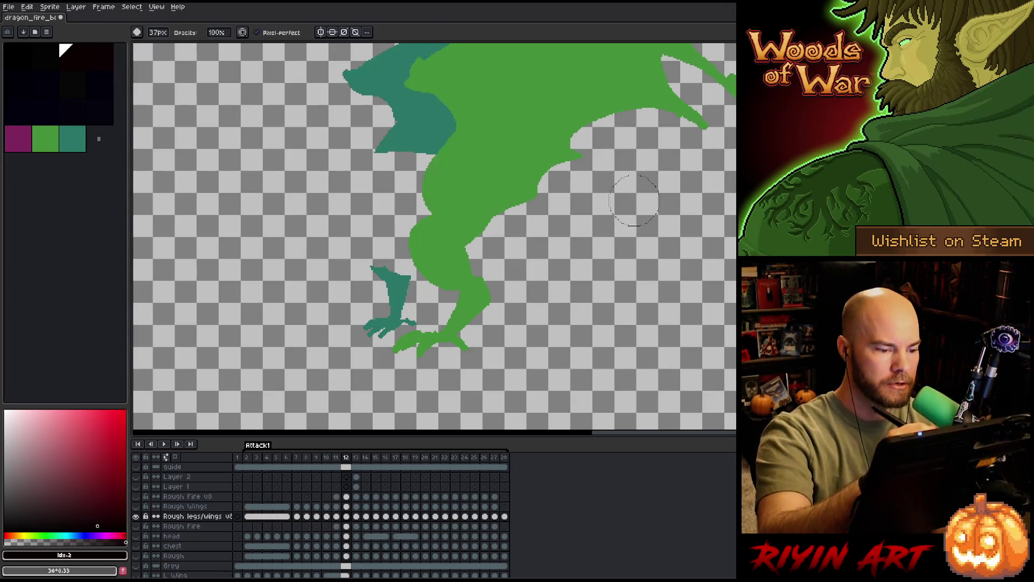
Erase the wing and teal section on frames 12 and 13, leaving the leg.
{"action": "mouse_move", "coordinate": [404, 174]}
{"action": "left_mouse_down"}
{"action": "mouse_move", "coordinate": [420, 194]}
{"action": "mouse_move", "coordinate": [467, 209]}
{"action": "left_mouse_up"}
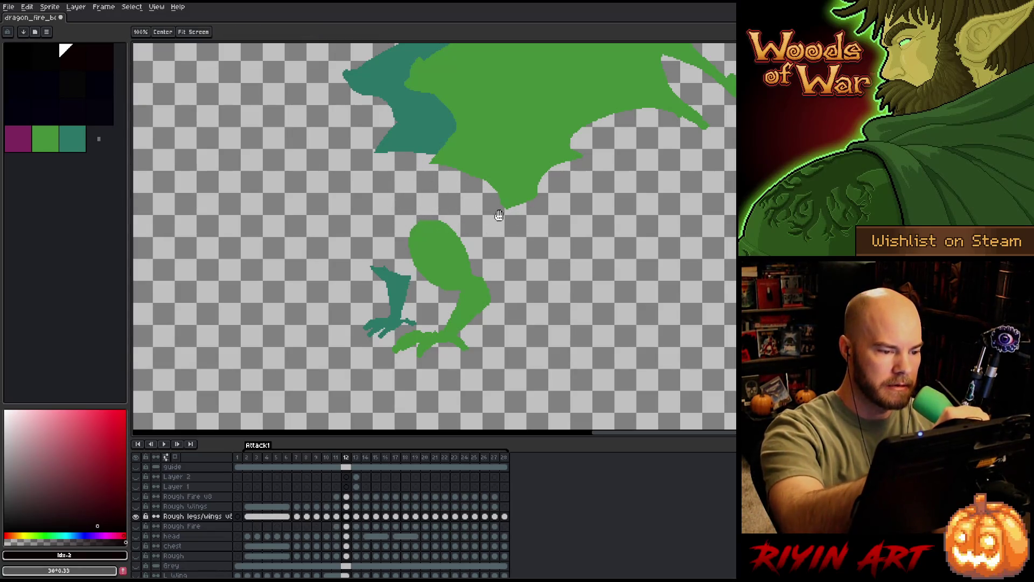
{"action": "mouse_move", "coordinate": [404, 211]}
{"action": "left_mouse_down"}
{"action": "mouse_move", "coordinate": [360, 145]}
{"action": "mouse_move", "coordinate": [452, 177]}
{"action": "mouse_move", "coordinate": [550, 153]}
{"action": "mouse_move", "coordinate": [623, 194]}
{"action": "mouse_move", "coordinate": [693, 114]}
{"action": "left_mouse_up"}
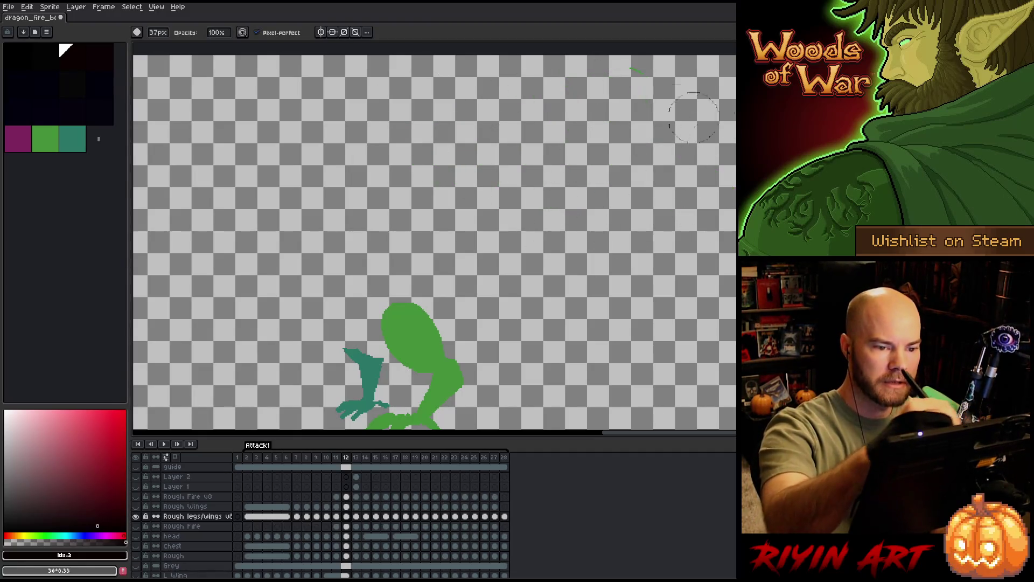
{"action": "mouse_move", "coordinate": [396, 262]}
{"action": "left_mouse_down"}
{"action": "mouse_move", "coordinate": [553, 162]}
{"action": "mouse_move", "coordinate": [610, 193]}
{"action": "left_mouse_up"}
{"action": "key", "text": "Right"}
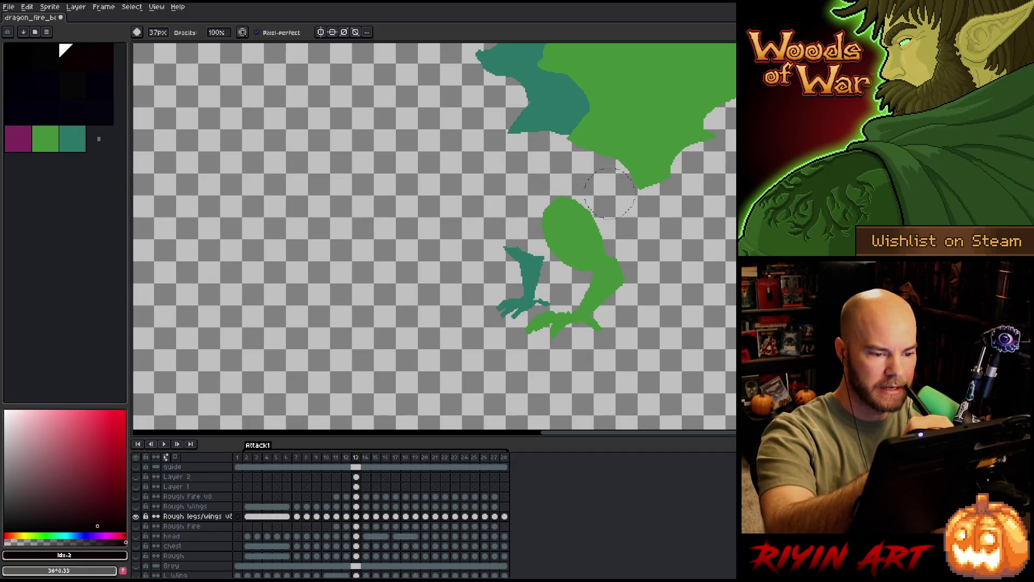
{"action": "left_click_drag", "start_coordinate": [598, 185], "coordinate": [509, 249]}
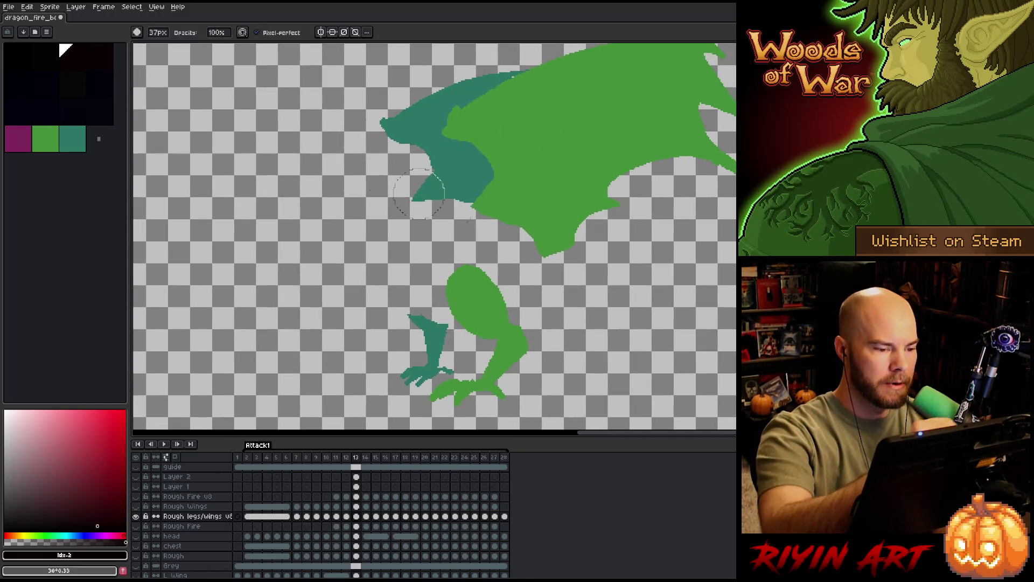
{"action": "mouse_move", "coordinate": [581, 260]}
{"action": "left_mouse_down"}
{"action": "mouse_move", "coordinate": [436, 130]}
{"action": "mouse_move", "coordinate": [453, 105]}
{"action": "mouse_move", "coordinate": [485, 89]}
{"action": "mouse_move", "coordinate": [533, 113]}
{"action": "left_mouse_up"}
{"action": "mouse_move", "coordinate": [655, 203]}
{"action": "left_mouse_down"}
{"action": "mouse_move", "coordinate": [574, 260]}
{"action": "mouse_move", "coordinate": [549, 161]}
{"action": "mouse_move", "coordinate": [612, 107]}
{"action": "left_mouse_up"}
{"action": "left_click_drag", "start_coordinate": [569, 353], "coordinate": [658, 192]}
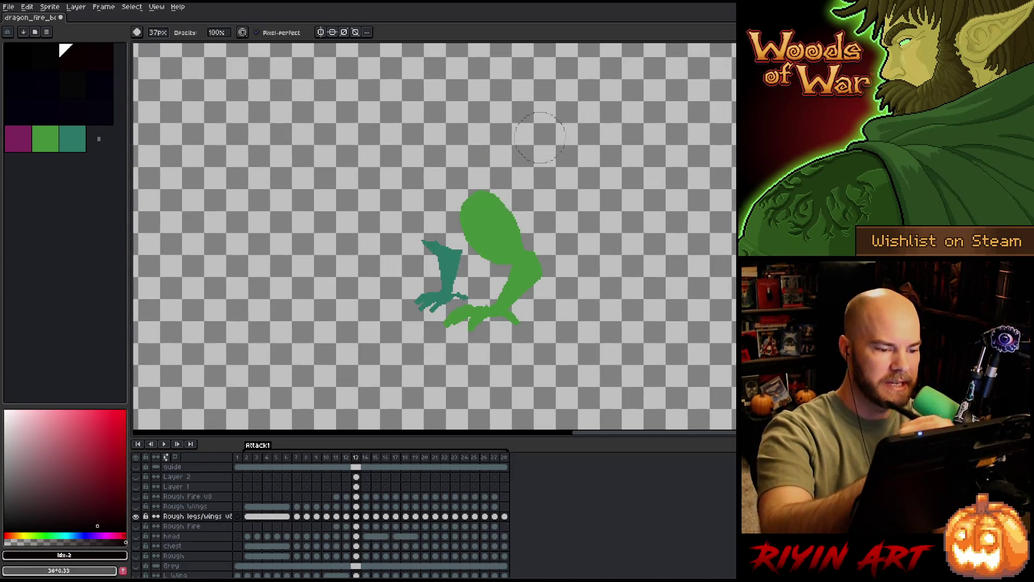
{"action": "key", "text": "Right"}
Erase the wing-to-leg link and the upper wing on frame 14.
{"action": "mouse_move", "coordinate": [457, 137]}
{"action": "left_mouse_down"}
{"action": "mouse_move", "coordinate": [473, 166]}
{"action": "mouse_move", "coordinate": [529, 185]}
{"action": "mouse_move", "coordinate": [517, 122]}
{"action": "mouse_move", "coordinate": [615, 137]}
{"action": "left_mouse_up"}
{"action": "left_click_drag", "start_coordinate": [630, 192], "coordinate": [598, 304]}
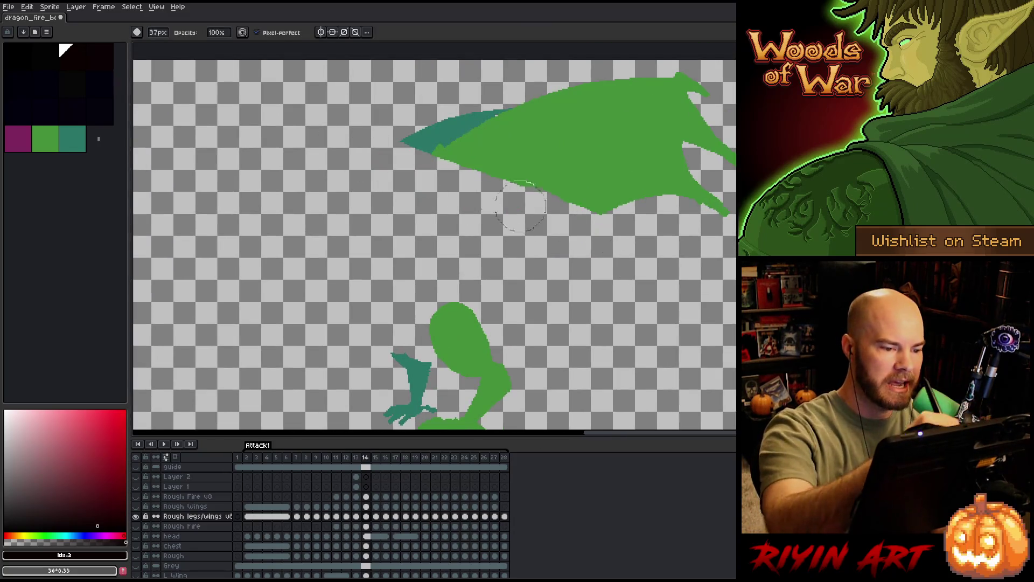
{"action": "mouse_move", "coordinate": [521, 206]}
{"action": "left_mouse_down"}
{"action": "mouse_move", "coordinate": [623, 146]}
{"action": "mouse_move", "coordinate": [663, 102]}
{"action": "left_mouse_up"}
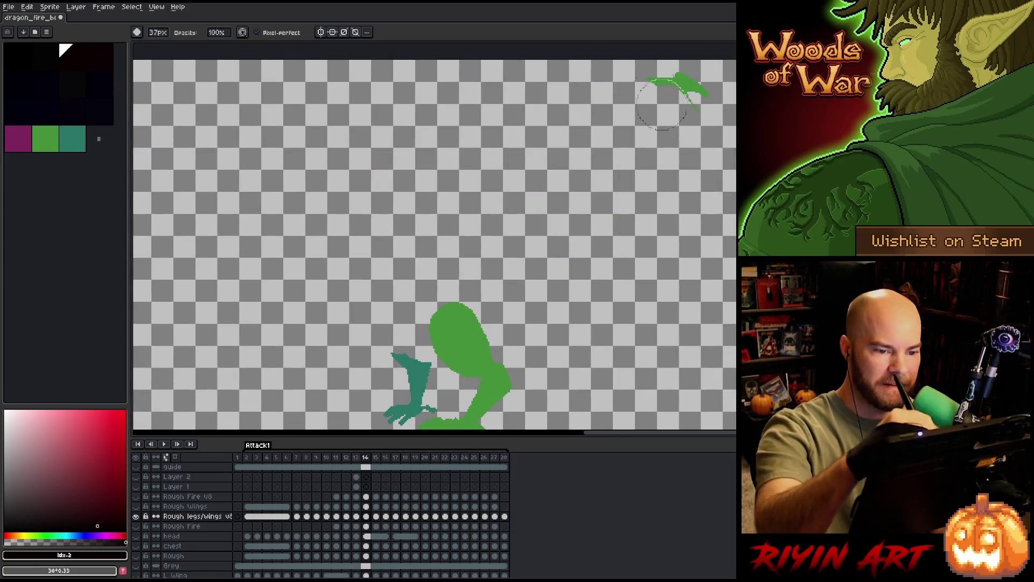
{"action": "scroll", "coordinate": [566, 162], "scroll_direction": "up", "scroll_amount": 2}
{"action": "key", "text": "Right"}
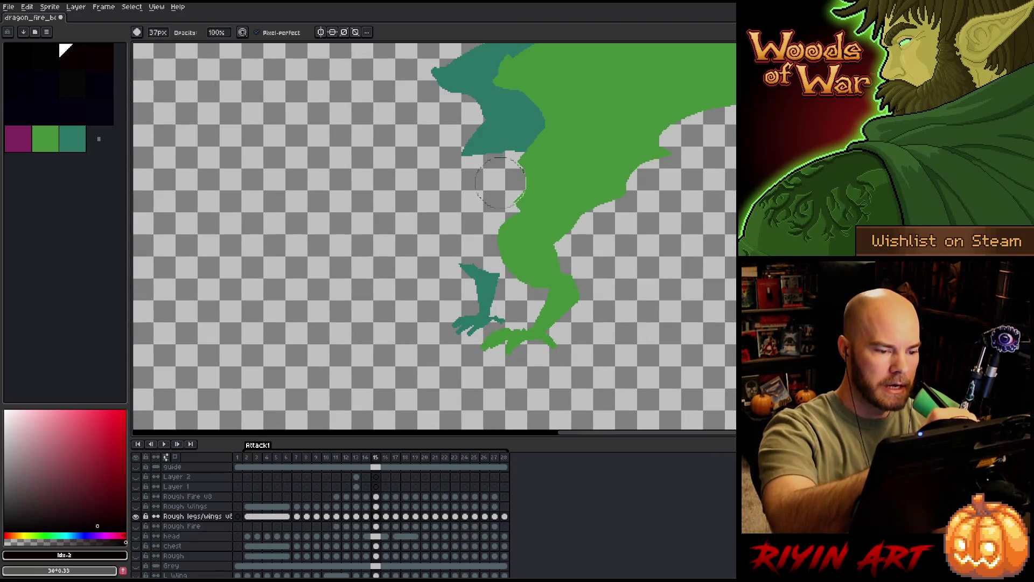
Erase the lower wing and teal area separating wing from leg on frames 15 and 16.
{"action": "mouse_move", "coordinate": [501, 182]}
{"action": "left_mouse_down"}
{"action": "mouse_move", "coordinate": [554, 194]}
{"action": "mouse_move", "coordinate": [570, 211]}
{"action": "mouse_move", "coordinate": [533, 162]}
{"action": "mouse_move", "coordinate": [566, 113]}
{"action": "mouse_move", "coordinate": [638, 146]}
{"action": "left_mouse_up"}
{"action": "mouse_move", "coordinate": [566, 98]}
{"action": "left_mouse_down"}
{"action": "mouse_move", "coordinate": [504, 172]}
{"action": "mouse_move", "coordinate": [558, 154]}
{"action": "mouse_move", "coordinate": [646, 178]}
{"action": "mouse_move", "coordinate": [614, 105]}
{"action": "mouse_move", "coordinate": [715, 162]}
{"action": "mouse_move", "coordinate": [667, 93]}
{"action": "mouse_move", "coordinate": [695, 72]}
{"action": "left_mouse_up"}
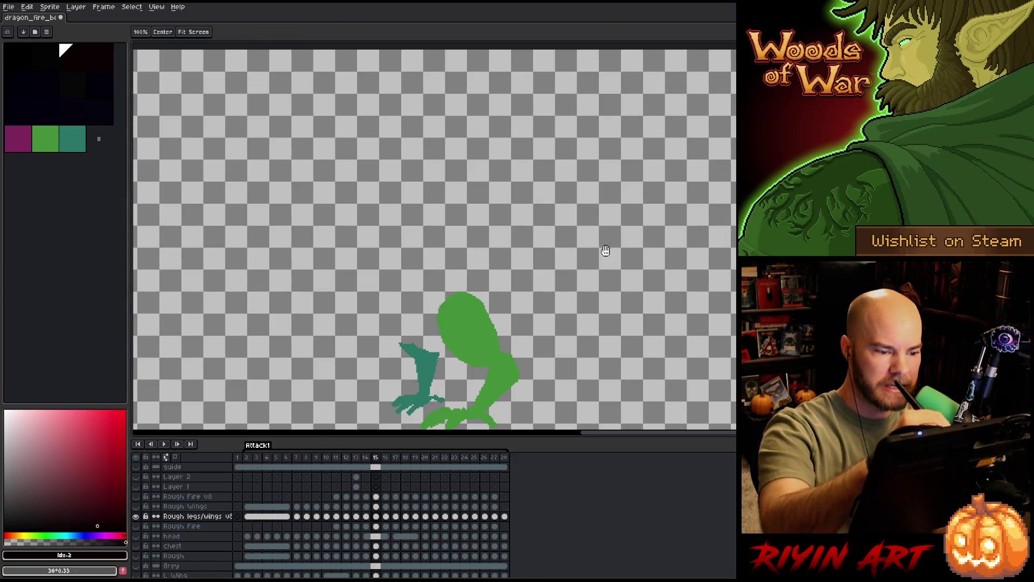
{"action": "mouse_move", "coordinate": [455, 237]}
{"action": "left_mouse_down"}
{"action": "mouse_move", "coordinate": [503, 148]}
{"action": "mouse_move", "coordinate": [517, 181]}
{"action": "mouse_move", "coordinate": [566, 208]}
{"action": "left_mouse_up"}
{"action": "key", "text": "period"}
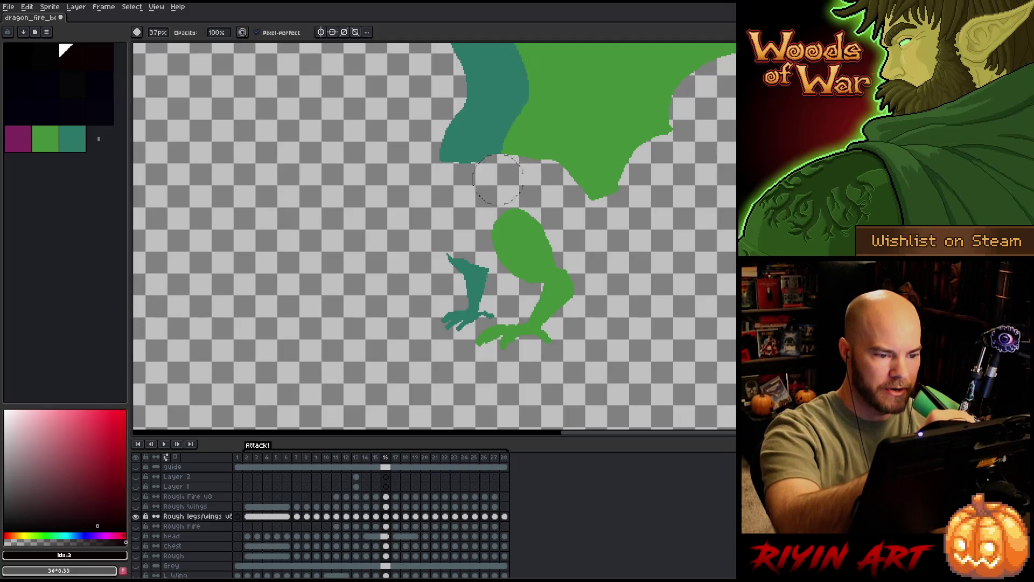
{"action": "scroll", "coordinate": [498, 179], "scroll_direction": "up", "scroll_amount": 2}
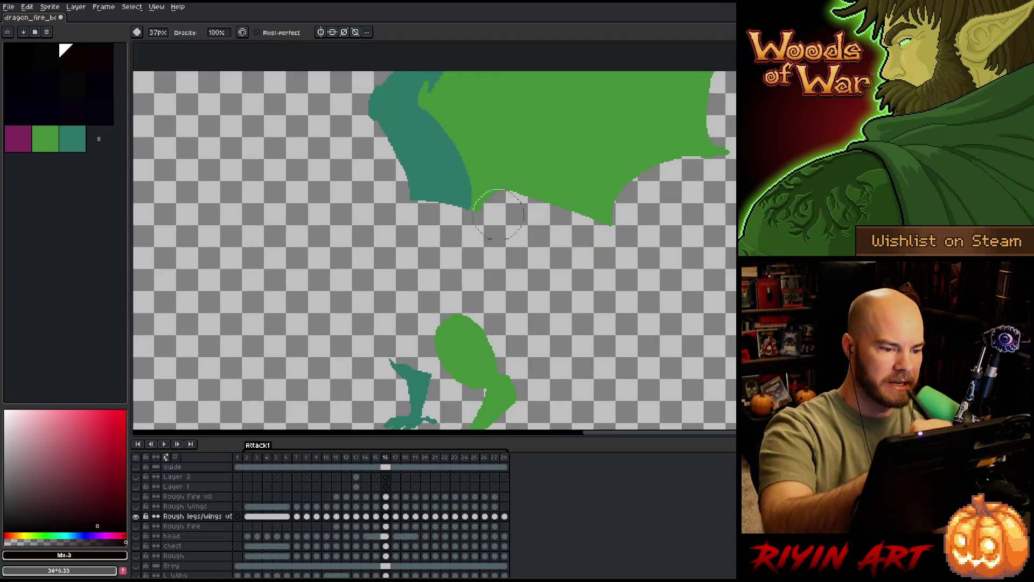
{"action": "left_click_drag", "start_coordinate": [499, 214], "coordinate": [614, 162]}
{"action": "scroll", "coordinate": [639, 279], "scroll_direction": "up", "scroll_amount": 3}
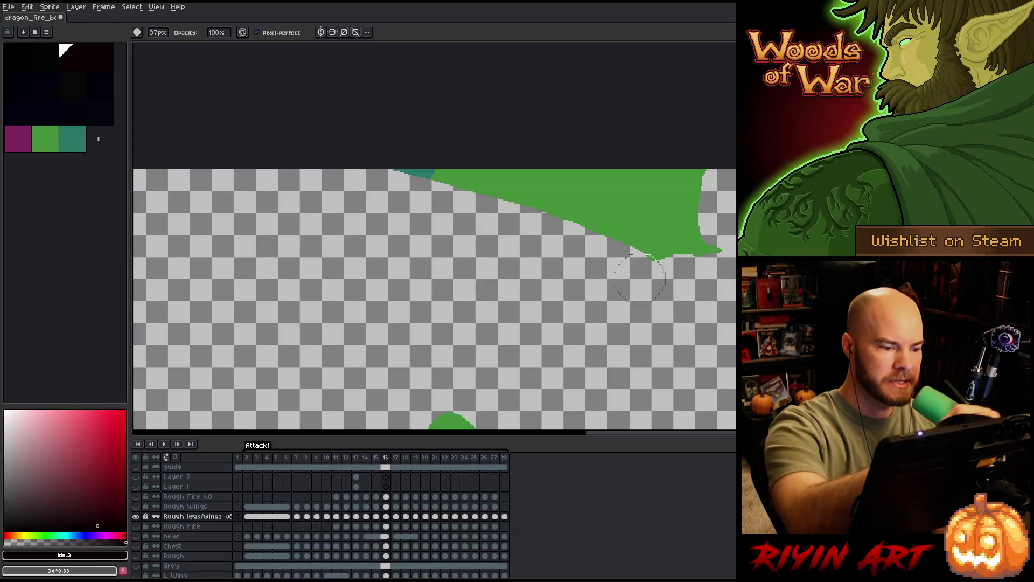
{"action": "mouse_move", "coordinate": [639, 279]}
{"action": "left_mouse_down"}
{"action": "mouse_move", "coordinate": [434, 157]}
{"action": "mouse_move", "coordinate": [513, 132]}
{"action": "mouse_move", "coordinate": [705, 242]}
{"action": "left_mouse_up"}
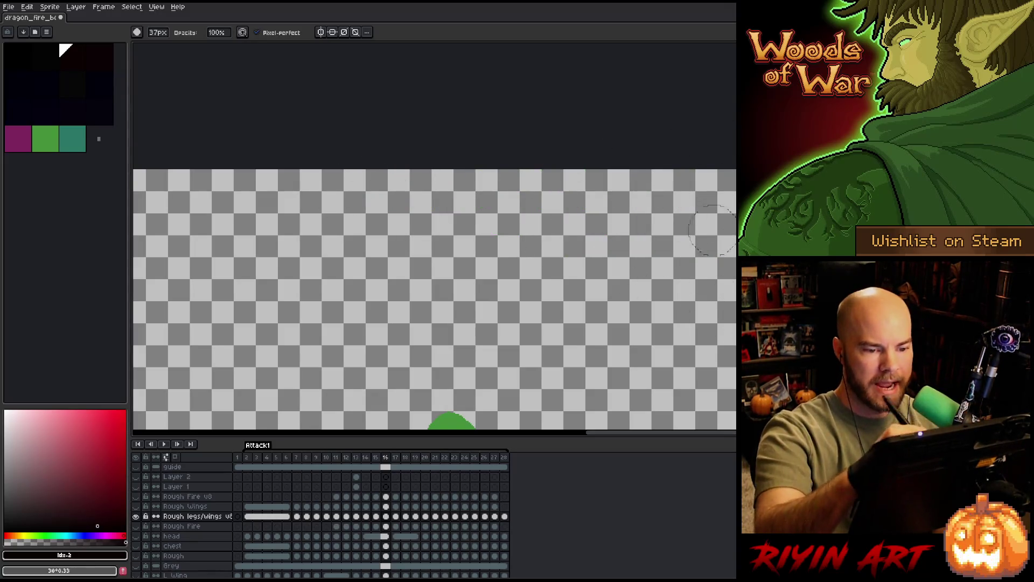
{"action": "scroll", "coordinate": [711, 231], "scroll_direction": "down", "scroll_amount": 2}
{"action": "scroll", "coordinate": [583, 161], "scroll_direction": "up", "scroll_amount": 2}
{"action": "key", "text": "period"}
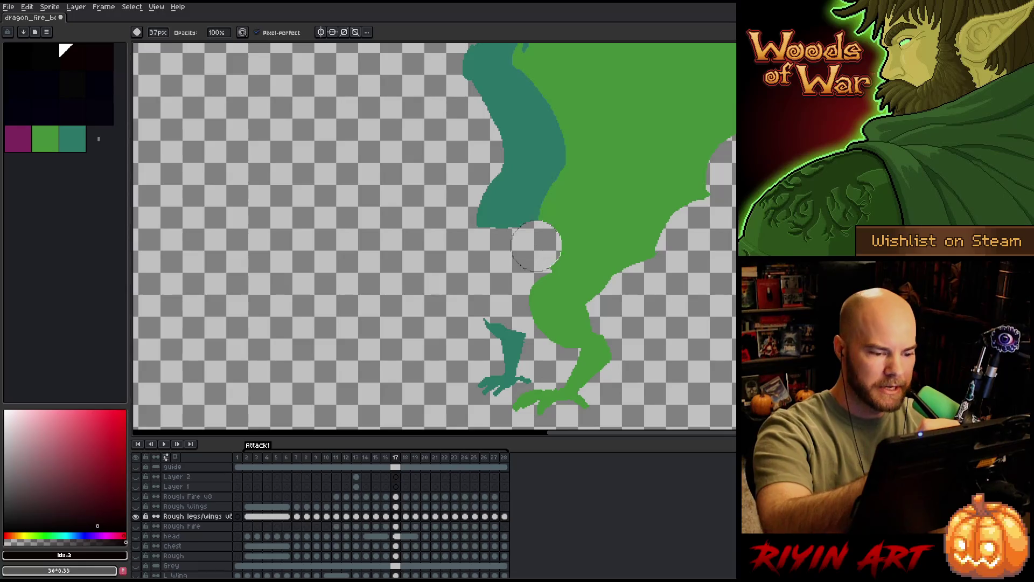
Erase the chest, wing underside and upper body on frame 17, leaving only the legs.
{"action": "left_click_drag", "start_coordinate": [546, 246], "coordinate": [608, 285]}
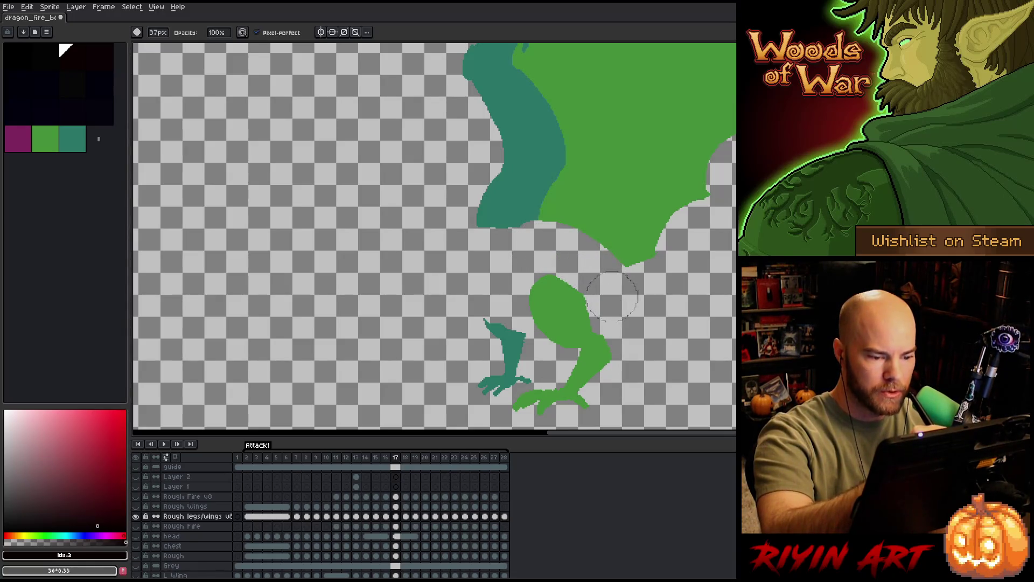
{"action": "mouse_move", "coordinate": [581, 242]}
{"action": "left_mouse_down"}
{"action": "mouse_move", "coordinate": [525, 210]}
{"action": "mouse_move", "coordinate": [545, 252]}
{"action": "left_mouse_up"}
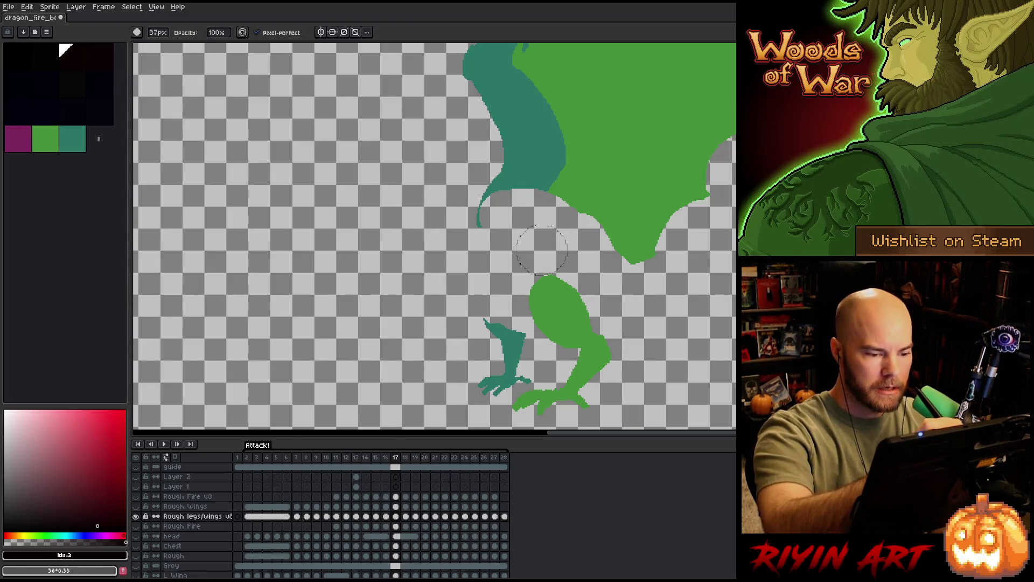
{"action": "left_click_drag", "start_coordinate": [557, 199], "coordinate": [655, 259]}
{"action": "left_click_drag", "start_coordinate": [501, 145], "coordinate": [663, 234]}
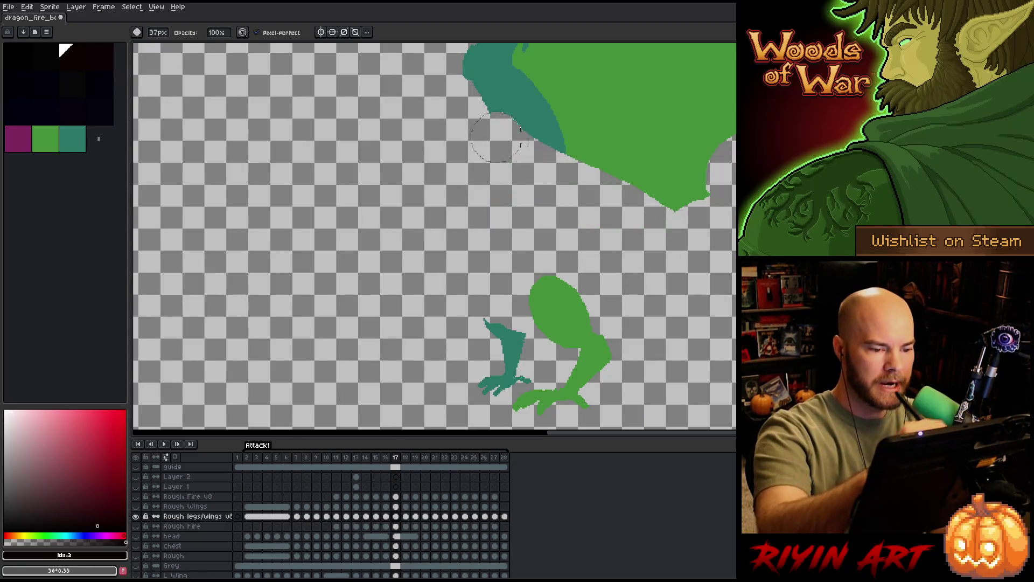
{"action": "mouse_move", "coordinate": [483, 111]}
{"action": "left_mouse_down"}
{"action": "mouse_move", "coordinate": [383, 165]}
{"action": "mouse_move", "coordinate": [597, 218]}
{"action": "left_mouse_up"}
{"action": "left_click_drag", "start_coordinate": [420, 106], "coordinate": [631, 178]}
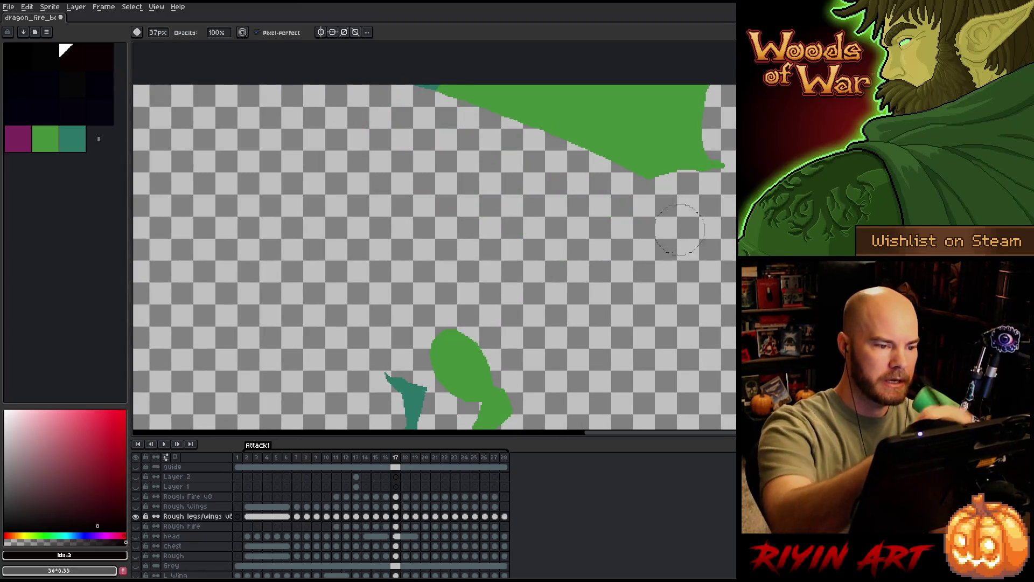
{"action": "left_click_drag", "start_coordinate": [486, 89], "coordinate": [695, 154]}
{"action": "left_click_drag", "start_coordinate": [566, 97], "coordinate": [703, 138]}
{"action": "left_click_drag", "start_coordinate": [622, 90], "coordinate": [704, 113]}
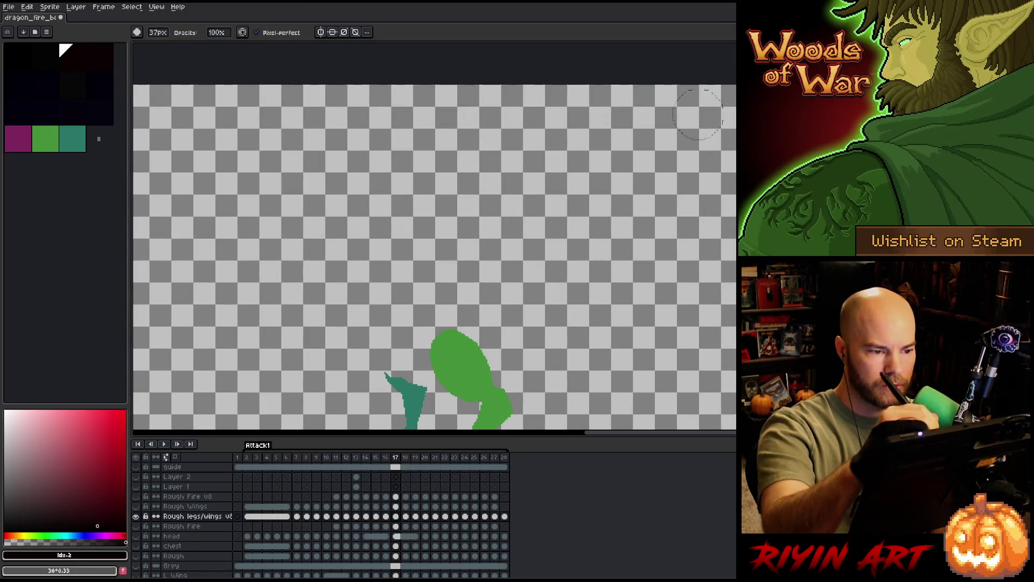
{"action": "left_click_drag", "start_coordinate": [686, 213], "coordinate": [731, 154]}
{"action": "key", "text": "Right"}
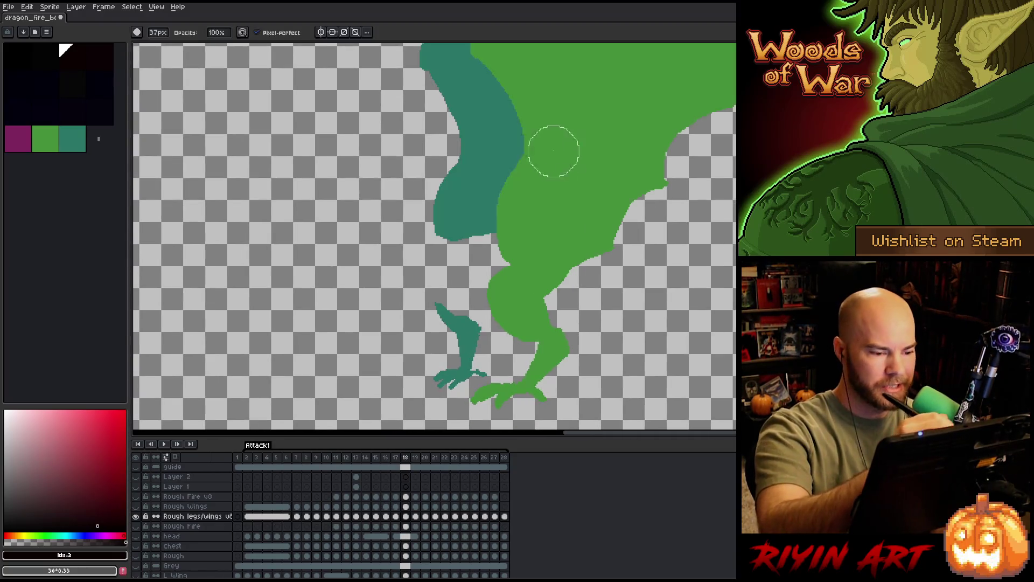
Erase the wing and body on frame 18, then start on the teal wing edge of frame 19.
{"action": "left_click_drag", "start_coordinate": [404, 186], "coordinate": [540, 251]}
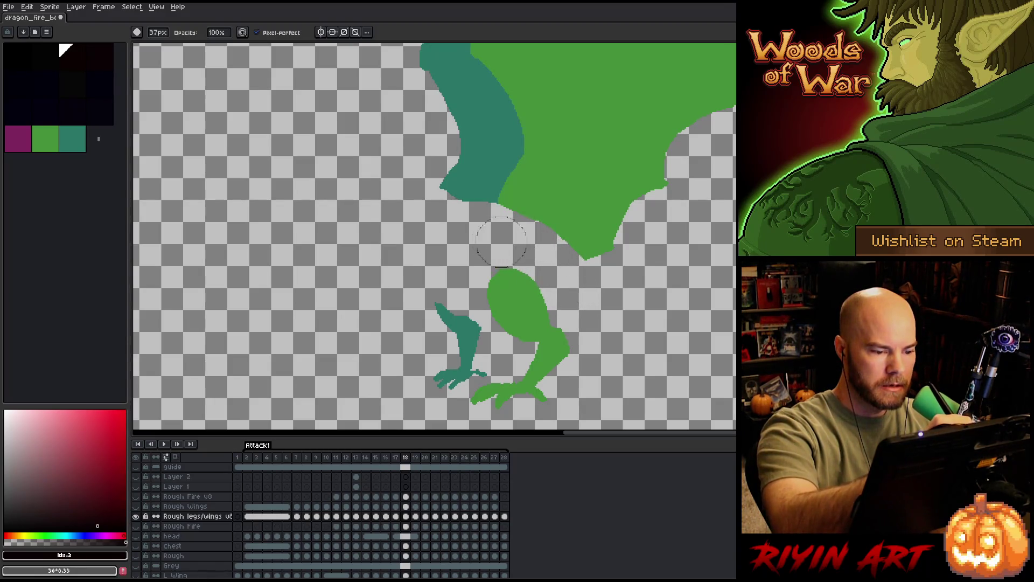
{"action": "left_click_drag", "start_coordinate": [425, 179], "coordinate": [614, 235]}
{"action": "left_click_drag", "start_coordinate": [703, 259], "coordinate": [643, 348]}
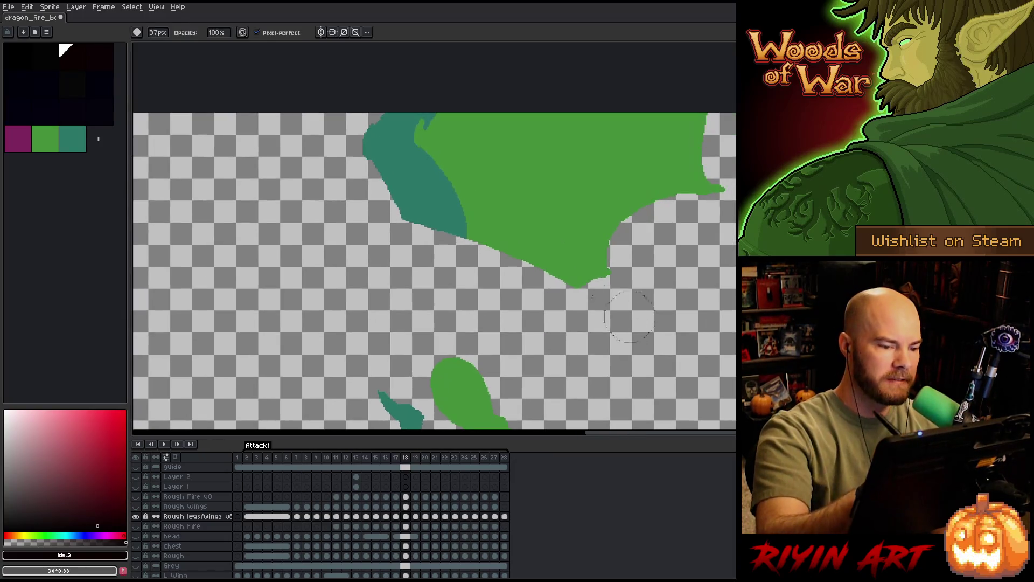
{"action": "mouse_move", "coordinate": [372, 146]}
{"action": "left_mouse_down"}
{"action": "mouse_move", "coordinate": [630, 242]}
{"action": "mouse_move", "coordinate": [509, 186]}
{"action": "left_mouse_up"}
{"action": "mouse_move", "coordinate": [469, 130]}
{"action": "left_mouse_down"}
{"action": "mouse_move", "coordinate": [426, 97]}
{"action": "mouse_move", "coordinate": [598, 130]}
{"action": "mouse_move", "coordinate": [646, 124]}
{"action": "left_mouse_up"}
{"action": "left_click_drag", "start_coordinate": [627, 299], "coordinate": [724, 153]}
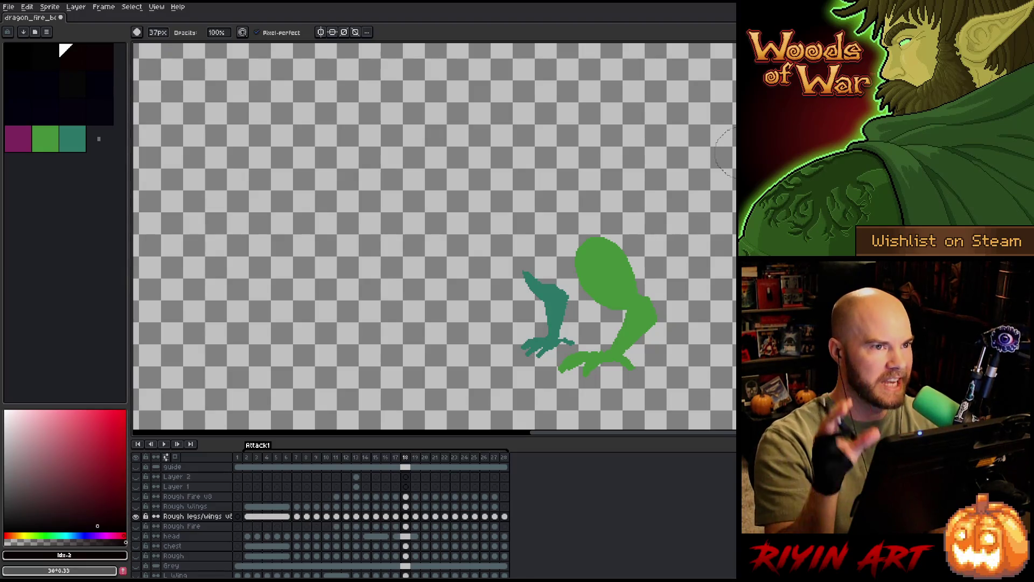
{"action": "key", "text": "Right"}
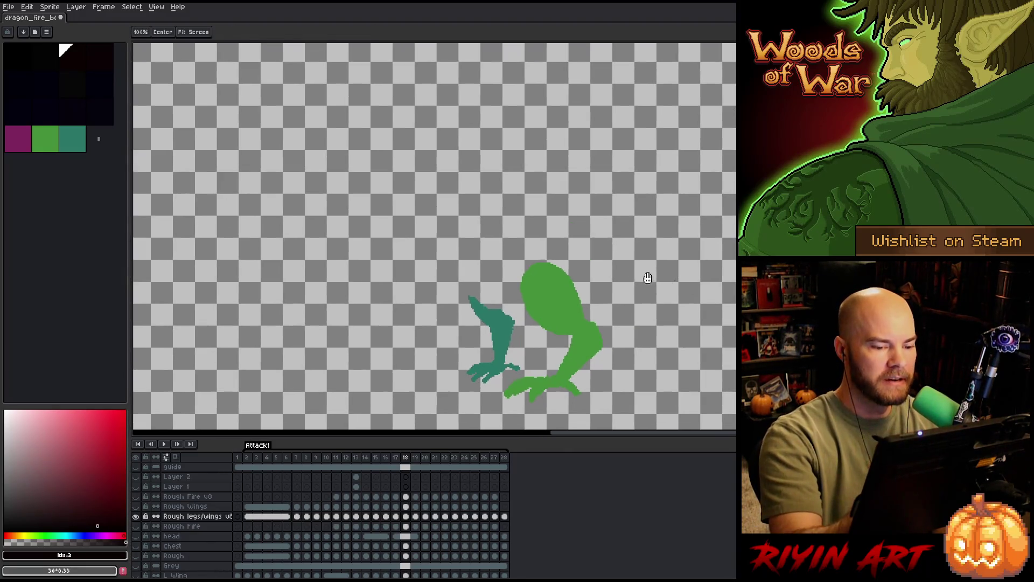
{"action": "scroll", "coordinate": [575, 82], "scroll_direction": "up", "scroll_amount": 2}
{"action": "mouse_move", "coordinate": [462, 180]}
{"action": "left_mouse_down"}
{"action": "mouse_move", "coordinate": [535, 234]}
{"action": "mouse_move", "coordinate": [575, 242]}
{"action": "left_mouse_up"}
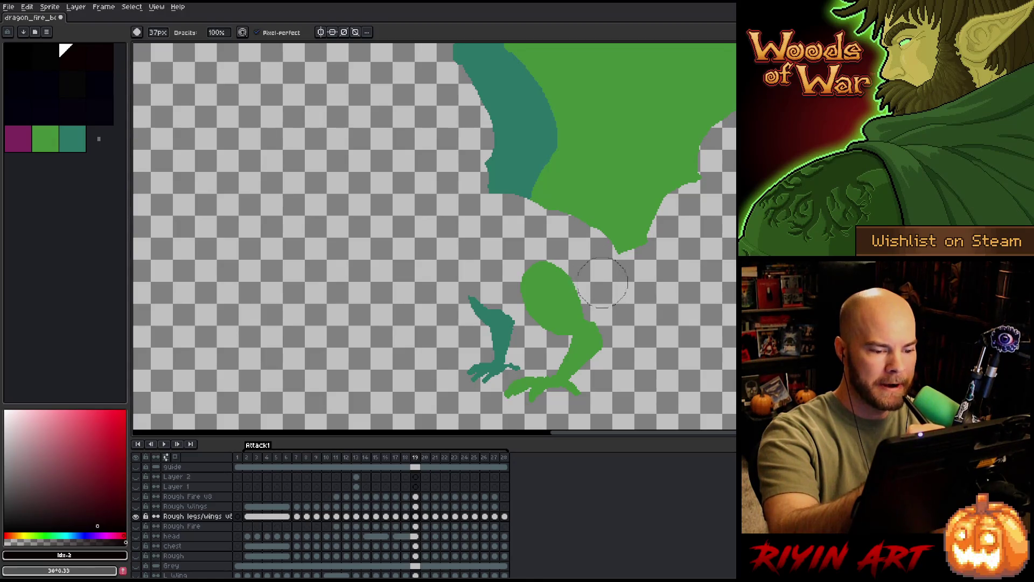
Erase the teal wing and lower body edge on the current frame, leaving the legs.
{"action": "left_click_drag", "start_coordinate": [493, 178], "coordinate": [683, 259]}
{"action": "scroll", "coordinate": [676, 217], "scroll_direction": "up", "scroll_amount": 3}
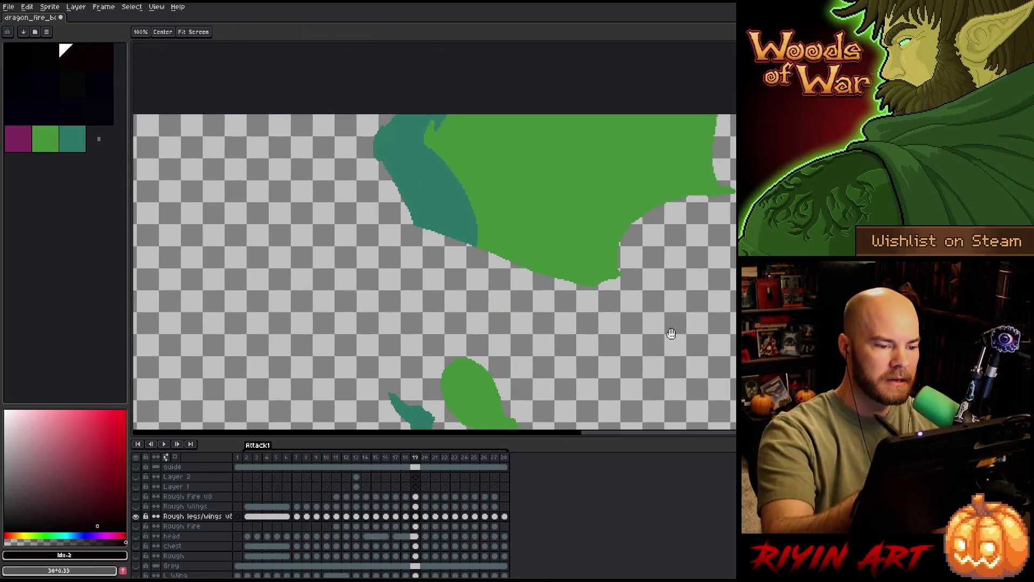
{"action": "mouse_move", "coordinate": [518, 242]}
{"action": "left_mouse_down"}
{"action": "mouse_move", "coordinate": [588, 189]}
{"action": "mouse_move", "coordinate": [719, 145]}
{"action": "left_mouse_up"}
{"action": "key", "text": "space"}
{"action": "left_click_drag", "start_coordinate": [615, 310], "coordinate": [731, 190]}
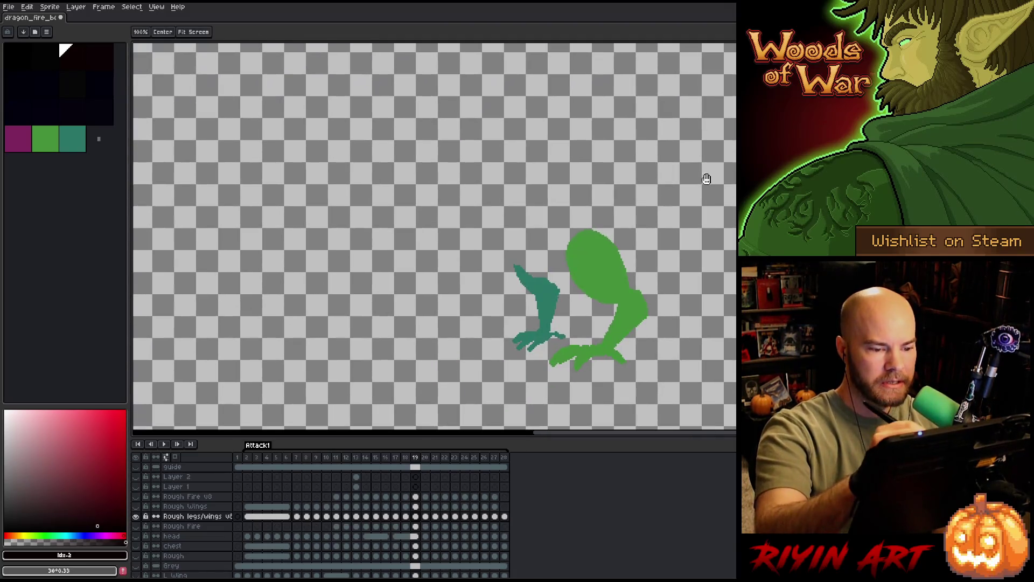
On frame 20, erase the teal wing underside and the whole upper body so only legs remain.
{"action": "key", "text": "period"}
{"action": "mouse_move", "coordinate": [492, 149]}
{"action": "left_mouse_down"}
{"action": "mouse_move", "coordinate": [630, 221]}
{"action": "mouse_move", "coordinate": [614, 146]}
{"action": "mouse_move", "coordinate": [686, 97]}
{"action": "mouse_move", "coordinate": [610, 214]}
{"action": "mouse_move", "coordinate": [437, 89]}
{"action": "left_mouse_up"}
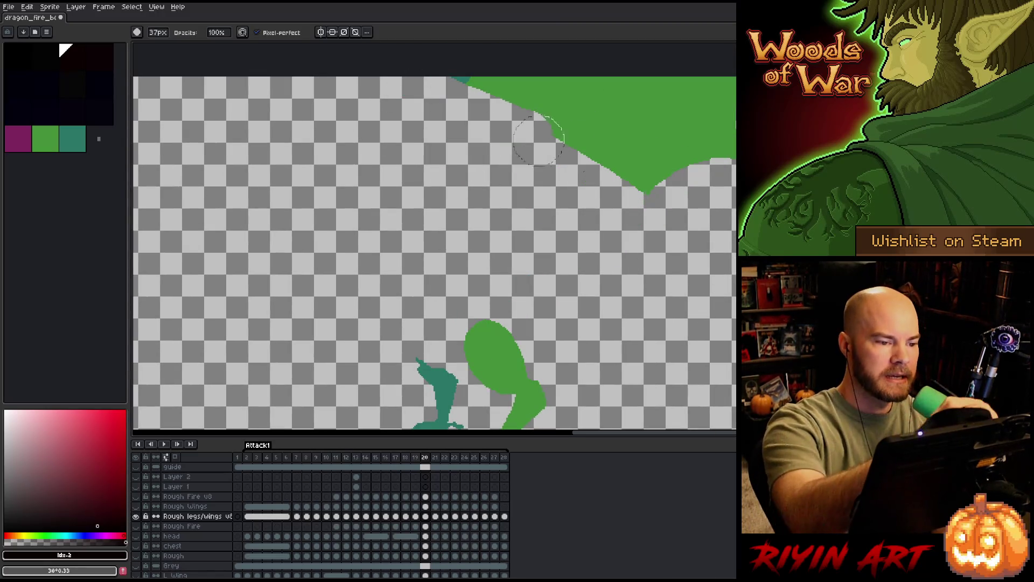
{"action": "left_click_drag", "start_coordinate": [646, 178], "coordinate": [469, 81]}
{"action": "left_click_drag", "start_coordinate": [711, 145], "coordinate": [565, 81]}
{"action": "left_click_drag", "start_coordinate": [728, 121], "coordinate": [671, 81]}
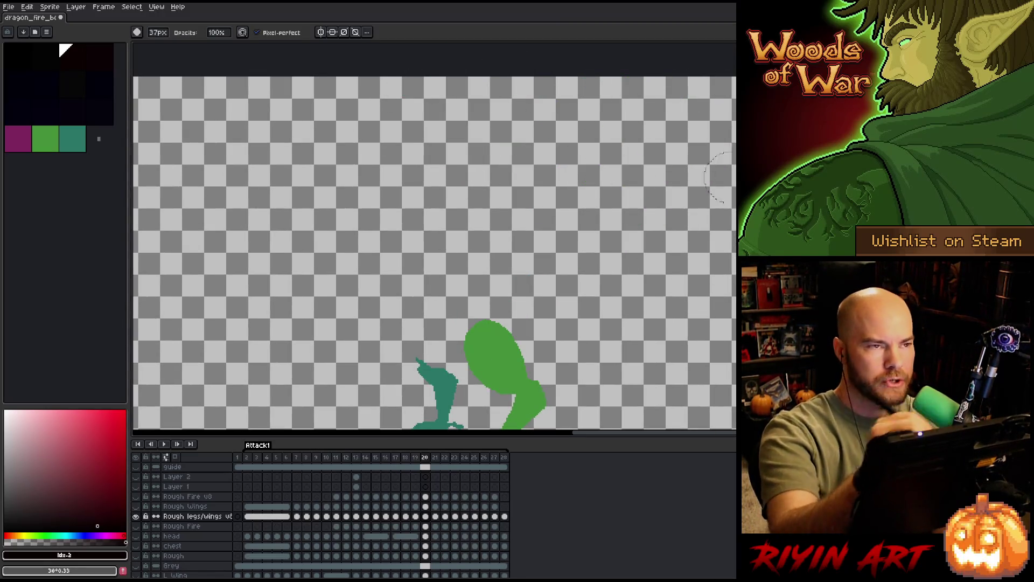
{"action": "left_click_drag", "start_coordinate": [589, 260], "coordinate": [658, 143]}
On frame 21, erase the wing's lower edge, then the body and teal wing above the legs.
{"action": "key", "text": "Right"}
{"action": "mouse_move", "coordinate": [461, 148]}
{"action": "left_mouse_down"}
{"action": "mouse_move", "coordinate": [602, 198]}
{"action": "mouse_move", "coordinate": [527, 152]}
{"action": "left_mouse_up"}
{"action": "key", "text": "ctrl+z"}
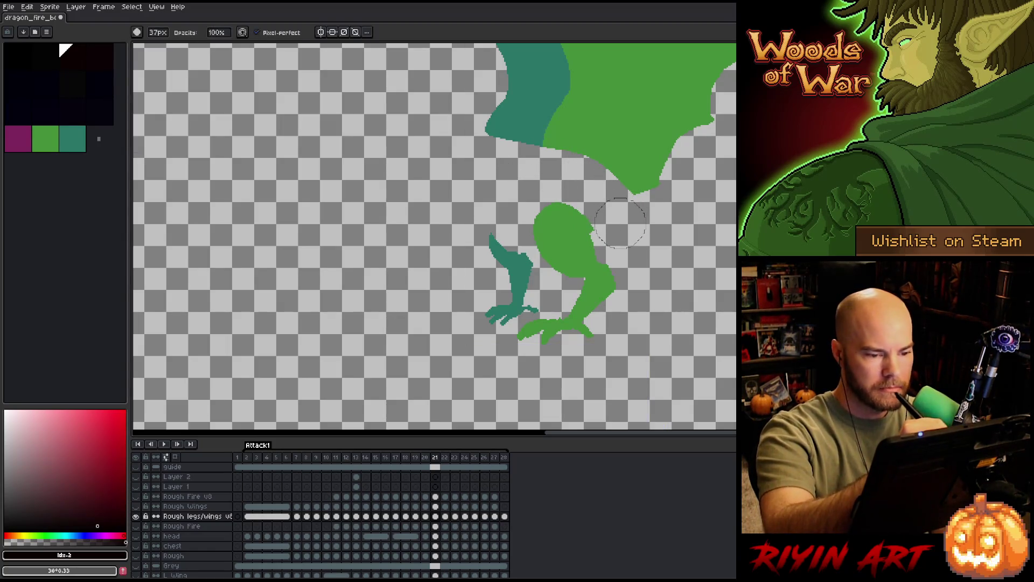
{"action": "mouse_move", "coordinate": [566, 170]}
{"action": "left_mouse_down"}
{"action": "mouse_move", "coordinate": [525, 141]}
{"action": "mouse_move", "coordinate": [647, 162]}
{"action": "left_mouse_up"}
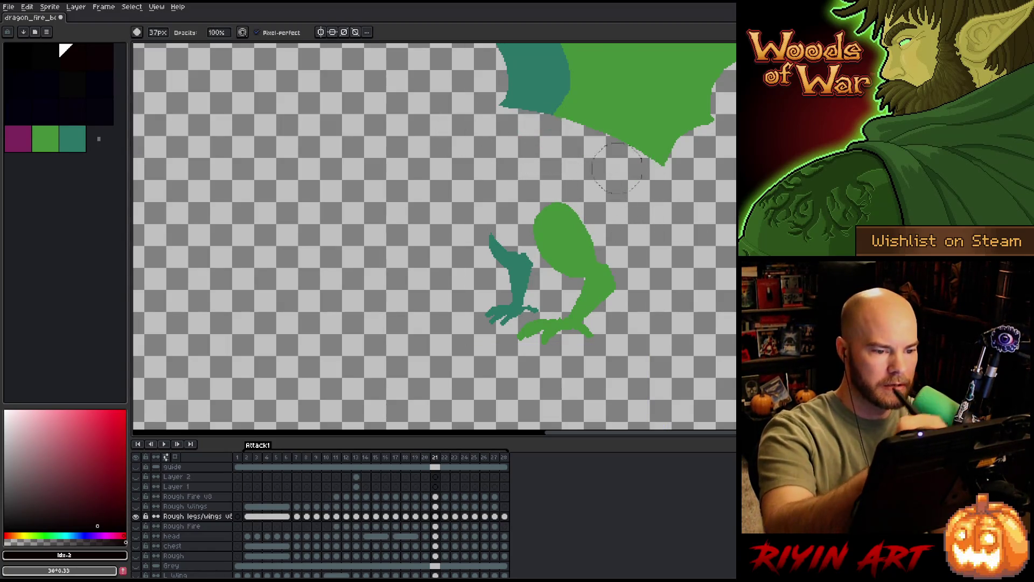
{"action": "left_click_drag", "start_coordinate": [525, 105], "coordinate": [663, 146]}
{"action": "scroll", "coordinate": [657, 317], "scroll_direction": "up", "scroll_amount": 3}
{"action": "left_click_drag", "start_coordinate": [565, 267], "coordinate": [404, 211]}
{"action": "left_click_drag", "start_coordinate": [388, 162], "coordinate": [581, 210]}
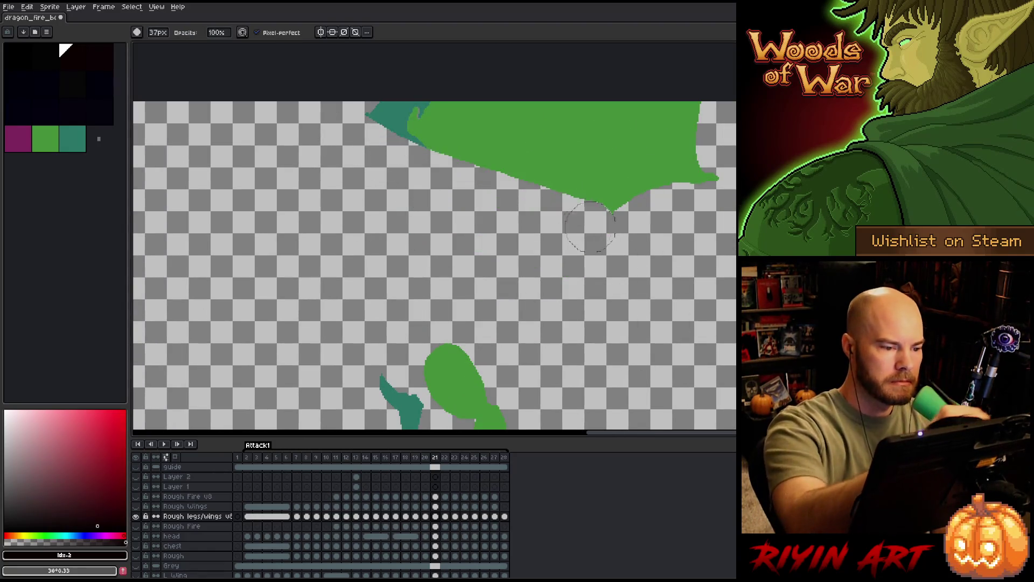
{"action": "mouse_move", "coordinate": [404, 121]}
{"action": "left_mouse_down"}
{"action": "mouse_move", "coordinate": [631, 186]}
{"action": "mouse_move", "coordinate": [592, 153]}
{"action": "mouse_move", "coordinate": [600, 97]}
{"action": "mouse_move", "coordinate": [679, 113]}
{"action": "left_mouse_up"}
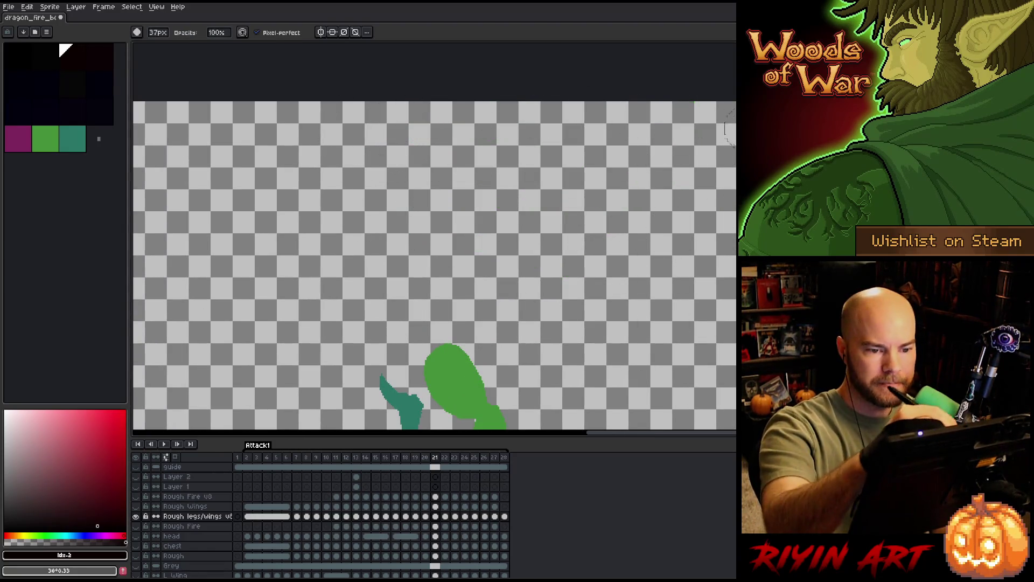
{"action": "scroll", "coordinate": [612, 311], "scroll_direction": "up", "scroll_amount": 2}
On frame 22, erase the teal wing, upper body and the green sliver at top right.
{"action": "key", "text": "period"}
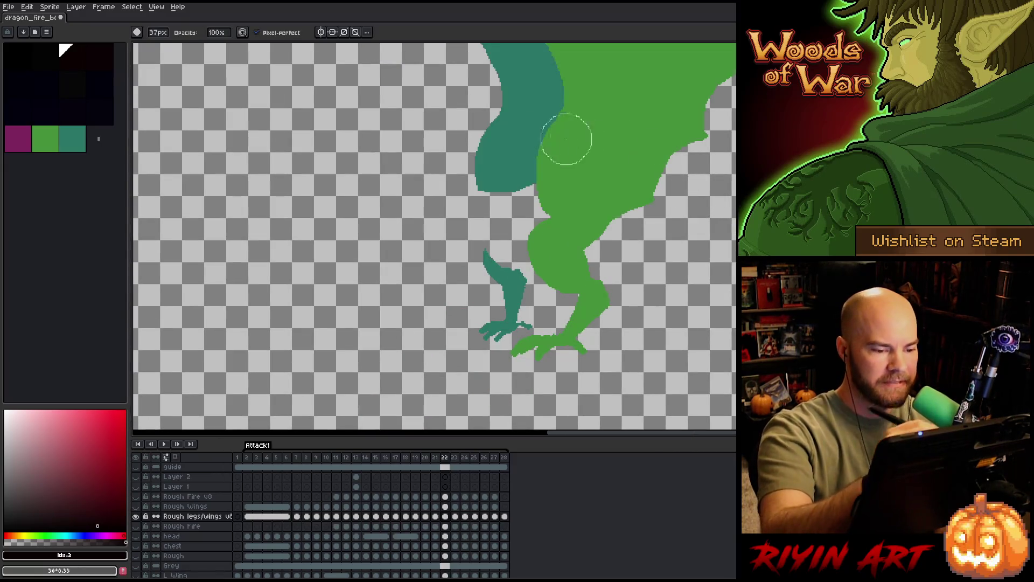
{"action": "mouse_move", "coordinate": [566, 138]}
{"action": "left_mouse_down"}
{"action": "mouse_move", "coordinate": [477, 166]}
{"action": "mouse_move", "coordinate": [589, 208]}
{"action": "mouse_move", "coordinate": [638, 154]}
{"action": "mouse_move", "coordinate": [544, 242]}
{"action": "mouse_move", "coordinate": [598, 214]}
{"action": "left_mouse_up"}
{"action": "left_click_drag", "start_coordinate": [436, 154], "coordinate": [614, 186]}
{"action": "left_click_drag", "start_coordinate": [404, 105], "coordinate": [671, 170]}
{"action": "left_click_drag", "start_coordinate": [485, 89], "coordinate": [695, 138]}
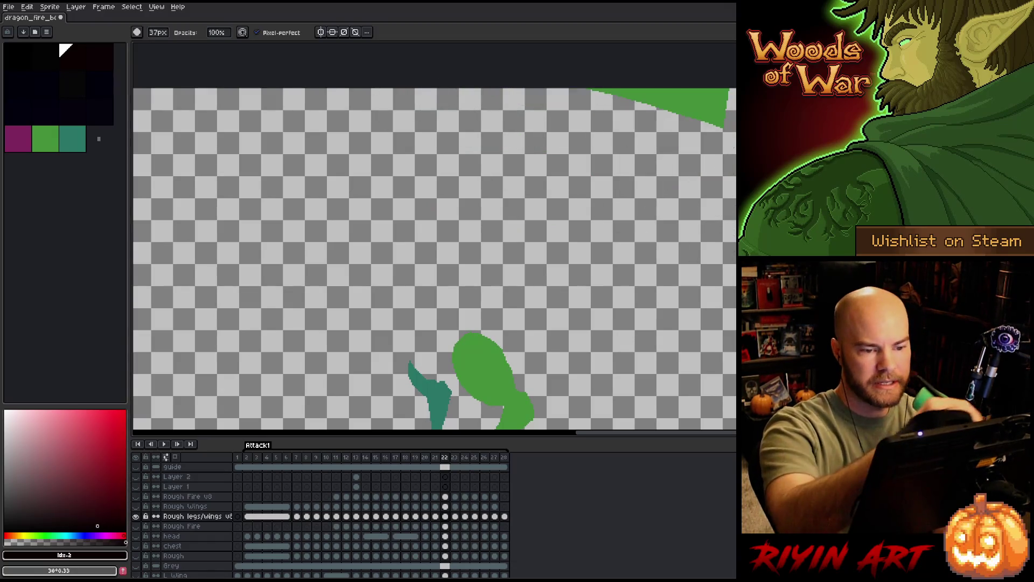
{"action": "left_click_drag", "start_coordinate": [598, 96], "coordinate": [727, 118]}
On frame 23, erase the lower wing edge, neck and remaining wing tip.
{"action": "key", "text": "Right"}
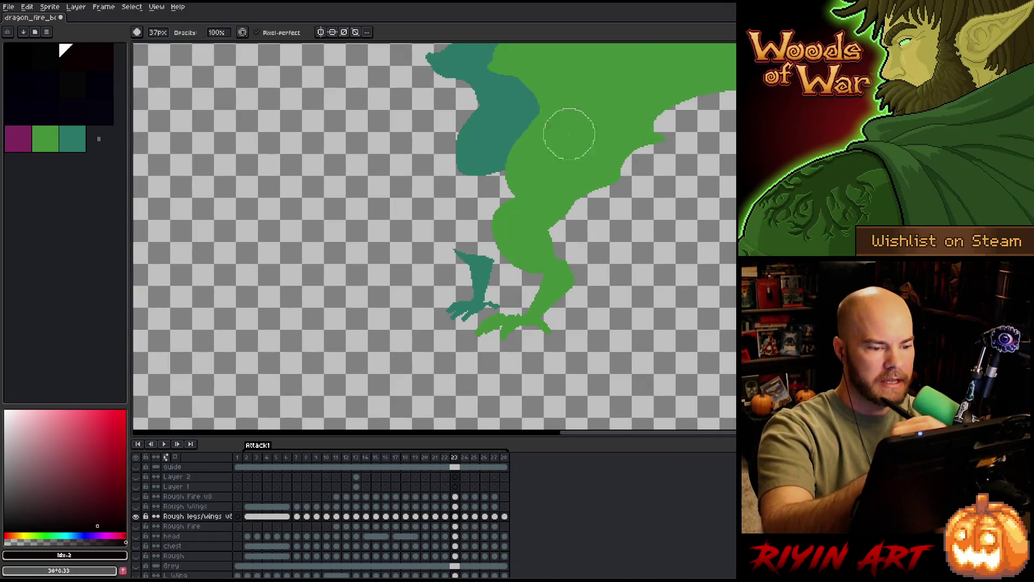
{"action": "mouse_move", "coordinate": [431, 134]}
{"action": "left_mouse_down"}
{"action": "mouse_move", "coordinate": [519, 170]}
{"action": "mouse_move", "coordinate": [564, 204]}
{"action": "left_mouse_up"}
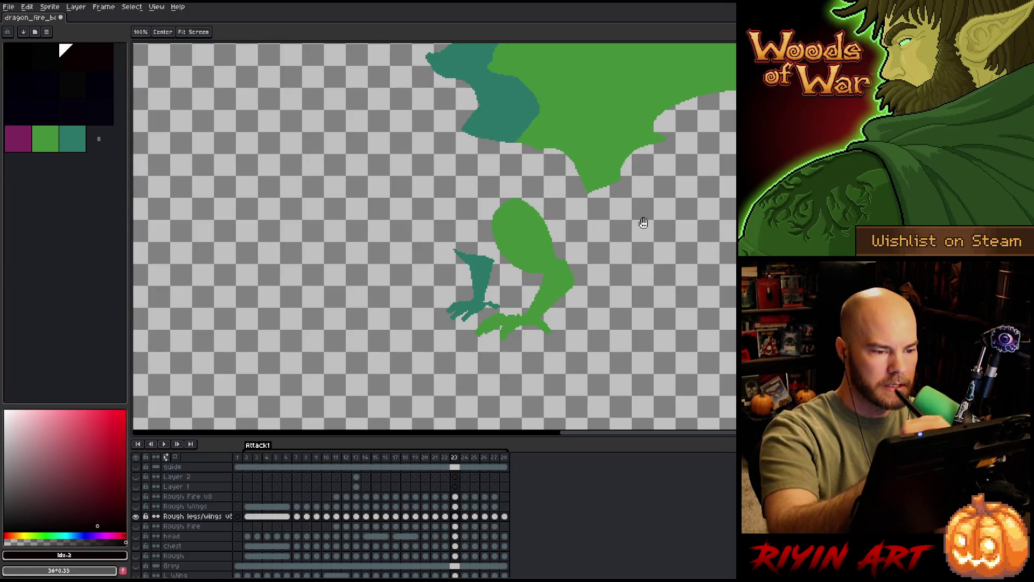
{"action": "scroll", "coordinate": [564, 203], "scroll_direction": "up", "scroll_amount": 2}
{"action": "left_click_drag", "start_coordinate": [478, 202], "coordinate": [622, 243]}
{"action": "left_click_drag", "start_coordinate": [436, 129], "coordinate": [656, 206]}
{"action": "mouse_move", "coordinate": [485, 113]}
{"action": "left_mouse_down"}
{"action": "mouse_move", "coordinate": [566, 121]}
{"action": "mouse_move", "coordinate": [712, 162]}
{"action": "left_mouse_up"}
{"action": "scroll", "coordinate": [693, 341], "scroll_direction": "up", "scroll_amount": 2}
{"action": "scroll", "coordinate": [693, 342], "scroll_direction": "right", "scroll_amount": 2}
{"action": "mouse_move", "coordinate": [565, 178]}
{"action": "left_mouse_down"}
{"action": "mouse_move", "coordinate": [501, 137]}
{"action": "mouse_move", "coordinate": [582, 103]}
{"action": "mouse_move", "coordinate": [646, 133]}
{"action": "left_mouse_up"}
Erase the wing tip on frame 24, then cut away the body and large green wing on frame 25.
{"action": "key", "text": "Right"}
{"action": "scroll", "coordinate": [693, 215], "scroll_direction": "down", "scroll_amount": 2}
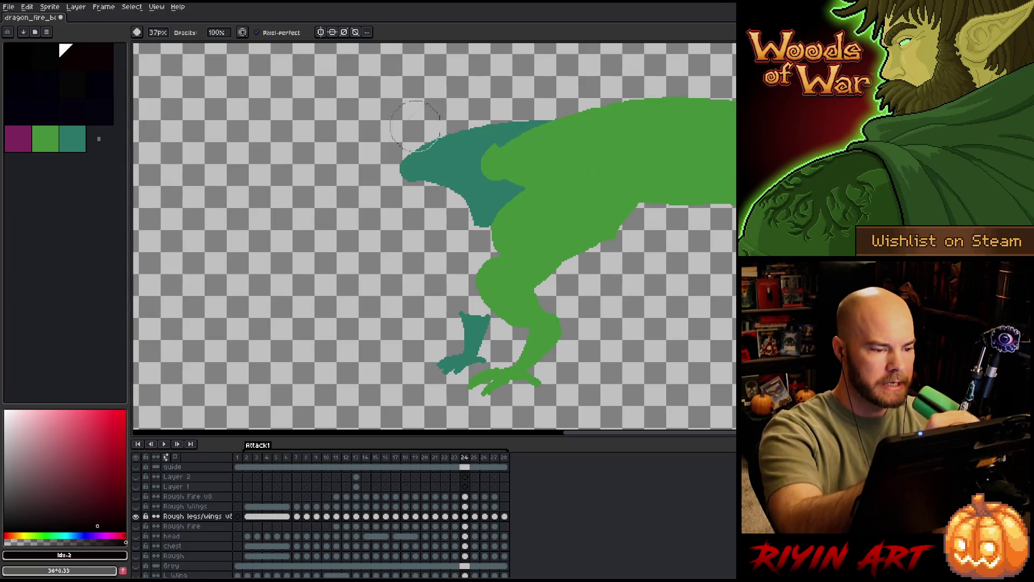
{"action": "mouse_move", "coordinate": [408, 157]}
{"action": "left_mouse_down"}
{"action": "mouse_move", "coordinate": [547, 257]}
{"action": "mouse_move", "coordinate": [691, 181]}
{"action": "mouse_move", "coordinate": [689, 84]}
{"action": "left_mouse_up"}
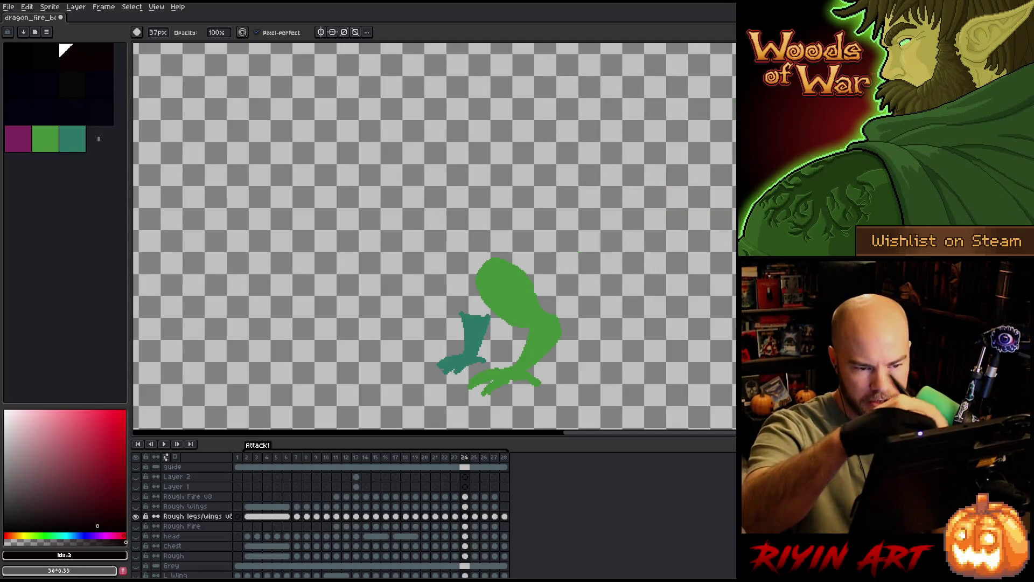
{"action": "key", "text": "Right"}
{"action": "left_click_drag", "start_coordinate": [465, 206], "coordinate": [551, 260]}
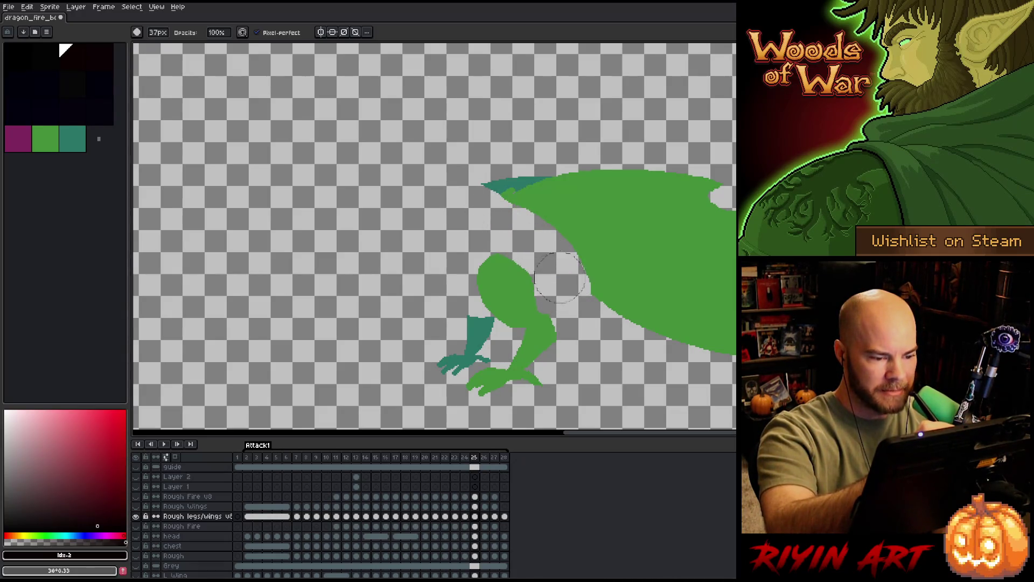
{"action": "mouse_move", "coordinate": [503, 231]}
{"action": "left_mouse_down"}
{"action": "mouse_move", "coordinate": [632, 139]}
{"action": "mouse_move", "coordinate": [732, 202]}
{"action": "left_mouse_up"}
On frame 26, erase the body between wing and leg to separate the leg.
{"action": "key", "text": "Right"}
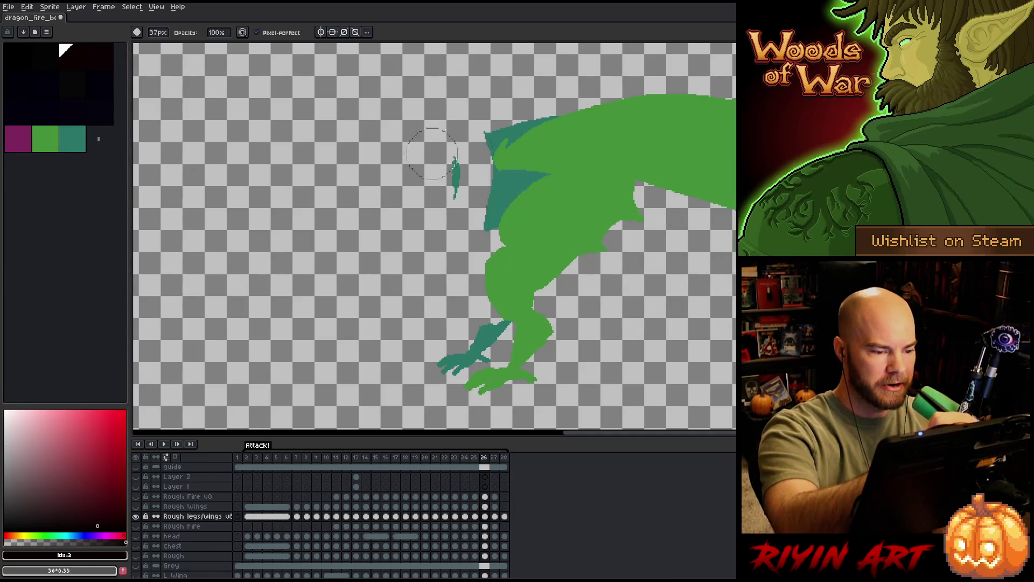
{"action": "mouse_move", "coordinate": [479, 202]}
{"action": "left_mouse_down"}
{"action": "mouse_move", "coordinate": [557, 275]}
{"action": "mouse_move", "coordinate": [499, 217]}
{"action": "mouse_move", "coordinate": [599, 270]}
{"action": "left_mouse_up"}
{"action": "key", "text": "ctrl+z"}
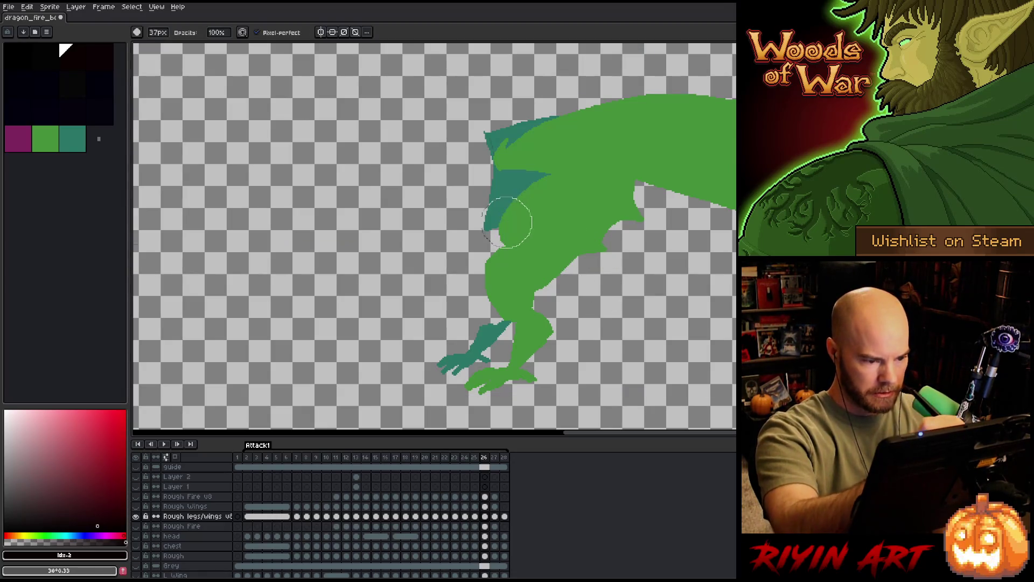
{"action": "left_click_drag", "start_coordinate": [510, 218], "coordinate": [570, 220]}
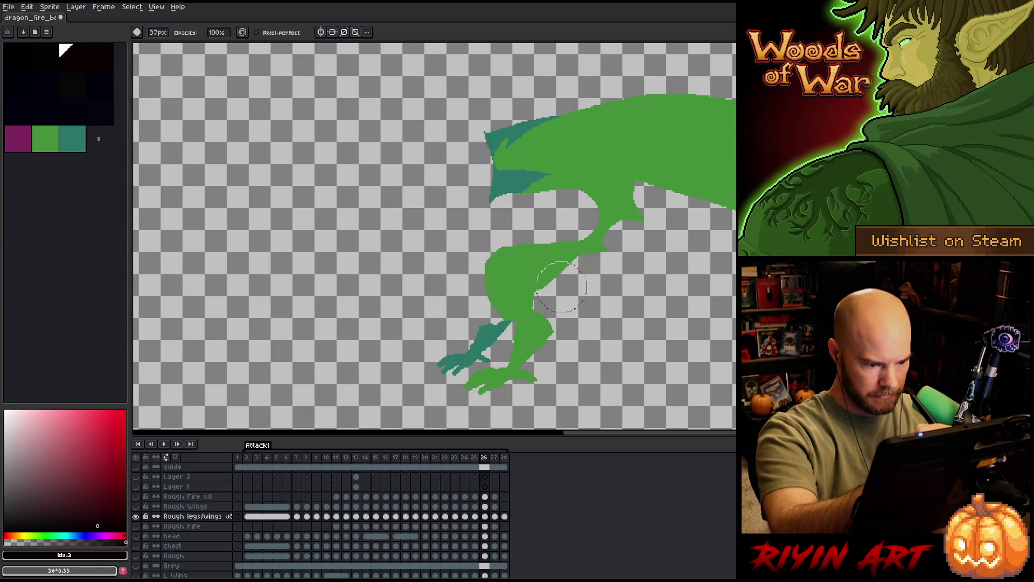
{"action": "mouse_move", "coordinate": [558, 284]}
{"action": "left_mouse_down"}
{"action": "mouse_move", "coordinate": [521, 208]}
{"action": "mouse_move", "coordinate": [590, 210]}
{"action": "mouse_move", "coordinate": [622, 197]}
{"action": "mouse_move", "coordinate": [583, 146]}
{"action": "mouse_move", "coordinate": [628, 109]}
{"action": "mouse_move", "coordinate": [727, 145]}
{"action": "left_mouse_up"}
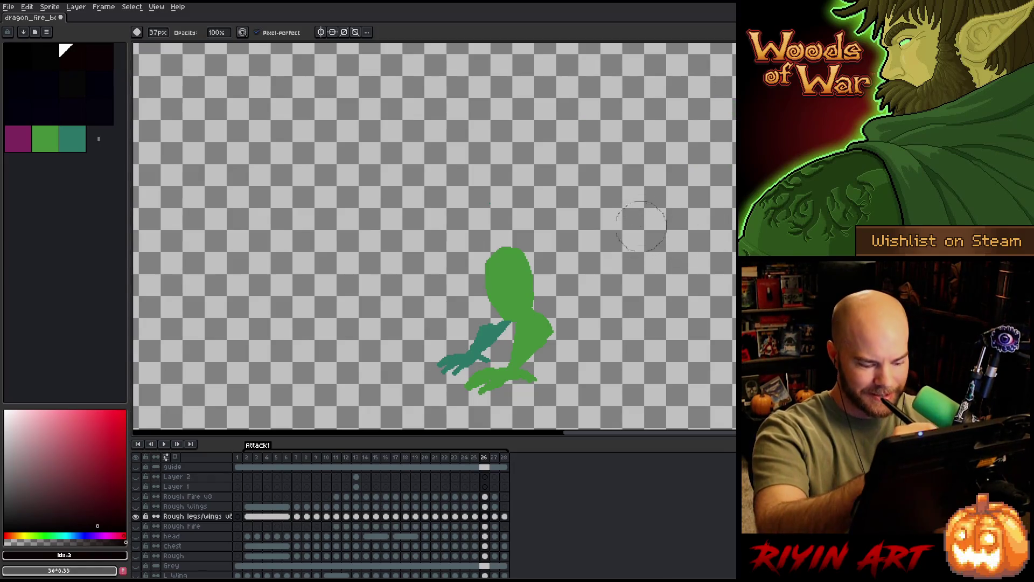
On frame 27, erase the body, the wing's lower edge and the upper wing area.
{"action": "key", "text": "Right"}
{"action": "mouse_move", "coordinate": [484, 194]}
{"action": "left_mouse_down"}
{"action": "mouse_move", "coordinate": [491, 217]}
{"action": "mouse_move", "coordinate": [558, 262]}
{"action": "left_mouse_up"}
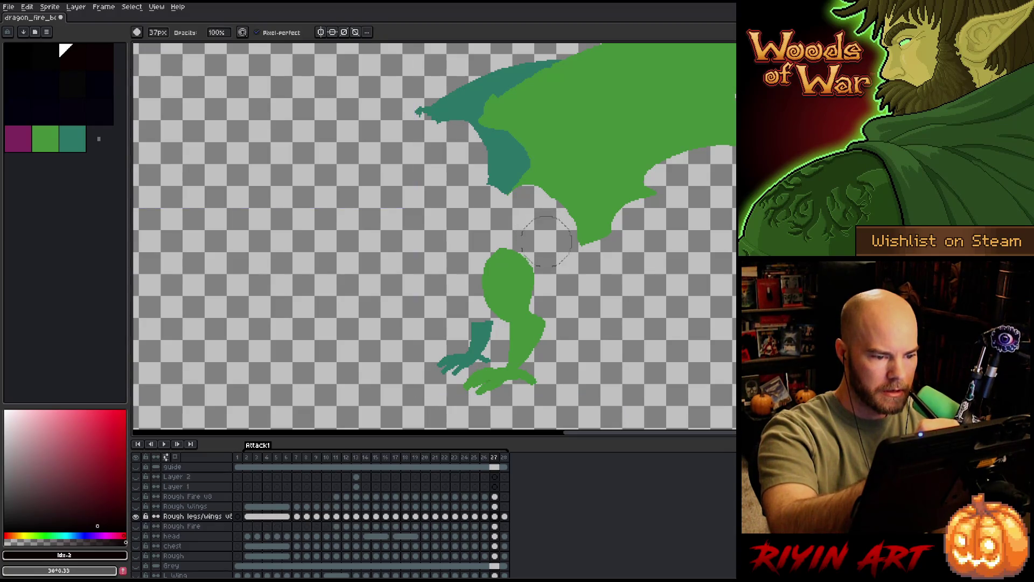
{"action": "left_click_drag", "start_coordinate": [544, 241], "coordinate": [501, 89]}
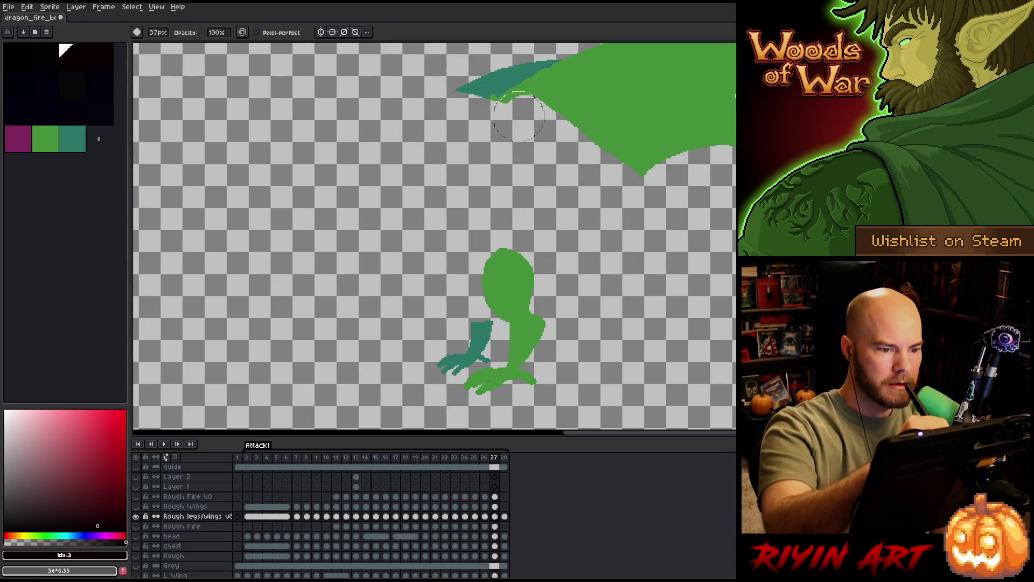
{"action": "left_click_drag", "start_coordinate": [691, 296], "coordinate": [630, 365]}
{"action": "left_click_drag", "start_coordinate": [485, 226], "coordinate": [716, 179]}
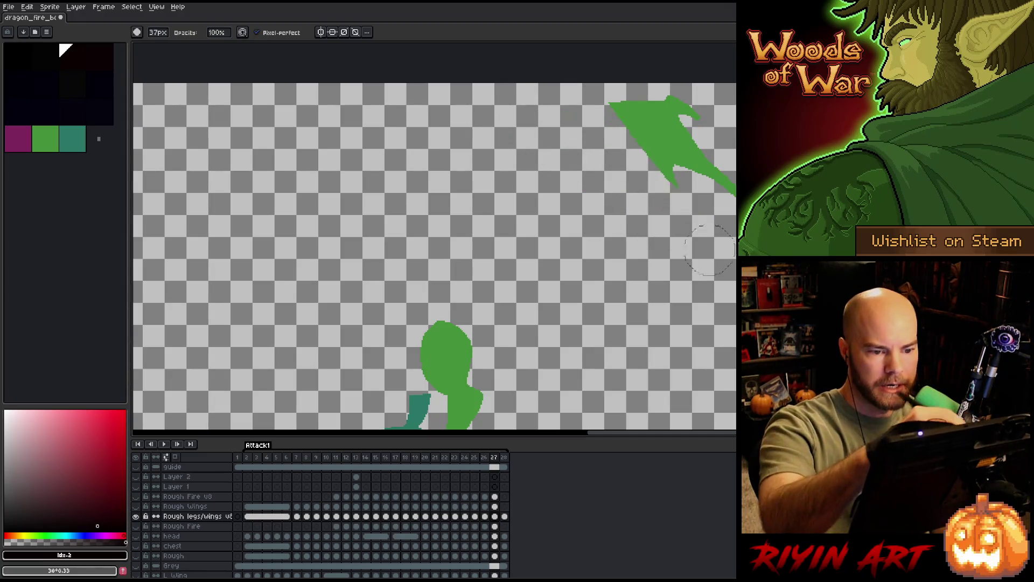
{"action": "scroll", "coordinate": [711, 182], "scroll_direction": "down", "scroll_amount": 2}
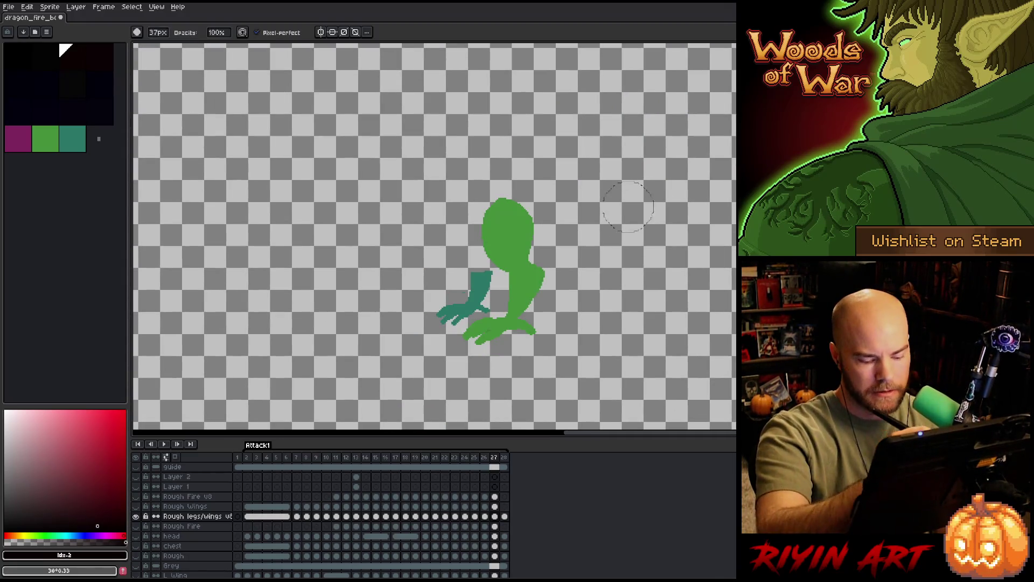
On frame 28, erase the teal wing bottom and the last green and teal wing shapes.
{"action": "key", "text": "Right"}
{"action": "scroll", "coordinate": [606, 153], "scroll_direction": "up", "scroll_amount": 3}
{"action": "left_click_drag", "start_coordinate": [460, 133], "coordinate": [558, 219]}
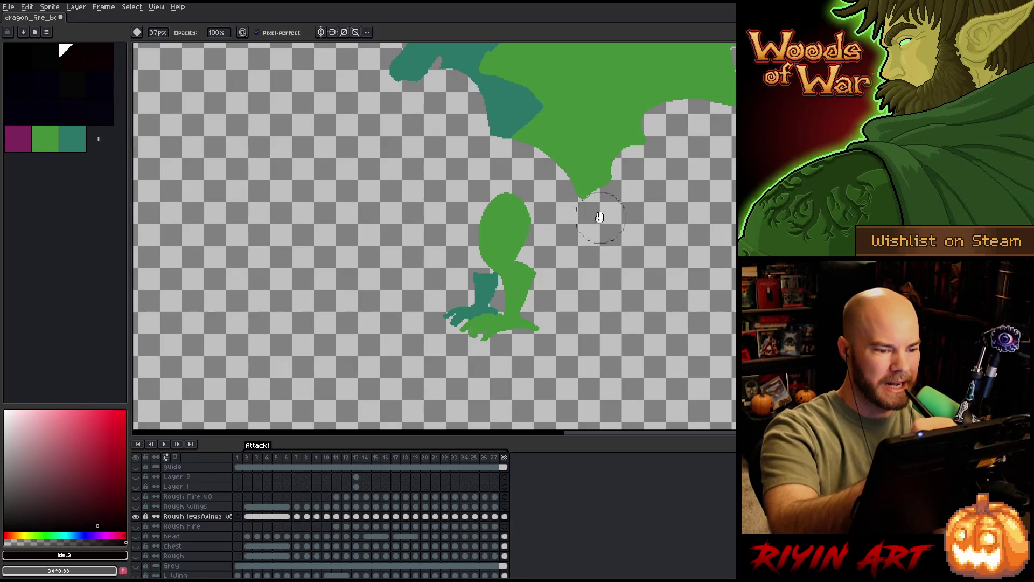
{"action": "scroll", "coordinate": [599, 217], "scroll_direction": "up", "scroll_amount": 2}
{"action": "mouse_move", "coordinate": [581, 266]}
{"action": "left_mouse_down"}
{"action": "mouse_move", "coordinate": [508, 159]}
{"action": "mouse_move", "coordinate": [679, 182]}
{"action": "left_mouse_up"}
{"action": "left_click_drag", "start_coordinate": [526, 113], "coordinate": [723, 169]}
{"action": "left_click_drag", "start_coordinate": [594, 93], "coordinate": [727, 137]}
{"action": "left_click_drag", "start_coordinate": [647, 97], "coordinate": [727, 81]}
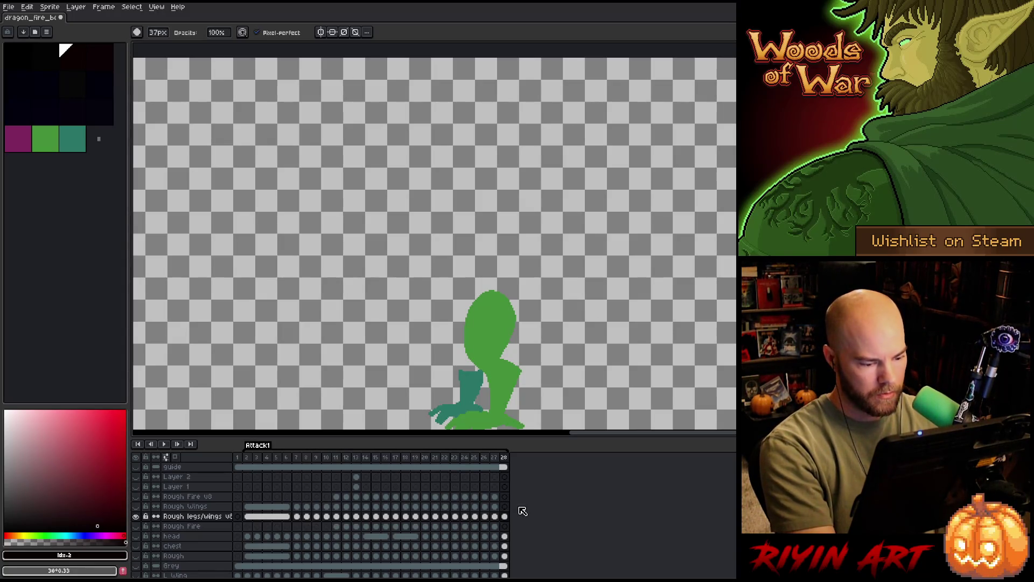
Review the legs poses on frames 2 and 26–28, then ready the thin pencil with body green.
{"action": "left_click", "coordinate": [249, 518]}
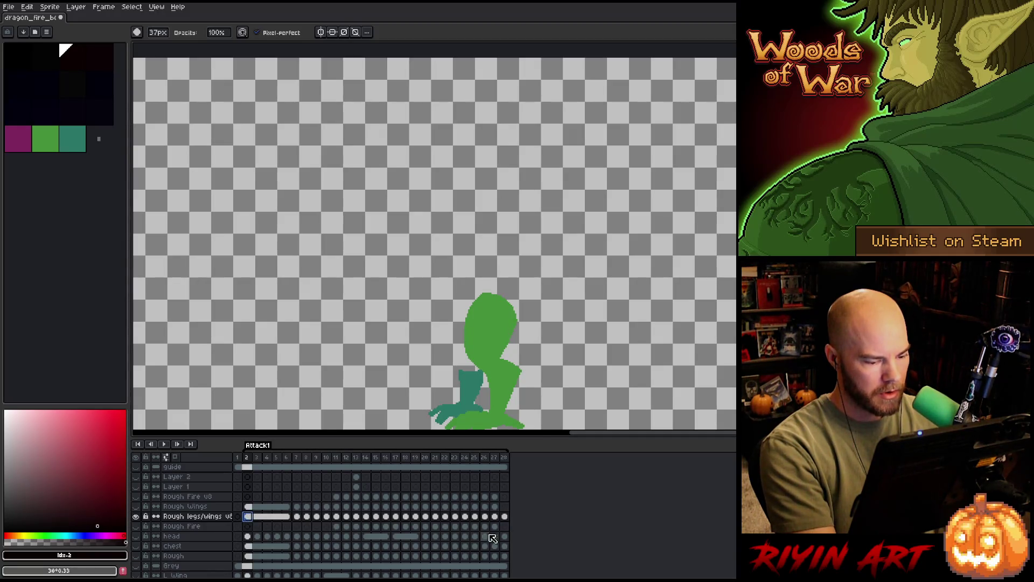
{"action": "left_click", "coordinate": [505, 517]}
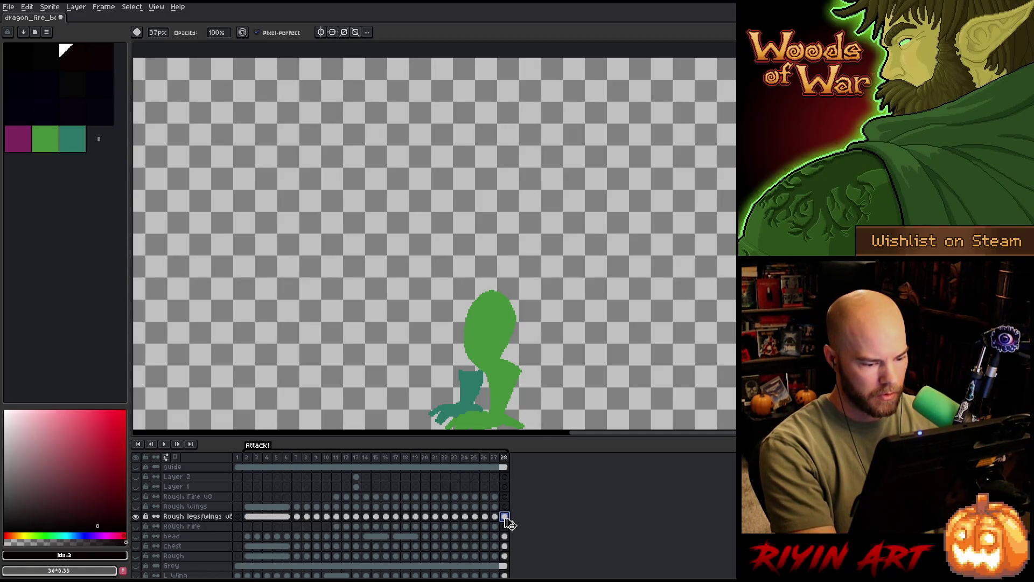
{"action": "left_click", "coordinate": [484, 516]}
{"action": "left_click", "coordinate": [495, 517]}
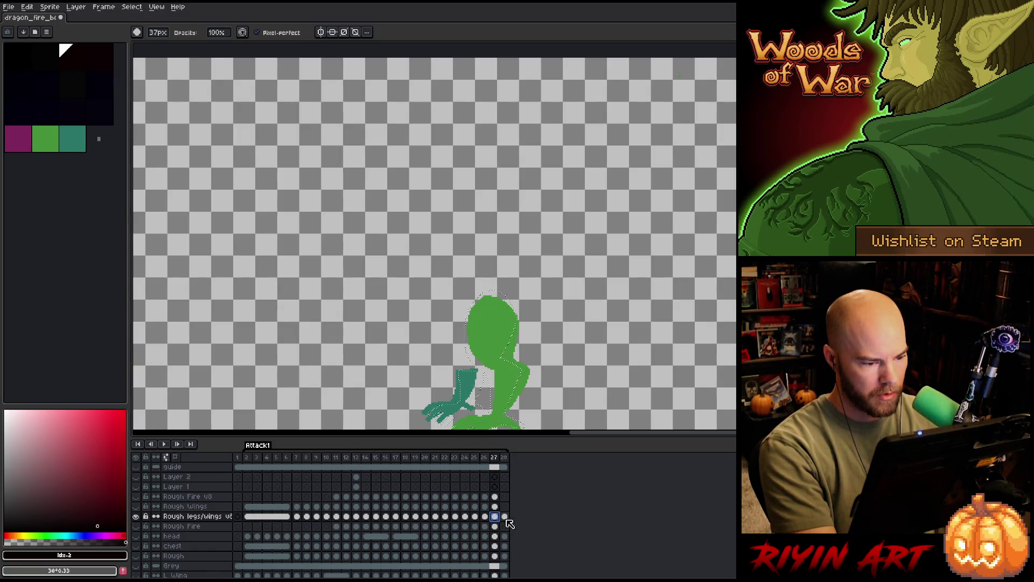
{"action": "left_click", "coordinate": [253, 517]}
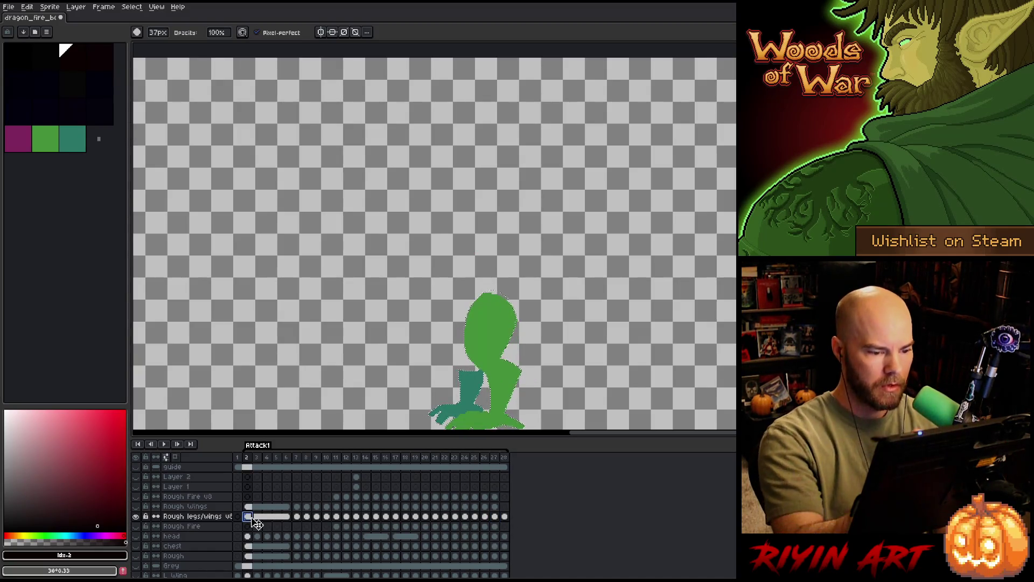
{"action": "left_click", "coordinate": [502, 322], "text": "alt"}
{"action": "key", "text": "b"}
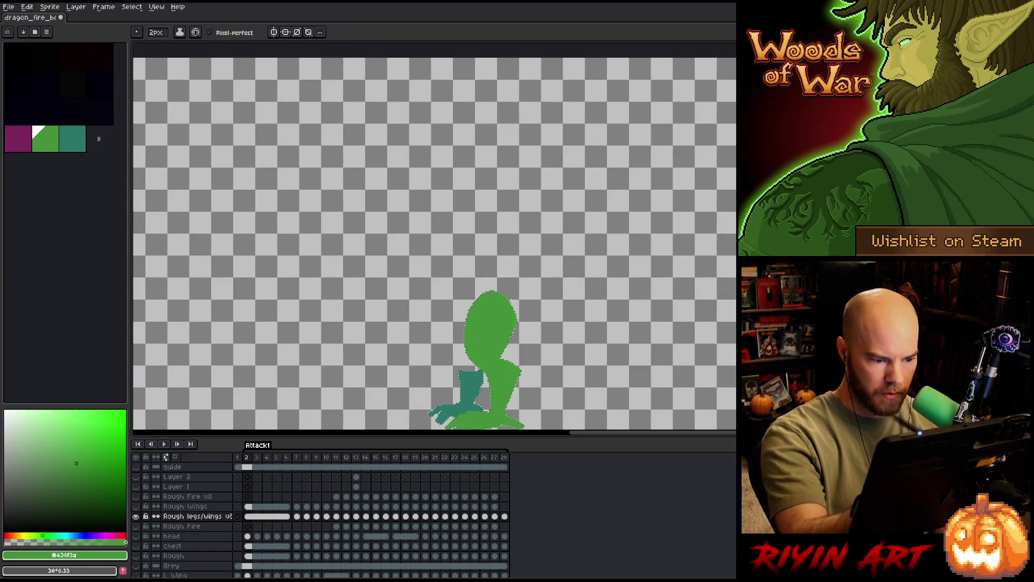
{"action": "key", "text": "v"}
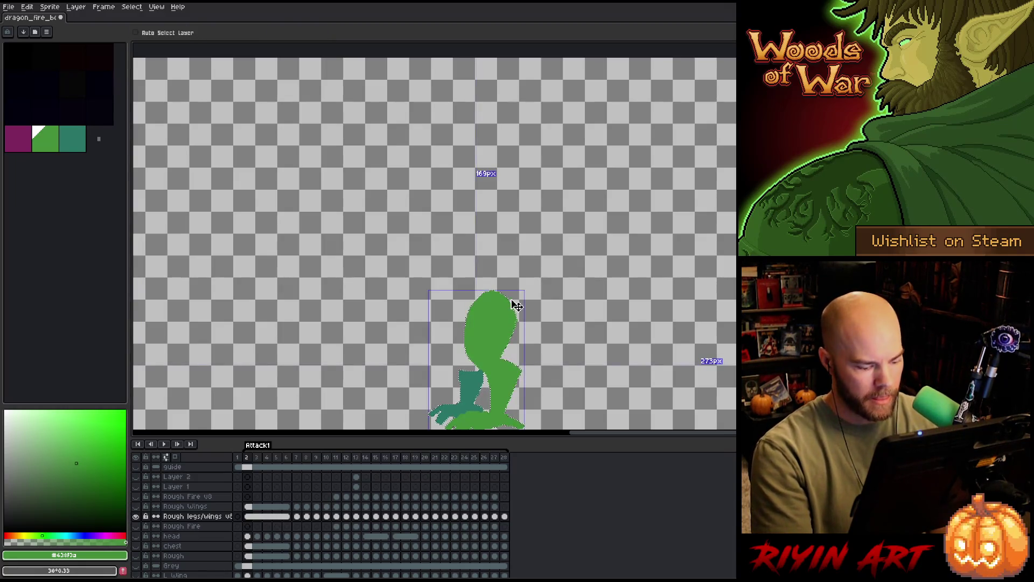
{"action": "key", "text": "b"}
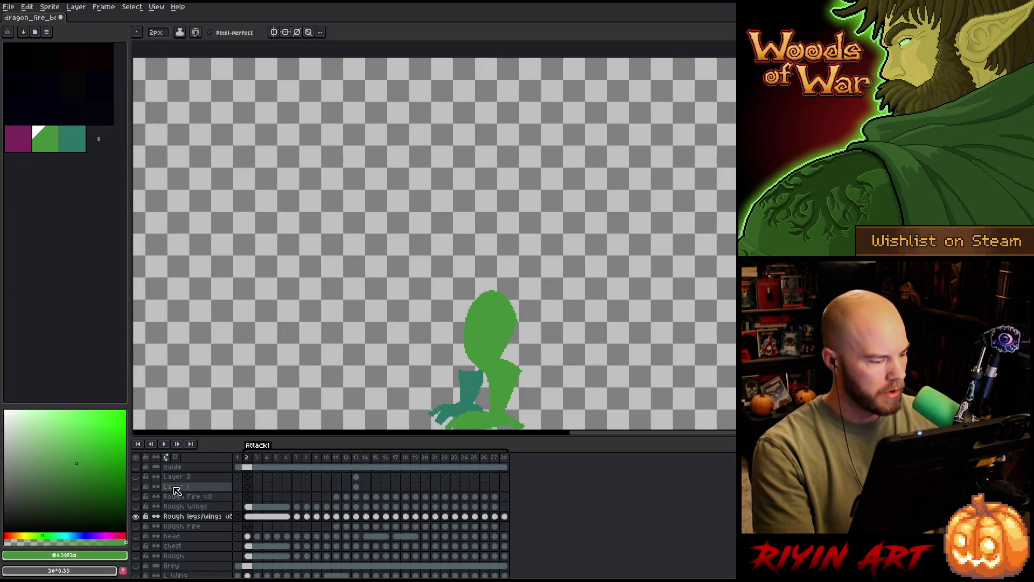
Show the reference layers, play the animation, and move the Rough Wings cels 2–27 past frame 28.
{"action": "left_click", "coordinate": [136, 516], "text": "alt"}
{"action": "key", "text": "Return"}
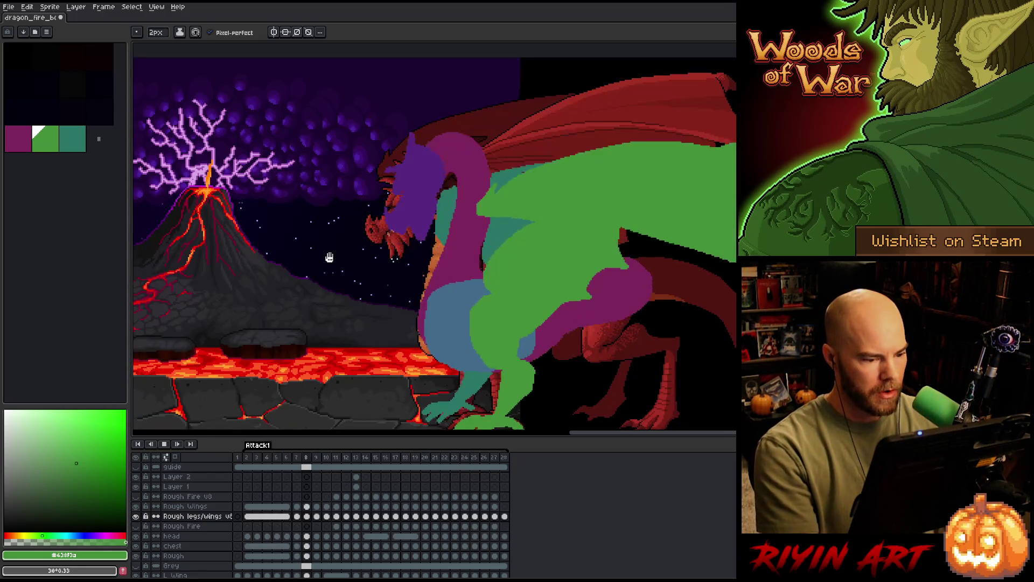
{"action": "scroll", "coordinate": [360, 323], "scroll_direction": "down", "scroll_amount": 1}
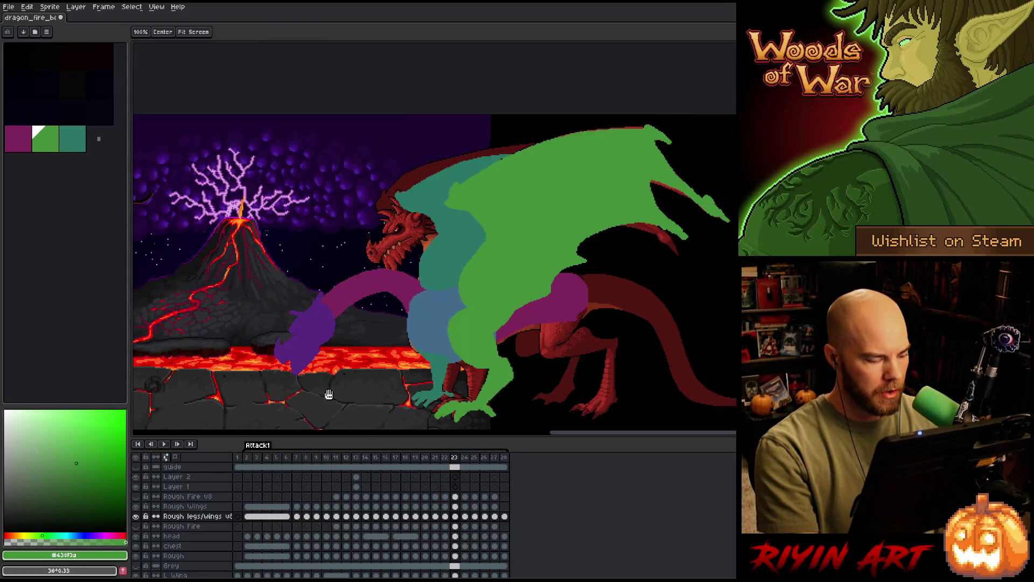
{"action": "left_click_drag", "start_coordinate": [360, 390], "coordinate": [404, 443]}
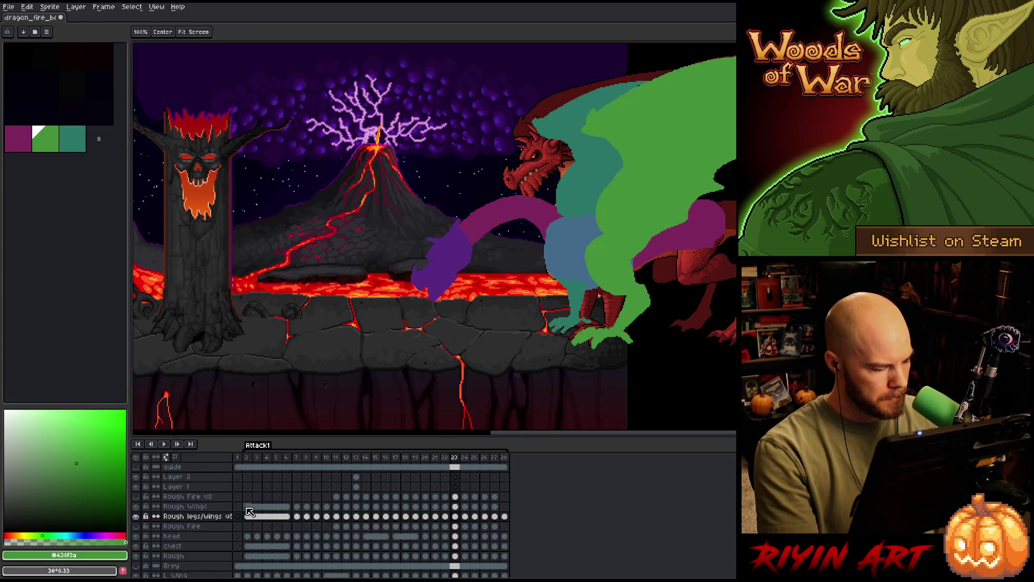
{"action": "left_click_drag", "start_coordinate": [249, 510], "coordinate": [496, 509]}
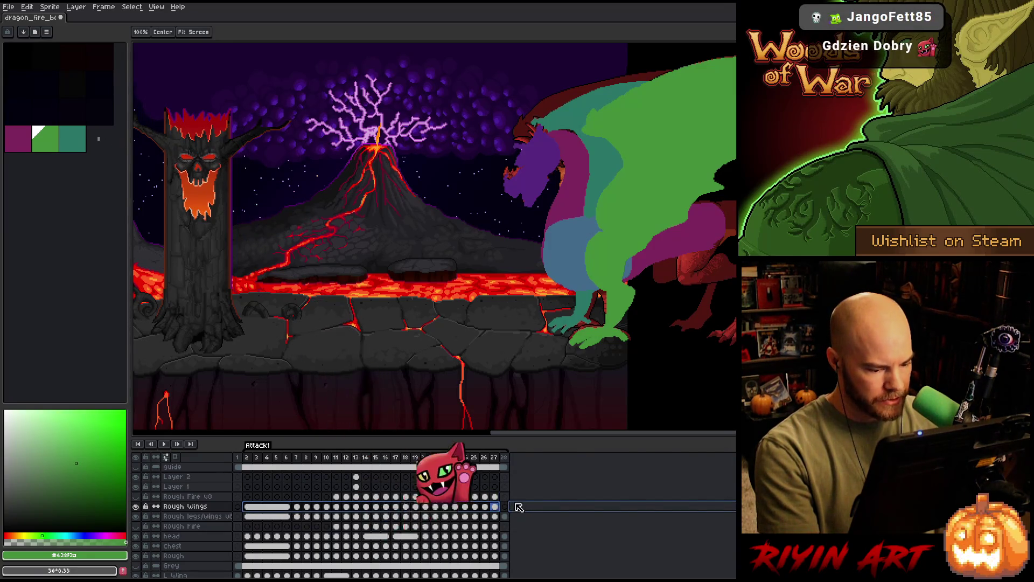
{"action": "left_click_drag", "start_coordinate": [508, 507], "coordinate": [521, 508]}
Scrub the timeline to preview frames 1–12 of the separated legs and wings.
{"action": "mouse_move", "coordinate": [247, 457]}
{"action": "left_mouse_down"}
{"action": "mouse_move", "coordinate": [473, 464]}
{"action": "mouse_move", "coordinate": [347, 460]}
{"action": "left_mouse_up"}
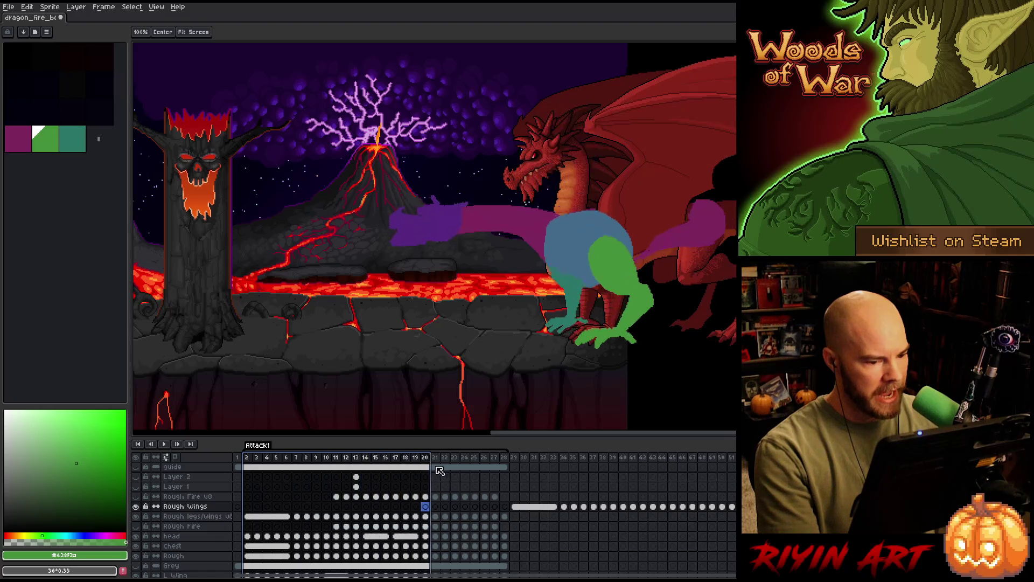
{"action": "left_click_drag", "start_coordinate": [302, 461], "coordinate": [346, 462]}
{"action": "mouse_move", "coordinate": [629, 286]}
{"action": "left_mouse_down"}
{"action": "mouse_move", "coordinate": [490, 308]}
{"action": "mouse_move", "coordinate": [562, 246]}
{"action": "left_mouse_up"}
{"action": "scroll", "coordinate": [490, 307], "scroll_direction": "up", "scroll_amount": 2}
{"action": "right_click", "coordinate": [562, 246]}
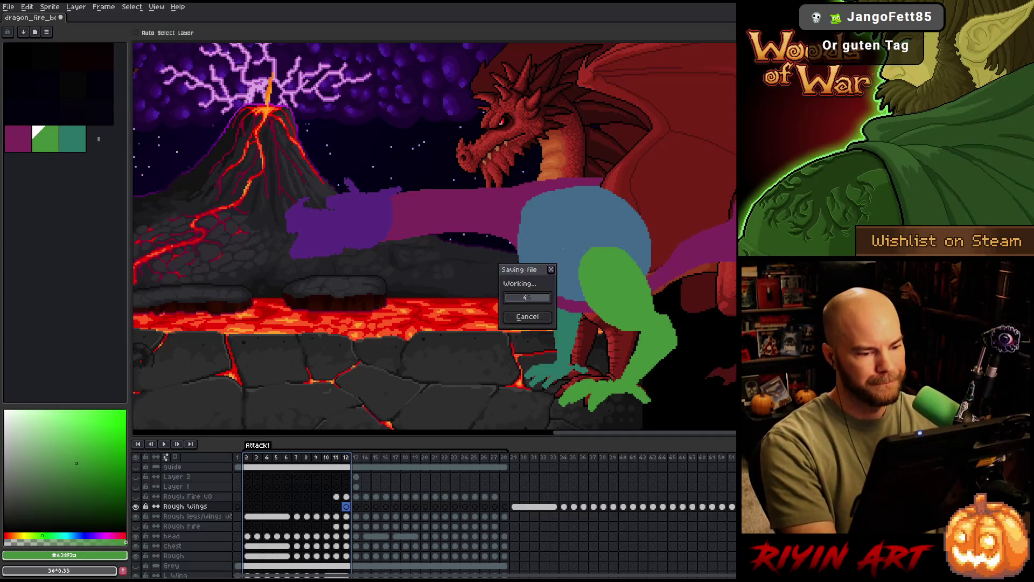
{"action": "key", "text": "Escape"}
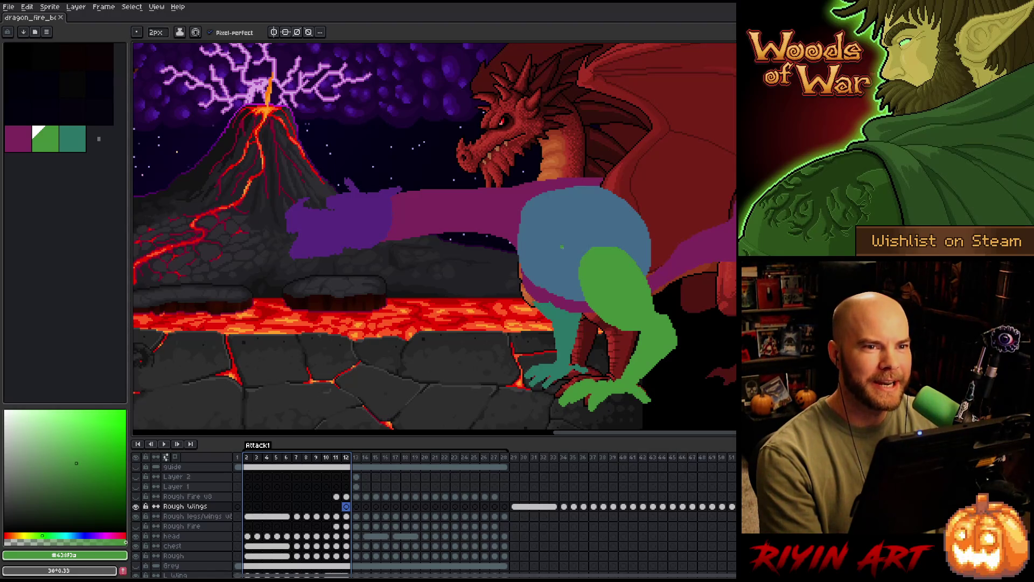
{"action": "scroll", "coordinate": [562, 246], "scroll_direction": "down", "scroll_amount": 2}
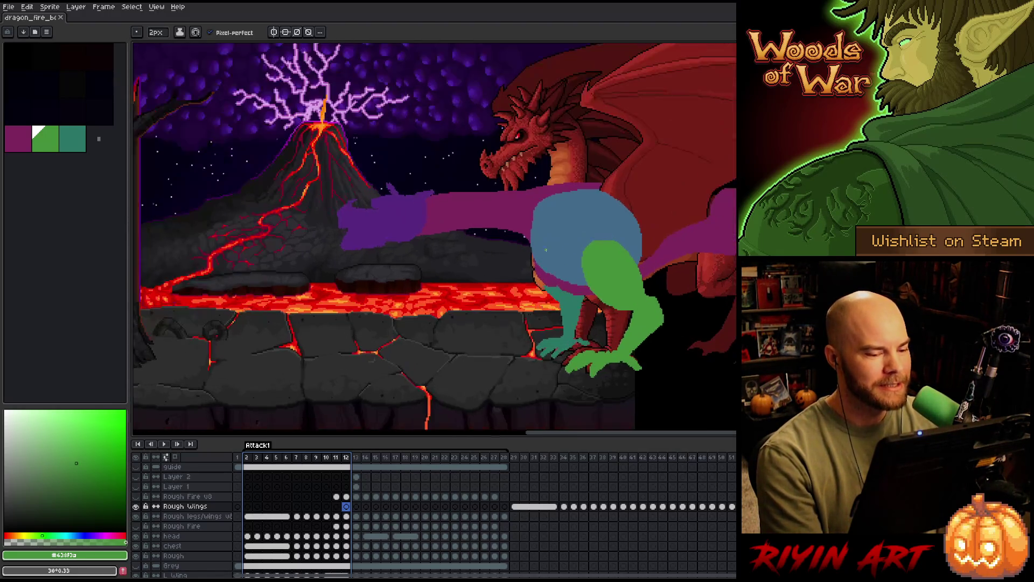
{"action": "left_click", "coordinate": [249, 457]}
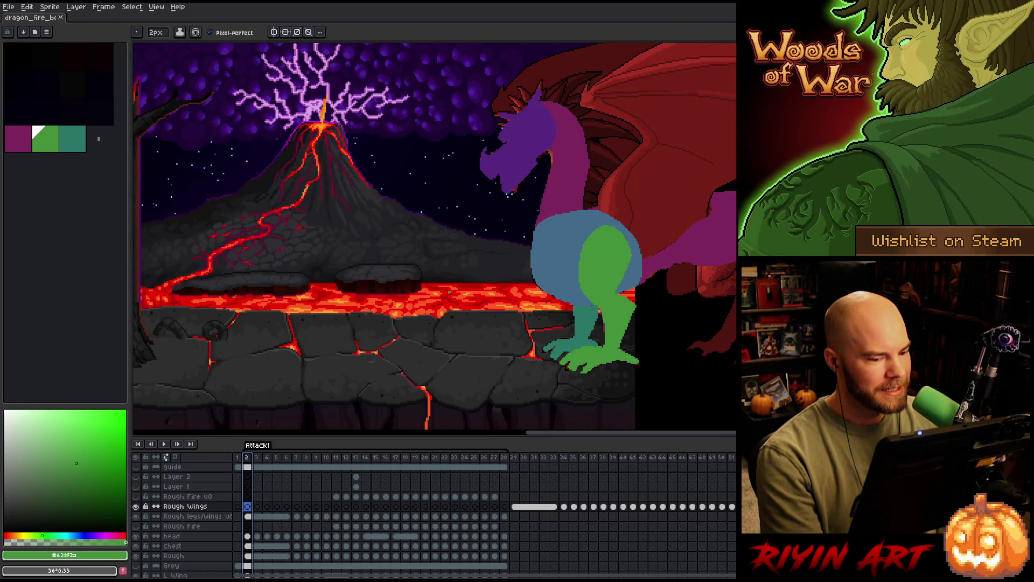
{"action": "scroll", "coordinate": [450, 291], "scroll_direction": "up", "scroll_amount": 2}
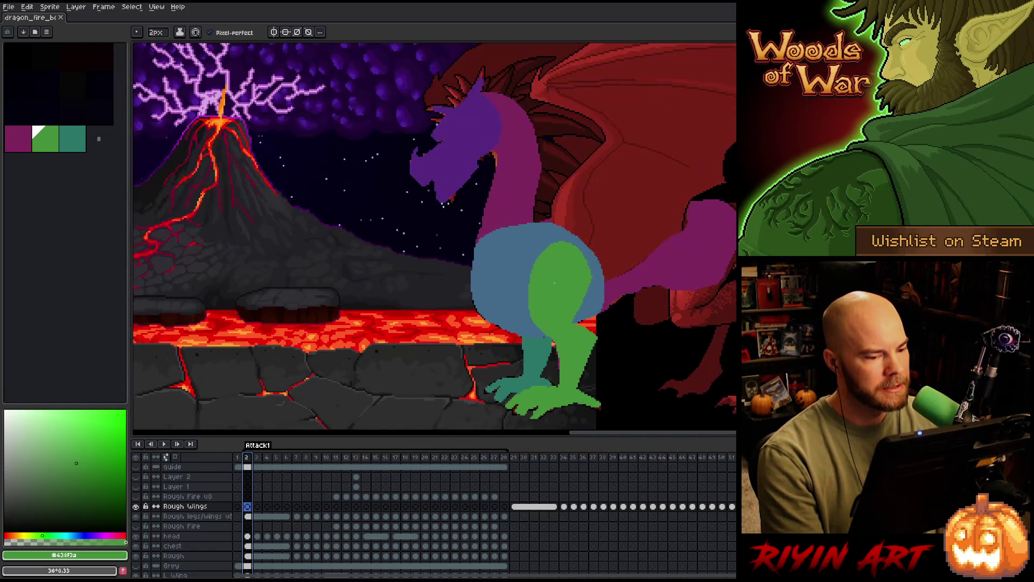
{"action": "scroll", "coordinate": [555, 282], "scroll_direction": "down", "scroll_amount": 1}
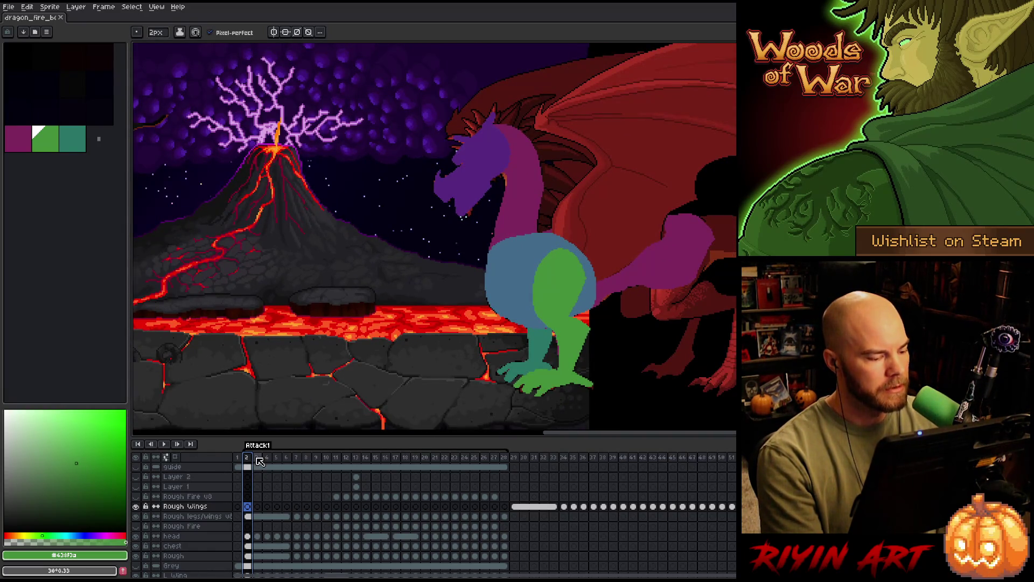
{"action": "left_click_drag", "start_coordinate": [256, 457], "coordinate": [318, 461]}
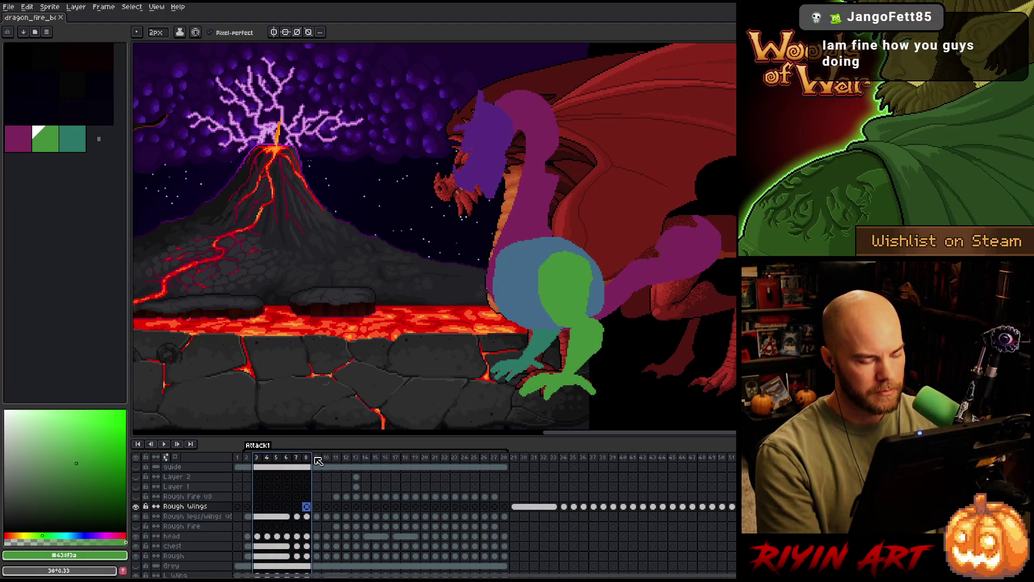
{"action": "key", "text": "Left"}
{"action": "key", "text": "Right"}
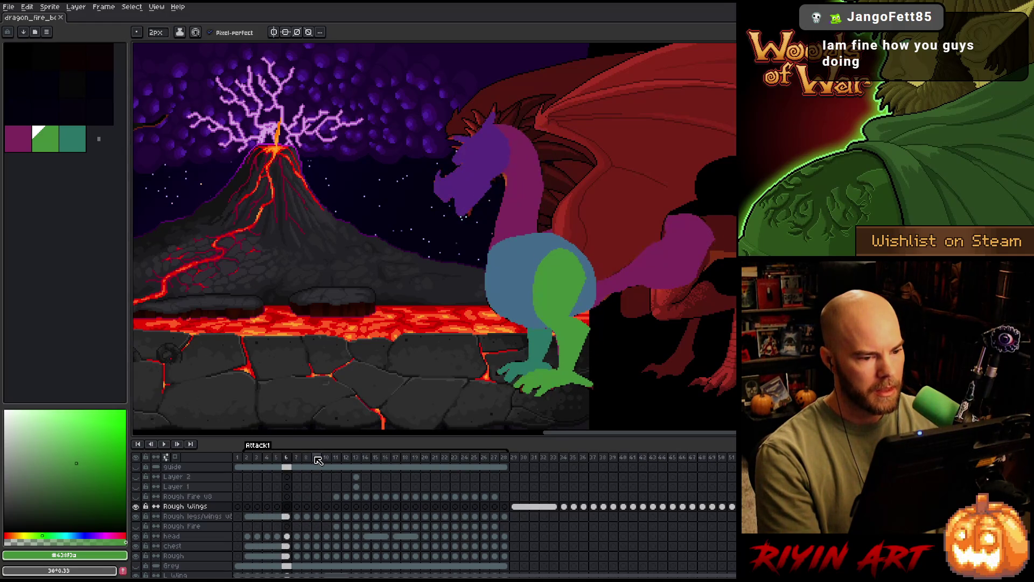
{"action": "key", "text": "Left"}
{"action": "scroll", "coordinate": [405, 324], "scroll_direction": "up", "scroll_amount": 1}
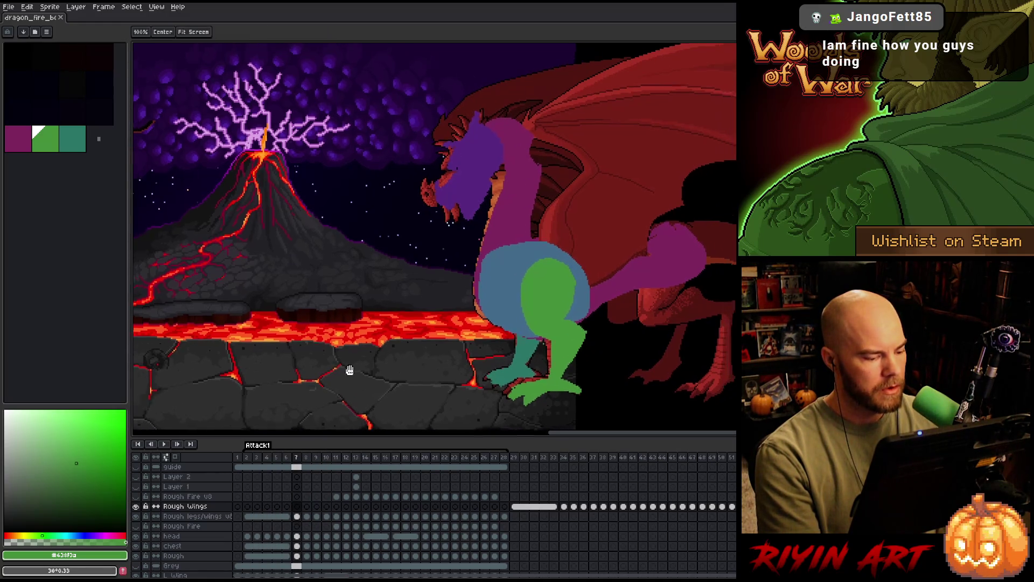
{"action": "scroll", "coordinate": [434, 276], "scroll_direction": "up", "scroll_amount": 1}
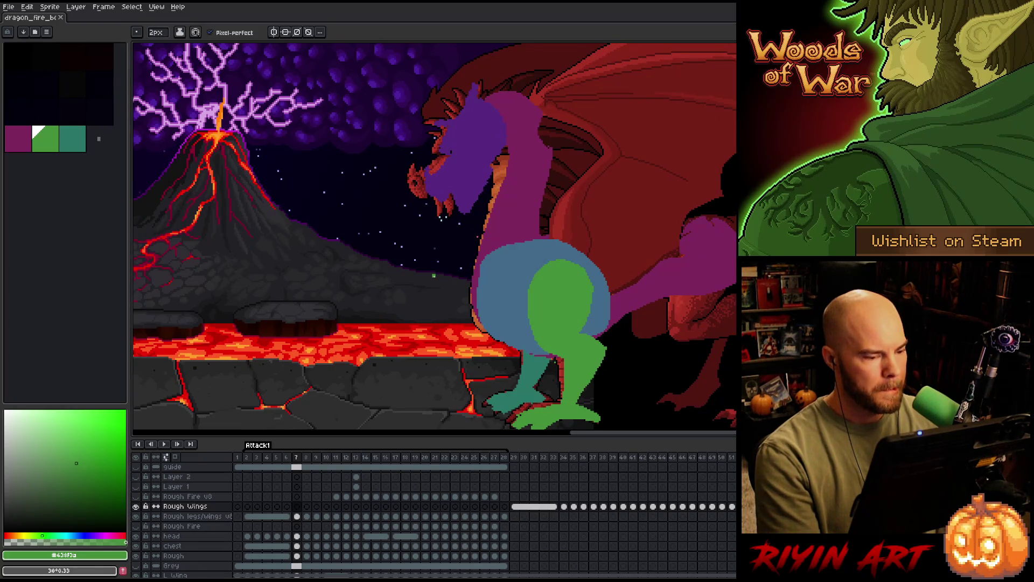
{"action": "left_click", "coordinate": [297, 516]}
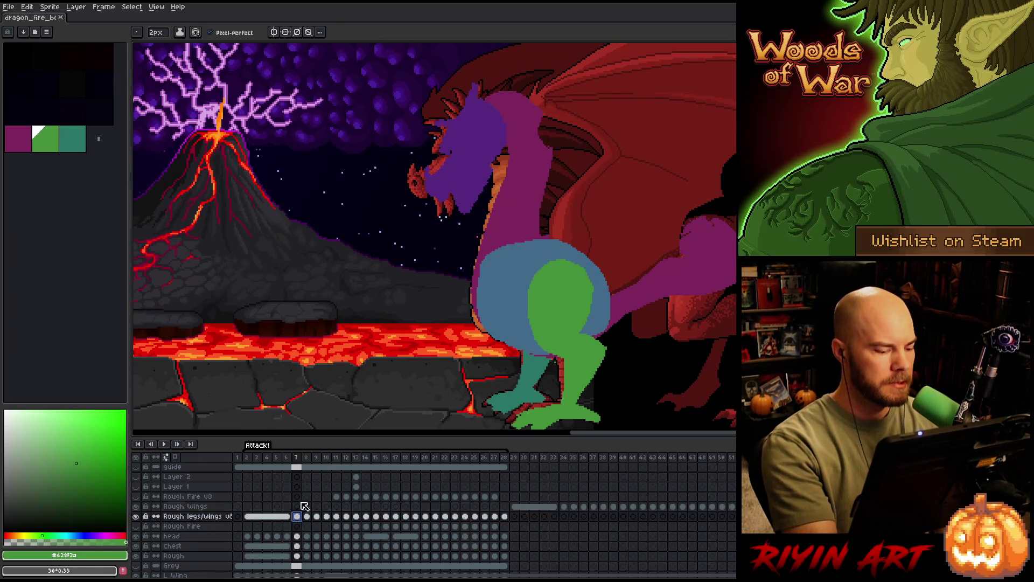
Toggle the head, chest and Rough layers' visibility to check each, ending on the Rough layer.
{"action": "left_click", "coordinate": [298, 536]}
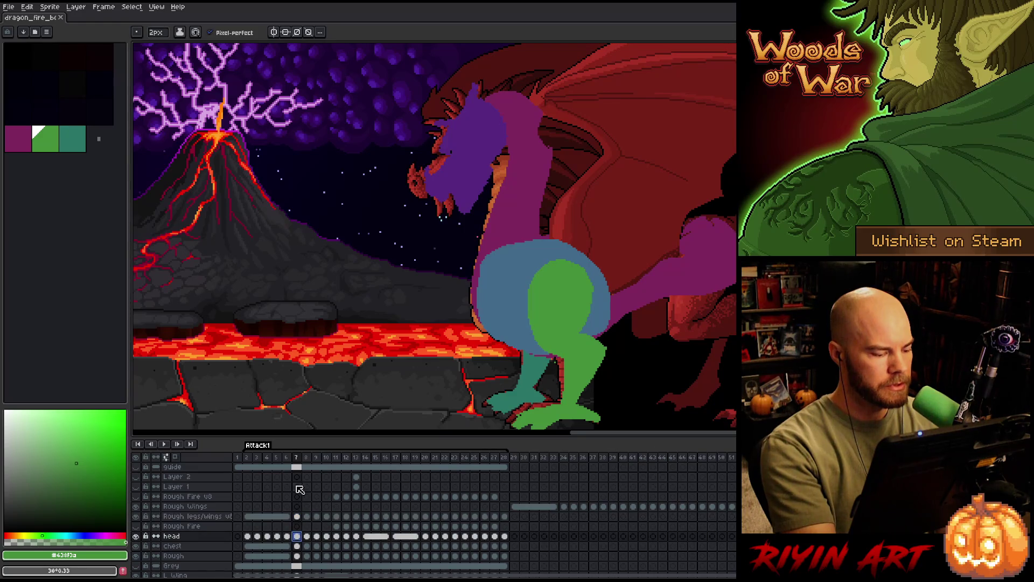
{"action": "left_click", "coordinate": [136, 536]}
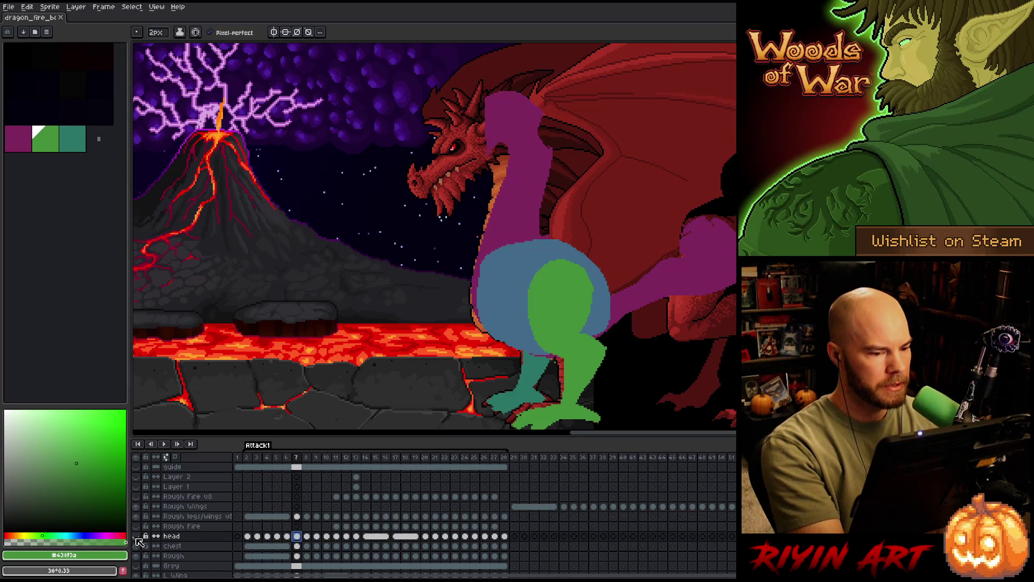
{"action": "left_click", "coordinate": [298, 545]}
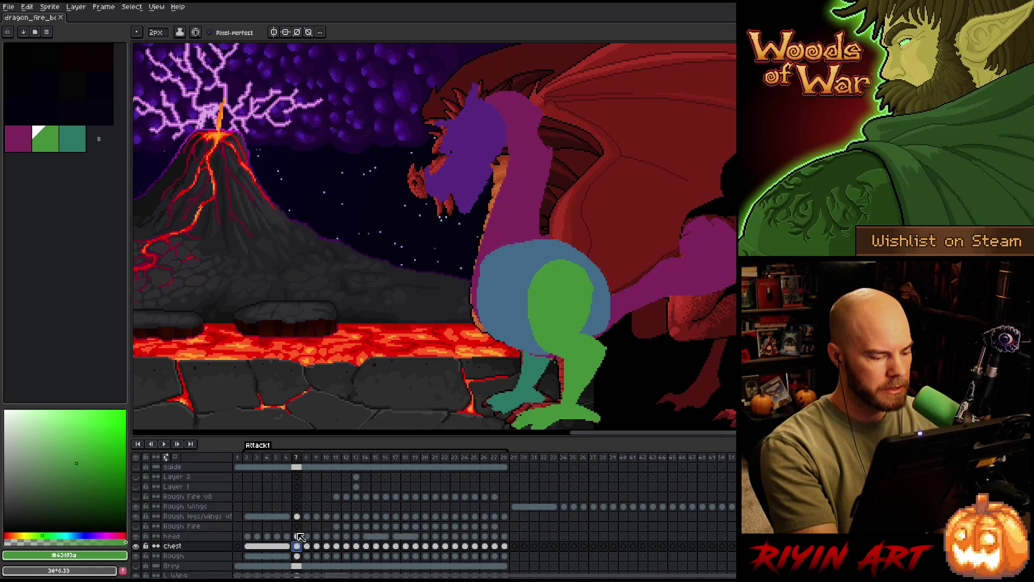
{"action": "left_click", "coordinate": [136, 545]}
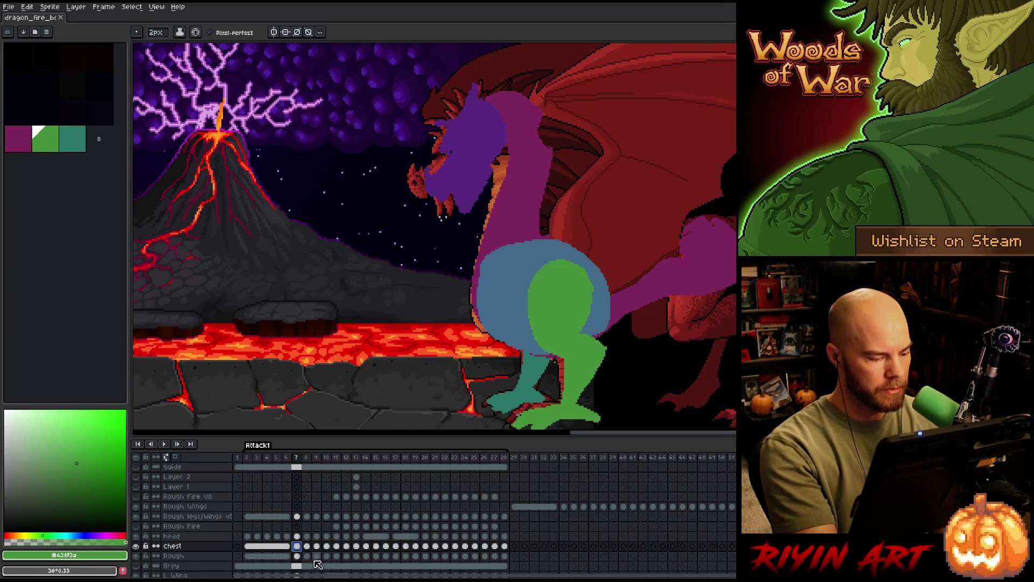
{"action": "left_click", "coordinate": [298, 555]}
{"action": "left_click", "coordinate": [136, 555]}
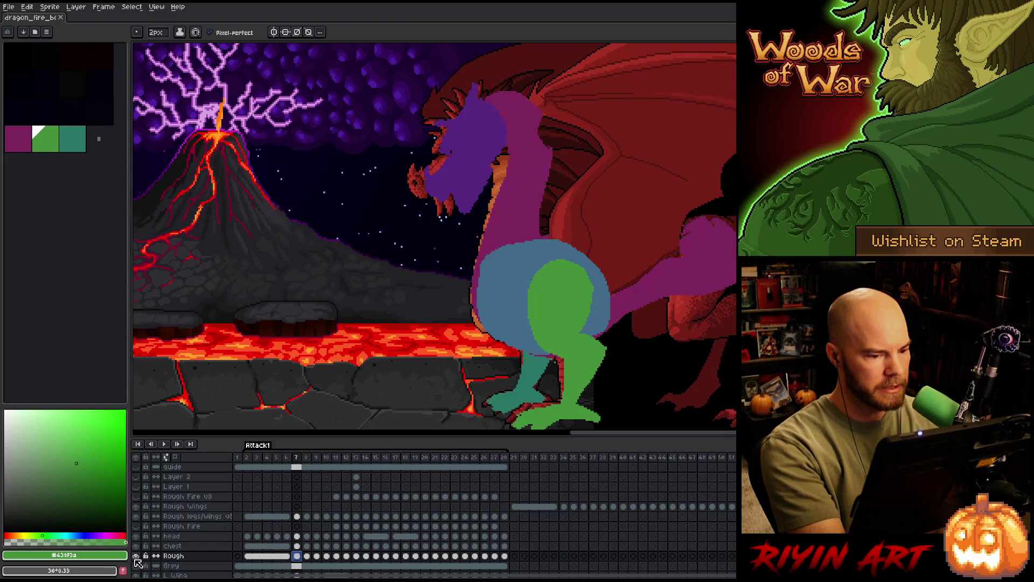
On frame 7, outline a pink-purple extension of the hind body and bucket-fill it.
{"action": "left_click", "coordinate": [18, 138]}
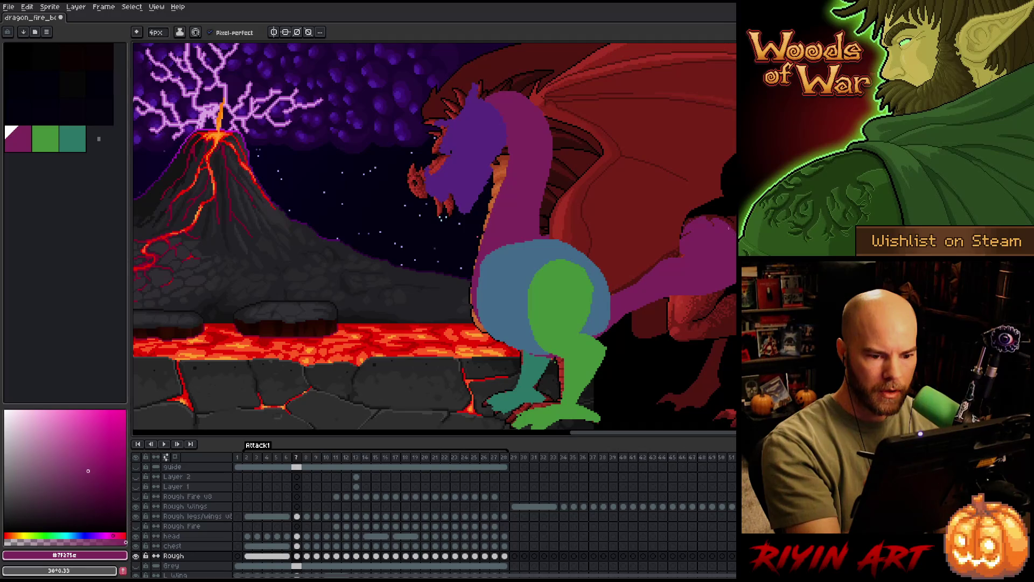
{"action": "left_click_drag", "start_coordinate": [711, 215], "coordinate": [572, 244]}
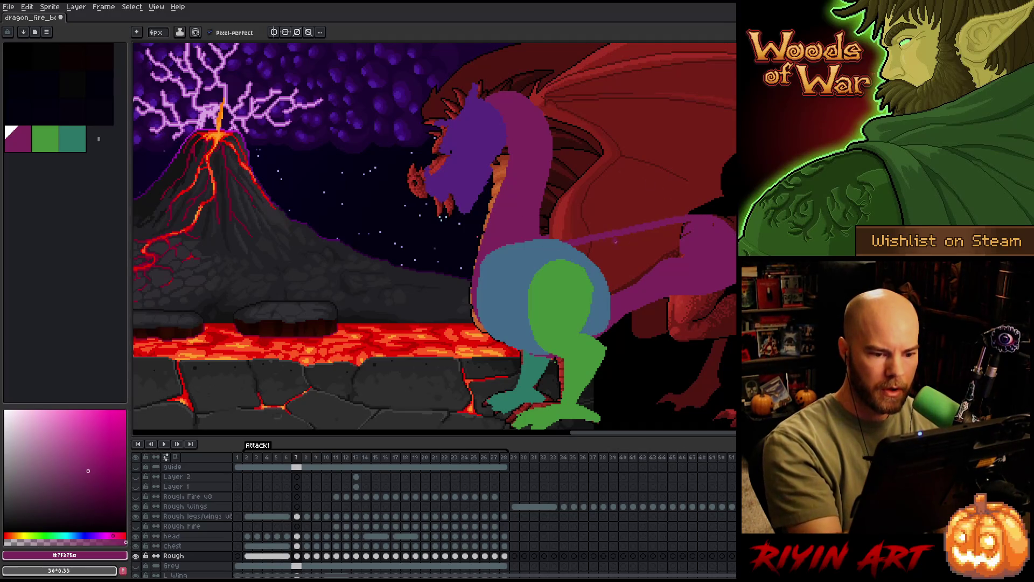
{"action": "key", "text": "g"}
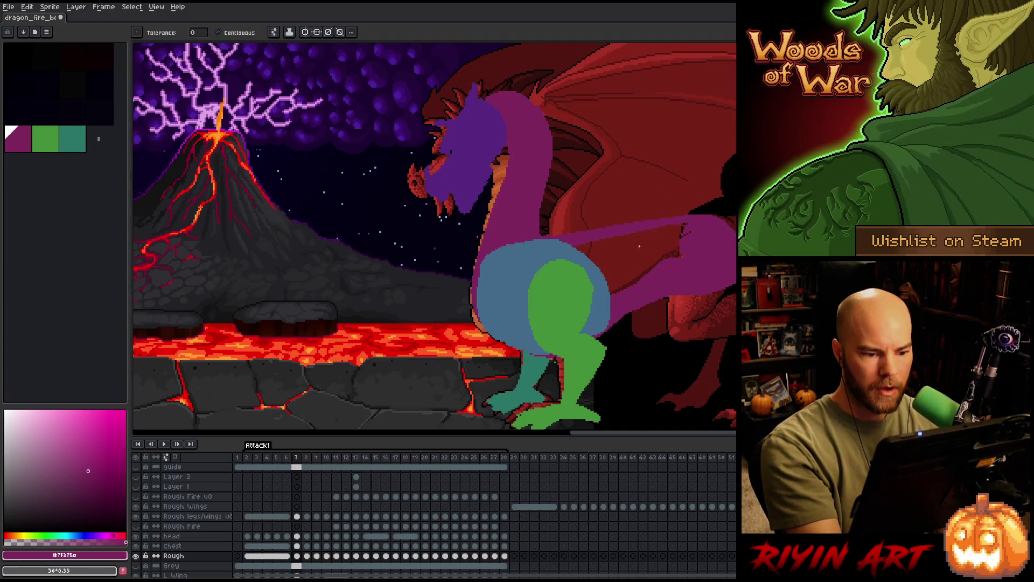
{"action": "key", "text": "b"}
{"action": "key", "text": "g"}
{"action": "left_click", "coordinate": [685, 232]}
{"action": "key", "text": "b"}
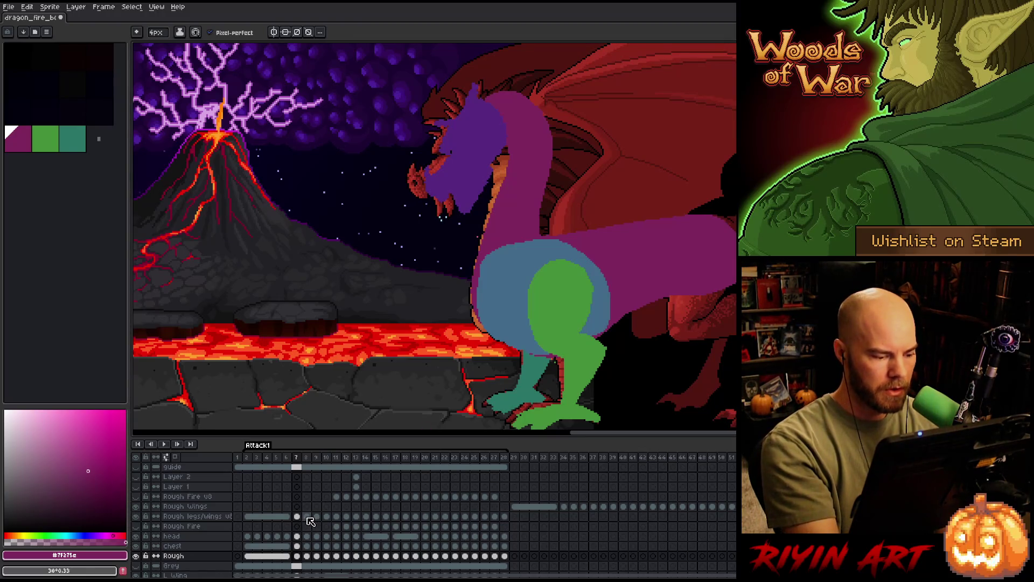
On frame 8, draw the body's new top edge, fill below it purple and tidy with the eraser.
{"action": "left_click", "coordinate": [307, 555]}
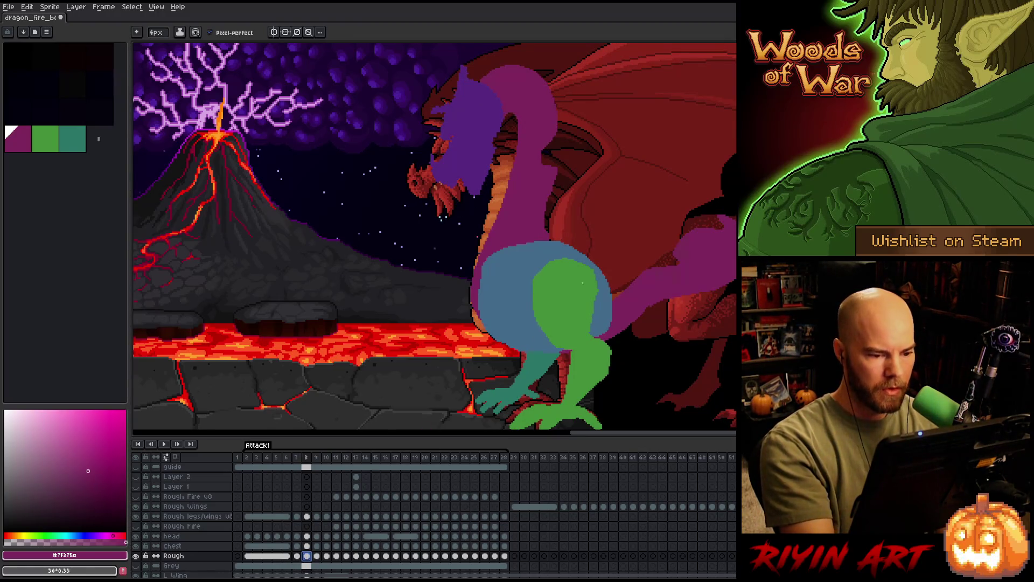
{"action": "left_click_drag", "start_coordinate": [717, 214], "coordinate": [570, 244]}
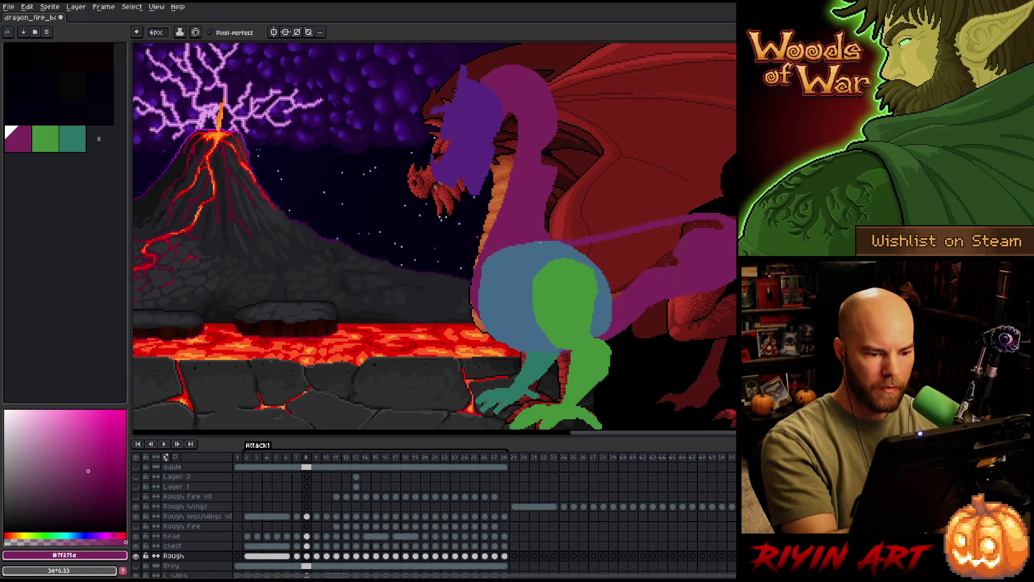
{"action": "left_click_drag", "start_coordinate": [574, 243], "coordinate": [724, 295]}
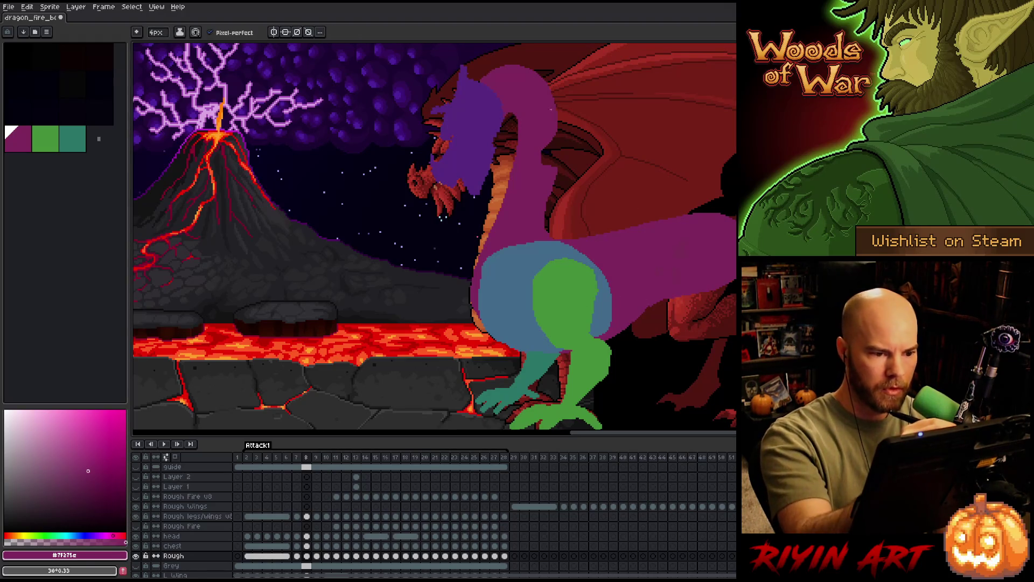
{"action": "left_click_drag", "start_coordinate": [557, 133], "coordinate": [546, 165]}
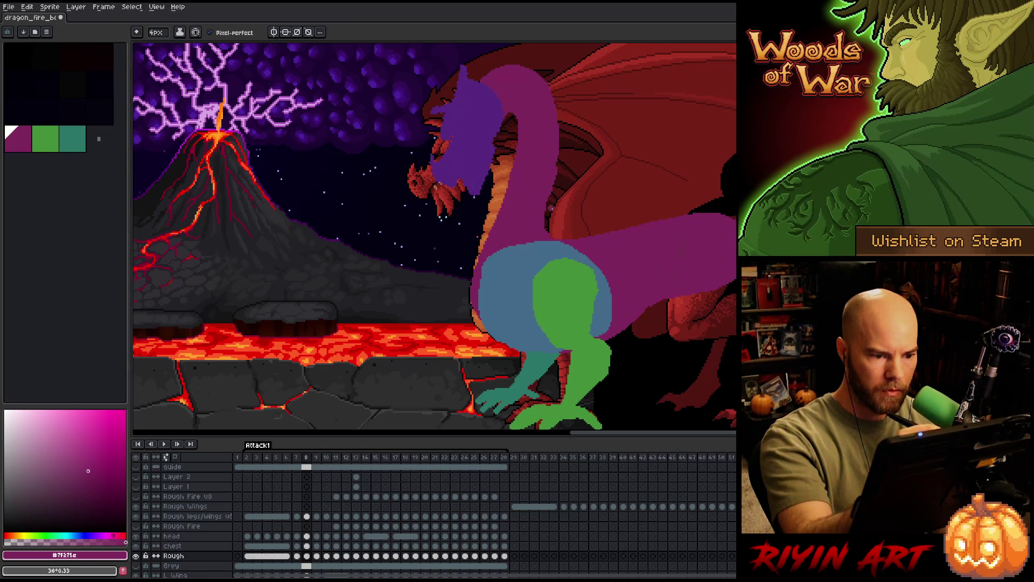
{"action": "key", "text": "e"}
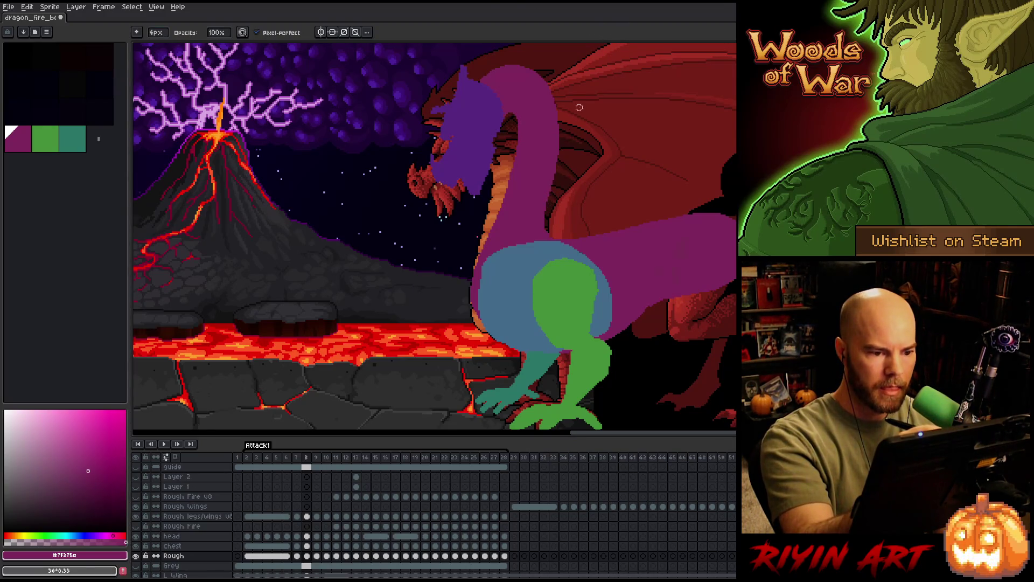
{"action": "key", "text": "e"}
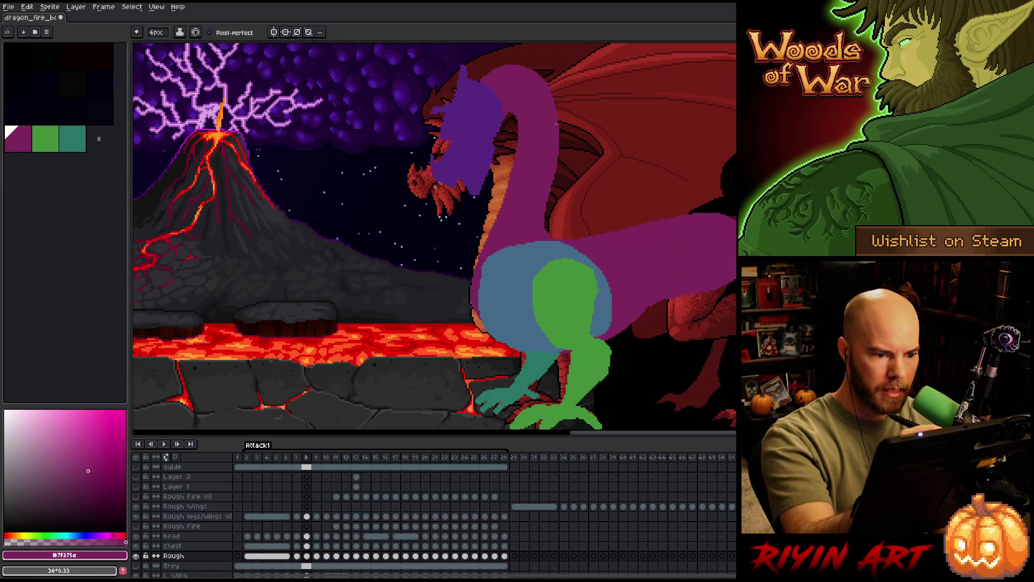
{"action": "right_click", "coordinate": [500, 263]}
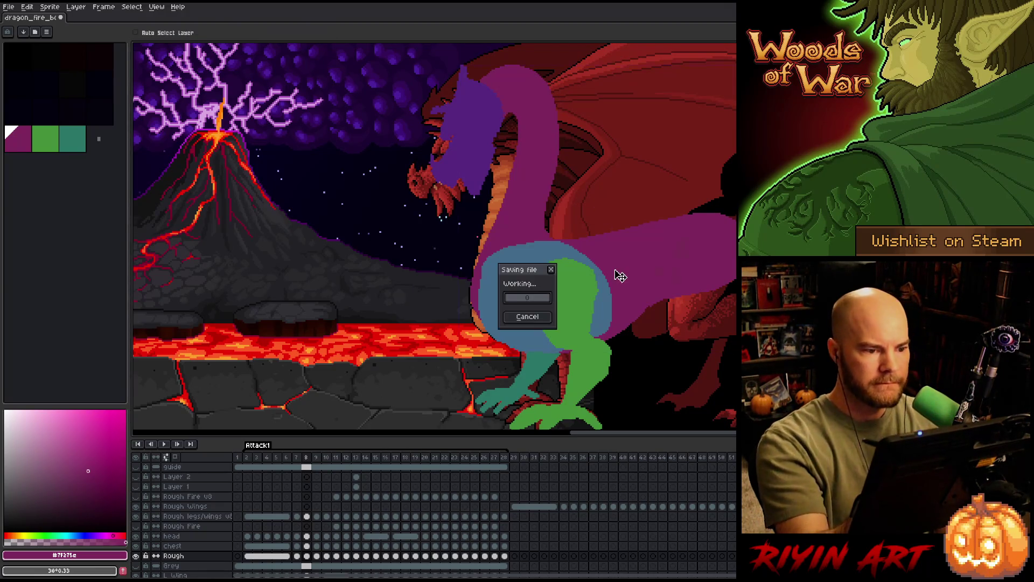
Flip between frames 7, 8 and 9 with the arrow keys to compare the hind-body and tail poses.
{"action": "left_click", "coordinate": [616, 272]}
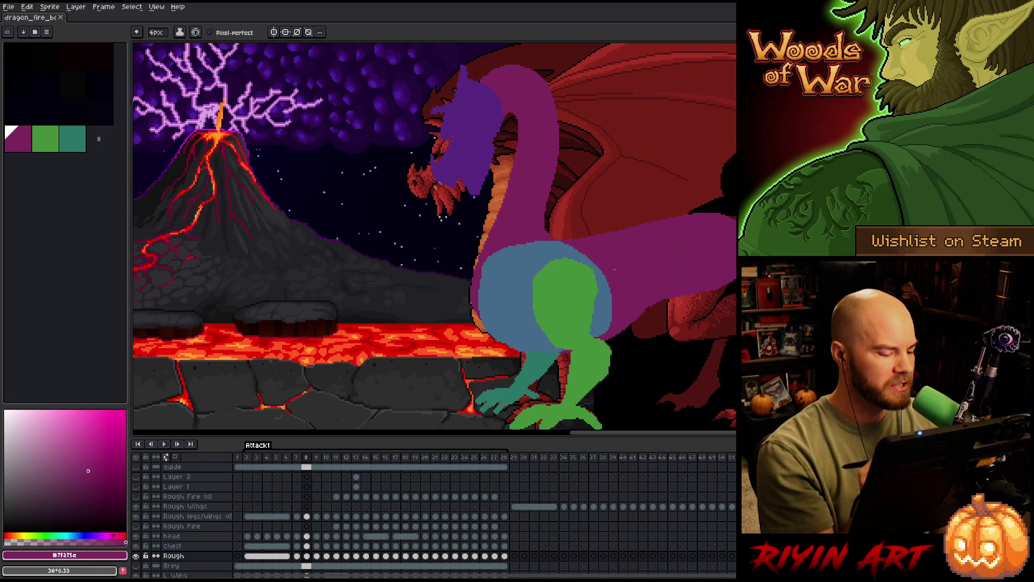
{"action": "key", "text": "Left"}
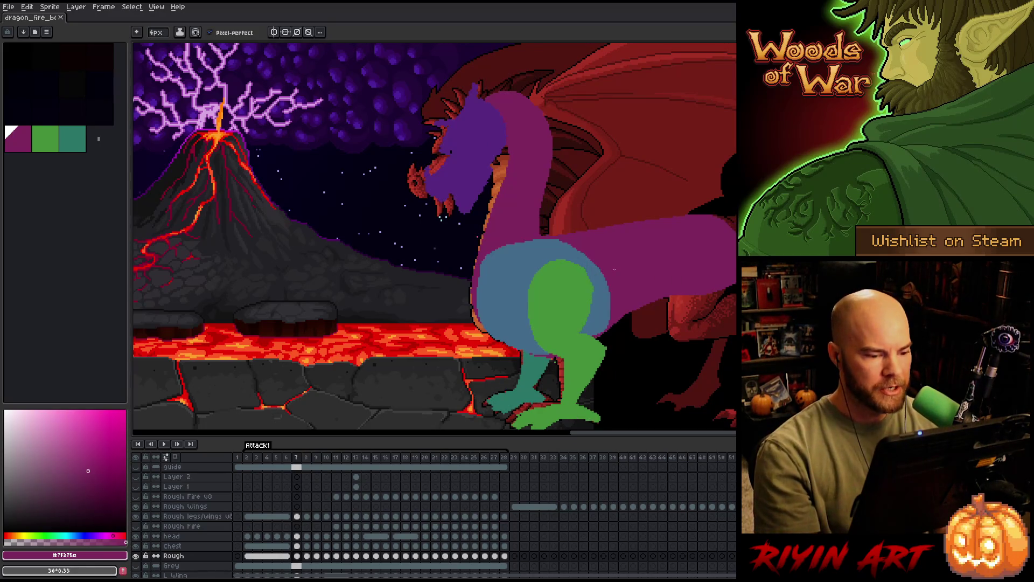
{"action": "key", "text": "Right"}
{"action": "key", "text": "Left"}
{"action": "key", "text": "Right"}
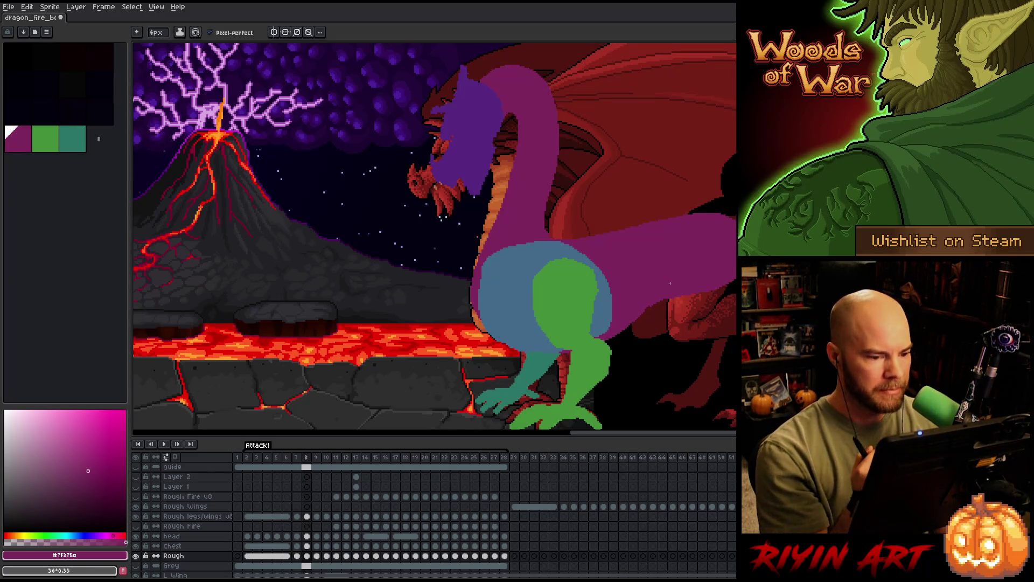
{"action": "key", "text": "Right"}
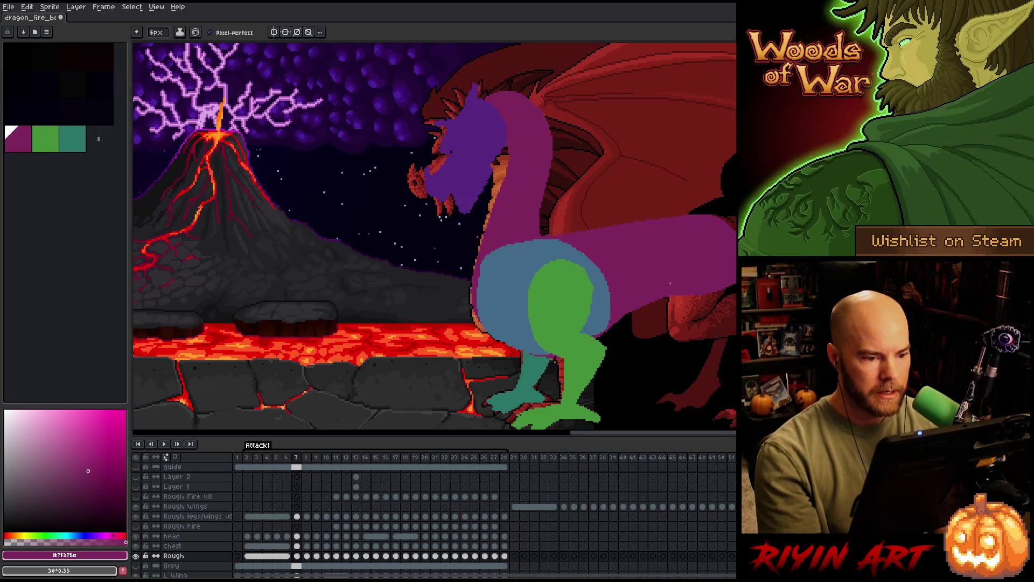
{"action": "key", "text": "Left"}
{"action": "key", "text": "Right"}
{"action": "key", "text": "Left"}
{"action": "key", "text": "Right"}
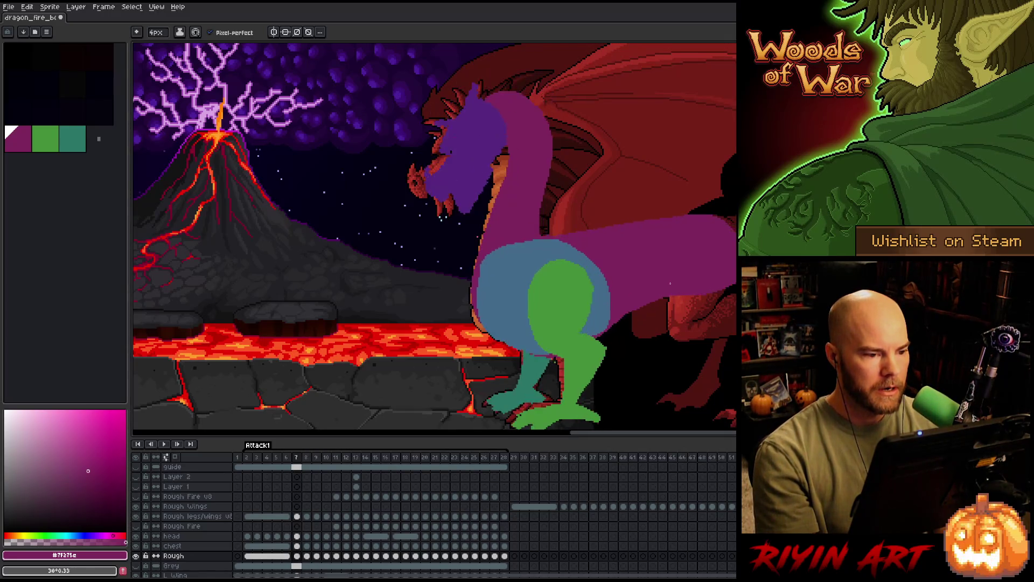
{"action": "key", "text": "Left"}
{"action": "key", "text": "Right"}
{"action": "key", "text": "Left"}
{"action": "key", "text": "Right"}
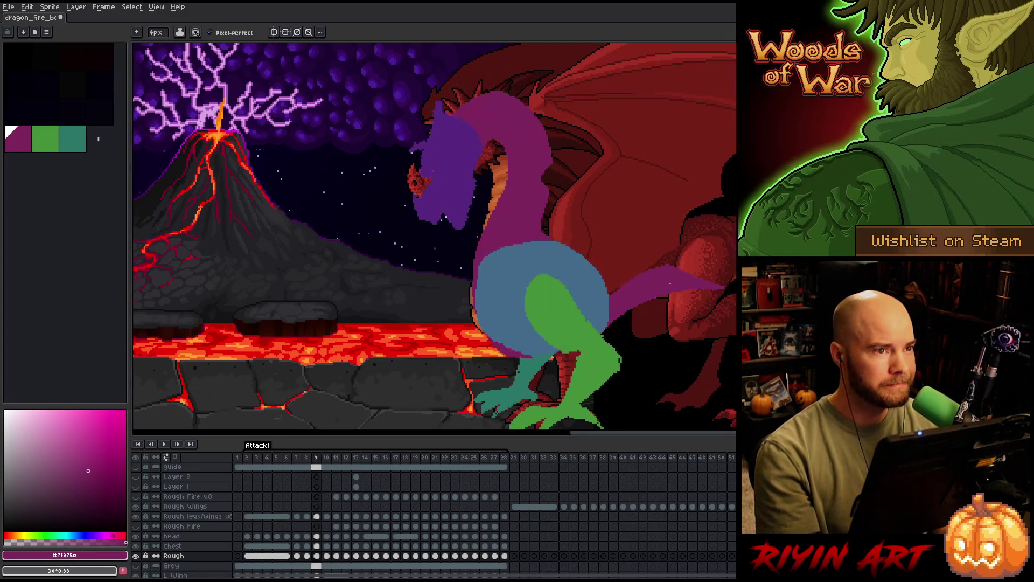
{"action": "key", "text": "Right"}
{"action": "key", "text": "Left"}
{"action": "key", "text": "Right"}
{"action": "key", "text": "Left"}
{"action": "key", "text": "Right"}
{"action": "key", "text": "Right"}
{"action": "key", "text": "Left"}
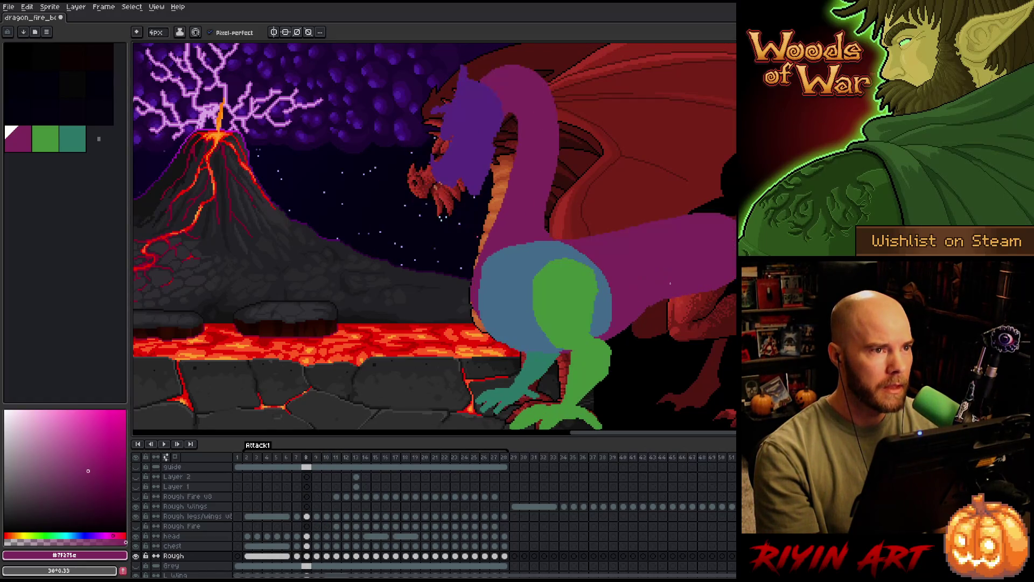
{"action": "key", "text": "Left"}
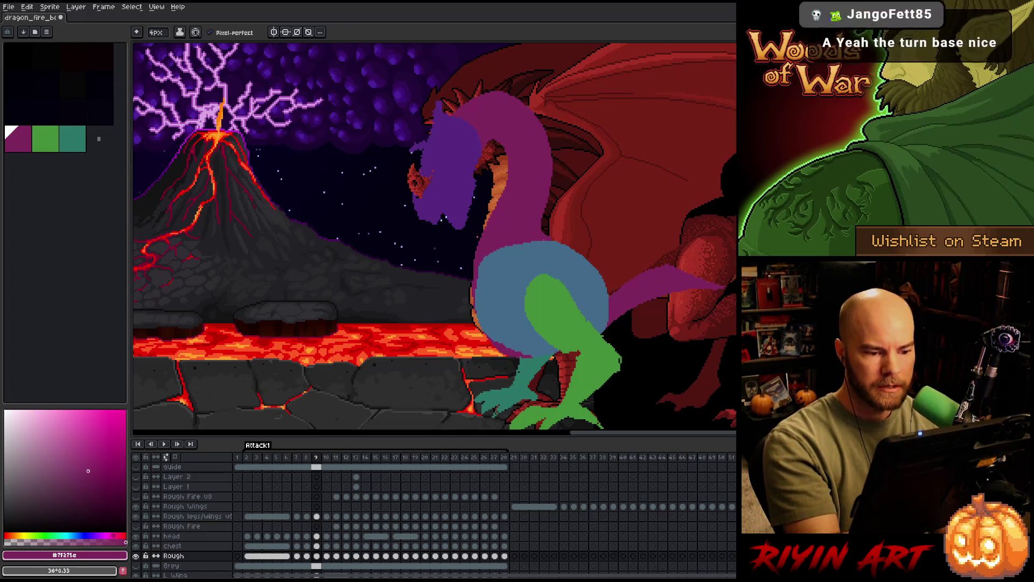
On frame 9, draw a purple line extending the tail right and fill between it and the body.
{"action": "left_click_drag", "start_coordinate": [569, 242], "coordinate": [735, 234]}
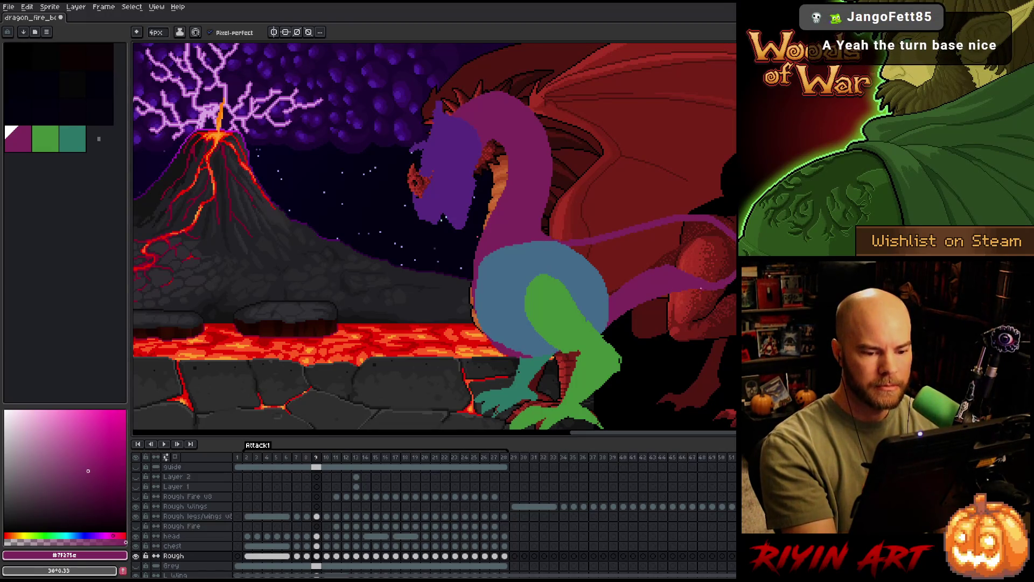
{"action": "key", "text": "g"}
{"action": "left_click", "coordinate": [639, 259]}
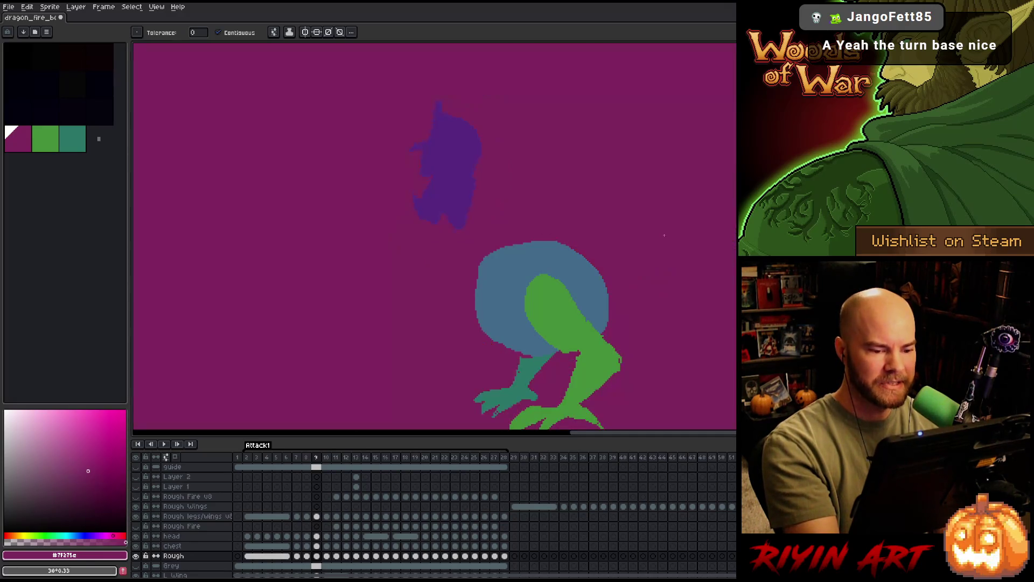
{"action": "key", "text": "ctrl+z"}
{"action": "key", "text": "b"}
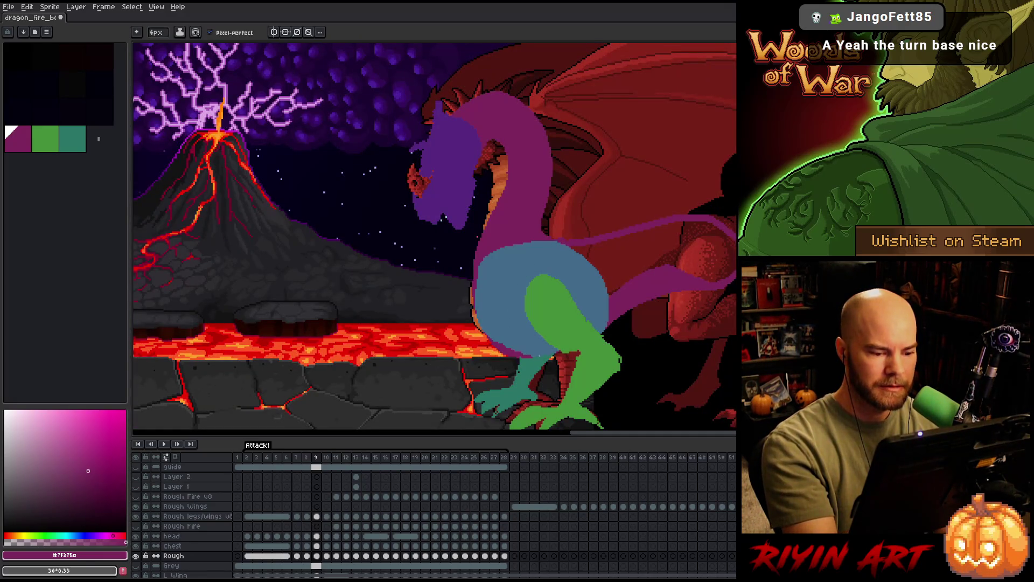
{"action": "key", "text": "g"}
{"action": "left_click", "coordinate": [654, 251]}
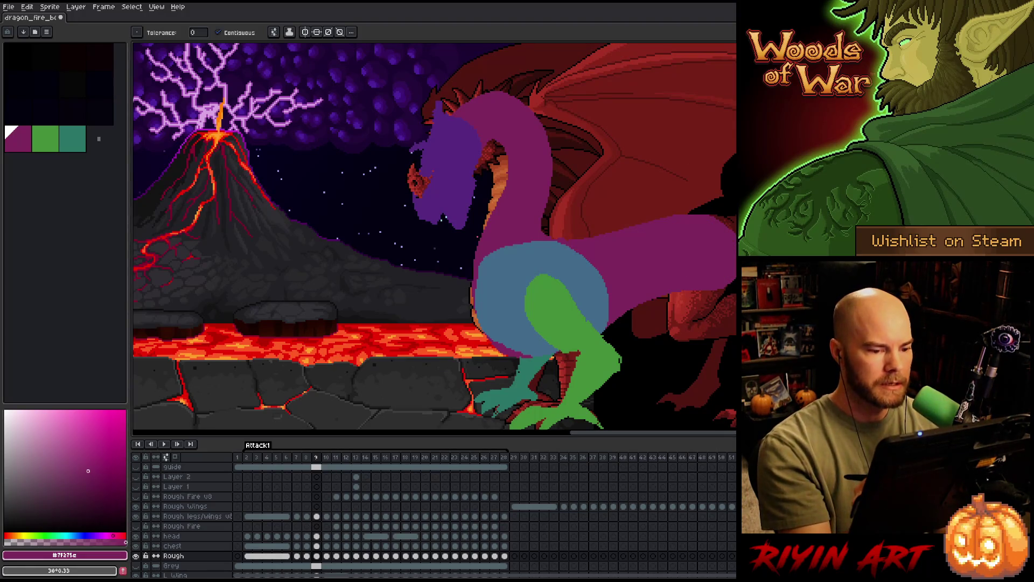
Flip between frames 7–9 to compare the reshaped poses, then play the animation.
{"action": "key", "text": "Left"}
{"action": "key", "text": "Right"}
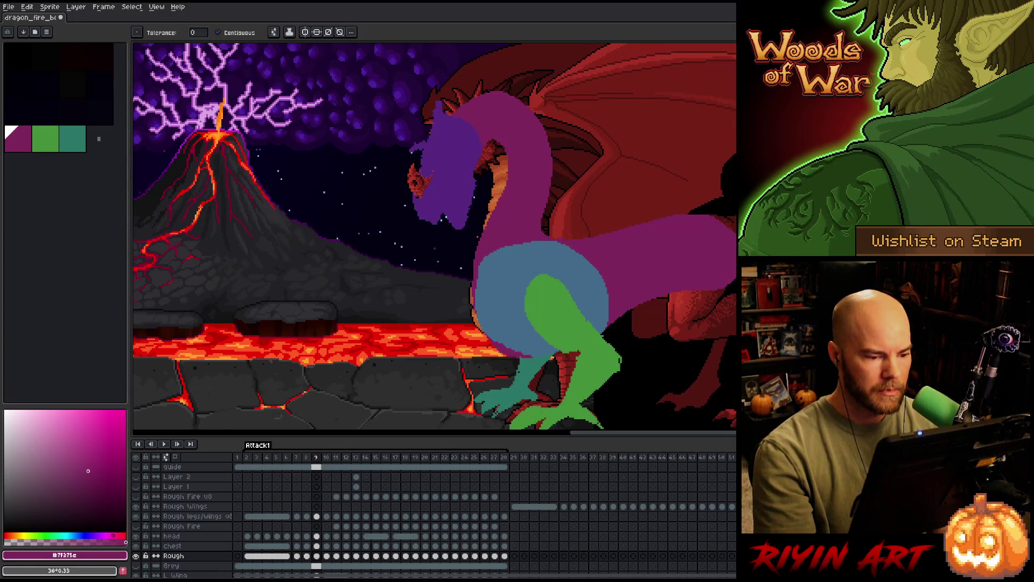
{"action": "key", "text": "Left"}
{"action": "key", "text": "Right"}
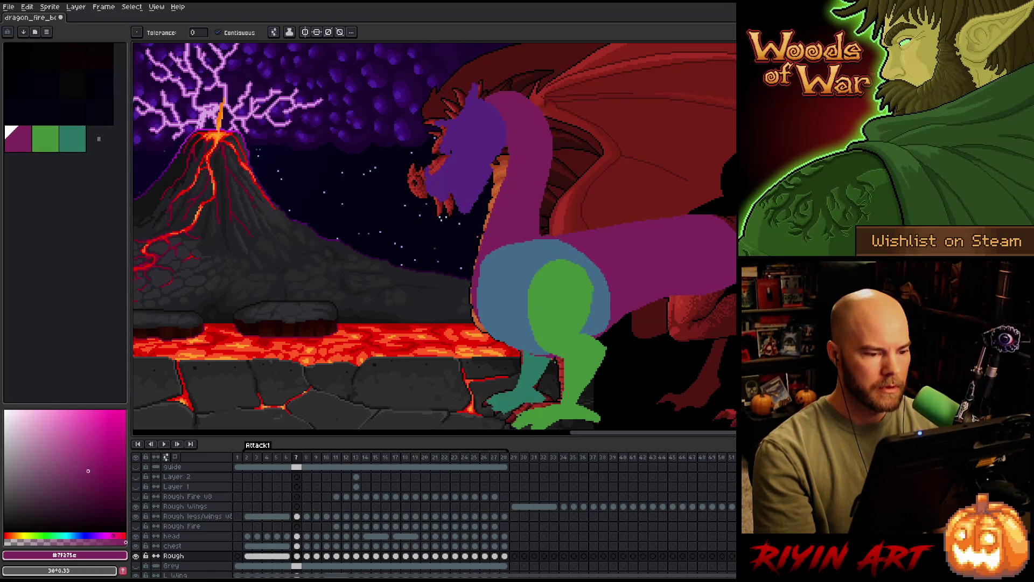
{"action": "key", "text": "Left"}
{"action": "key", "text": "b"}
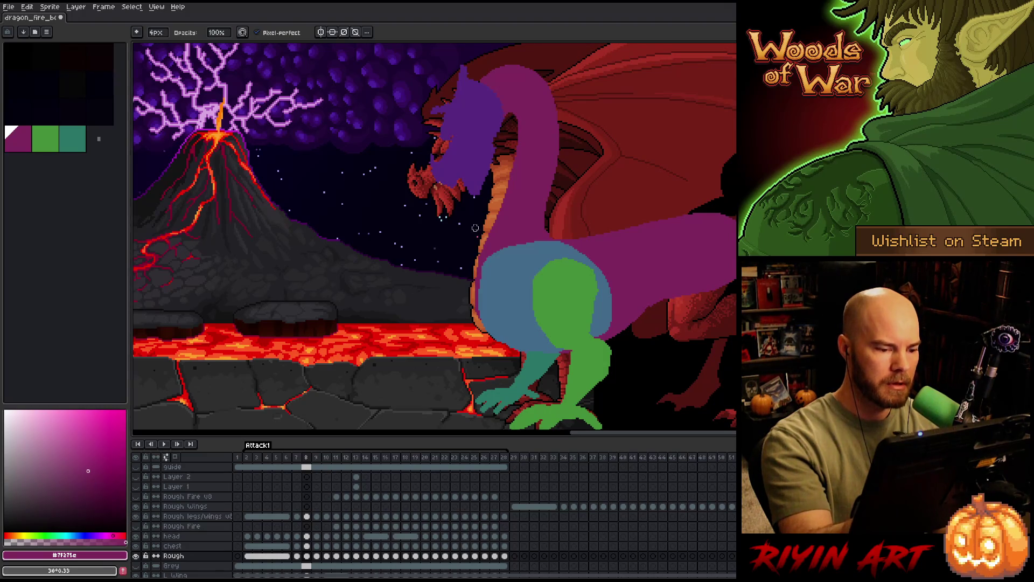
{"action": "key", "text": "e"}
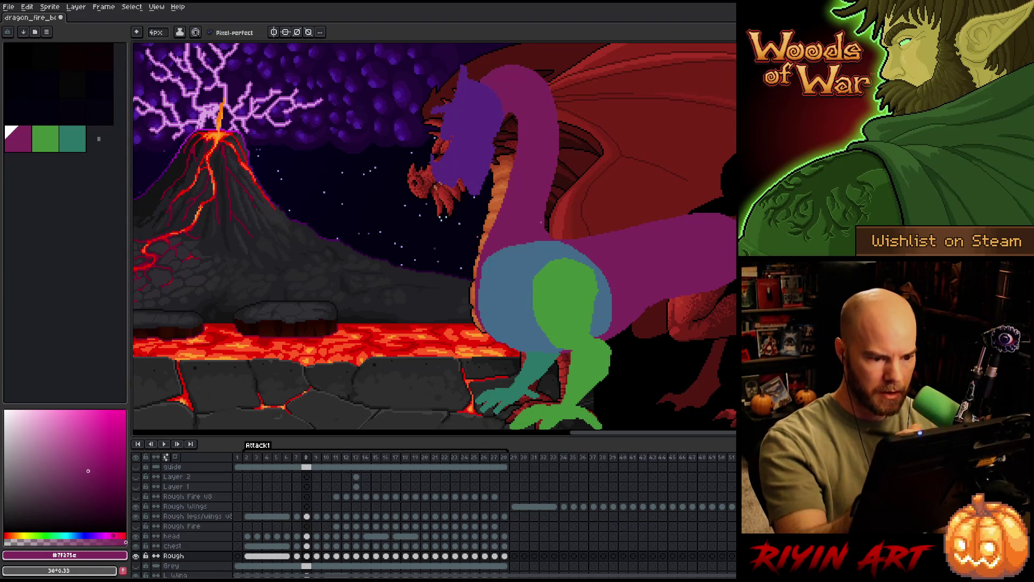
{"action": "key", "text": "Left"}
{"action": "key", "text": "Right"}
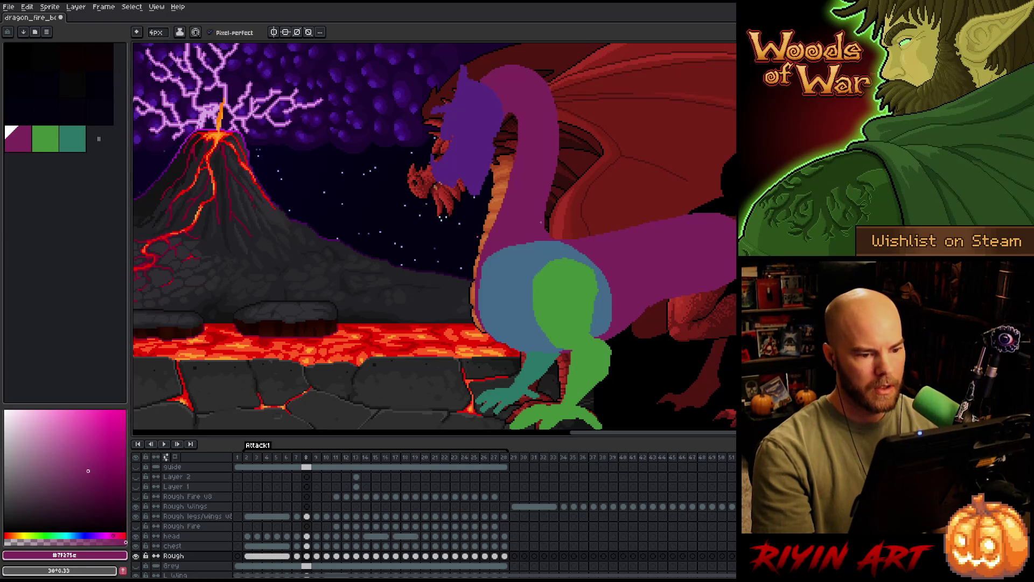
{"action": "key", "text": "Left"}
{"action": "key", "text": "Right"}
{"action": "key", "text": "Right"}
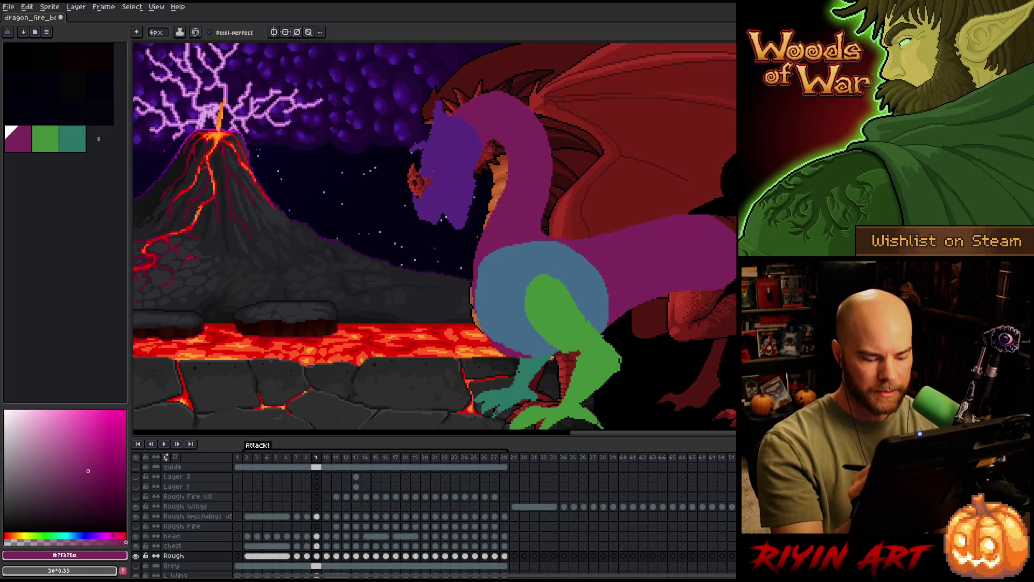
{"action": "key", "text": "Left"}
{"action": "key", "text": "Right"}
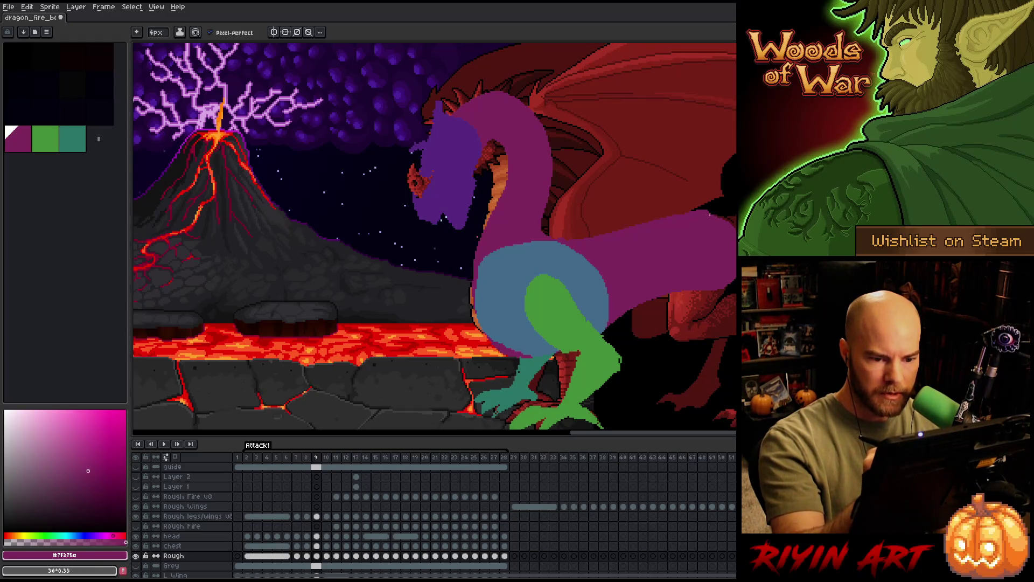
{"action": "key", "text": "Return"}
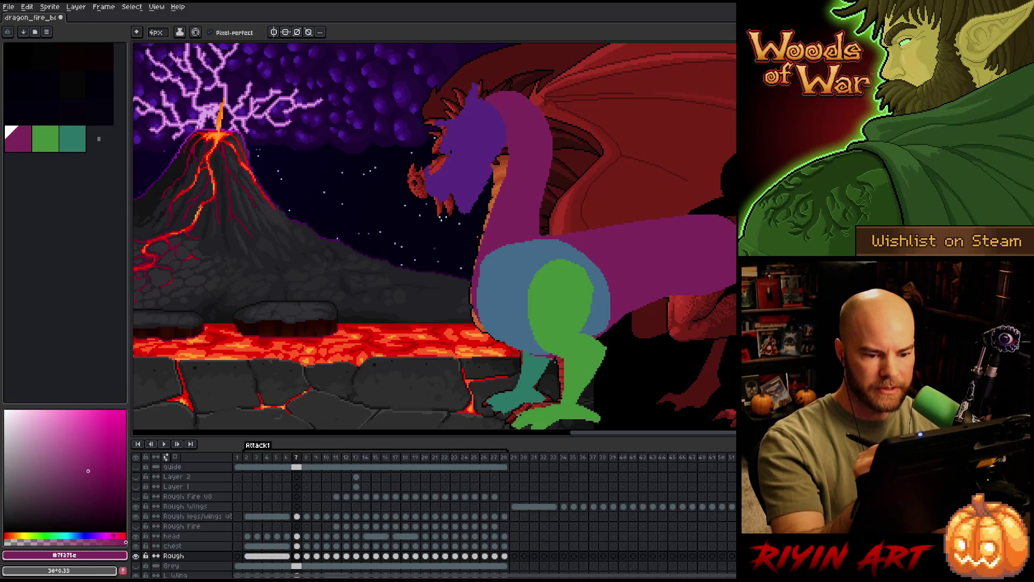
Draw a new back line across the dragon's body on frame 6, flipping frames to compare it.
{"action": "key", "text": "Right"}
{"action": "key", "text": "Left"}
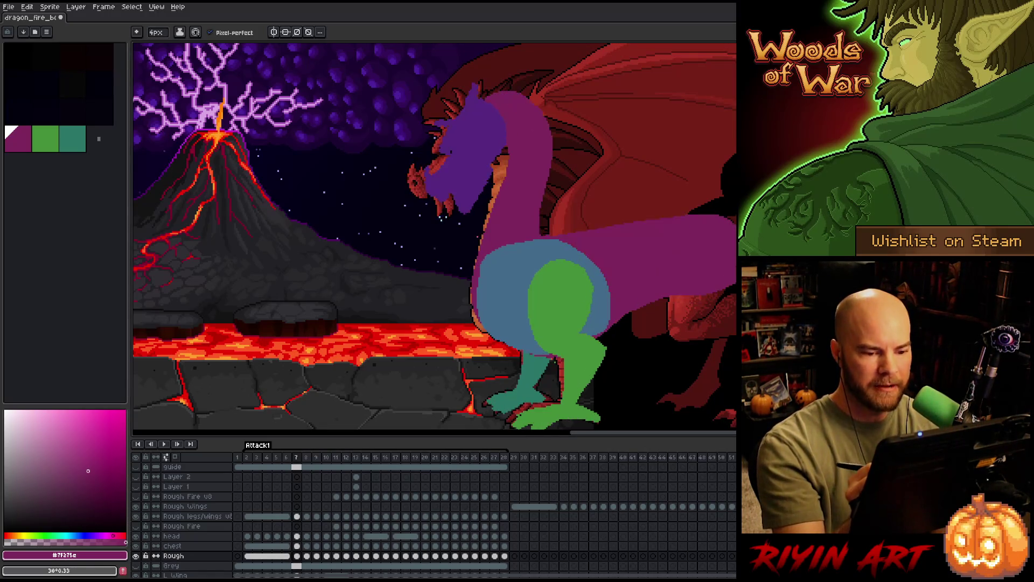
{"action": "key", "text": "Right"}
{"action": "key", "text": "Left"}
{"action": "key", "text": "Left"}
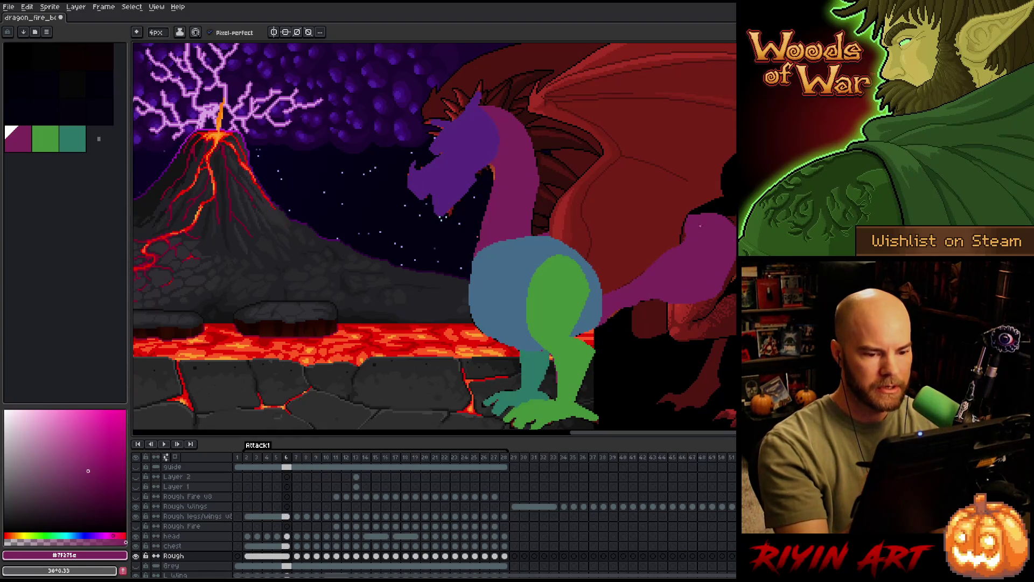
{"action": "mouse_move", "coordinate": [685, 217]}
{"action": "left_mouse_down"}
{"action": "mouse_move", "coordinate": [574, 233]}
{"action": "mouse_move", "coordinate": [694, 232]}
{"action": "left_mouse_up"}
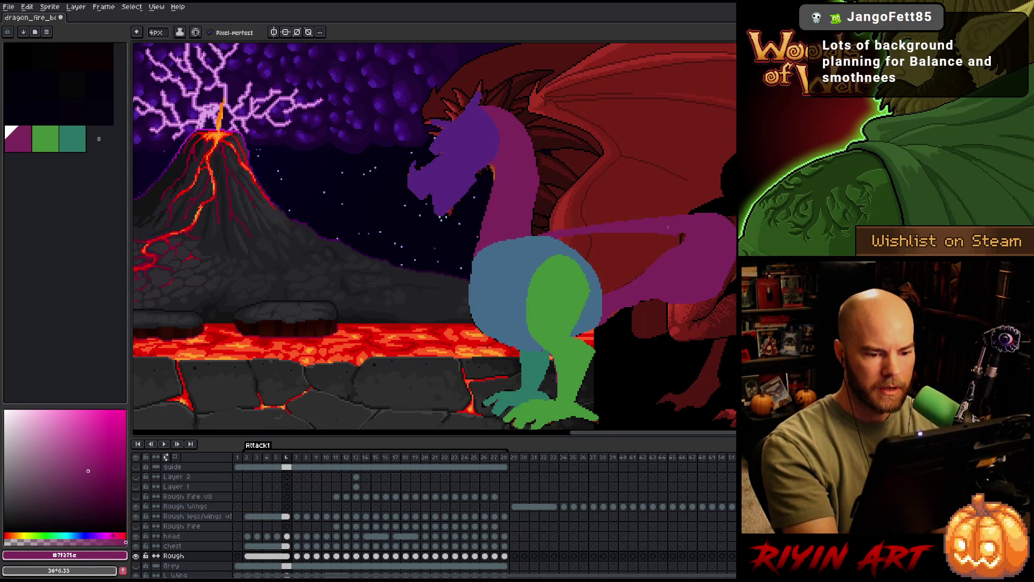
{"action": "key", "text": "Right"}
{"action": "key", "text": "Left"}
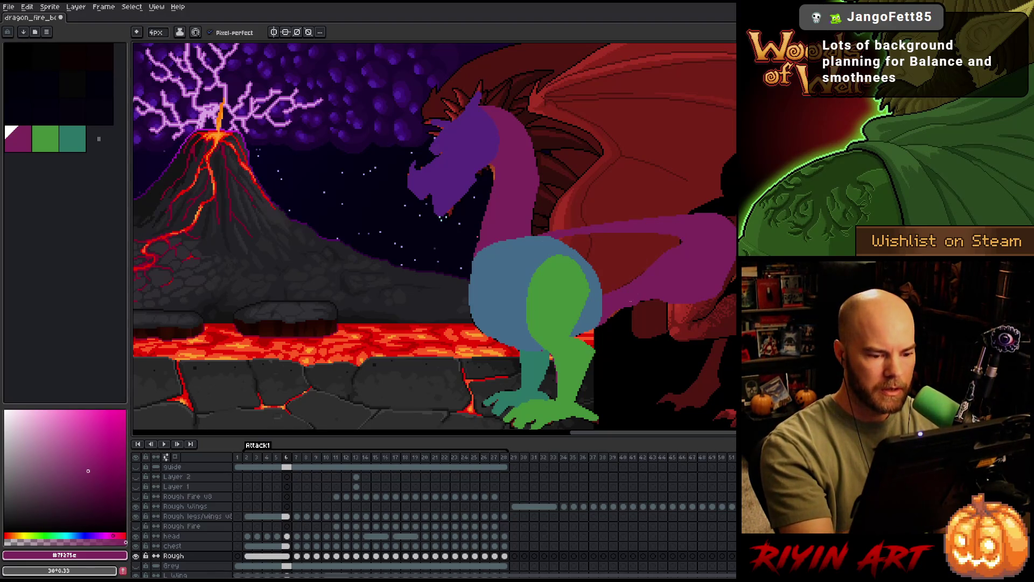
Fill the area under the new back line purple and touch it up with Pencil and Eraser.
{"action": "key", "text": "g"}
{"action": "left_click", "coordinate": [625, 260]}
{"action": "key", "text": "b"}
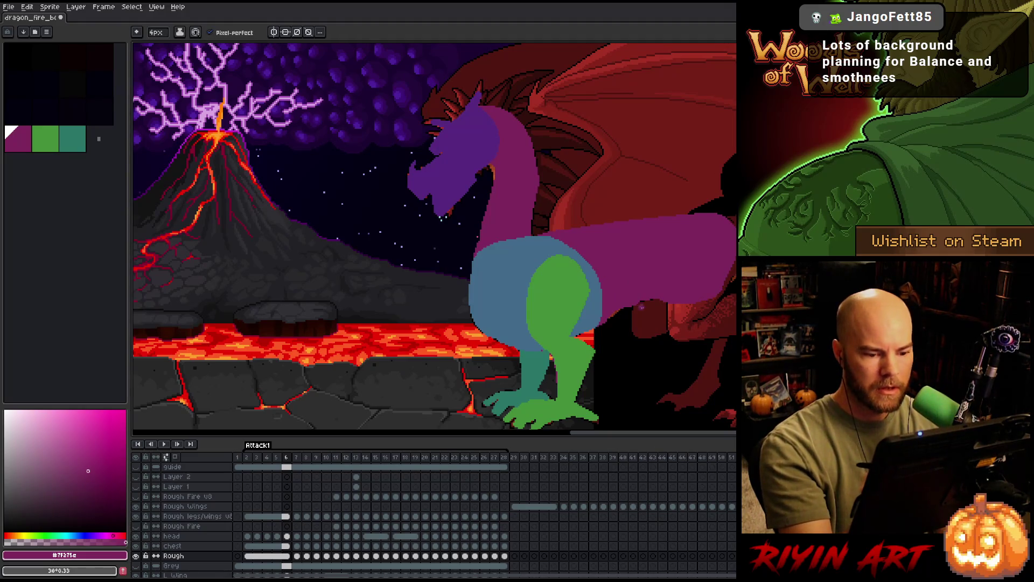
{"action": "key", "text": "e"}
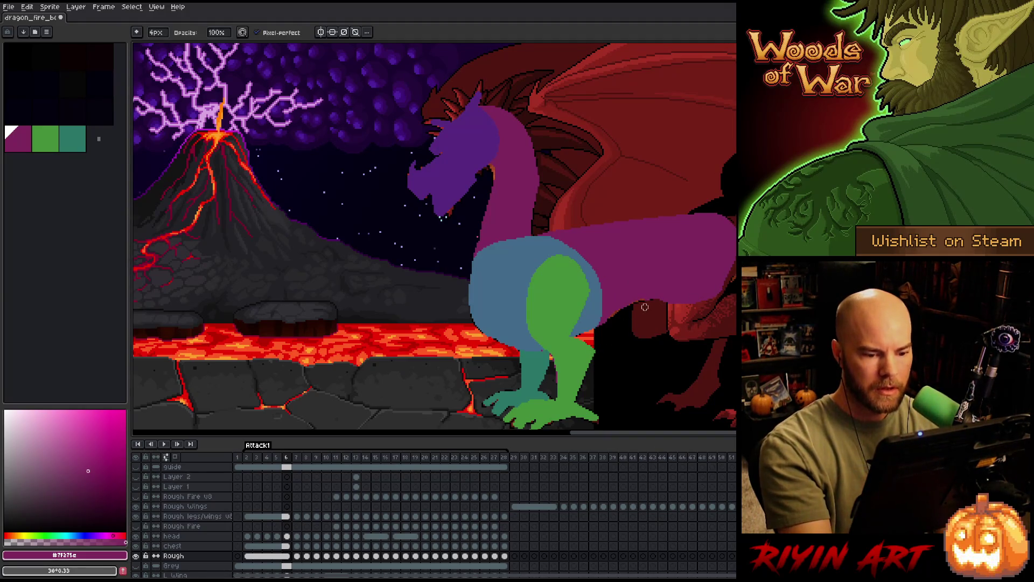
{"action": "key", "text": "b"}
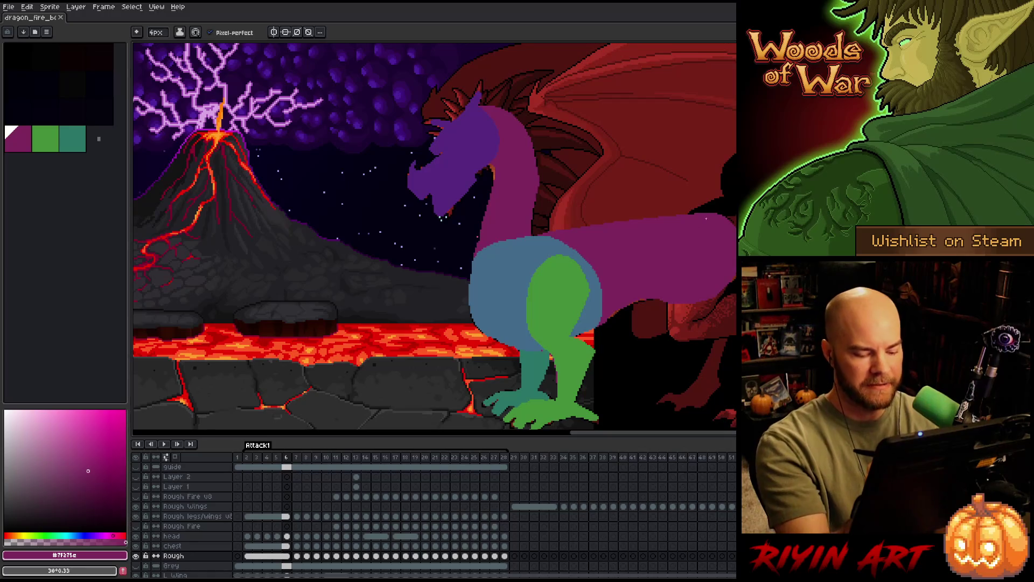
Step to frame 7 and touch up the purple body, sampling its colour from the canvas.
{"action": "key", "text": "comma"}
{"action": "key", "text": "period"}
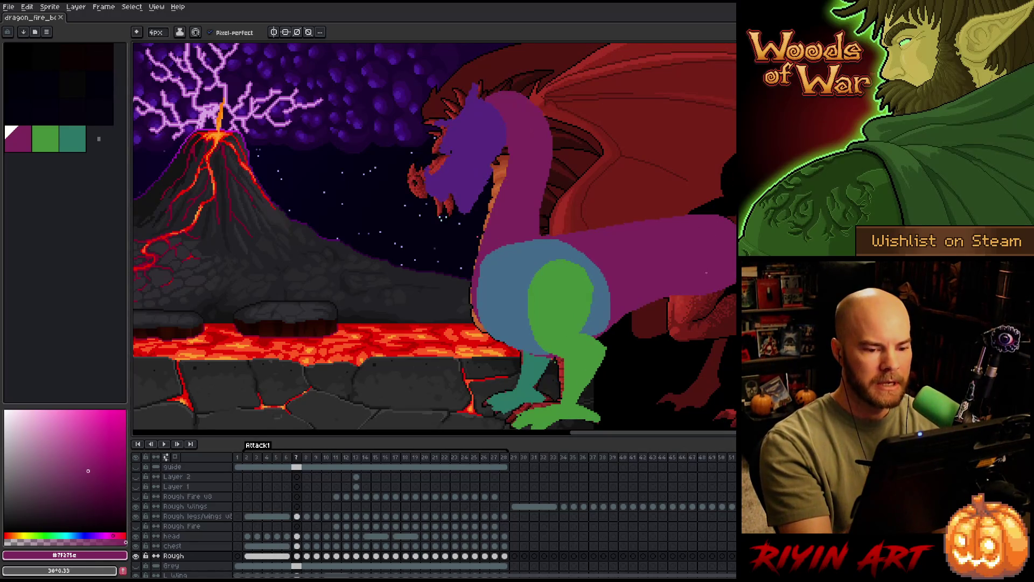
{"action": "key", "text": "comma"}
{"action": "key", "text": "period"}
{"action": "key", "text": "period"}
{"action": "key", "text": "b"}
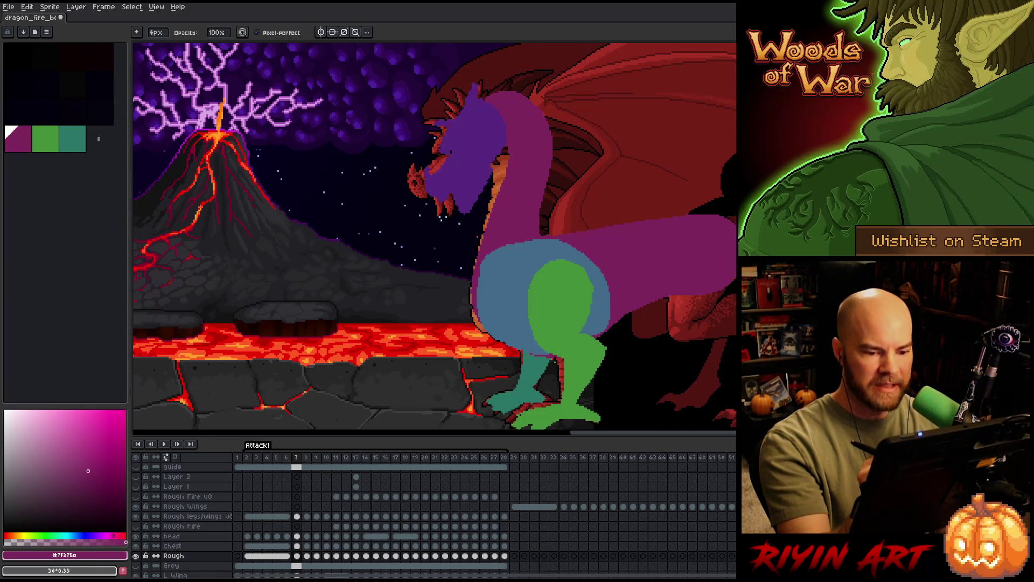
{"action": "key", "text": "m"}
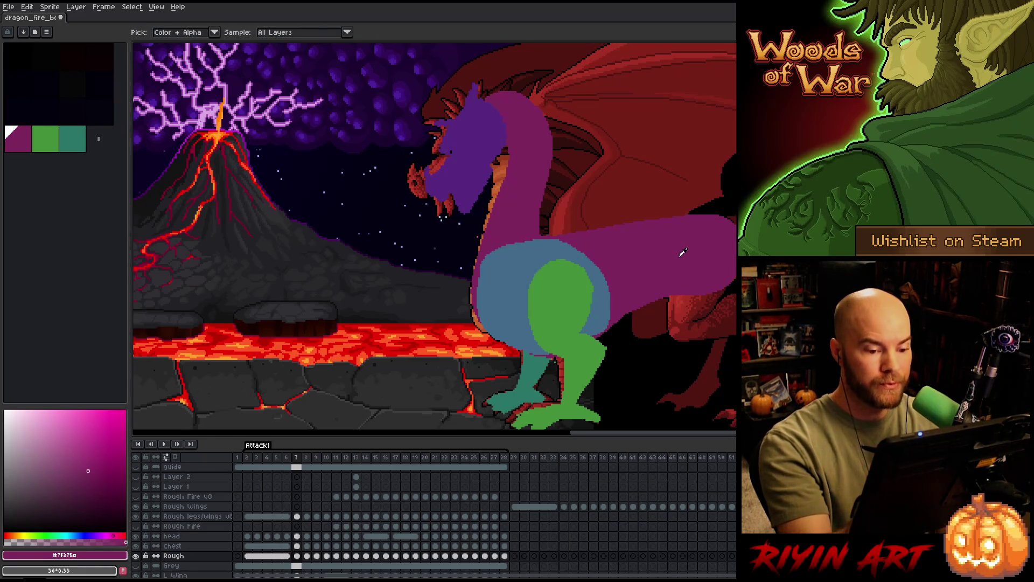
{"action": "key", "text": "e"}
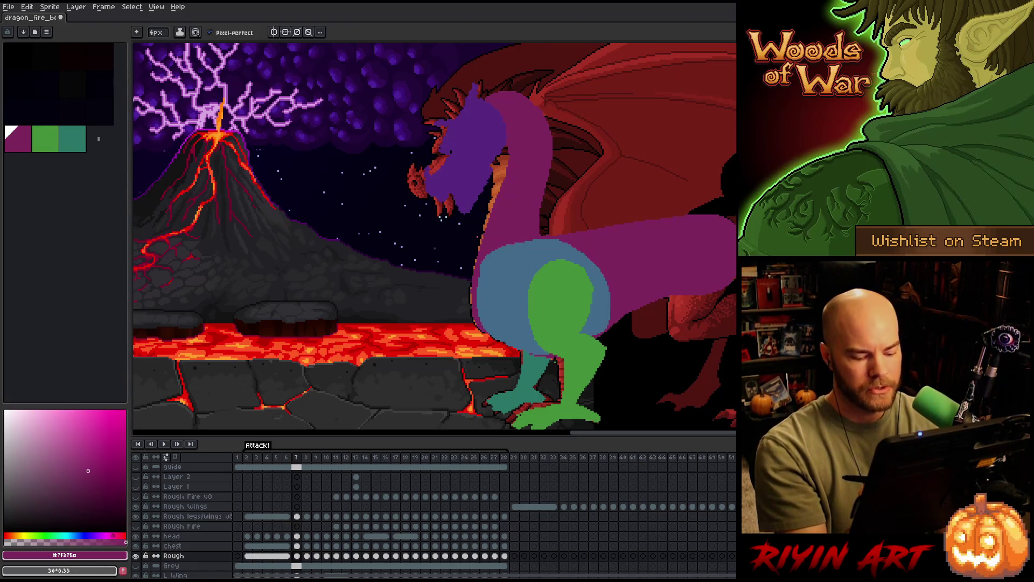
Flip between frames 6 and 7, then touch up frame 6 with Pencil and Eraser.
{"action": "key", "text": "comma"}
{"action": "key", "text": "period"}
{"action": "key", "text": "comma"}
{"action": "key", "text": "period"}
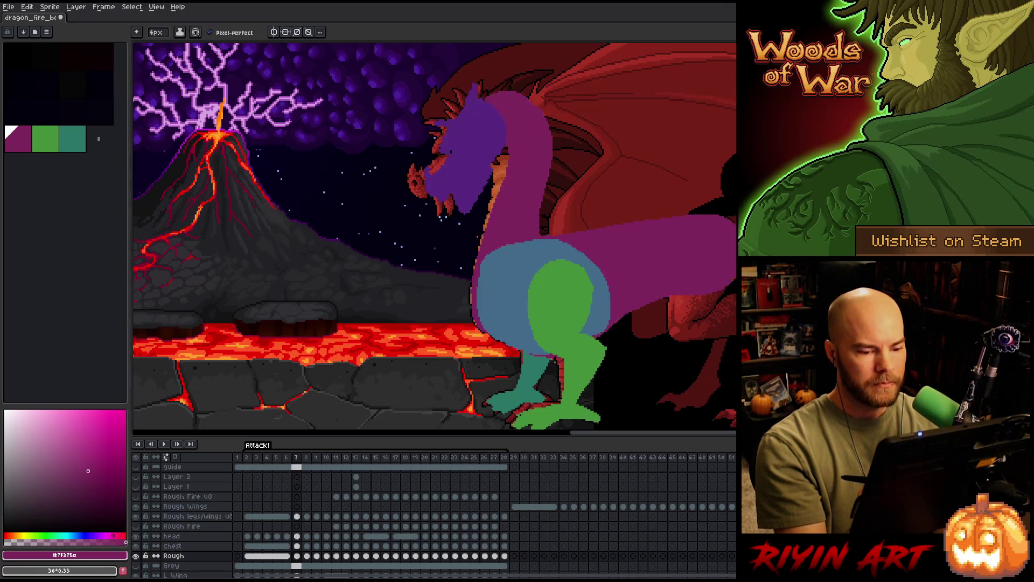
{"action": "key", "text": "comma"}
{"action": "key", "text": "b"}
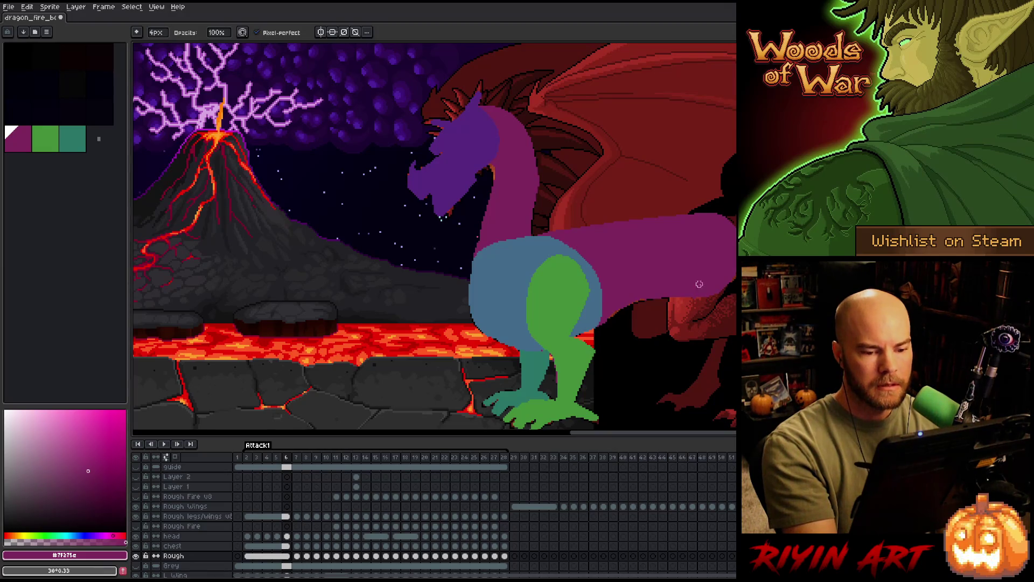
{"action": "key", "text": "e"}
Flip back and forth through frames 6, 7 and 8 to compare the poses, ending on frame 8.
{"action": "key", "text": "period"}
{"action": "key", "text": "comma"}
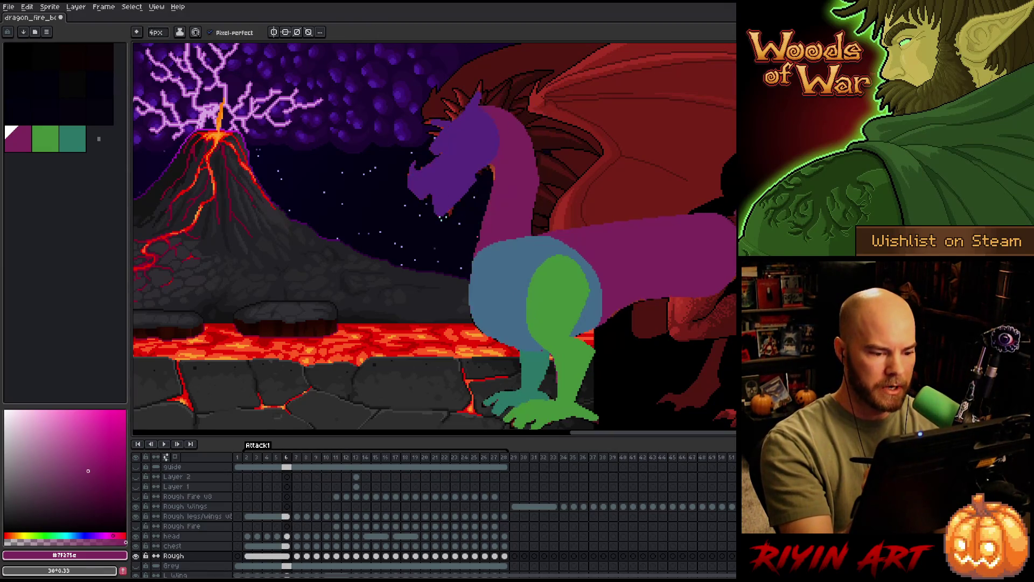
{"action": "key", "text": "period"}
{"action": "key", "text": "period"}
{"action": "key", "text": "comma"}
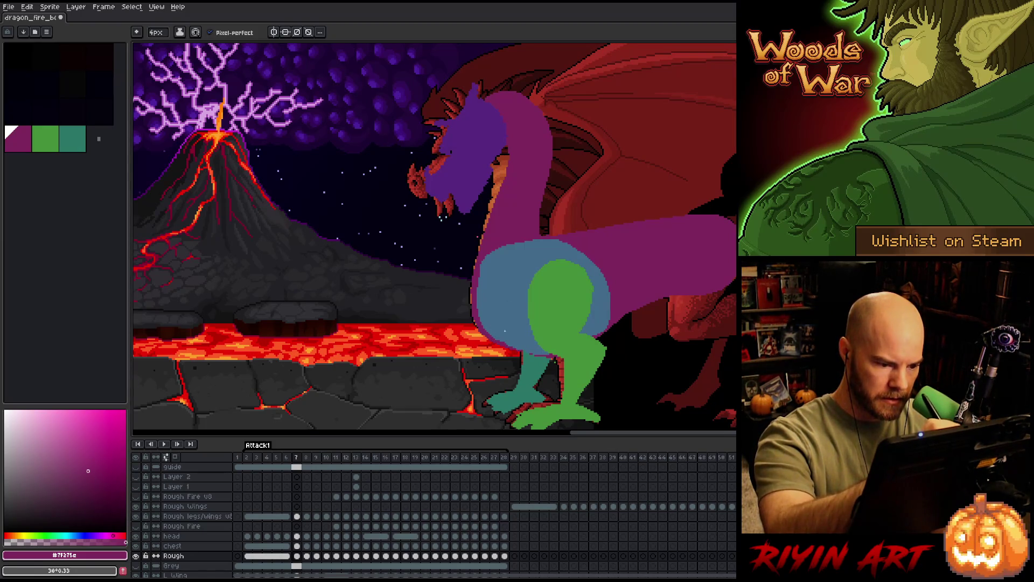
{"action": "key", "text": "period"}
{"action": "key", "text": "comma"}
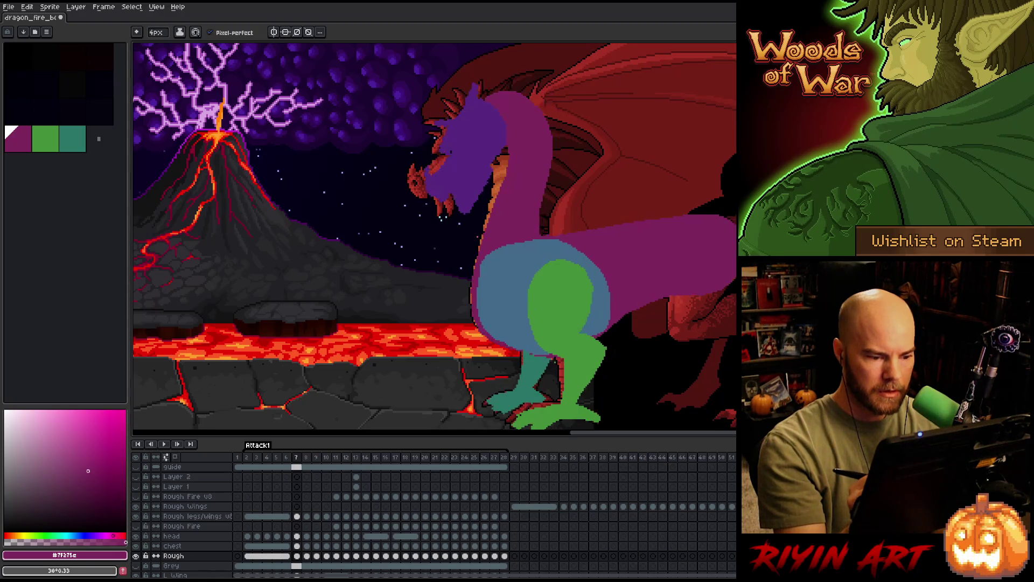
{"action": "key", "text": "period"}
{"action": "key", "text": "comma"}
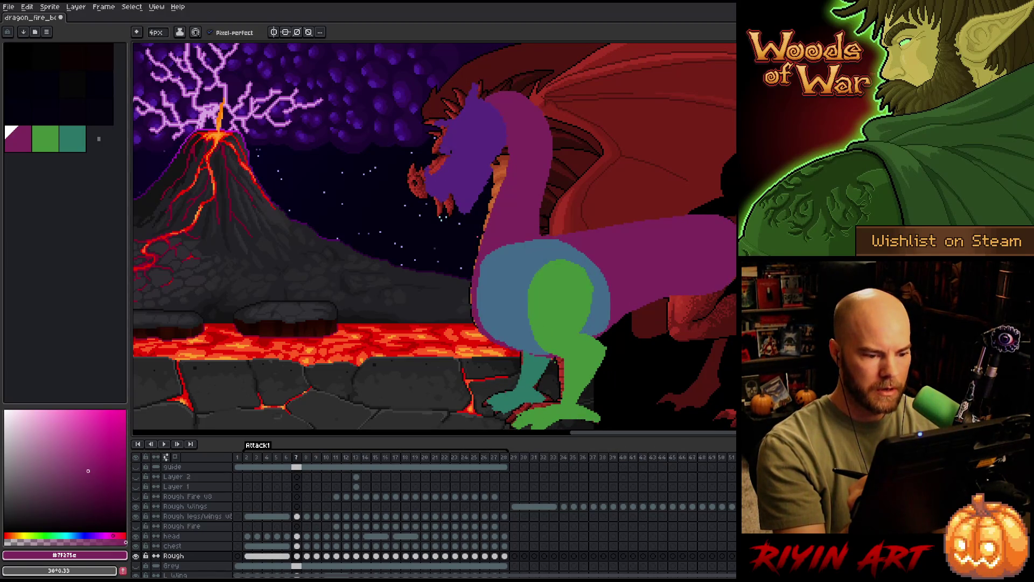
{"action": "key", "text": "period"}
{"action": "key", "text": "comma"}
{"action": "key", "text": "period"}
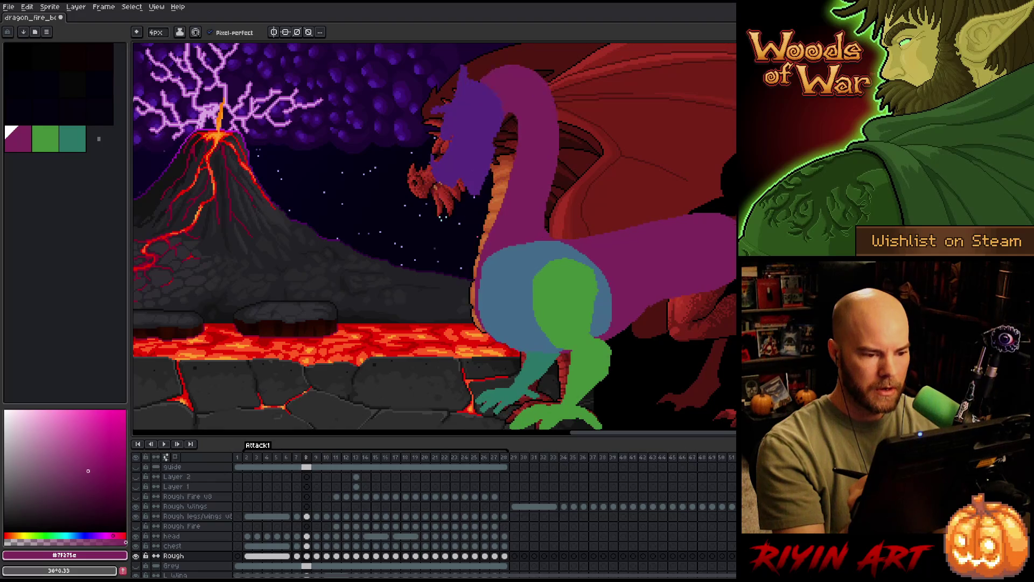
Raise the blue chest cel slightly on frame 8 with the Move tool, comparing against frame 7.
{"action": "key", "text": "comma"}
{"action": "key", "text": "period"}
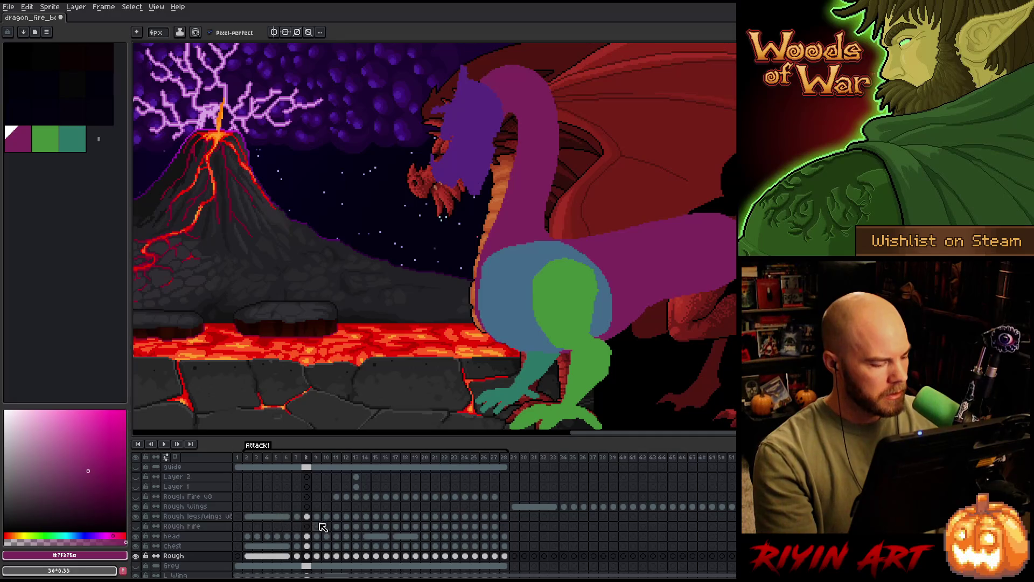
{"action": "left_click", "coordinate": [309, 548]}
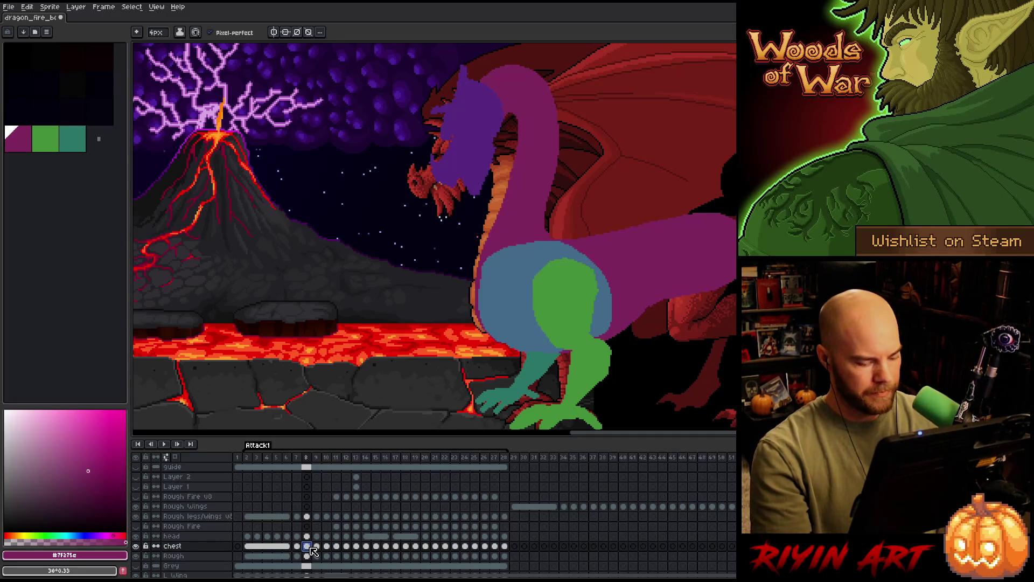
{"action": "key", "text": "ctrl+t"}
{"action": "left_click_drag", "start_coordinate": [546, 299], "coordinate": [545, 291]}
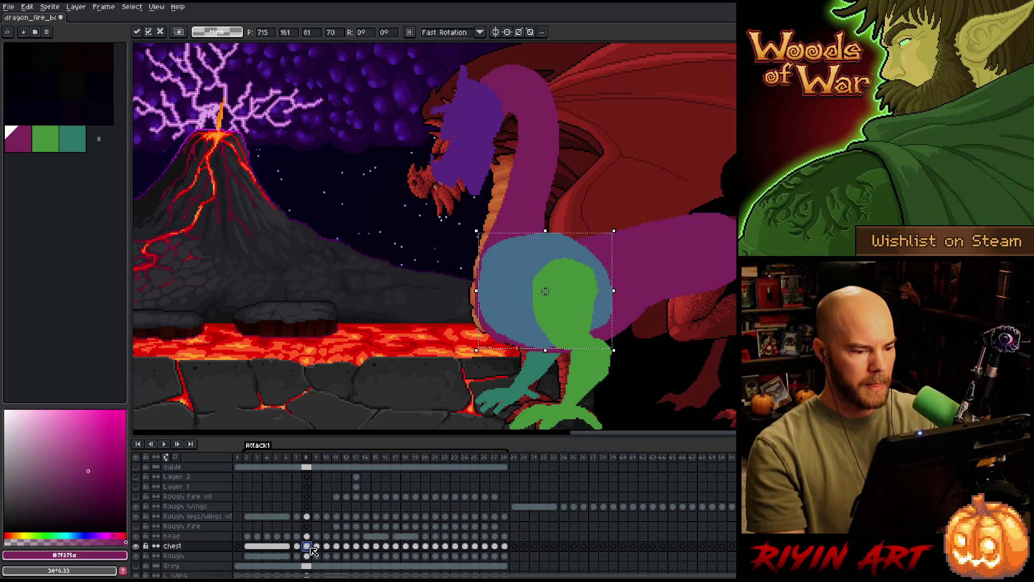
{"action": "key", "text": "comma"}
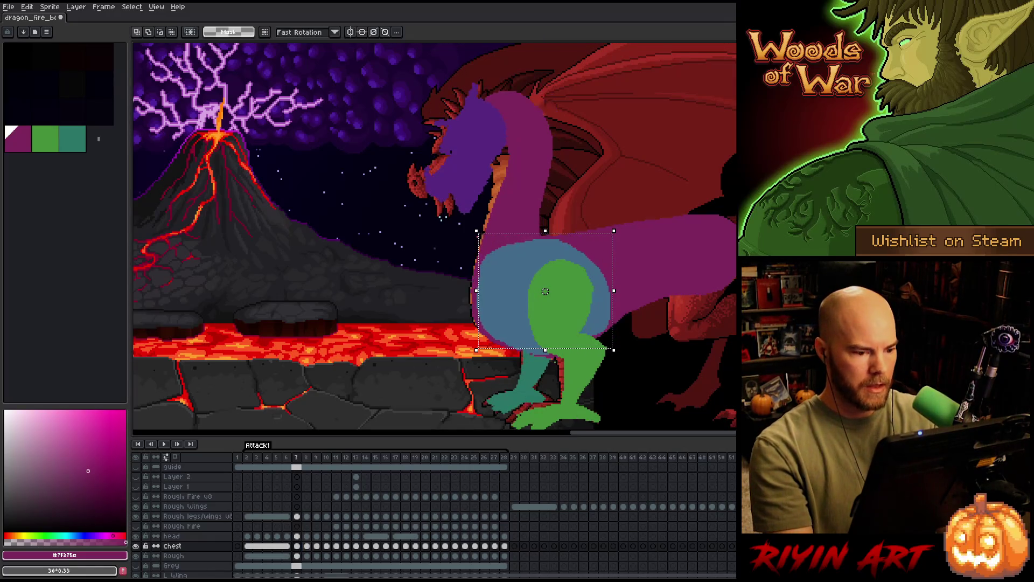
{"action": "key", "text": "period"}
{"action": "key", "text": "comma"}
{"action": "key", "text": "period"}
{"action": "key", "text": "comma"}
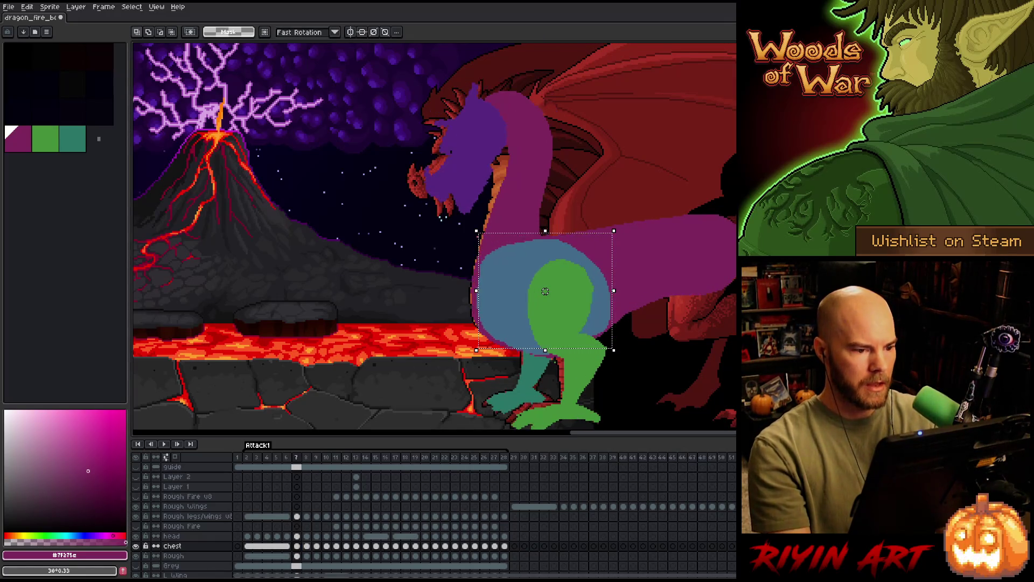
{"action": "key", "text": "period"}
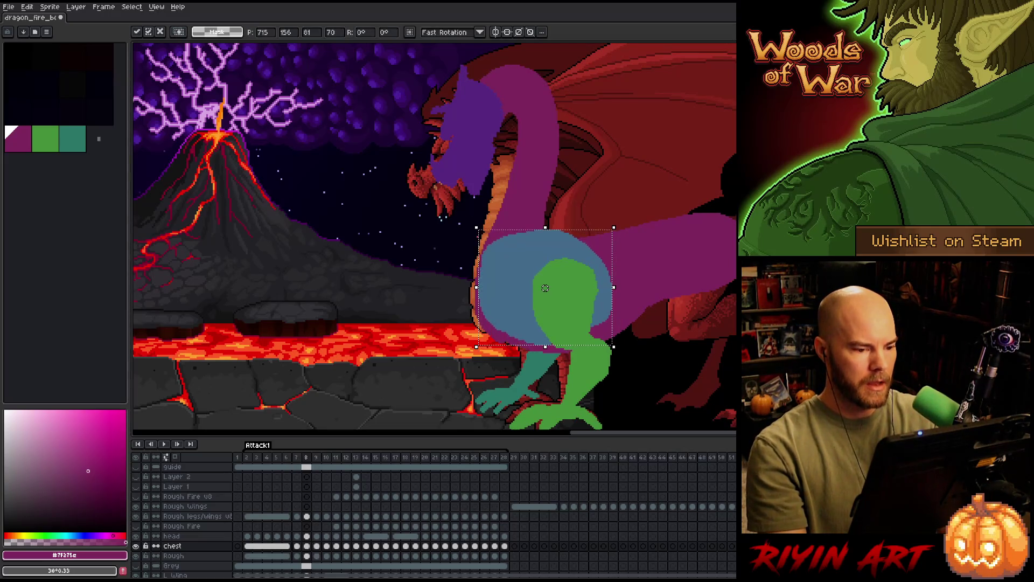
{"action": "left_click_drag", "start_coordinate": [546, 291], "coordinate": [545, 280]}
Review the chest position across frames, then move the chest shape down on frame 7.
{"action": "key", "text": "comma"}
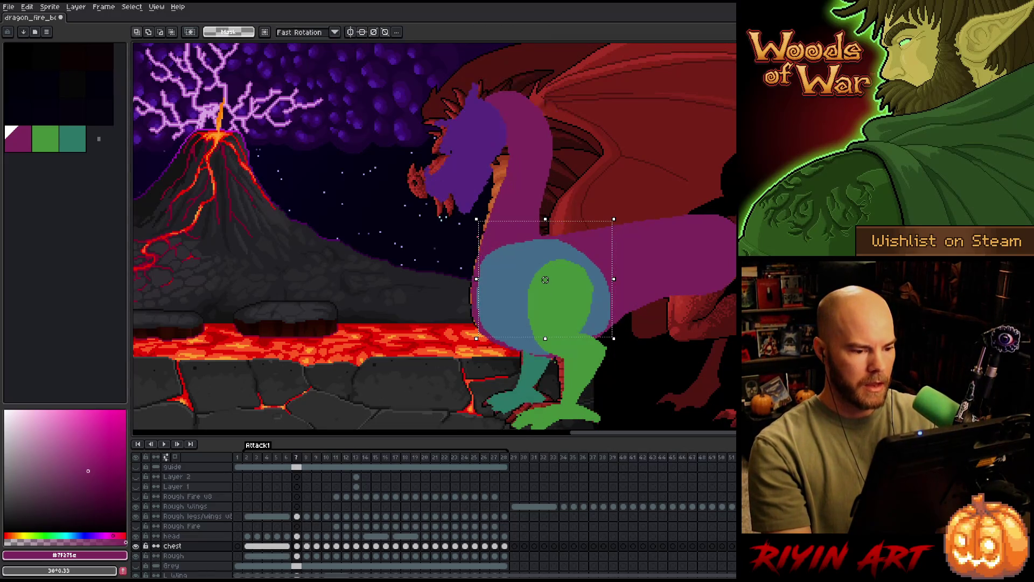
{"action": "key", "text": "period"}
{"action": "key", "text": "comma"}
{"action": "key", "text": "period"}
{"action": "key", "text": "comma"}
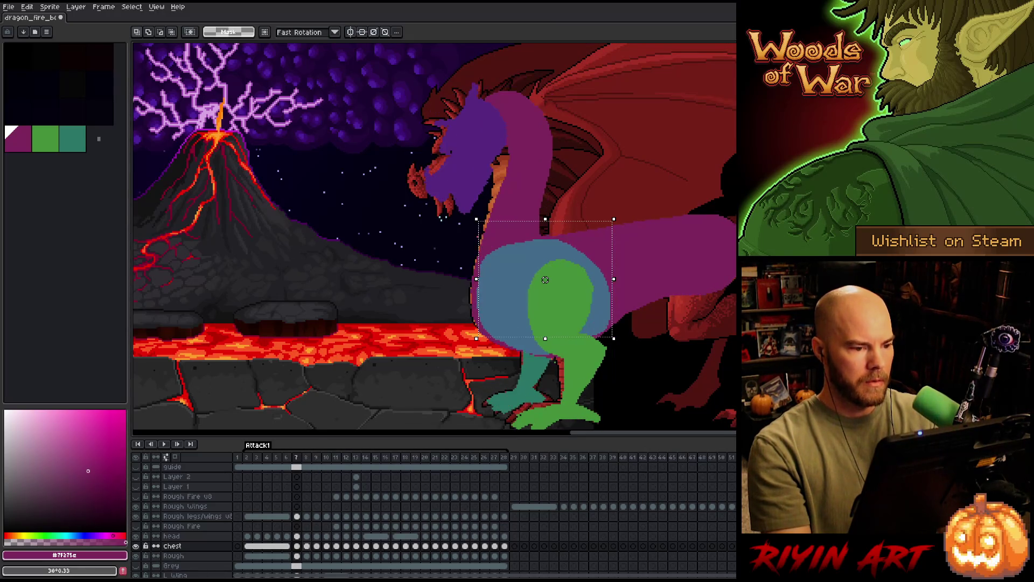
{"action": "key", "text": "period"}
{"action": "key", "text": "comma"}
{"action": "key", "text": "period"}
{"action": "key", "text": "comma"}
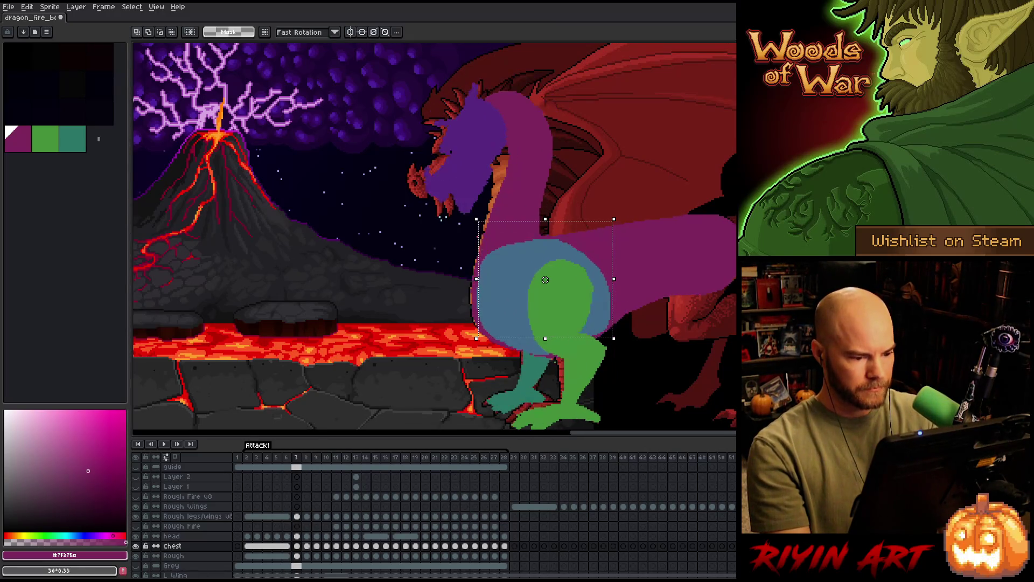
{"action": "key", "text": "comma"}
{"action": "key", "text": "period"}
{"action": "left_click_drag", "start_coordinate": [546, 280], "coordinate": [542, 296]}
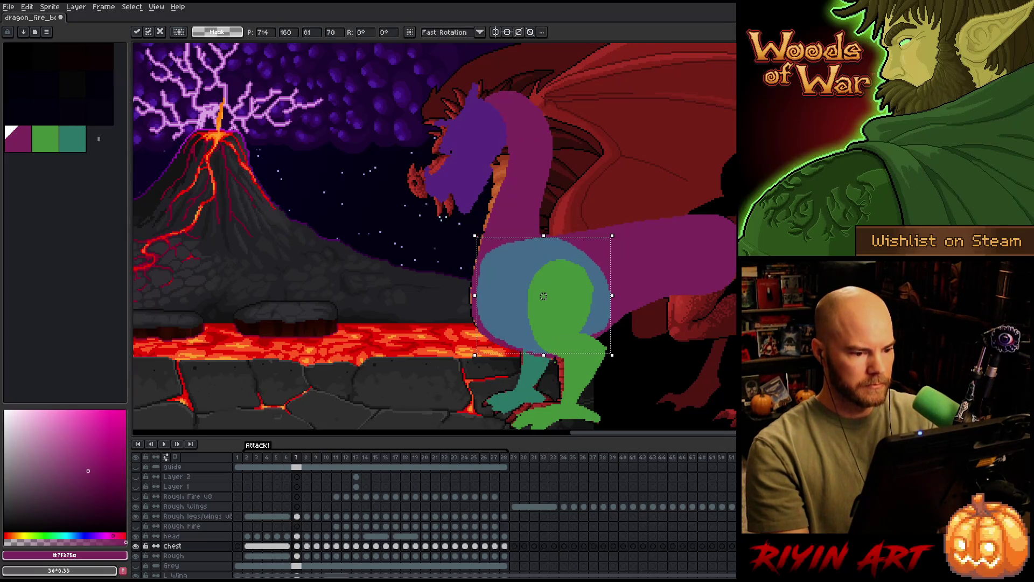
Nudge frame 7's chest slightly left and flip between frames 6-8 to check it.
{"action": "key", "text": "comma"}
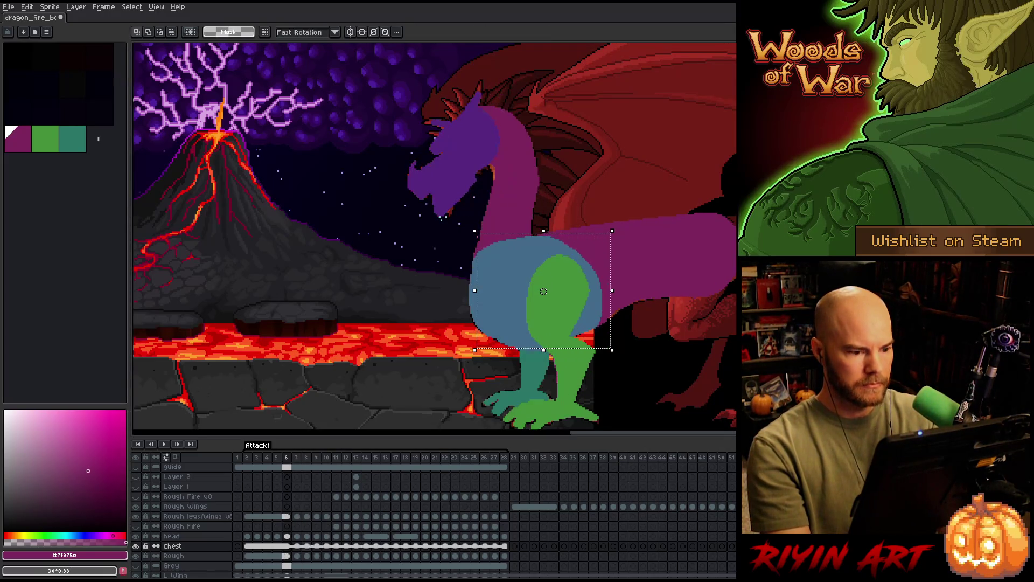
{"action": "key", "text": "period"}
{"action": "left_click_drag", "start_coordinate": [542, 291], "coordinate": [541, 292]}
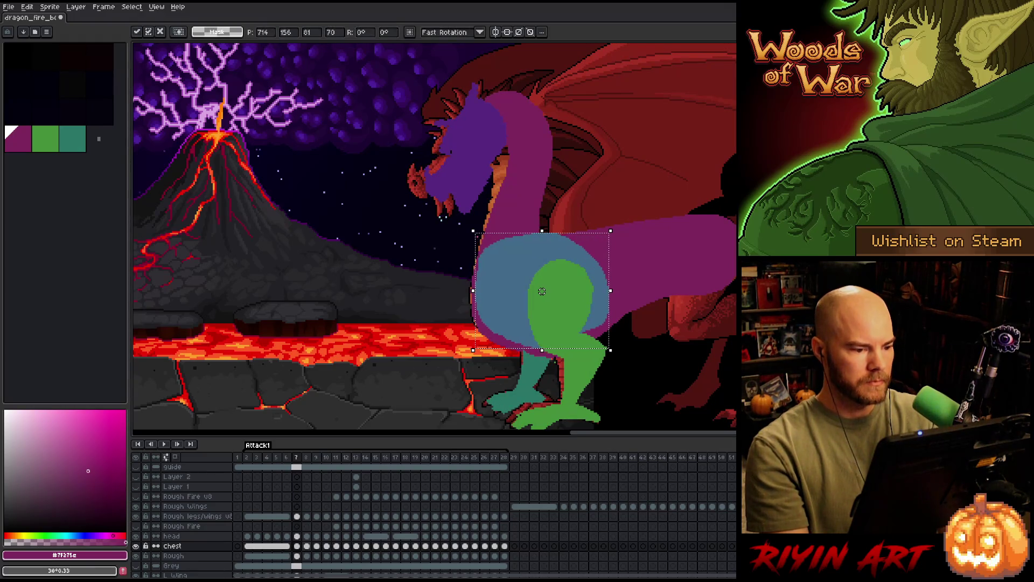
{"action": "key", "text": "comma"}
{"action": "key", "text": "period"}
{"action": "key", "text": "period"}
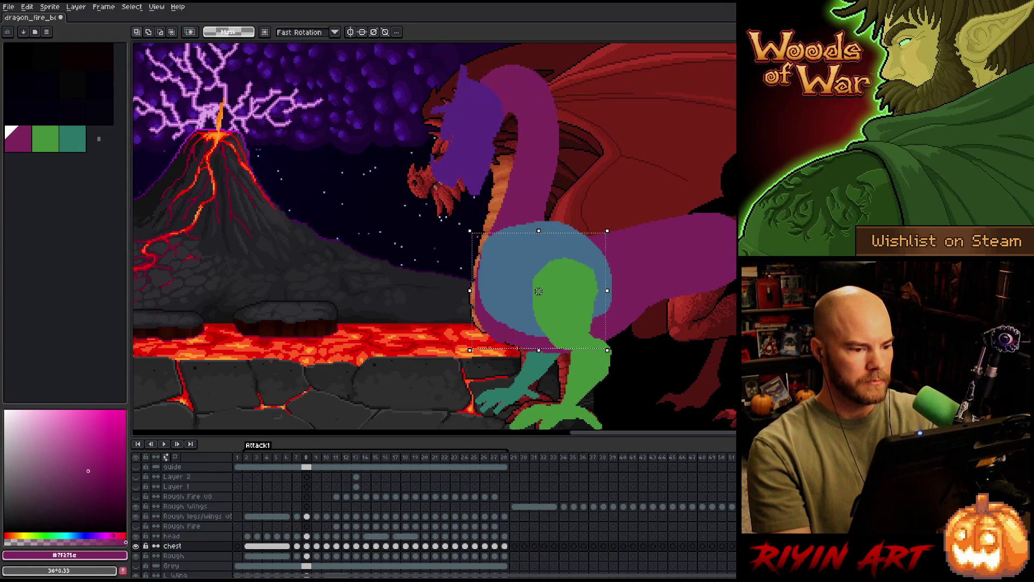
{"action": "key", "text": "comma"}
{"action": "key", "text": "comma"}
{"action": "key", "text": "period"}
{"action": "key", "text": "period"}
{"action": "key", "text": "period"}
{"action": "key", "text": "comma"}
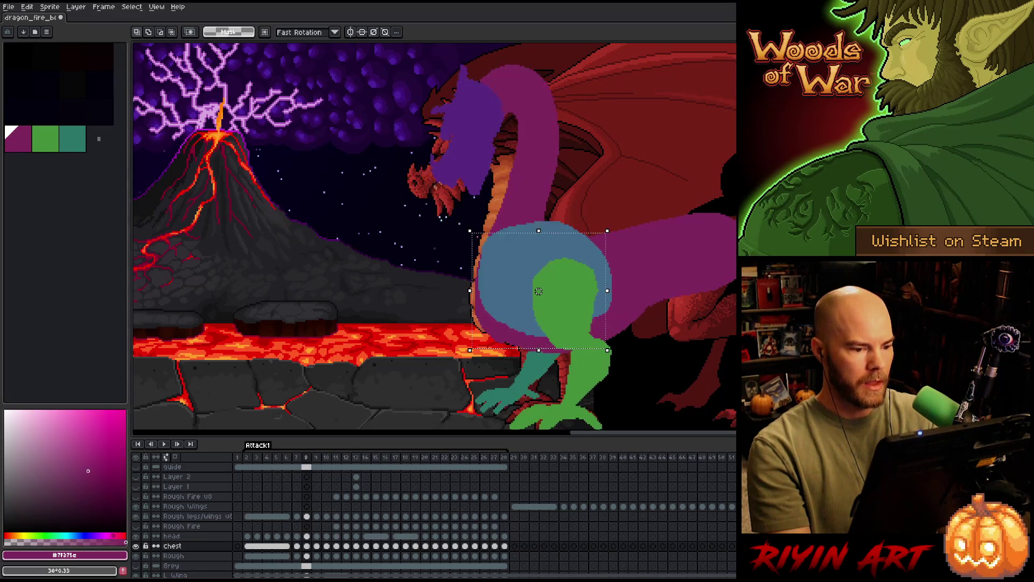
{"action": "key", "text": "comma"}
{"action": "key", "text": "comma"}
{"action": "key", "text": "period"}
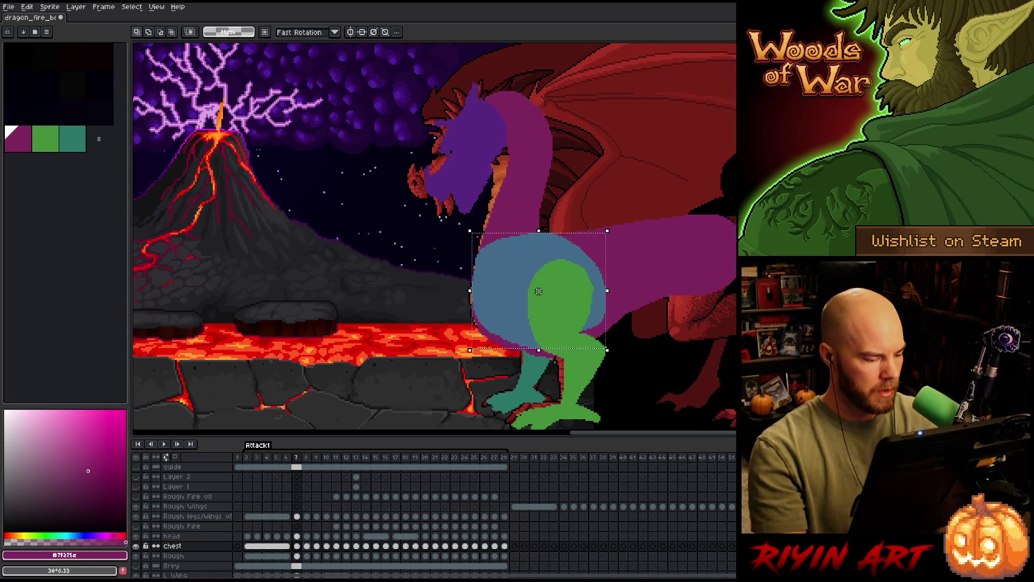
Make the Rough layer active, drop the chest selection and return to Pencil/Eraser drawing.
{"action": "left_click", "coordinate": [296, 555]}
{"action": "key", "text": "ctrl+d"}
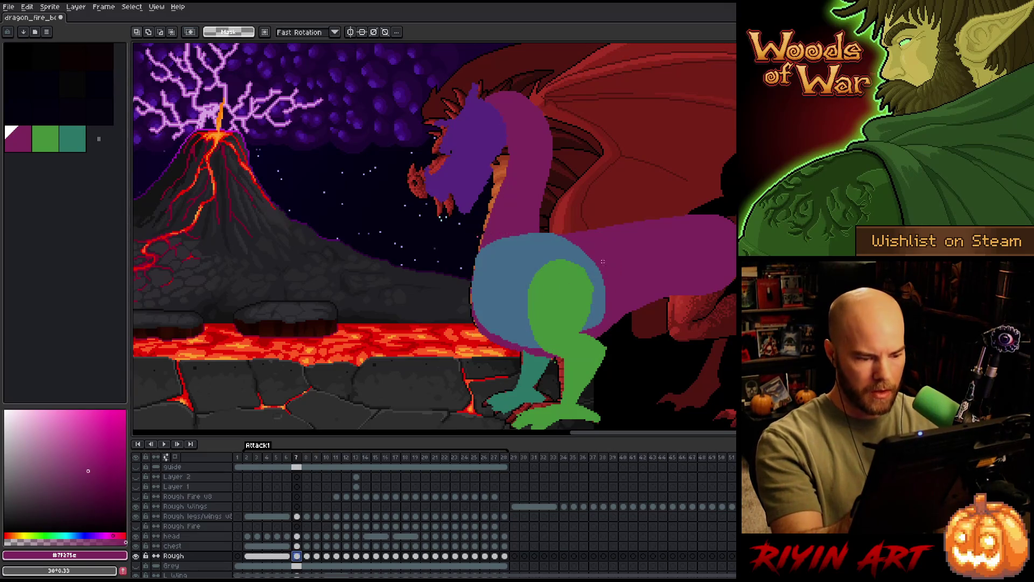
{"action": "key", "text": "b"}
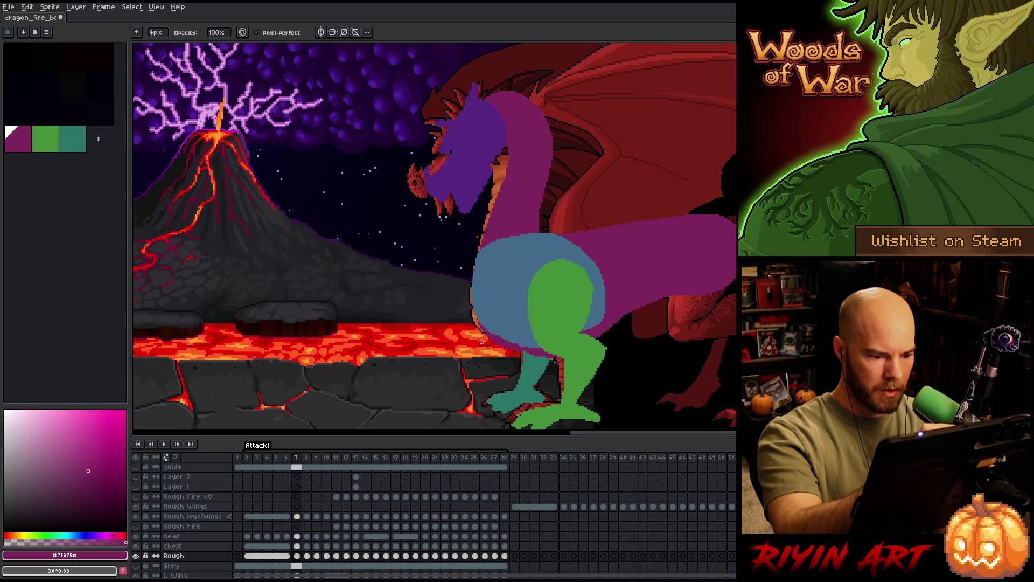
{"action": "key", "text": "e"}
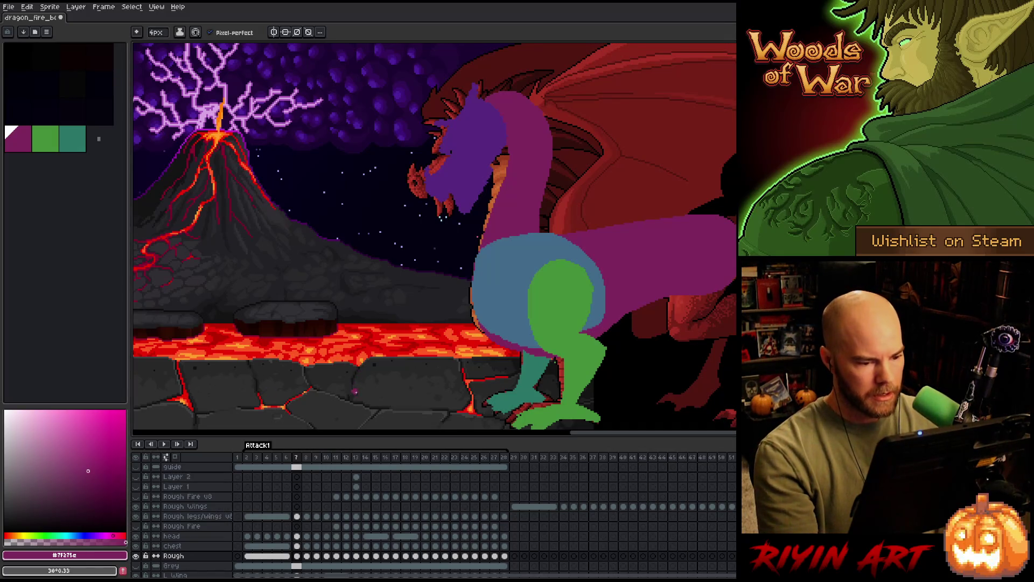
Duplicate the Rough legs/wings layer and move the copy to the bottom of the stack.
{"action": "right_click", "coordinate": [211, 516]}
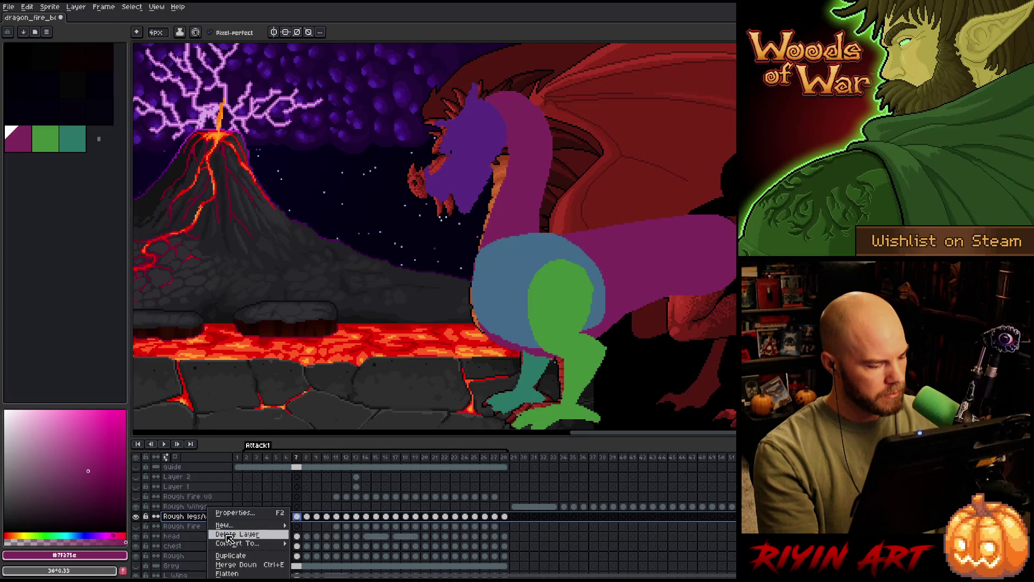
{"action": "left_click", "coordinate": [230, 556]}
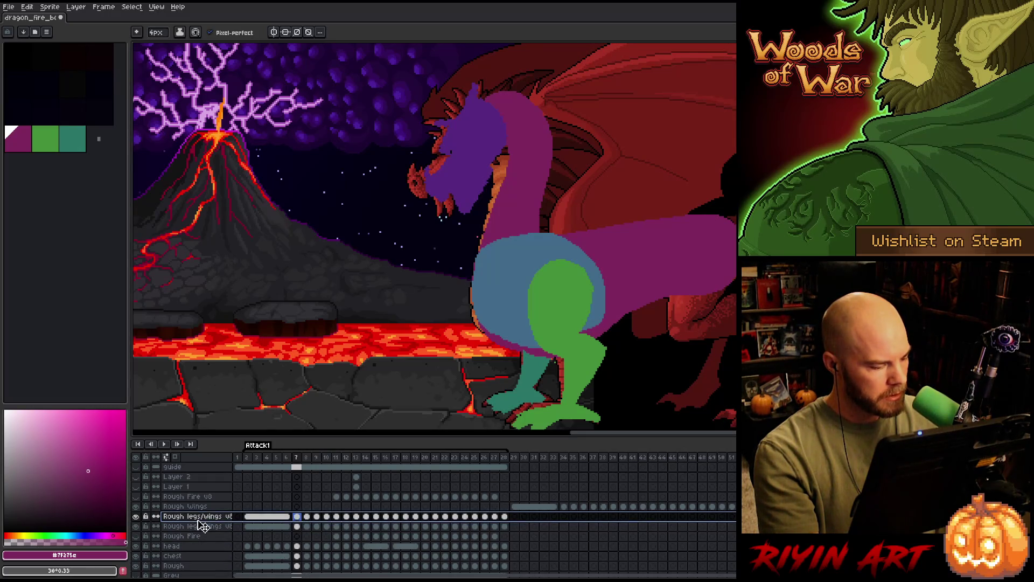
{"action": "left_click_drag", "start_coordinate": [201, 572], "coordinate": [201, 567]}
Rename the duplicate layer 'Rough back leg' and view it on its own.
{"action": "double_click", "coordinate": [201, 565]}
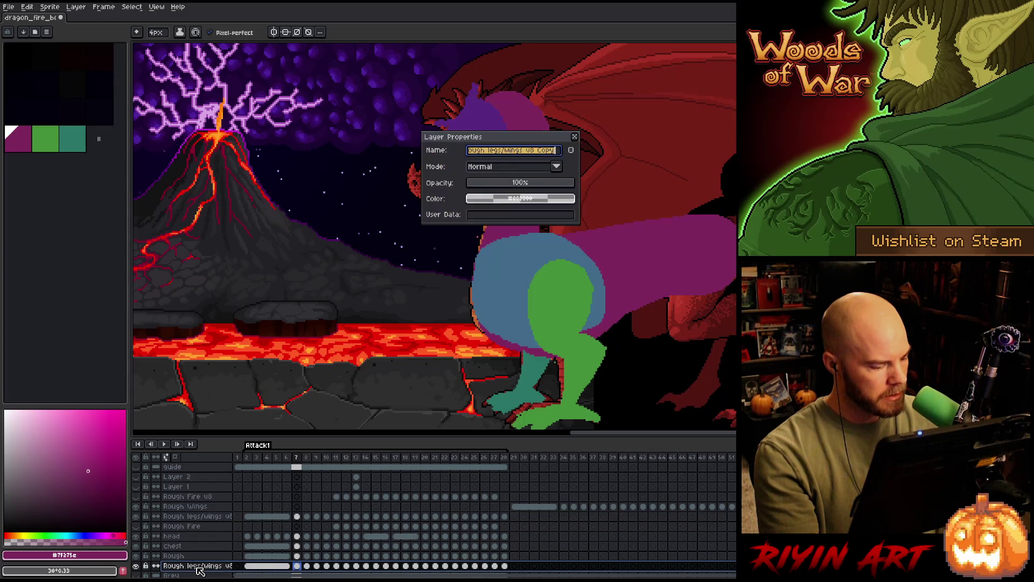
{"action": "left_click", "coordinate": [491, 154]}
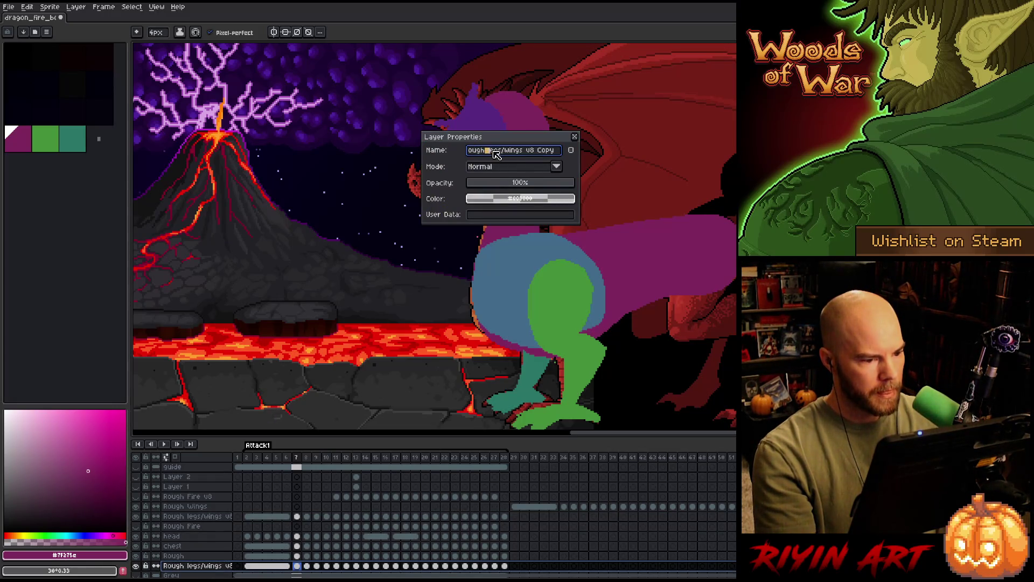
{"action": "left_click_drag", "start_coordinate": [491, 153], "coordinate": [578, 148]}
{"action": "type", "text": "ba"}
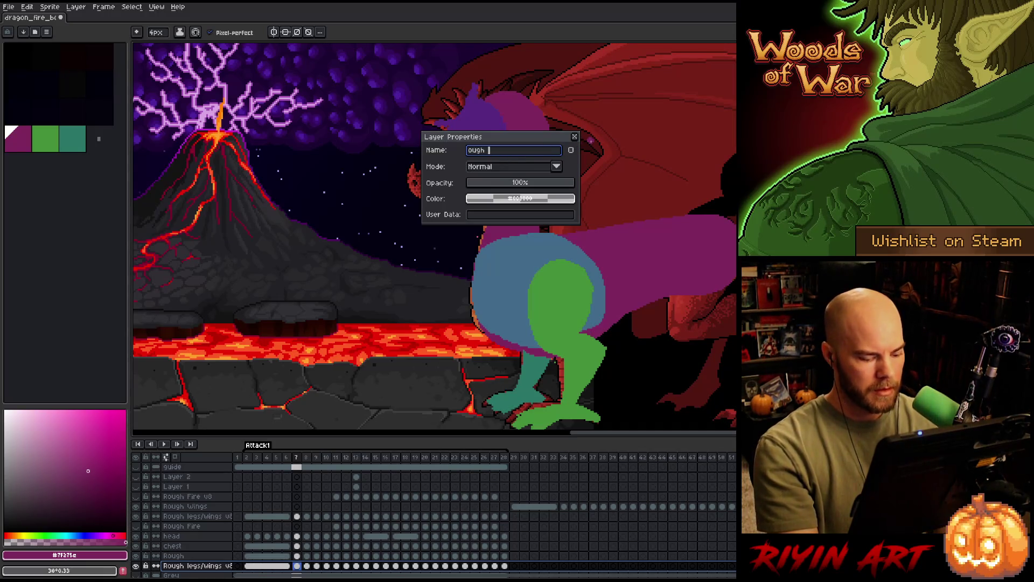
{"action": "type", "text": "ck leg"}
{"action": "key", "text": "Return"}
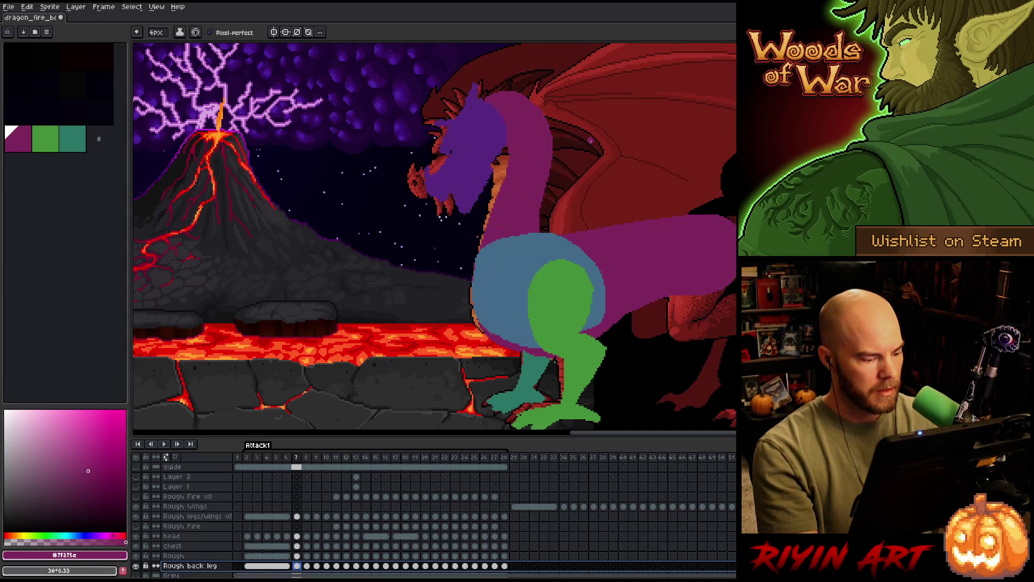
{"action": "left_click", "coordinate": [139, 565], "text": "alt"}
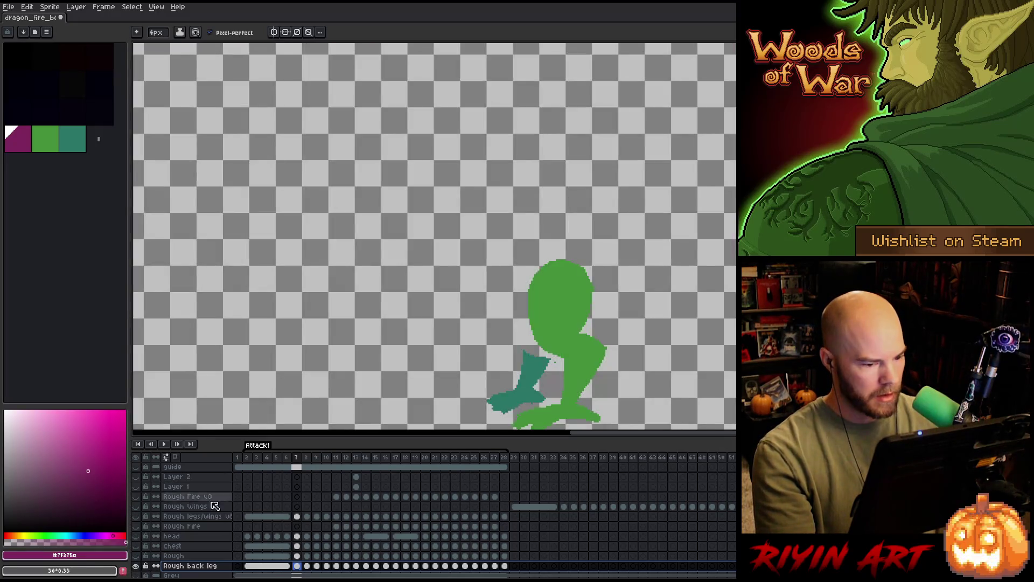
Replace the green front-leg colour with full transparency on the Rough back leg layer.
{"action": "key", "text": "shift+r"}
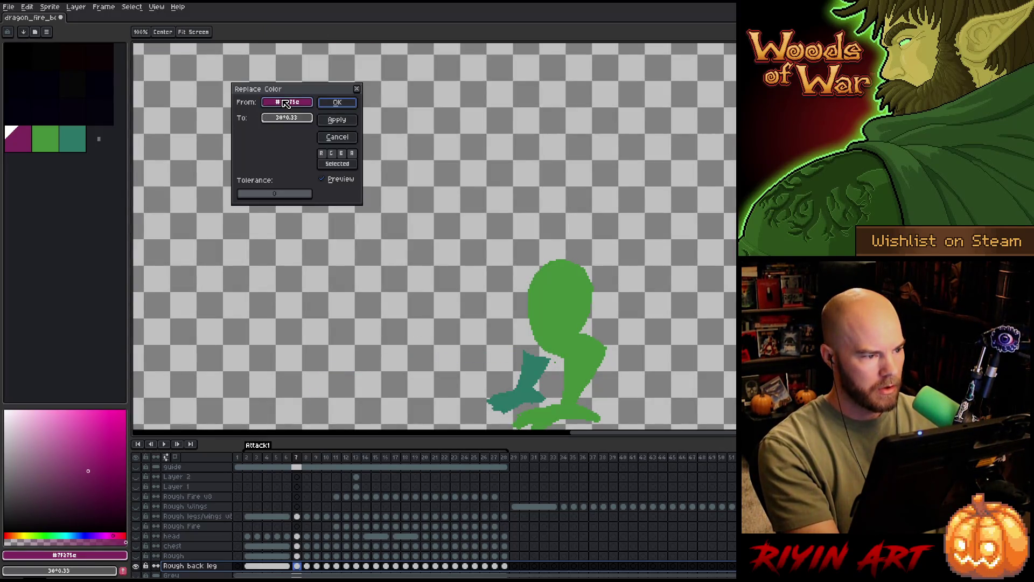
{"action": "left_click", "coordinate": [300, 106]}
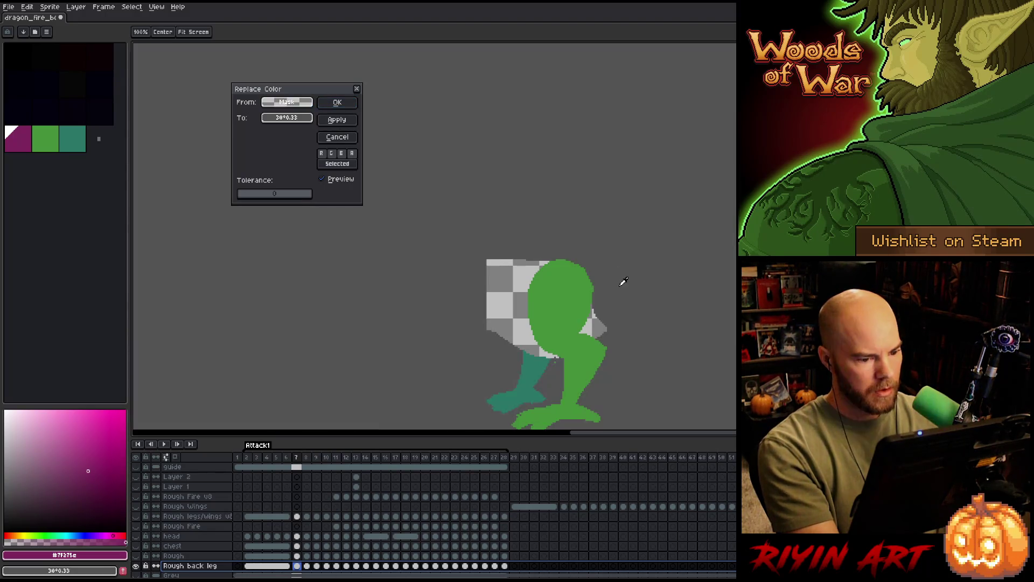
{"action": "left_click", "coordinate": [566, 299]}
{"action": "left_click", "coordinate": [289, 119]}
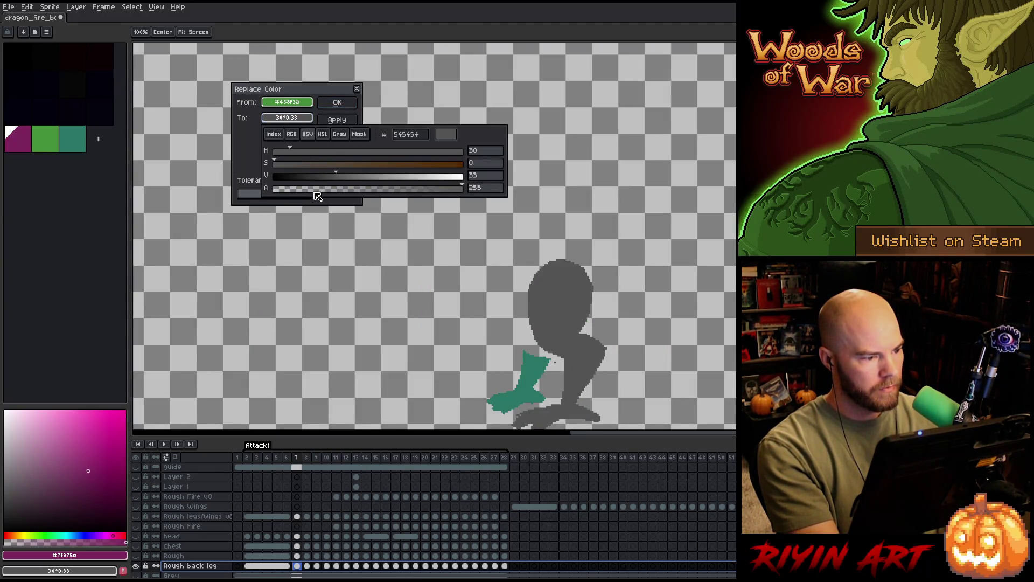
{"action": "left_click_drag", "start_coordinate": [315, 188], "coordinate": [273, 188]}
{"action": "left_click", "coordinate": [334, 103]}
{"action": "left_click", "coordinate": [338, 103]}
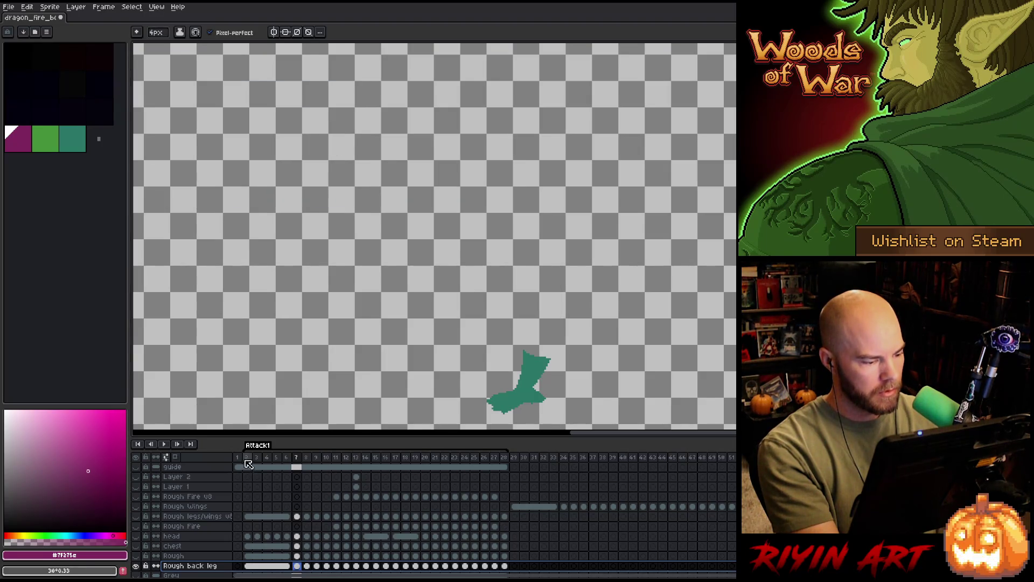
Select frames 2 through 32 and switch to the Rough legs/wings layer.
{"action": "left_click_drag", "start_coordinate": [249, 463], "coordinate": [544, 461]}
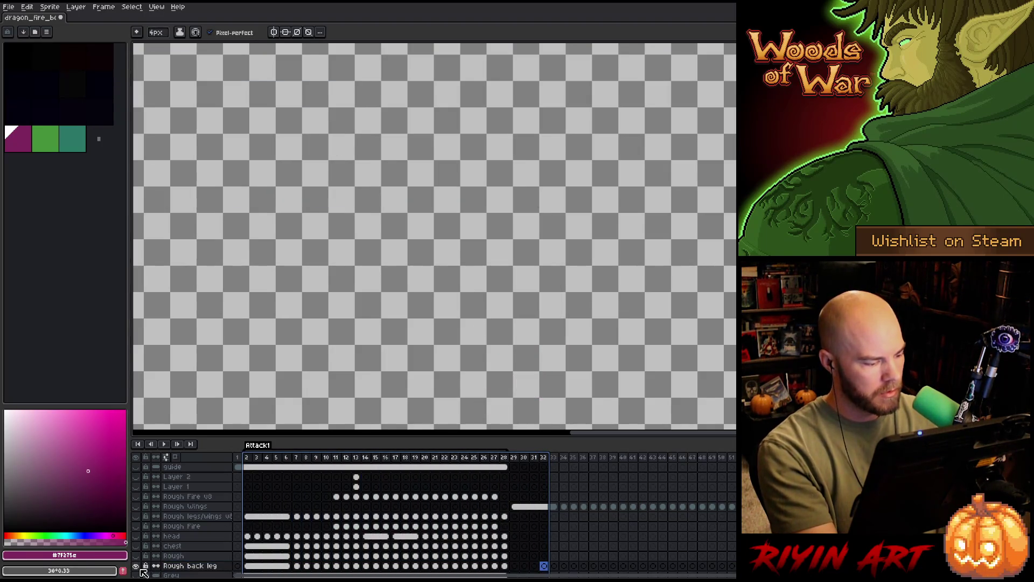
{"action": "left_click", "coordinate": [142, 517]}
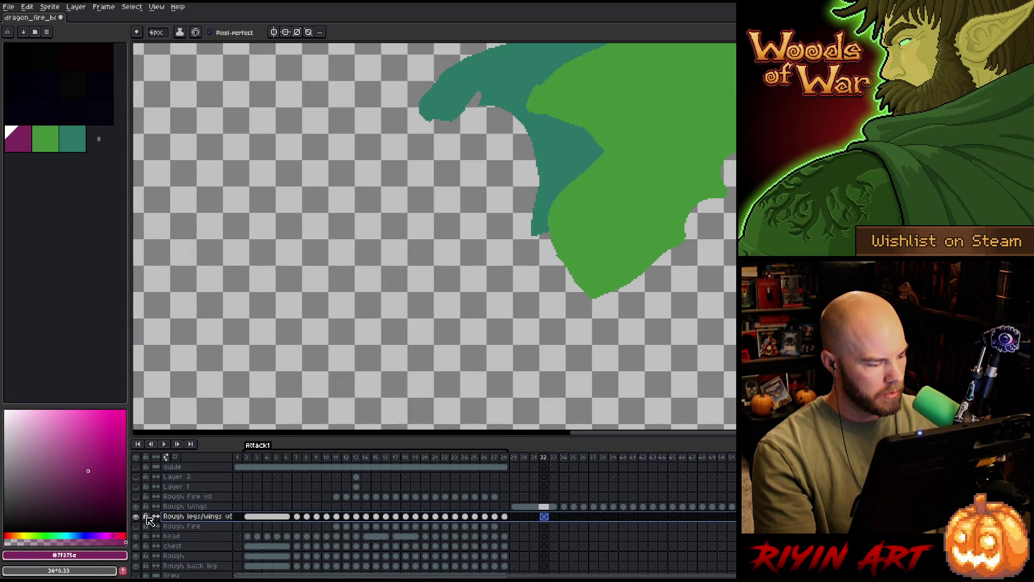
Select the whole Rough legs/wings layer and pick its teal back-leg colour for replacement.
{"action": "left_click", "coordinate": [306, 458]}
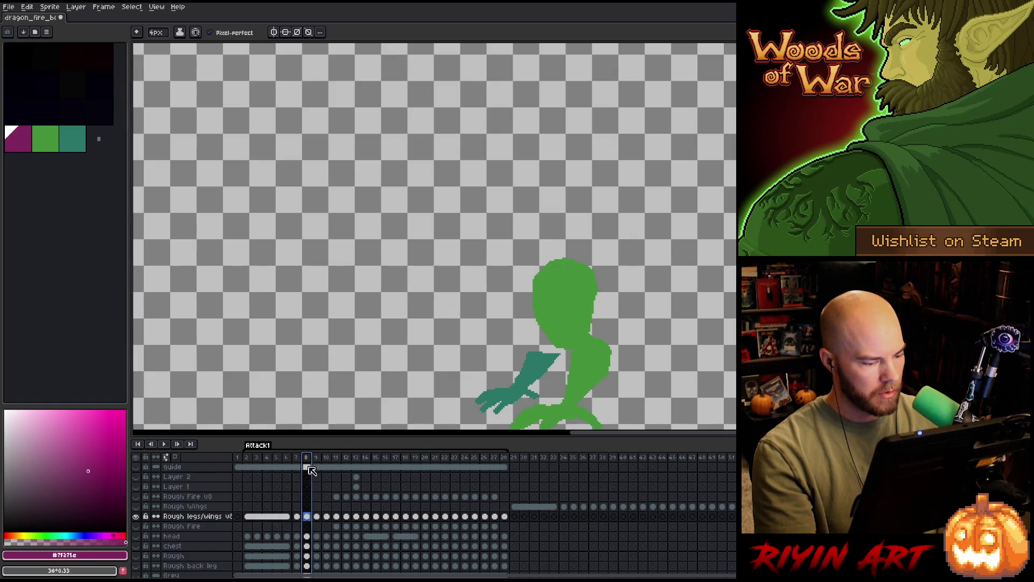
{"action": "left_click", "coordinate": [182, 520]}
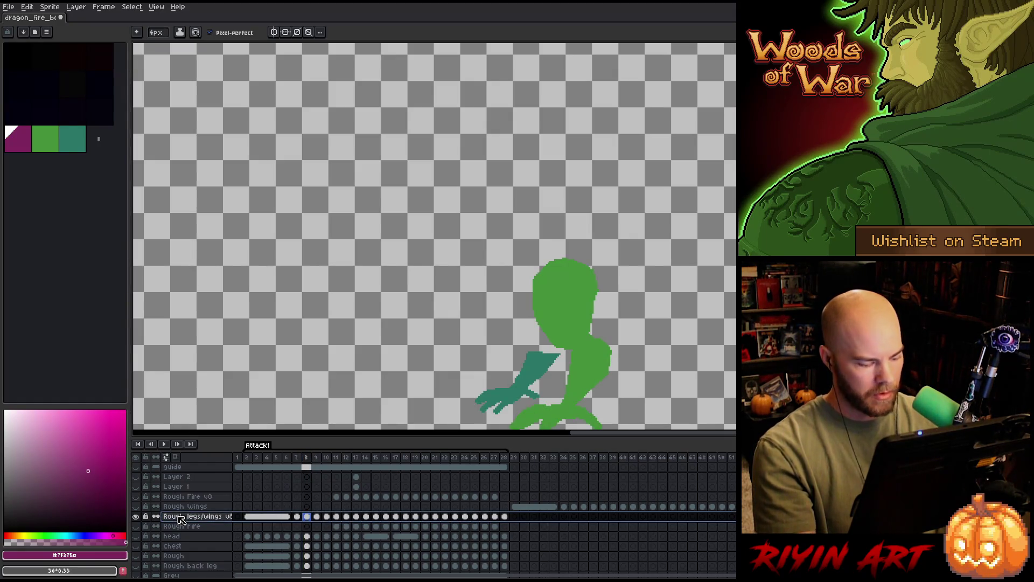
{"action": "key", "text": "shift+r"}
{"action": "left_click", "coordinate": [286, 102]}
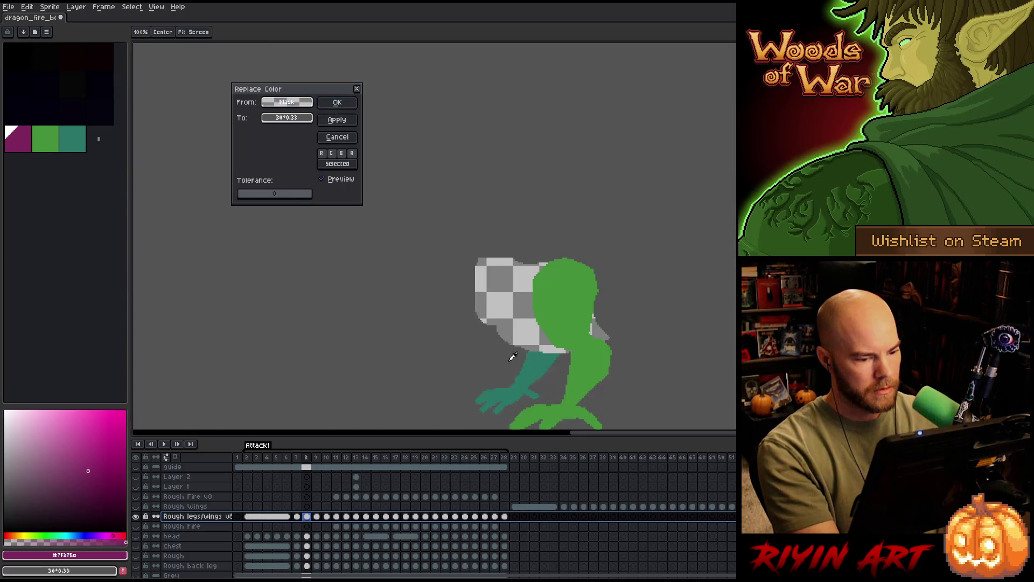
{"action": "left_click", "coordinate": [517, 363]}
Replace the teal with full transparency and show all the other layers again.
{"action": "left_click", "coordinate": [308, 124]}
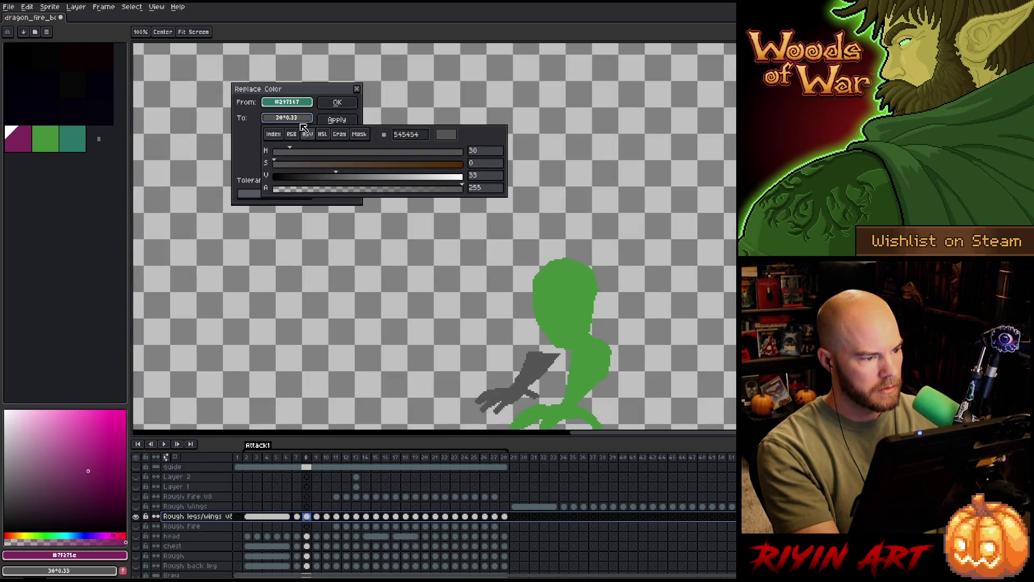
{"action": "left_click", "coordinate": [307, 188]}
{"action": "left_click", "coordinate": [327, 103]}
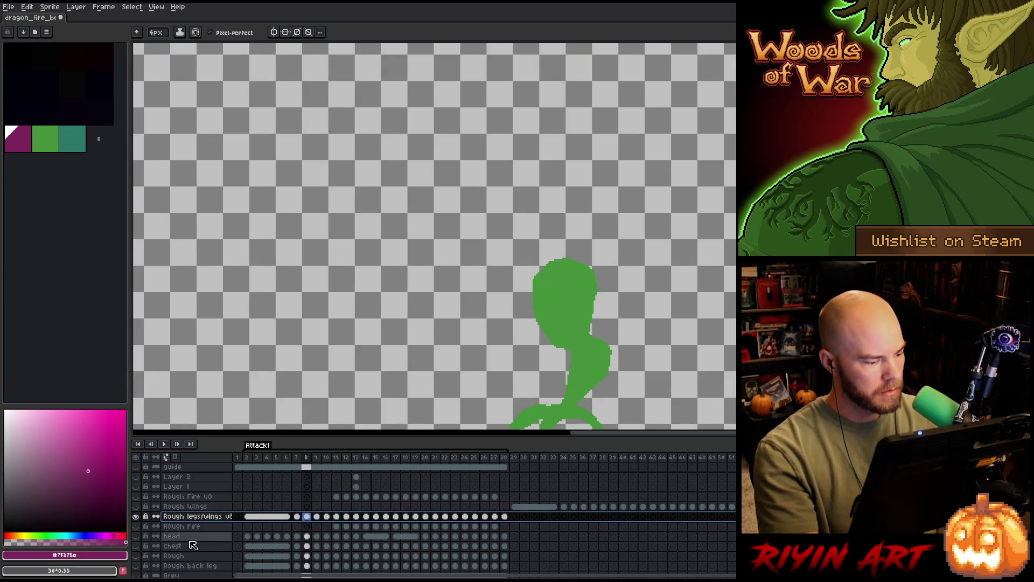
{"action": "left_click", "coordinate": [136, 516], "text": "alt"}
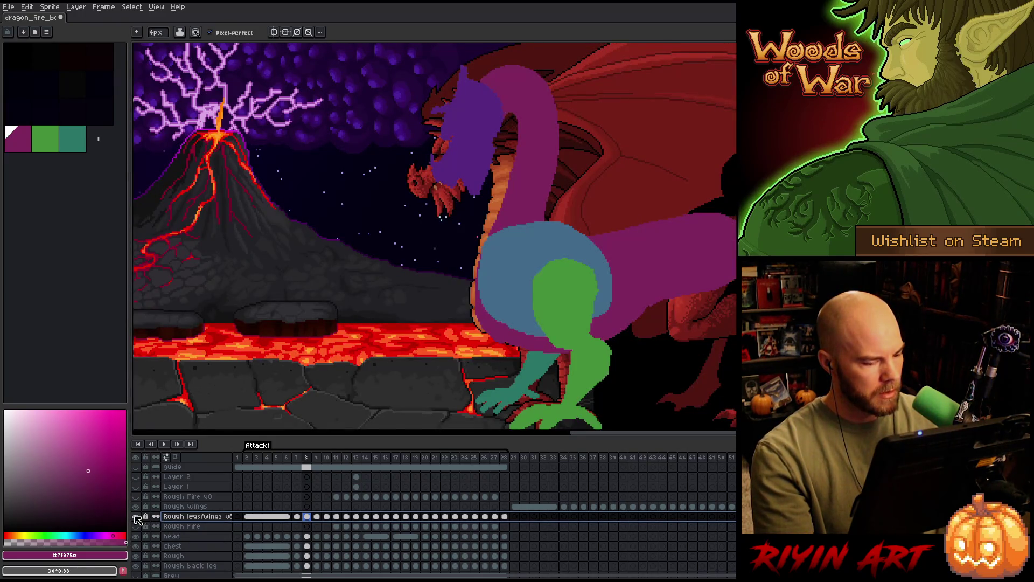
On frame 8's Rough layer, erase a patch of the purple body near the back leg.
{"action": "key", "text": "Return"}
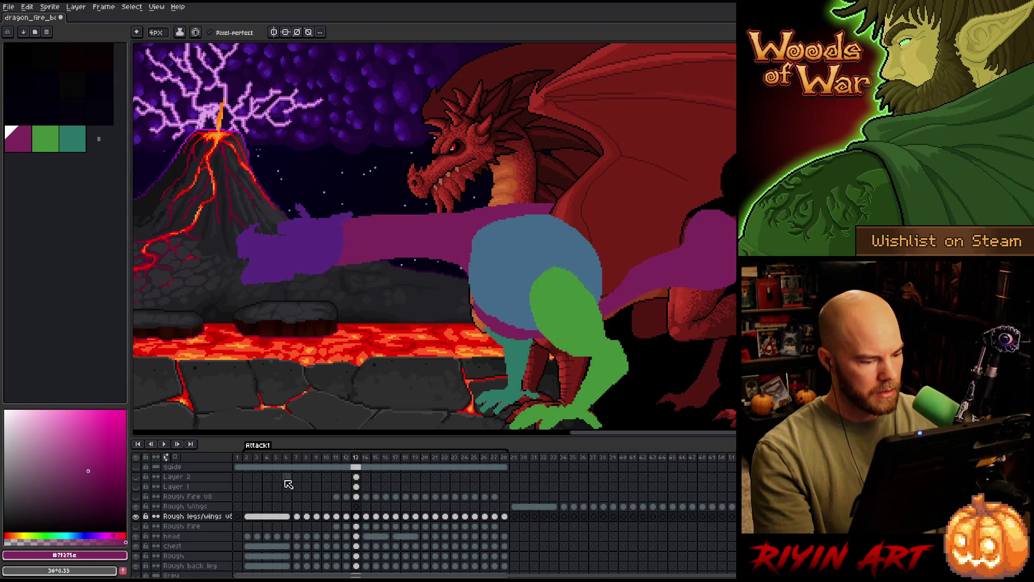
{"action": "left_click", "coordinate": [277, 458]}
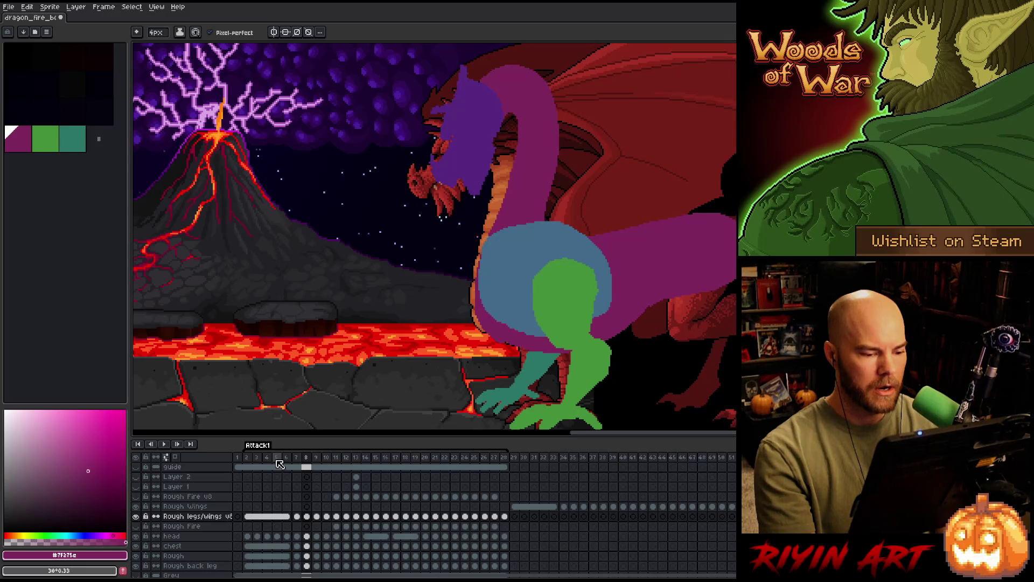
{"action": "left_click", "coordinate": [308, 565]}
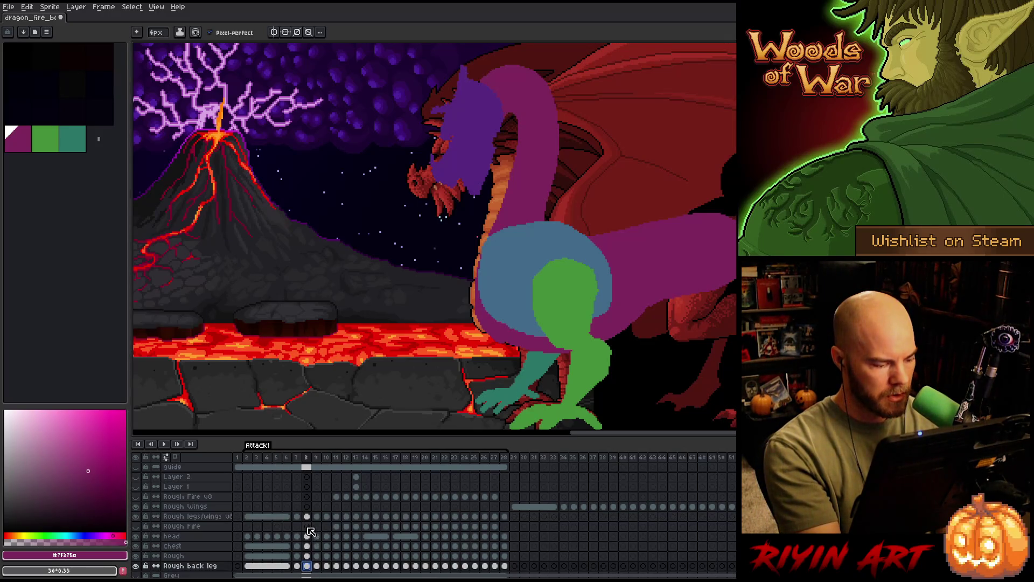
{"action": "left_click", "coordinate": [306, 556]}
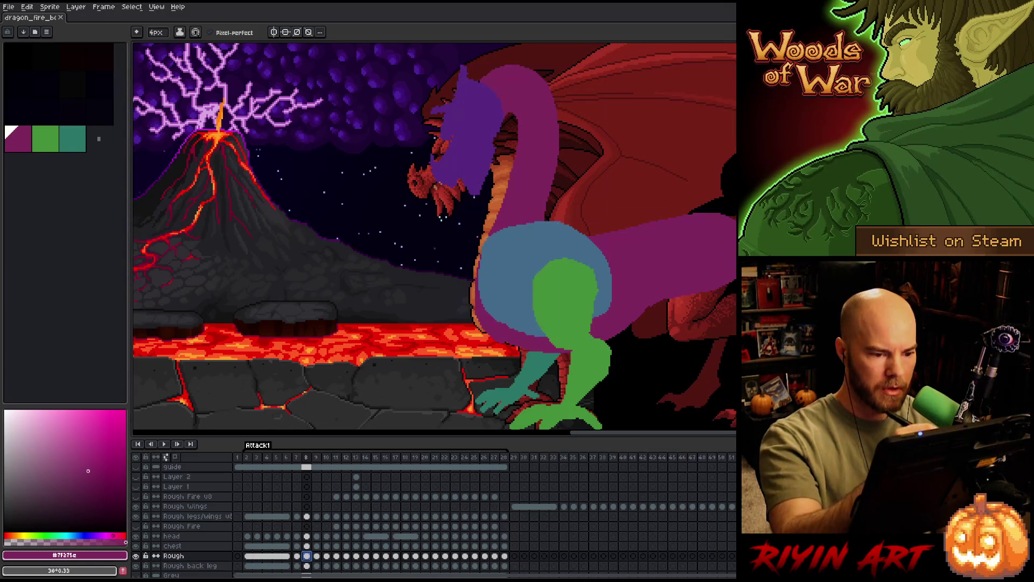
{"action": "left_click", "coordinate": [335, 240]}
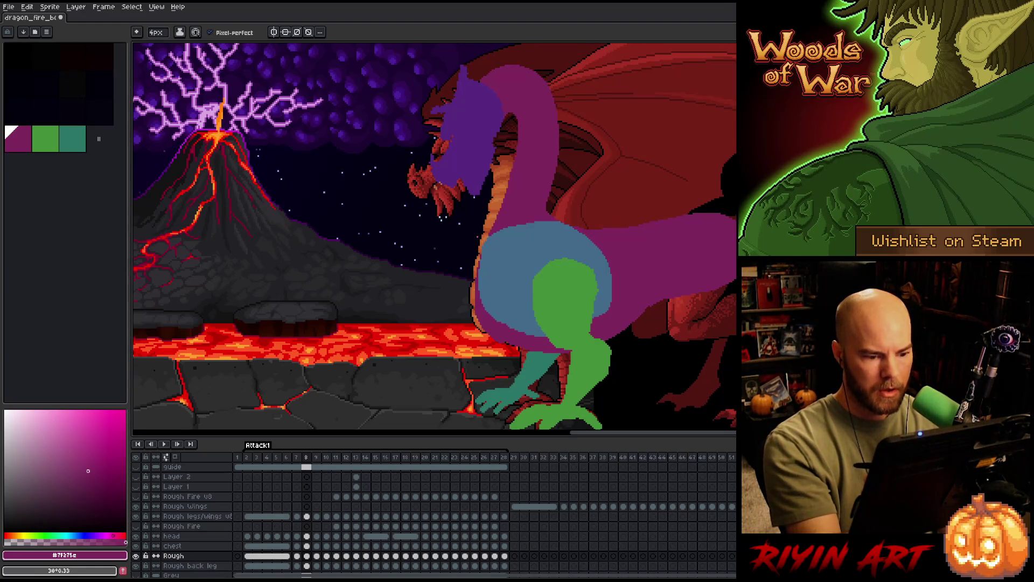
{"action": "key", "text": "e"}
{"action": "left_click_drag", "start_coordinate": [663, 303], "coordinate": [593, 348]}
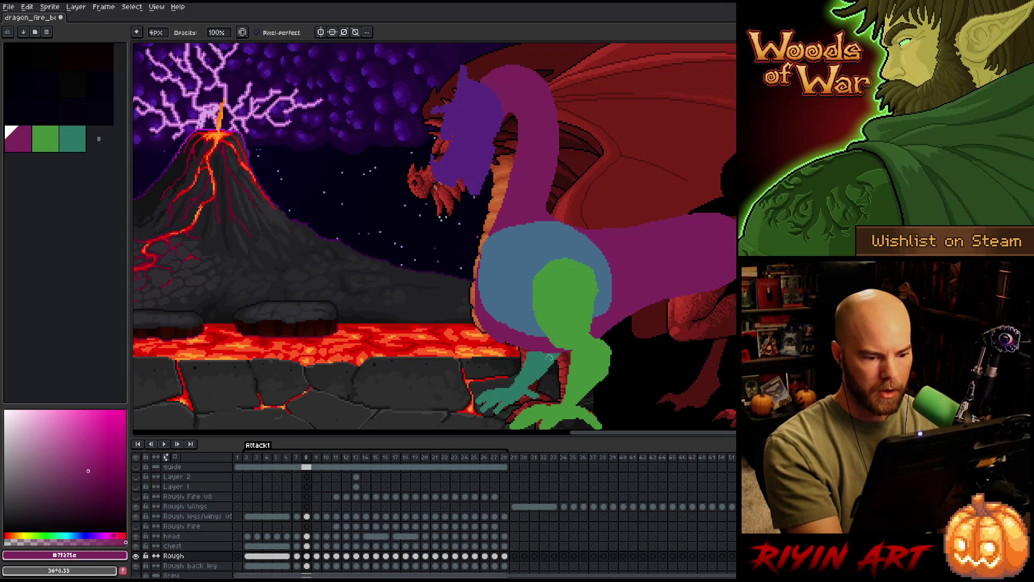
Flip between frames 7 and 8 to compare the leg poses after the erase.
{"action": "key", "text": "Left"}
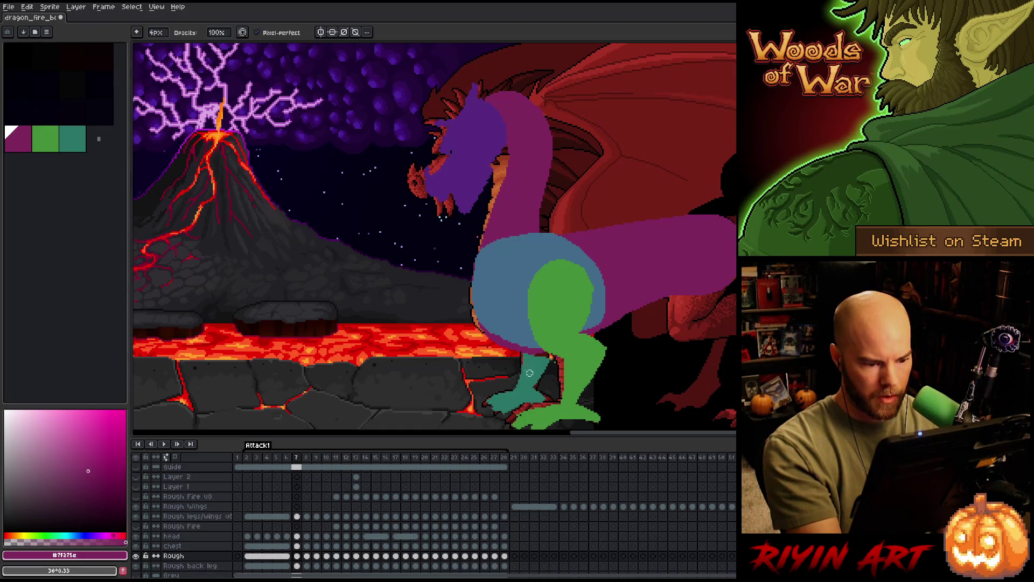
{"action": "key", "text": "Left"}
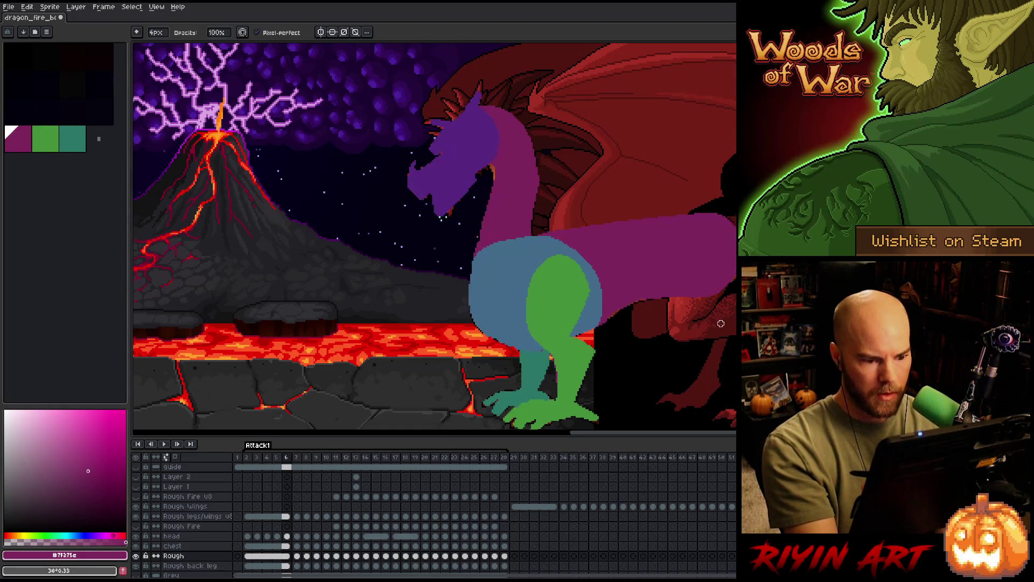
{"action": "key", "text": "Right"}
{"action": "key", "text": "Right"}
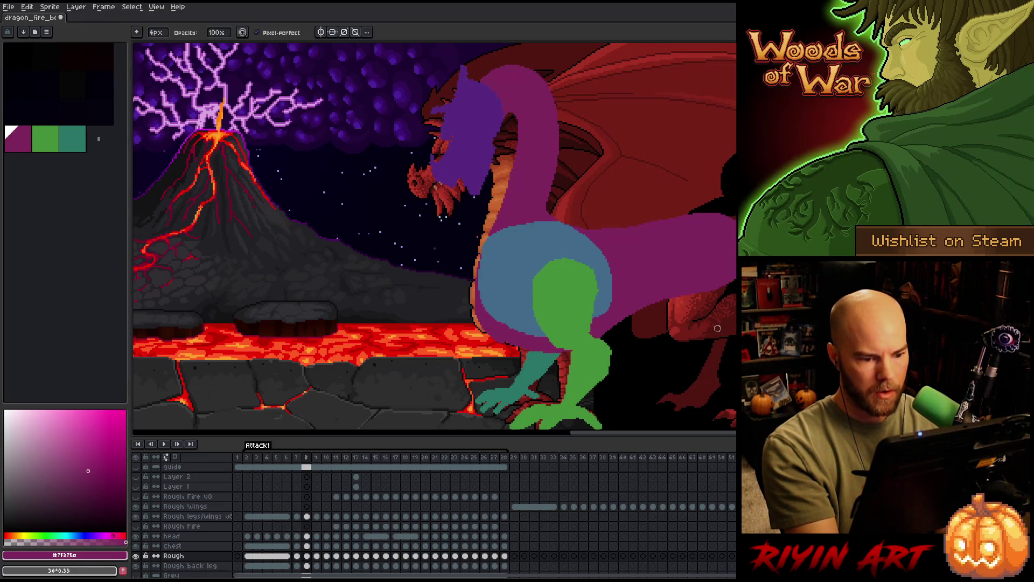
{"action": "key", "text": "Left"}
{"action": "key", "text": "Left"}
{"action": "key", "text": "Right"}
{"action": "key", "text": "Right"}
{"action": "key", "text": "Left"}
{"action": "key", "text": "Right"}
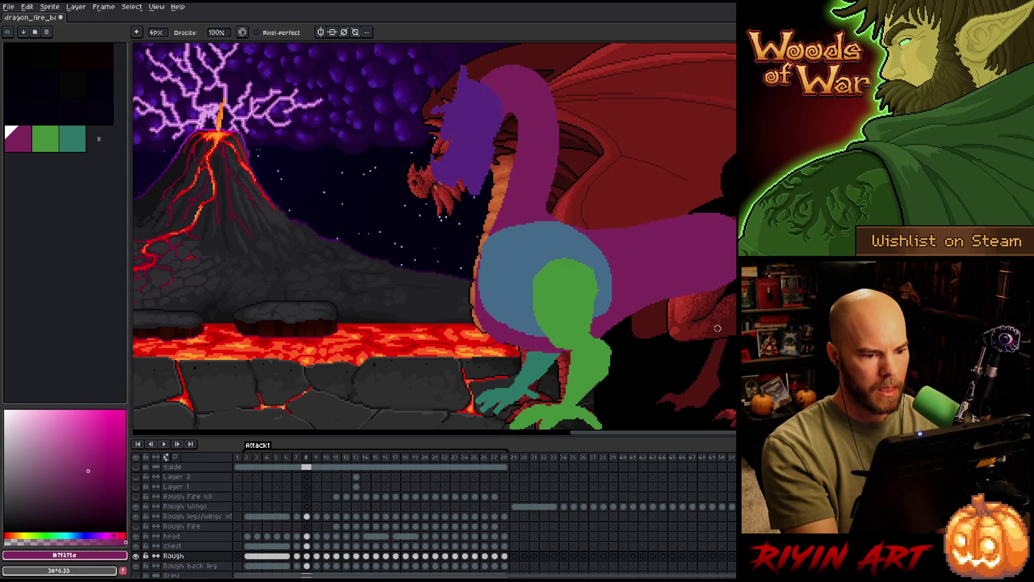
{"action": "key", "text": "Left"}
{"action": "key", "text": "Right"}
{"action": "key", "text": "Left"}
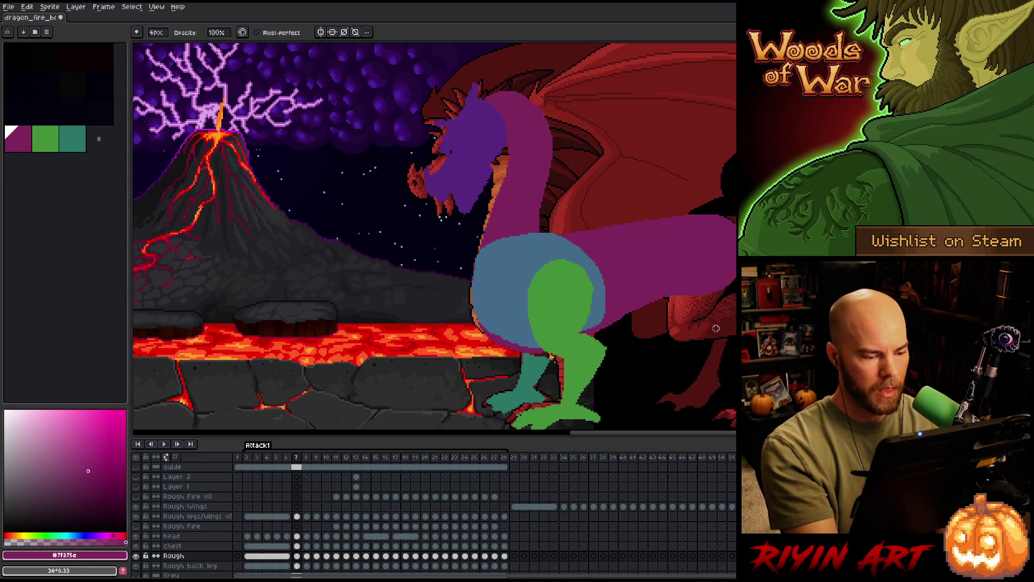
{"action": "key", "text": "Right"}
{"action": "key", "text": "Left"}
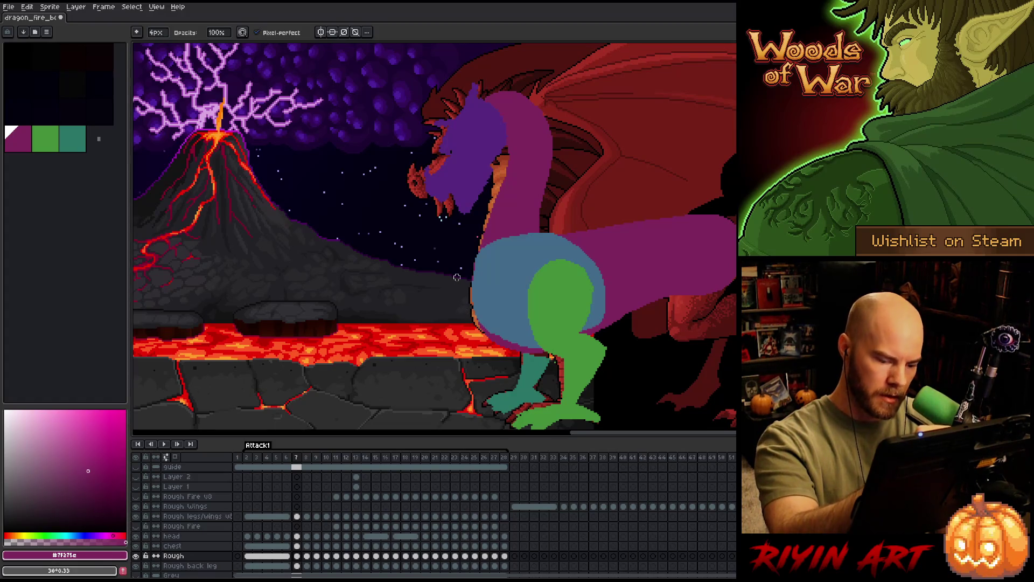
{"action": "key", "text": "Right"}
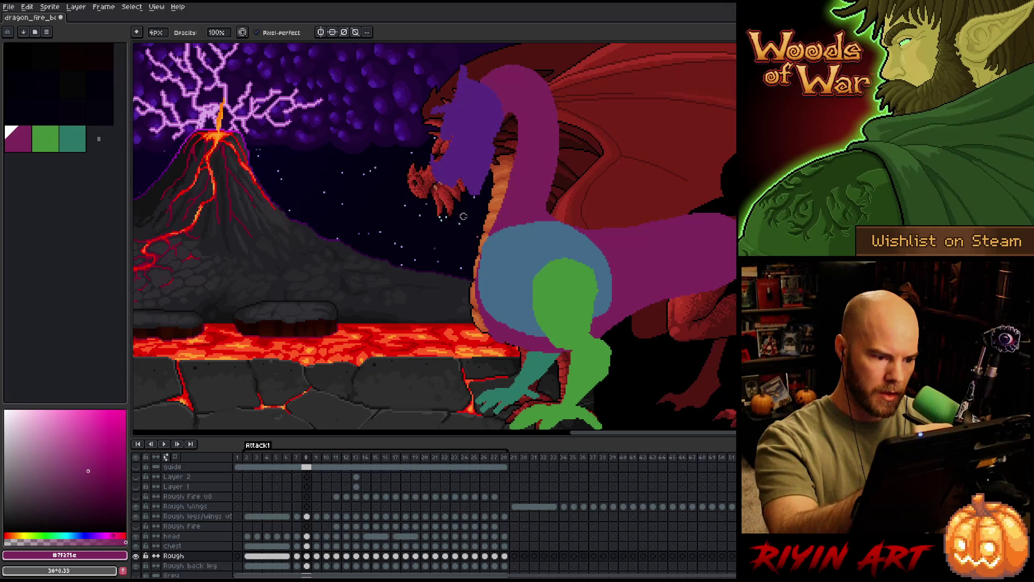
{"action": "key", "text": "comma"}
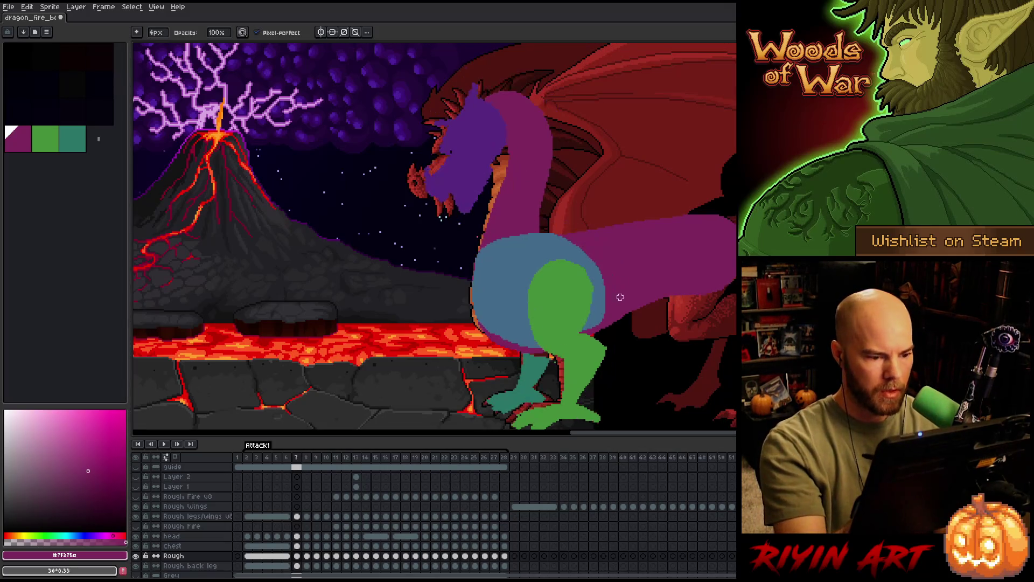
{"action": "key", "text": "period"}
{"action": "key", "text": "comma"}
{"action": "key", "text": "comma"}
{"action": "key", "text": "period"}
{"action": "key", "text": "period"}
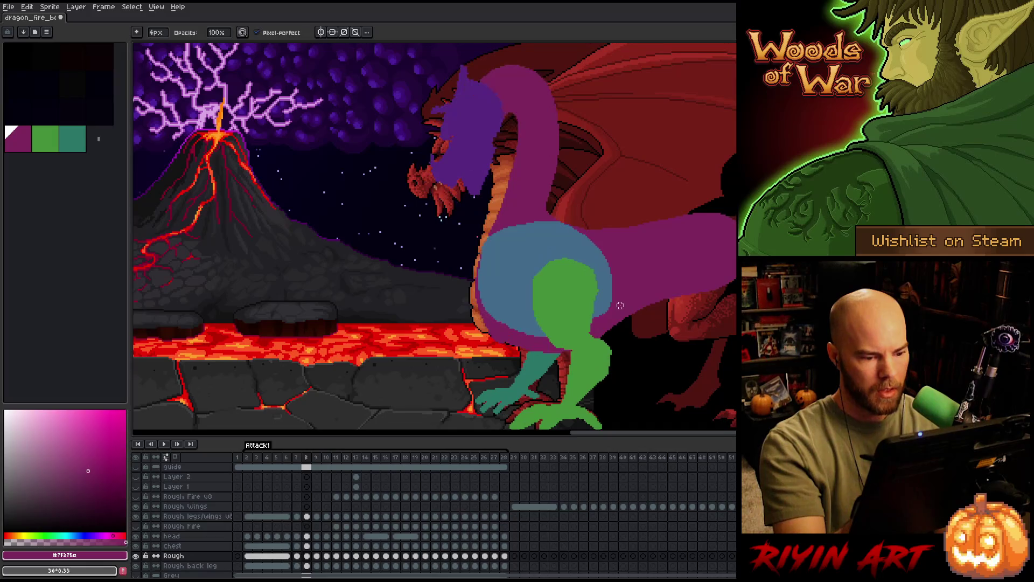
{"action": "key", "text": "comma"}
{"action": "key", "text": "period"}
Preview the motion across frames, then settle on the Rough legs/wings layer at frame 7.
{"action": "key", "text": "e"}
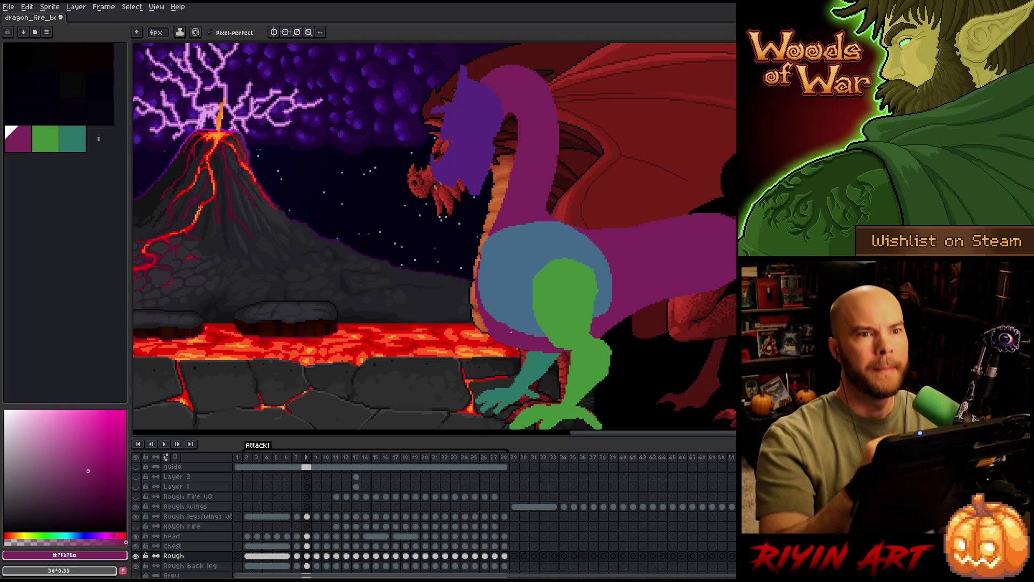
{"action": "right_click", "coordinate": [498, 262]}
{"action": "key", "text": "Escape"}
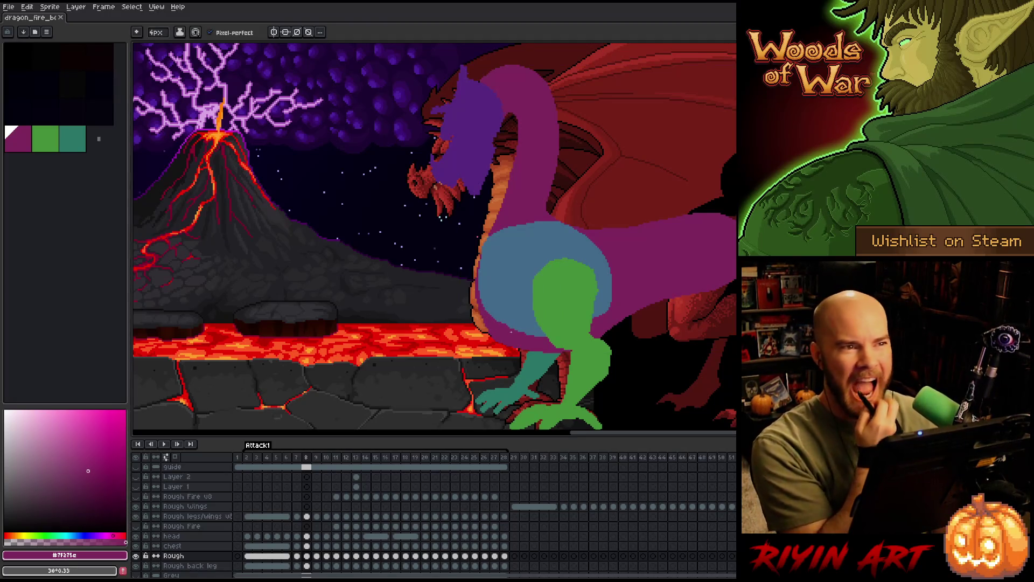
{"action": "key", "text": "comma"}
{"action": "key", "text": "period"}
{"action": "key", "text": "comma"}
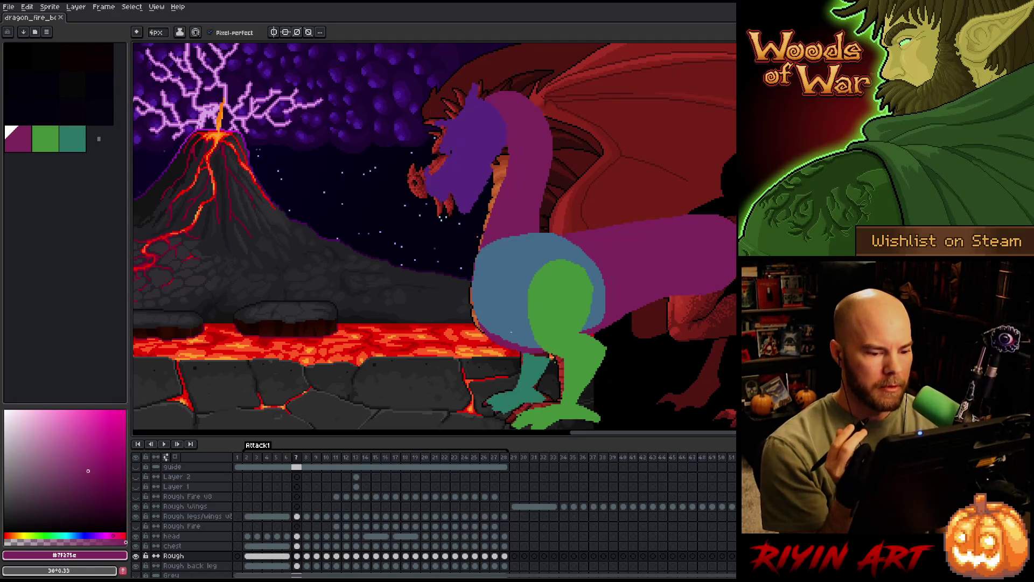
{"action": "key", "text": "period"}
{"action": "key", "text": "comma"}
{"action": "key", "text": "period"}
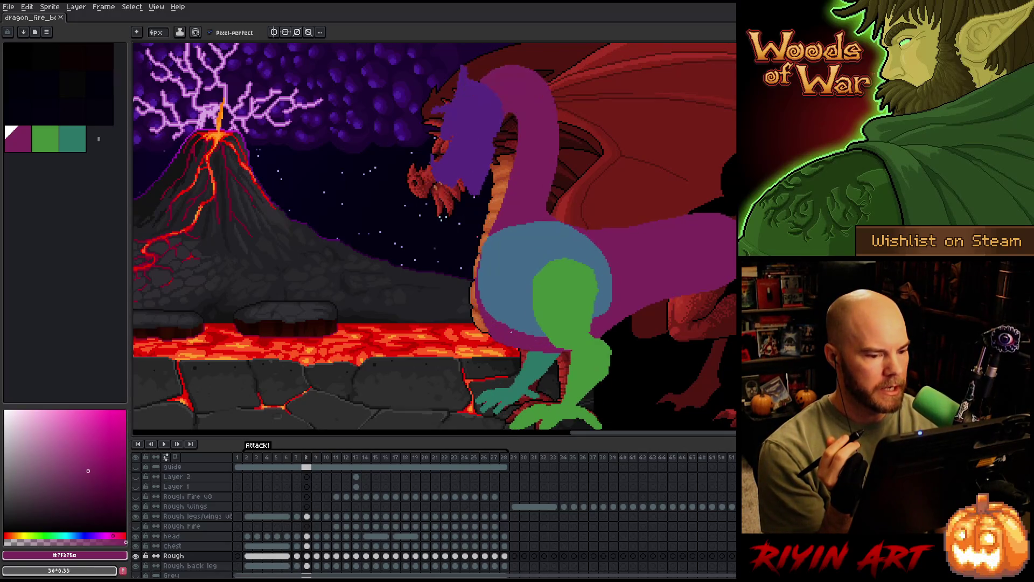
{"action": "key", "text": "comma"}
{"action": "key", "text": "comma"}
{"action": "key", "text": "period"}
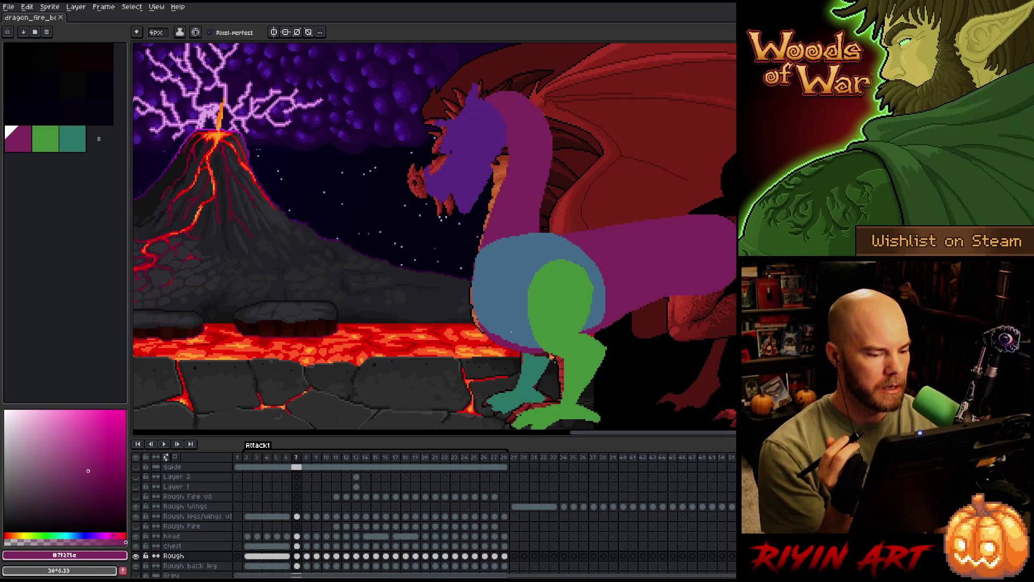
{"action": "key", "text": "period"}
{"action": "key", "text": "comma"}
{"action": "key", "text": "period"}
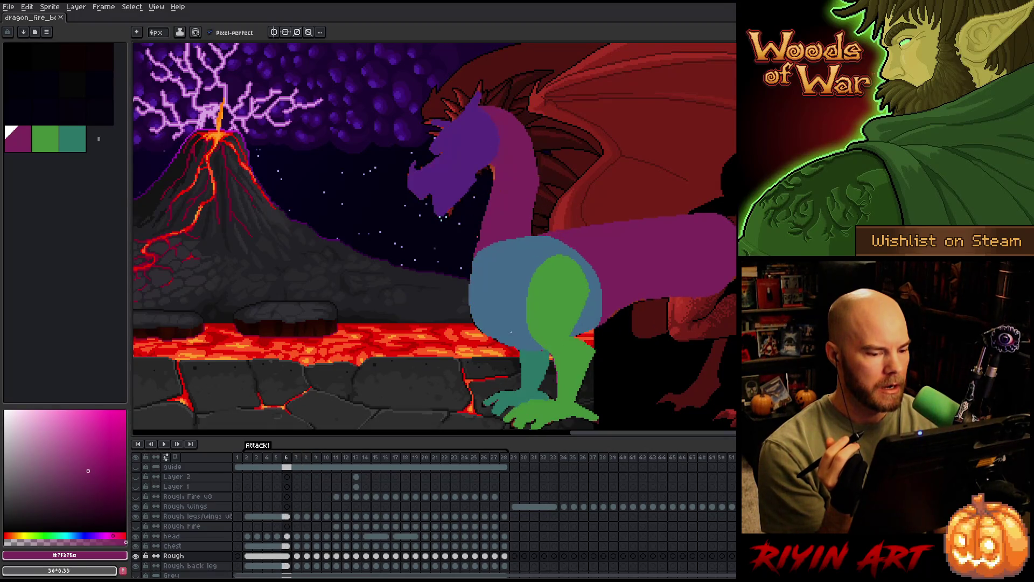
{"action": "key", "text": "comma"}
{"action": "key", "text": "period"}
{"action": "key", "text": "comma"}
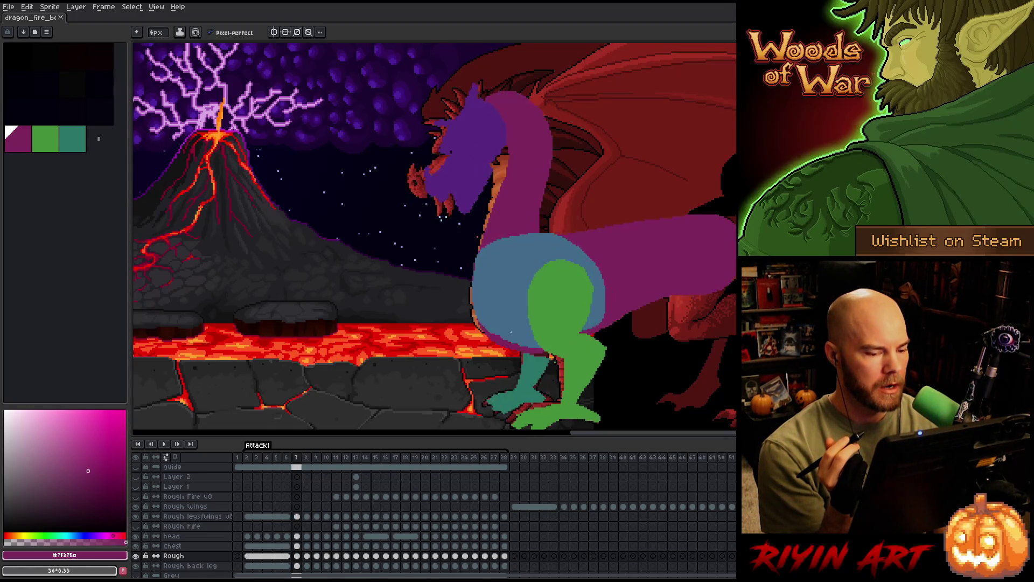
{"action": "key", "text": "period"}
{"action": "key", "text": "comma"}
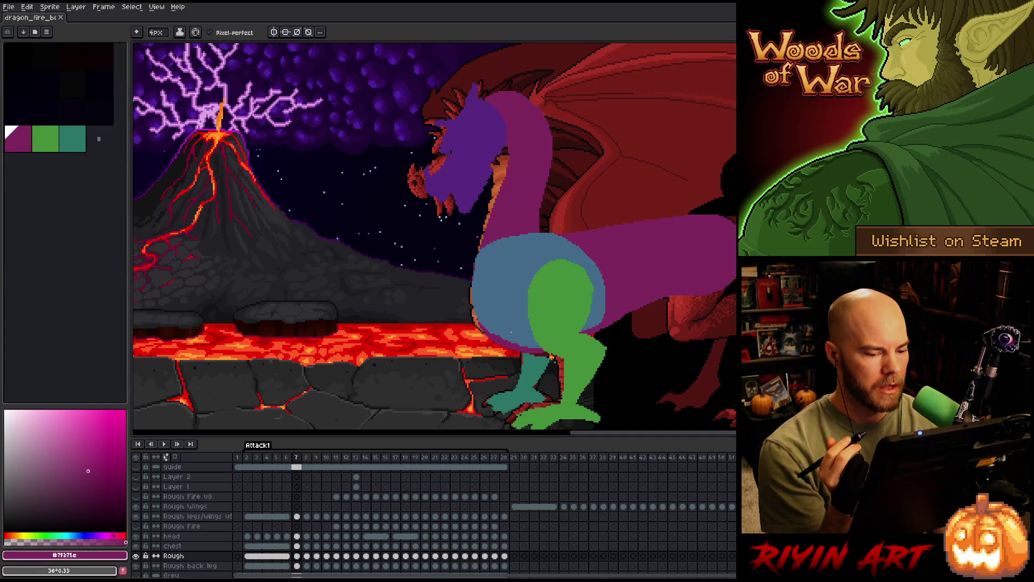
{"action": "key", "text": "period"}
{"action": "key", "text": "comma"}
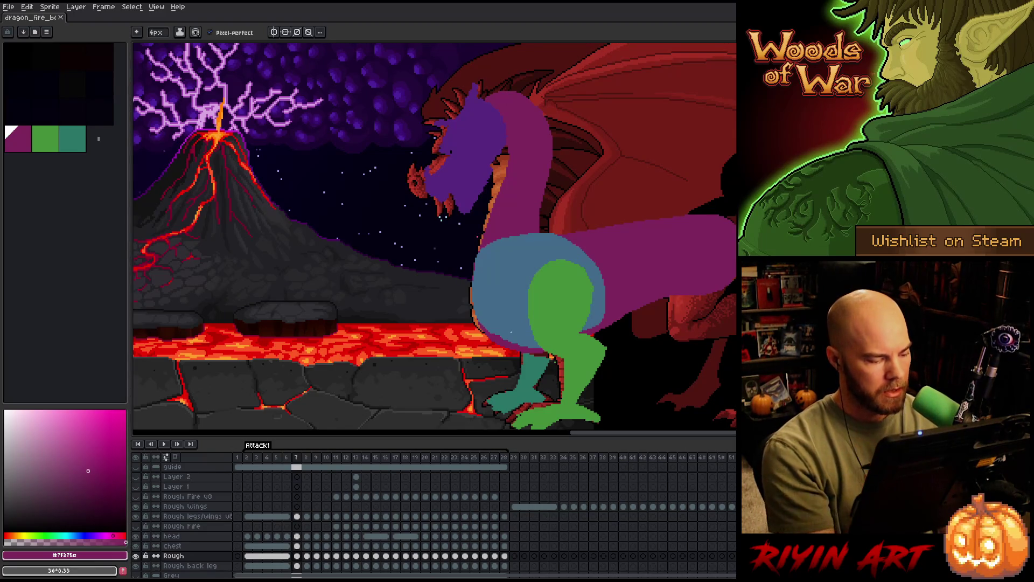
{"action": "left_click", "coordinate": [299, 519]}
{"action": "key", "text": "q"}
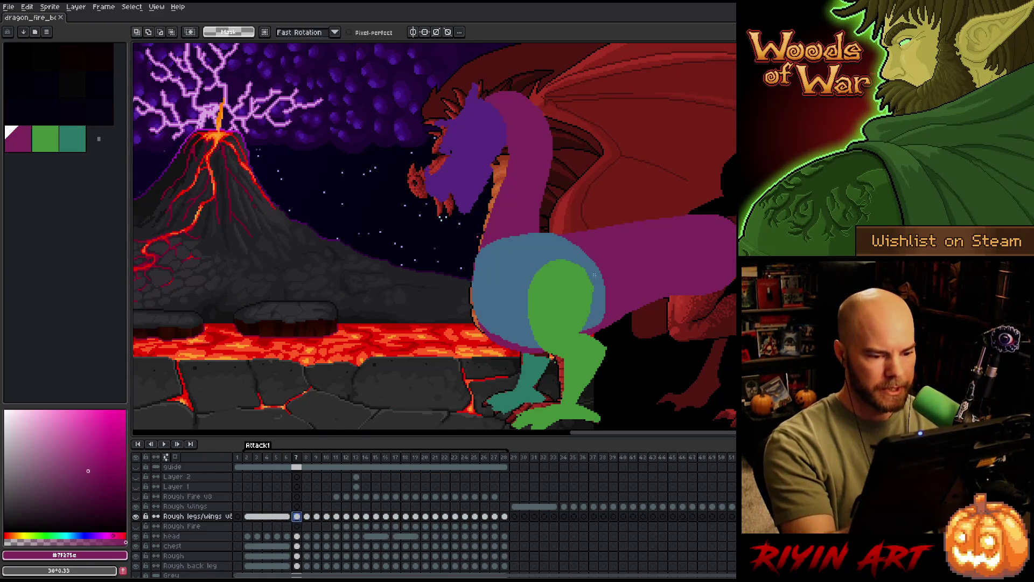
Lasso the green back thigh on frame 7 and nudge it slightly right and up.
{"action": "left_click_drag", "start_coordinate": [601, 260], "coordinate": [613, 321]}
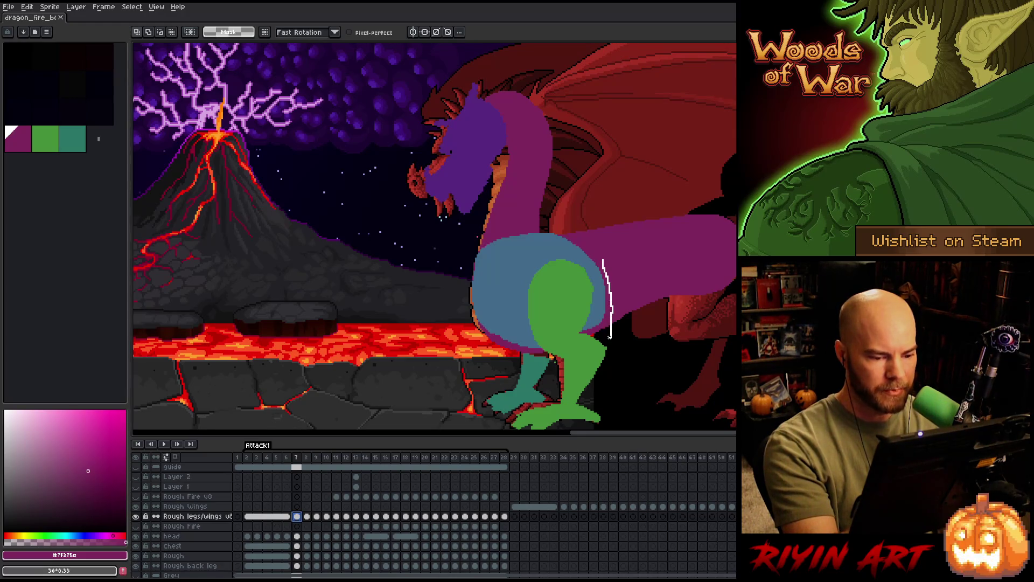
{"action": "left_click_drag", "start_coordinate": [554, 356], "coordinate": [602, 267]}
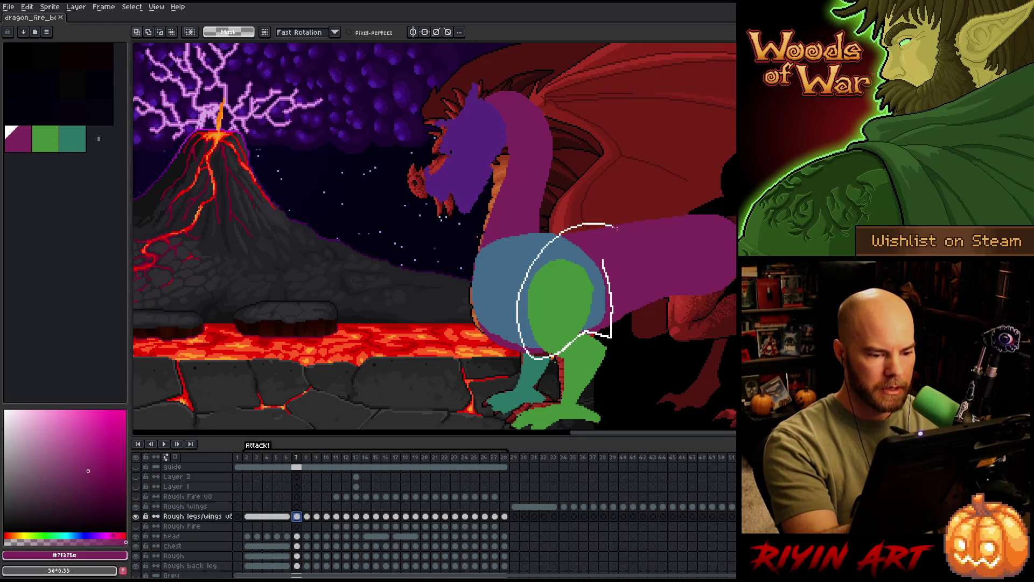
{"action": "left_click", "coordinate": [572, 296]}
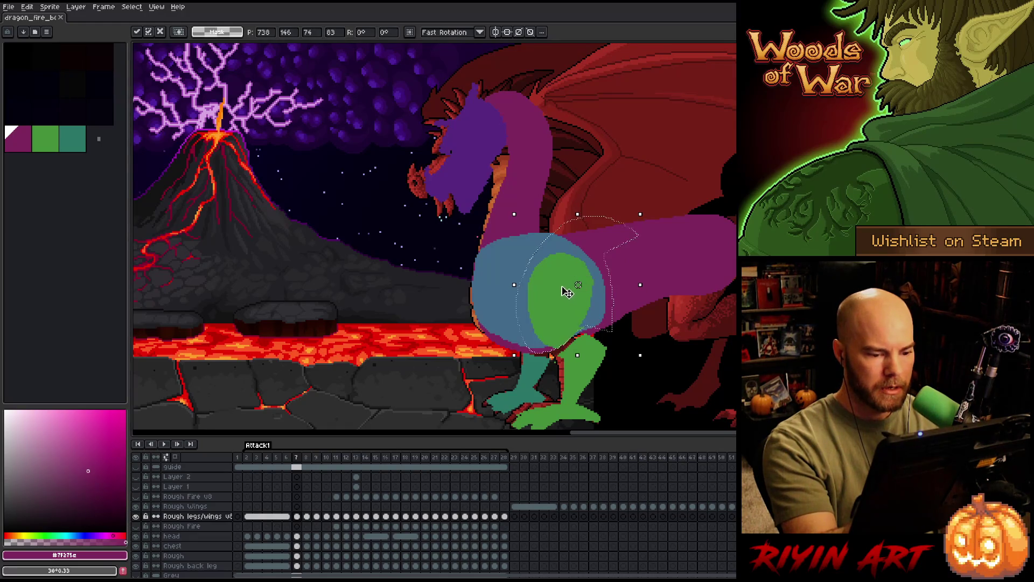
{"action": "key", "text": "Escape"}
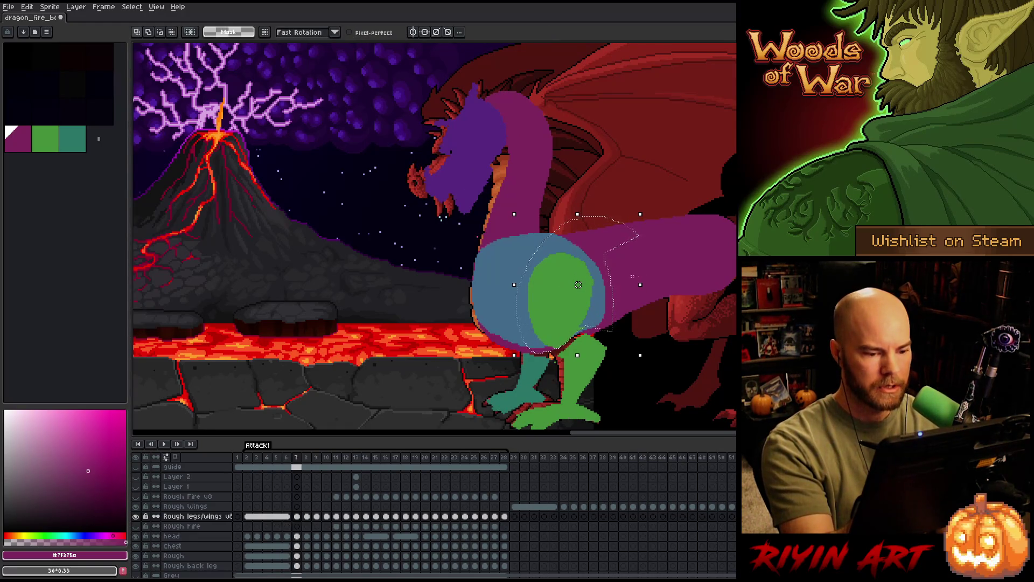
{"action": "left_click_drag", "start_coordinate": [608, 268], "coordinate": [611, 265]}
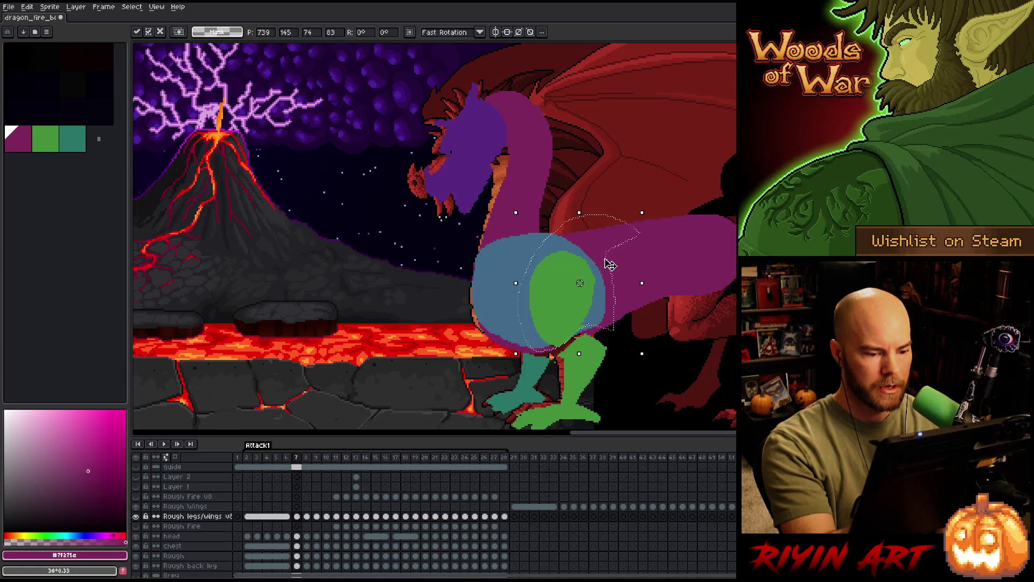
{"action": "key", "text": "Return"}
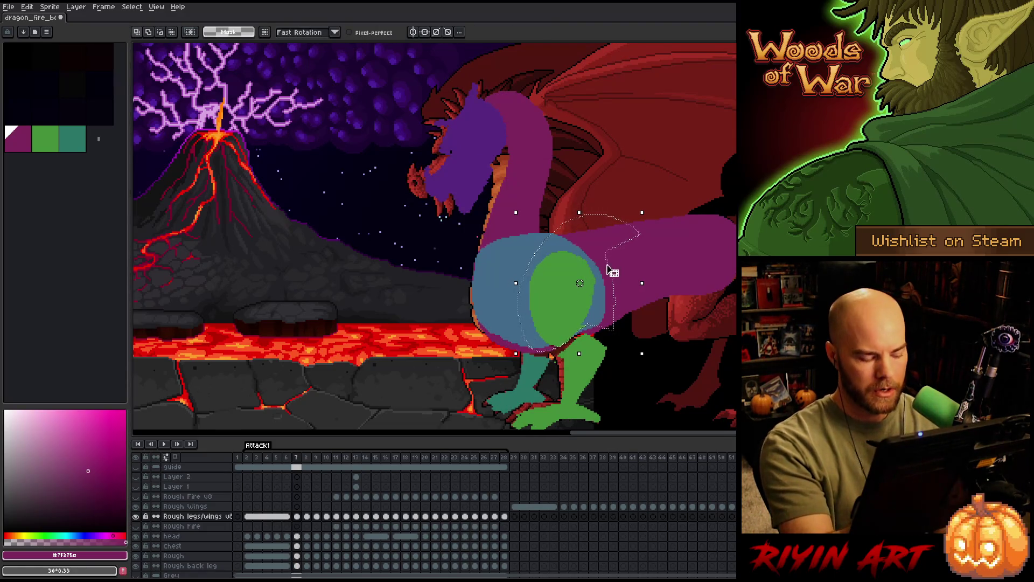
{"action": "key", "text": "ctrl+d"}
Magic-wand the thigh on frame 6, then redraw it fuller with the Pencil on frame 7.
{"action": "key", "text": "comma"}
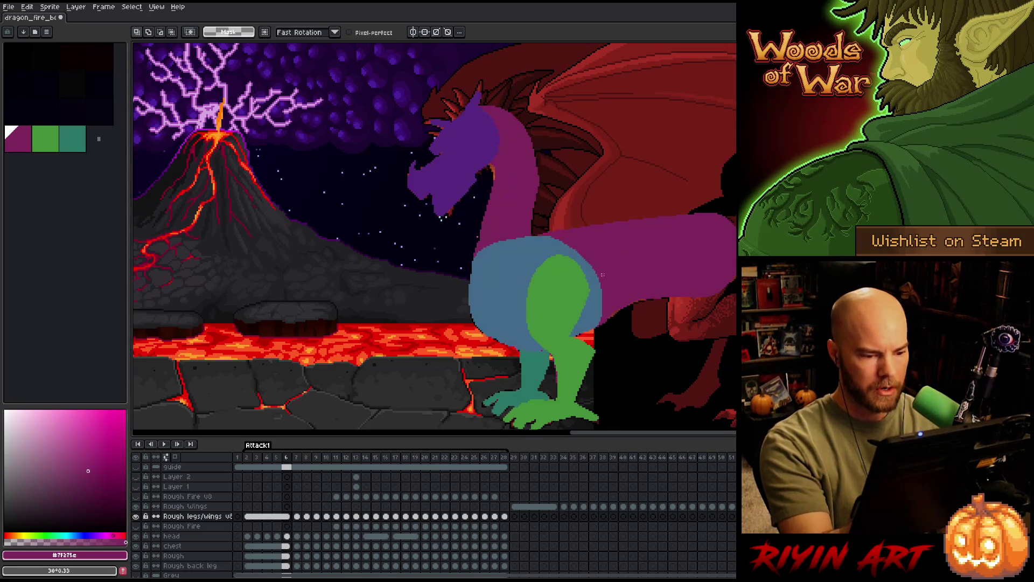
{"action": "key", "text": "w"}
{"action": "left_click", "coordinate": [552, 344]}
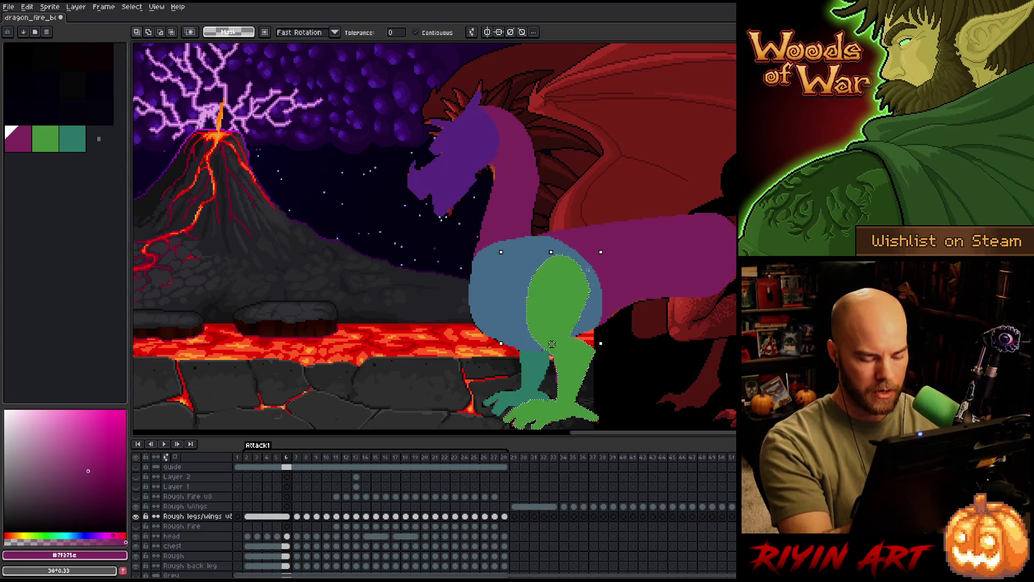
{"action": "key", "text": "period"}
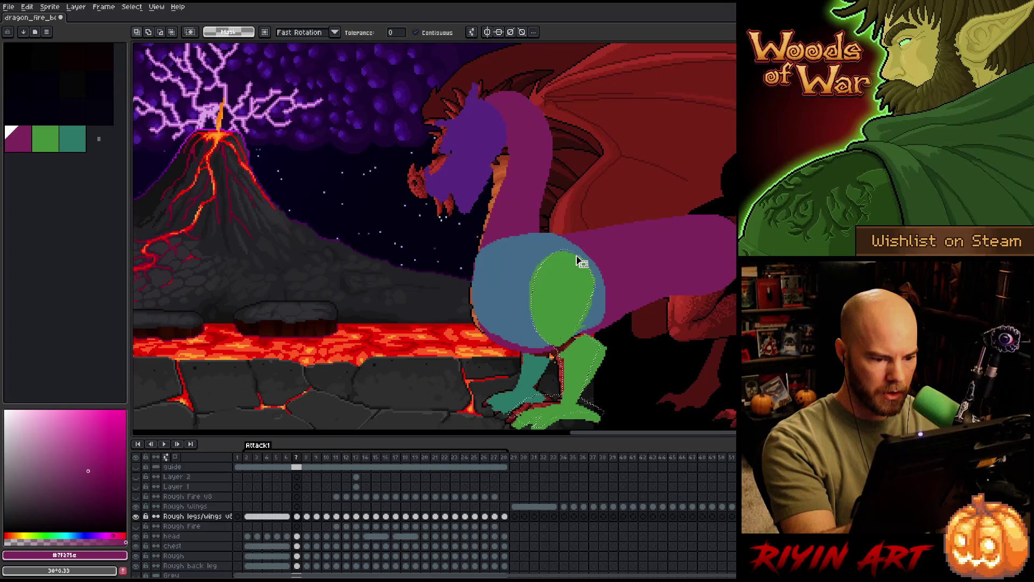
{"action": "key", "text": "b"}
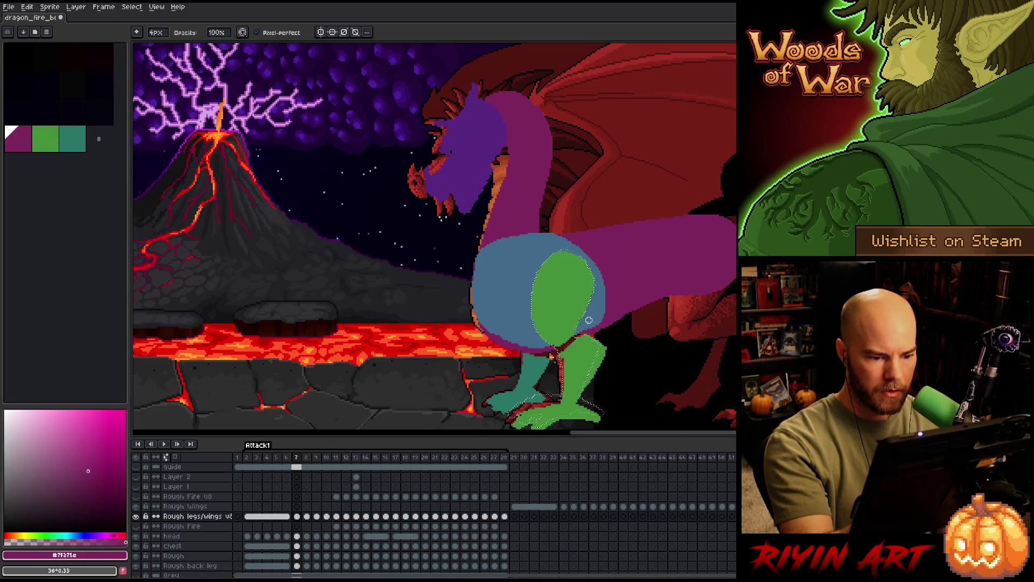
{"action": "key", "text": "ctrl+d"}
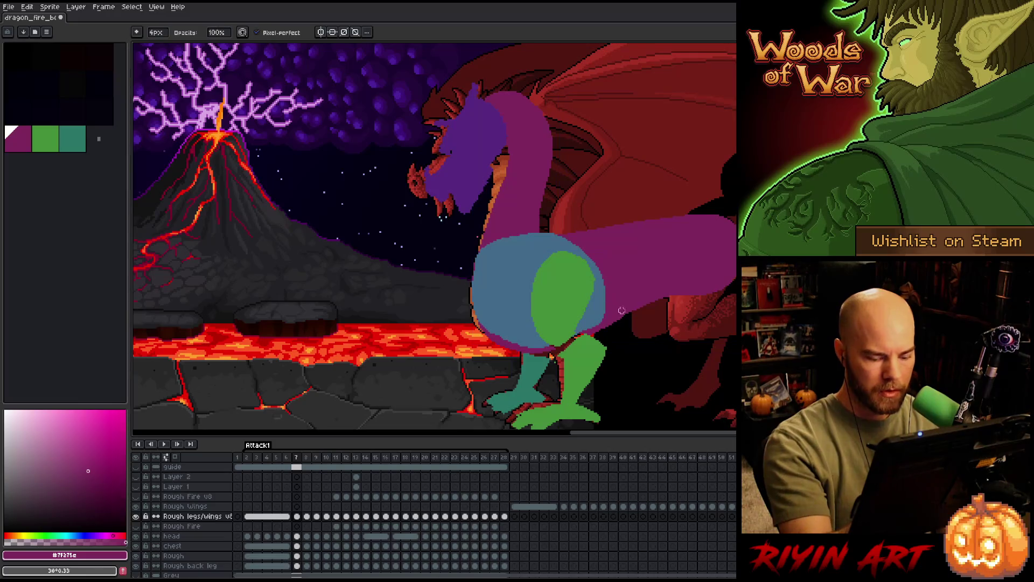
Compare the thigh against neighbouring frames and pick the leg green for painting.
{"action": "key", "text": "Right"}
{"action": "key", "text": "Left"}
{"action": "key", "text": "Left"}
{"action": "key", "text": "Left"}
{"action": "key", "text": "Left"}
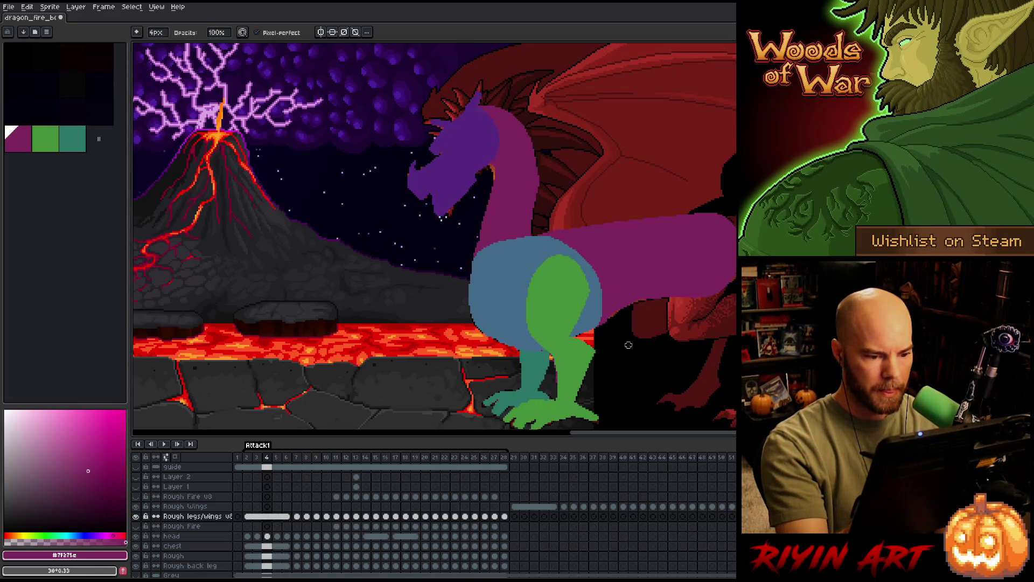
{"action": "key", "text": "Right"}
{"action": "key", "text": "Right"}
{"action": "key", "text": "Right"}
{"action": "key", "text": "Left"}
{"action": "key", "text": "Left"}
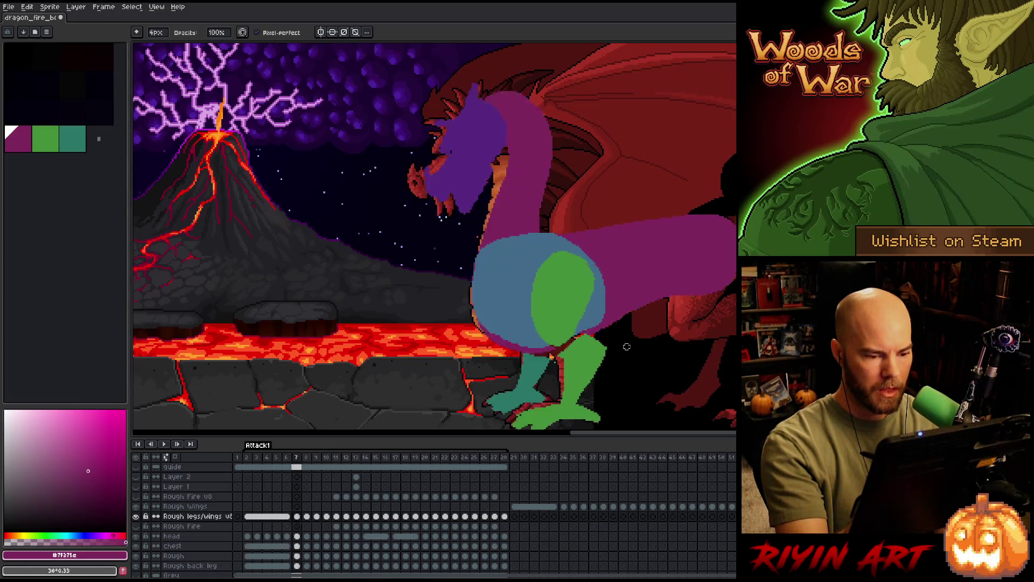
{"action": "key", "text": "Left"}
{"action": "key", "text": "Right"}
{"action": "key", "text": "Right"}
{"action": "key", "text": "Right"}
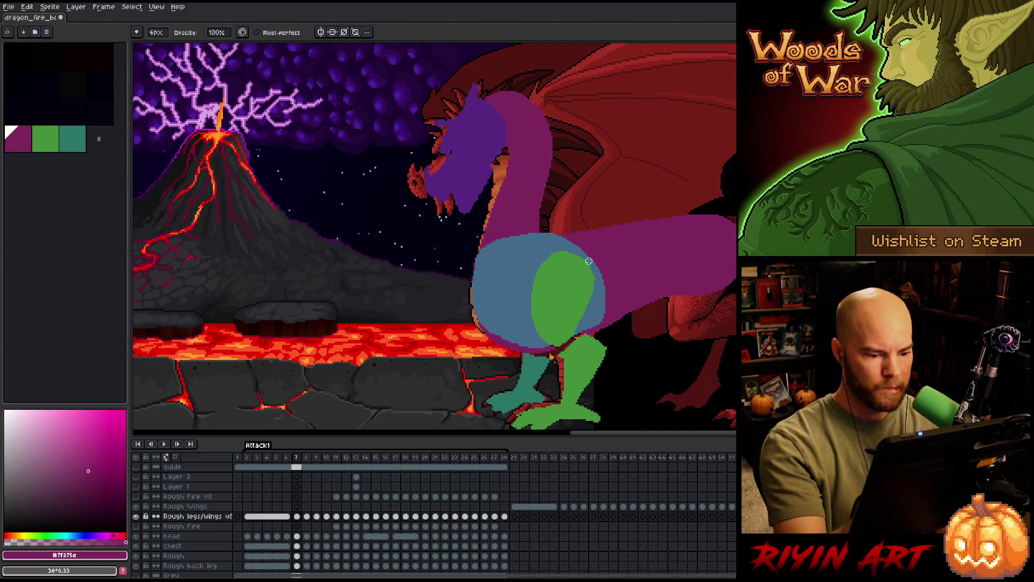
{"action": "left_click", "coordinate": [556, 343], "text": "alt"}
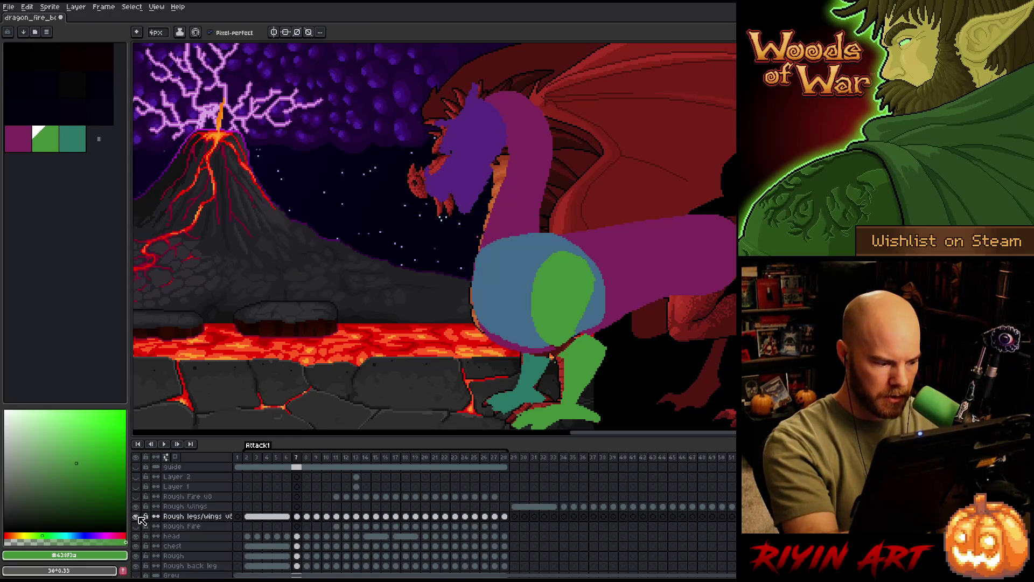
Save the file and refine the thigh with Pencil and Eraser while checking frame 6.
{"action": "key", "text": "Right"}
{"action": "key", "text": "Left"}
{"action": "key", "text": "ctrl+s"}
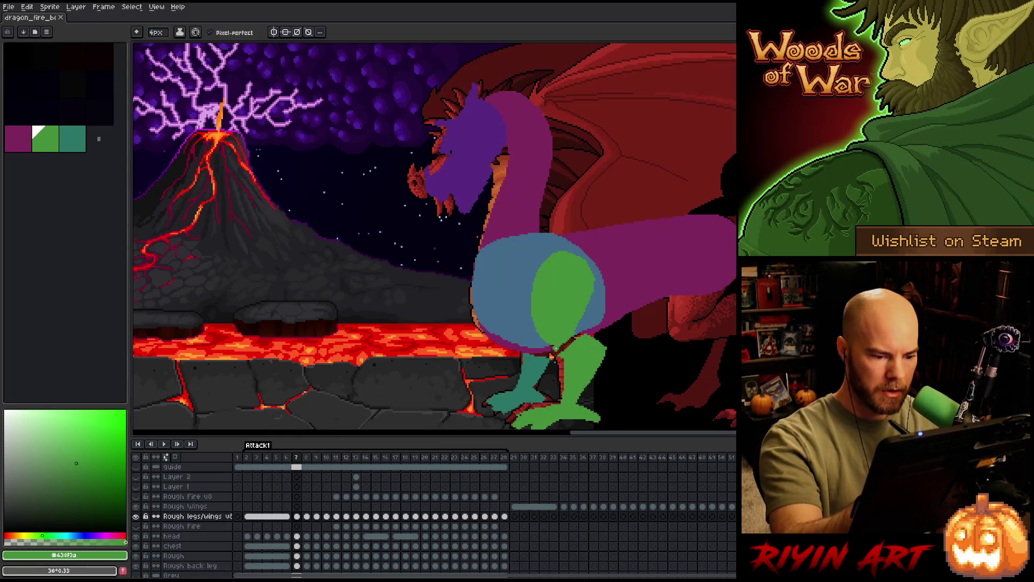
{"action": "key", "text": "b"}
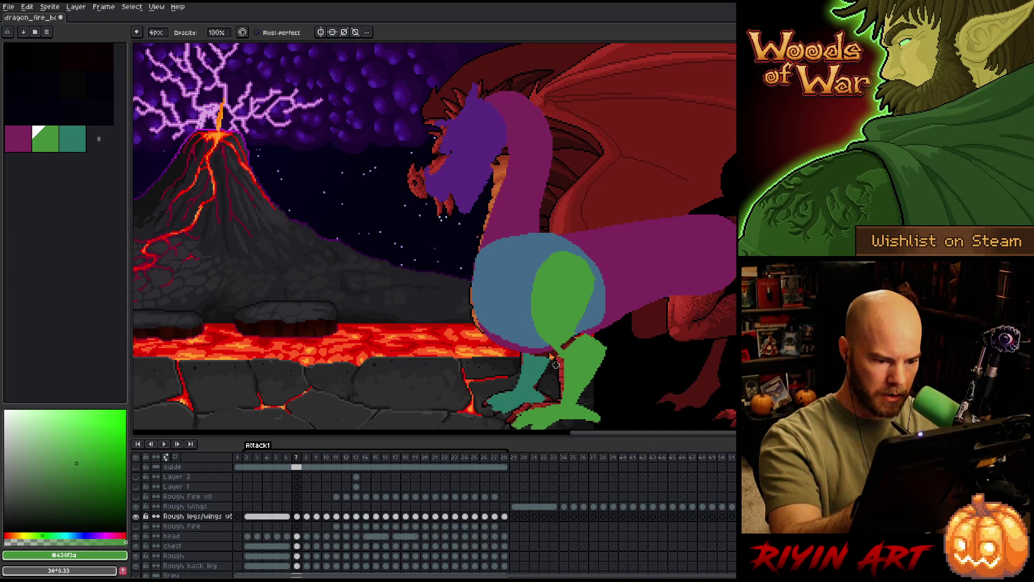
{"action": "key", "text": "e"}
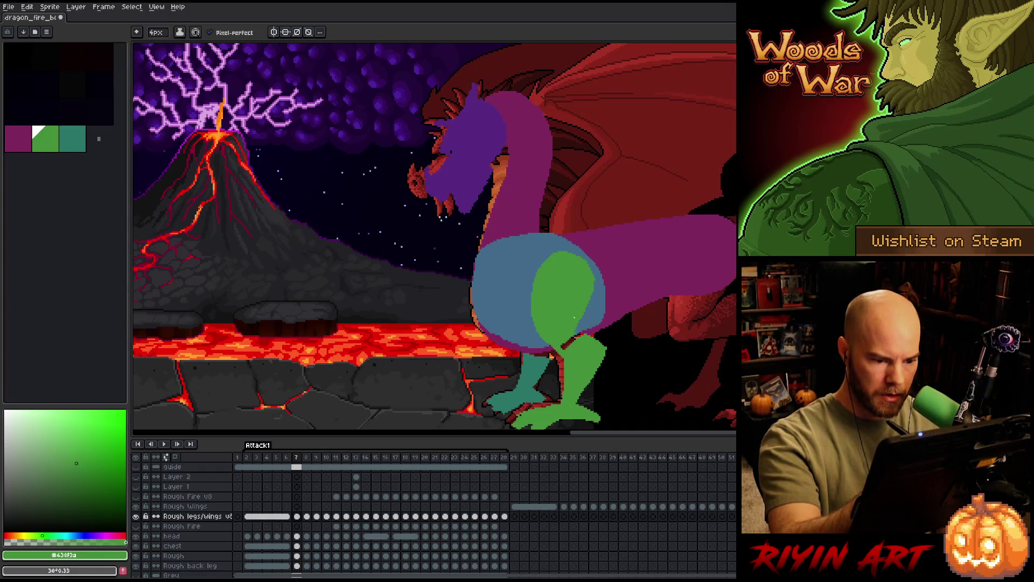
{"action": "key", "text": "Left"}
{"action": "key", "text": "Right"}
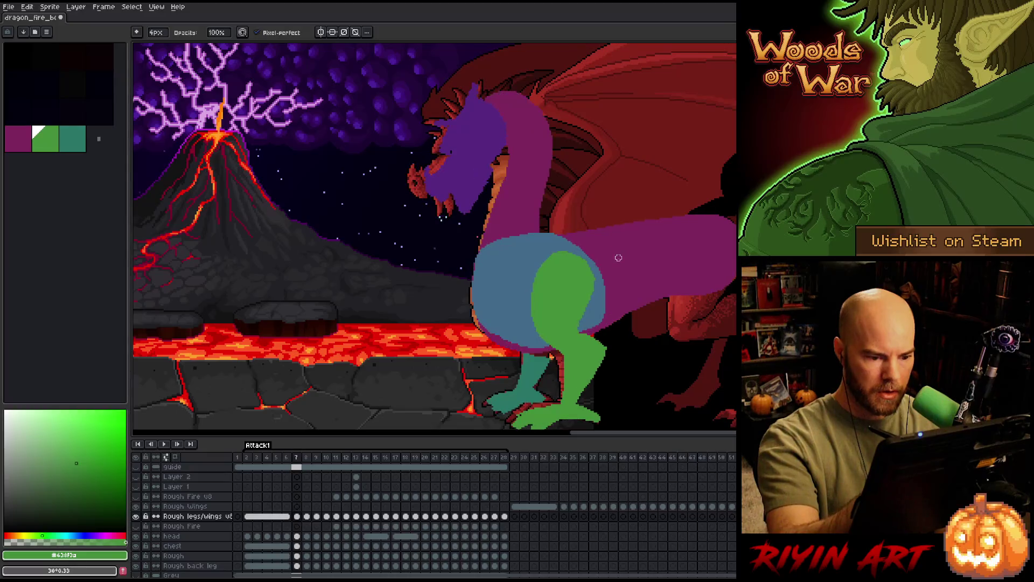
{"action": "key", "text": "Left"}
{"action": "key", "text": "b"}
{"action": "key", "text": "Right"}
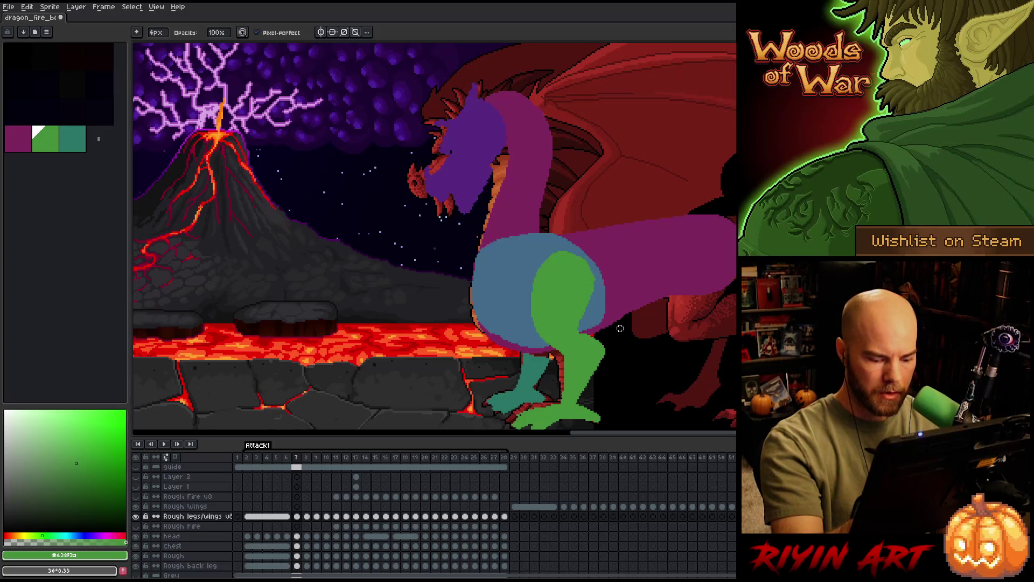
Toggle frames 6 to 8 to check the thigh taper, ending on frame 7 with the Magic Wand.
{"action": "key", "text": "Left"}
{"action": "key", "text": "Right"}
{"action": "key", "text": "Left"}
{"action": "key", "text": "Right"}
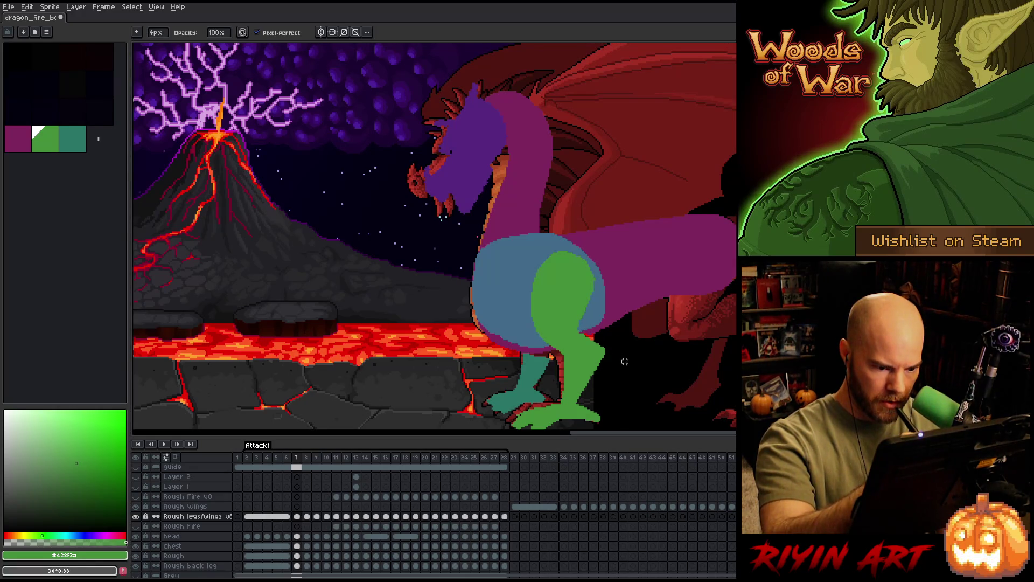
{"action": "key", "text": "Left"}
{"action": "key", "text": "Right"}
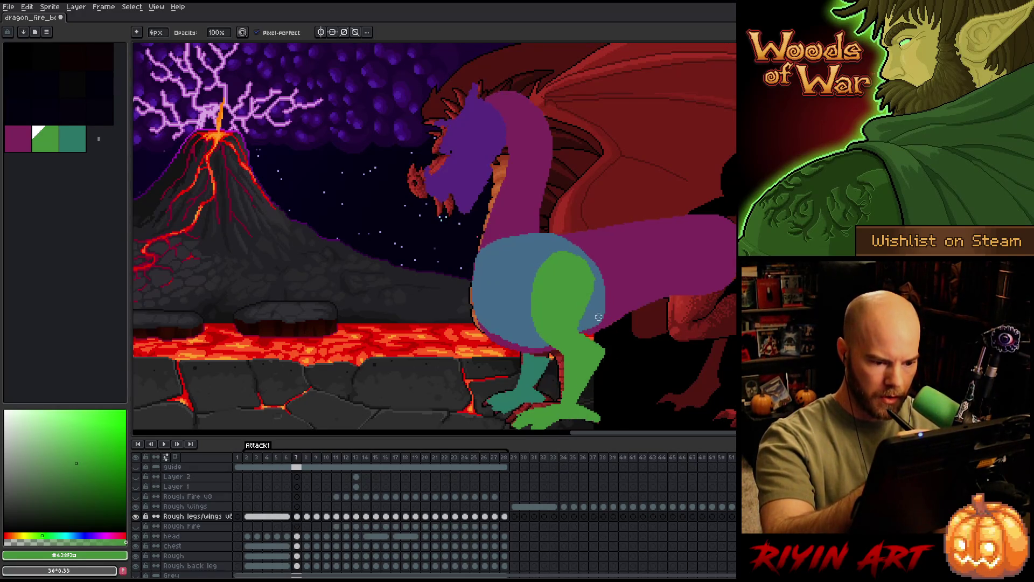
{"action": "key", "text": "Left"}
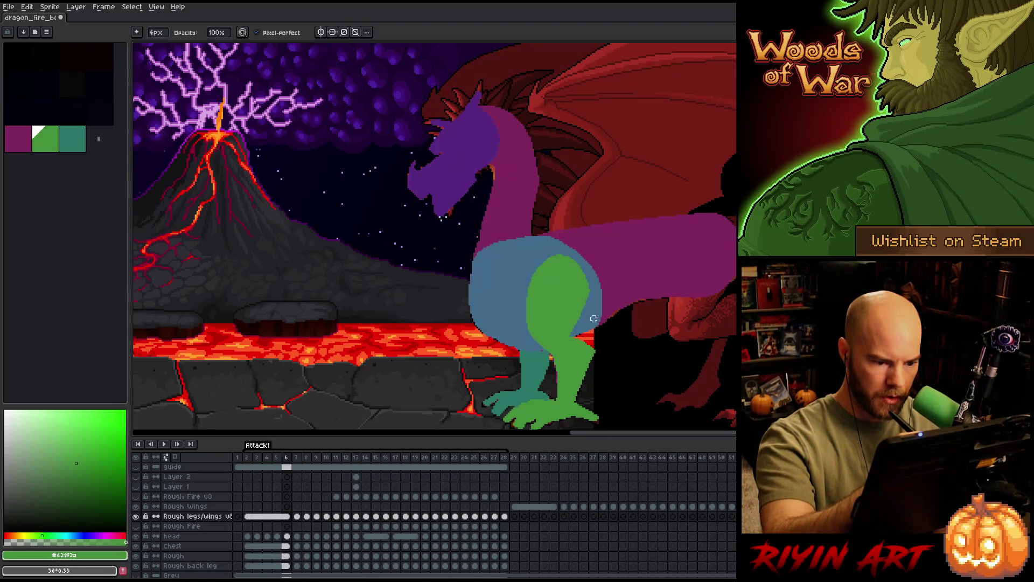
{"action": "key", "text": "Right"}
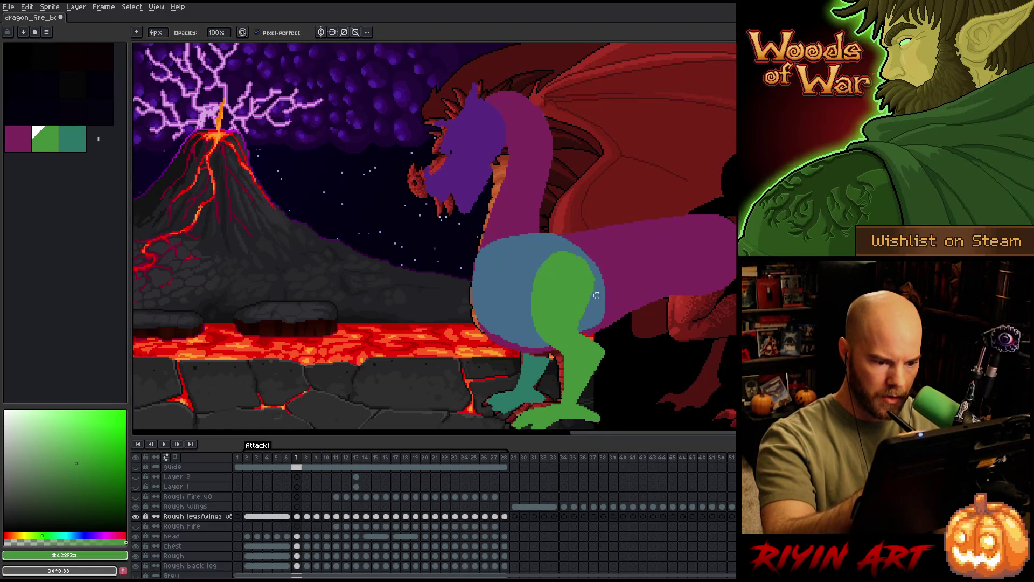
{"action": "key", "text": "Left"}
{"action": "key", "text": "Right"}
{"action": "key", "text": "Left"}
{"action": "key", "text": "Right"}
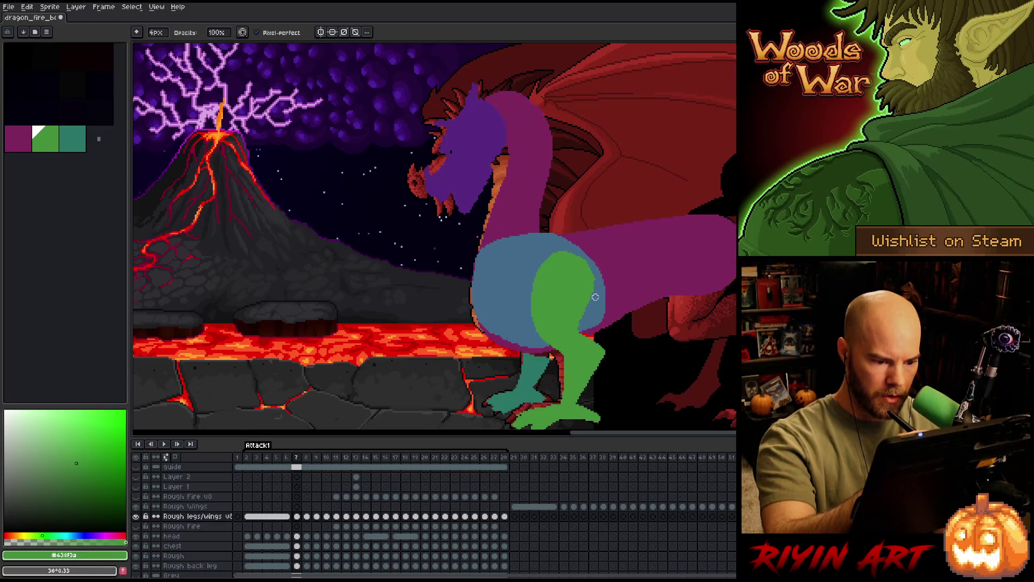
{"action": "key", "text": "Left"}
{"action": "key", "text": "Right"}
{"action": "key", "text": "Left"}
{"action": "key", "text": "Right"}
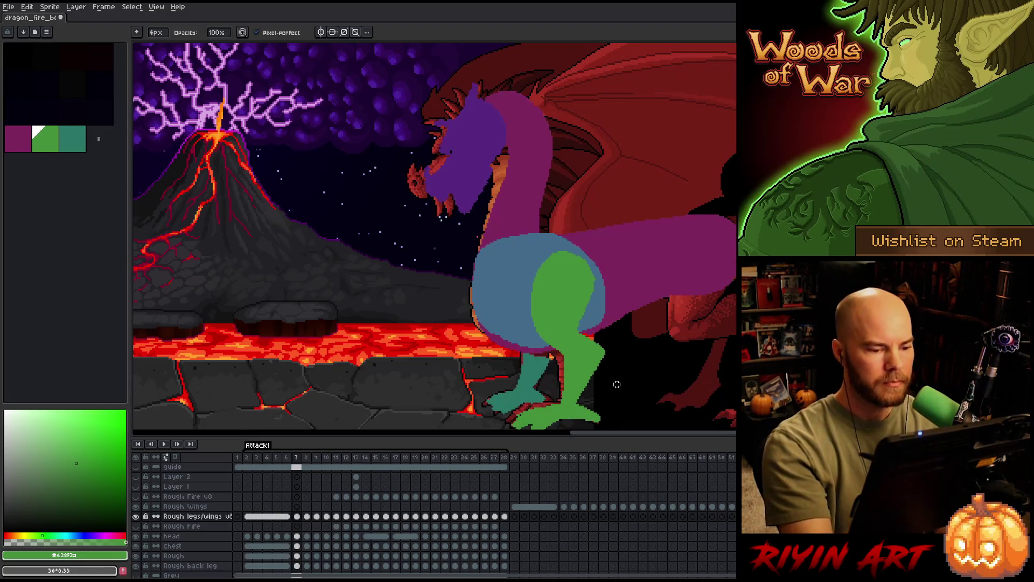
{"action": "key", "text": "Left"}
{"action": "key", "text": "Right"}
{"action": "key", "text": "Left"}
{"action": "key", "text": "Right"}
{"action": "key", "text": "Left"}
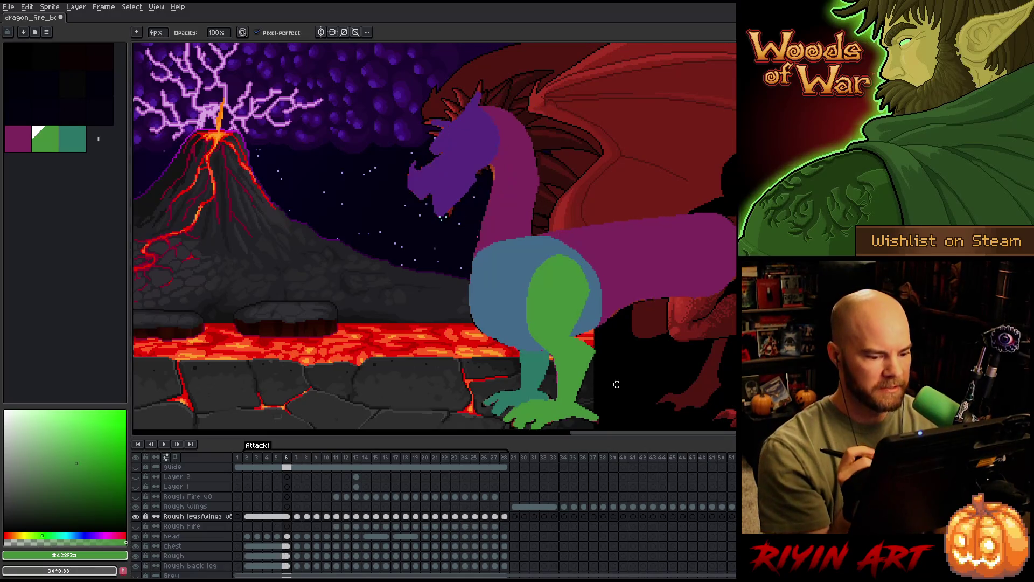
{"action": "key", "text": "Right"}
{"action": "key", "text": "Right"}
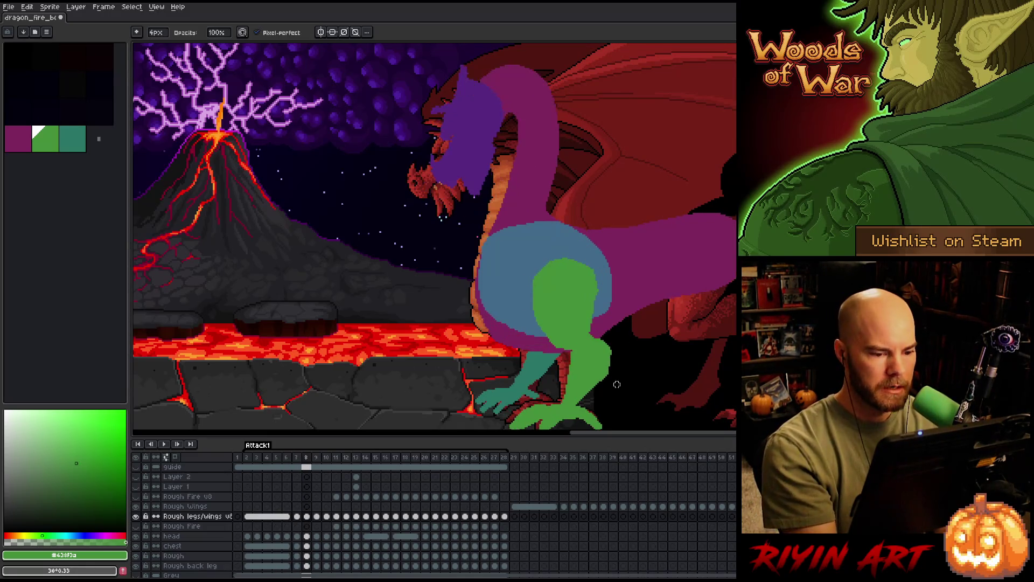
{"action": "key", "text": "Left"}
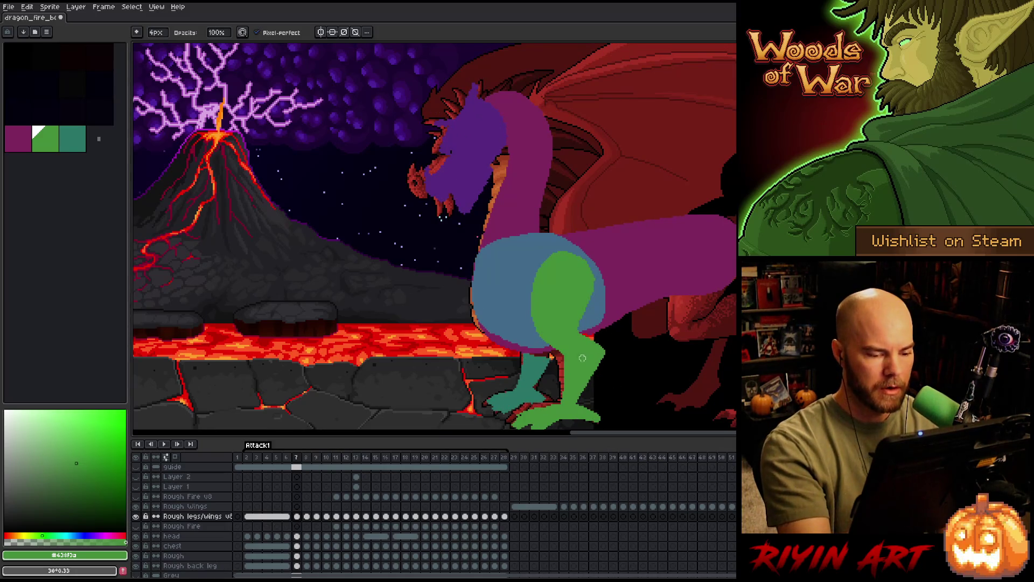
{"action": "key", "text": "w"}
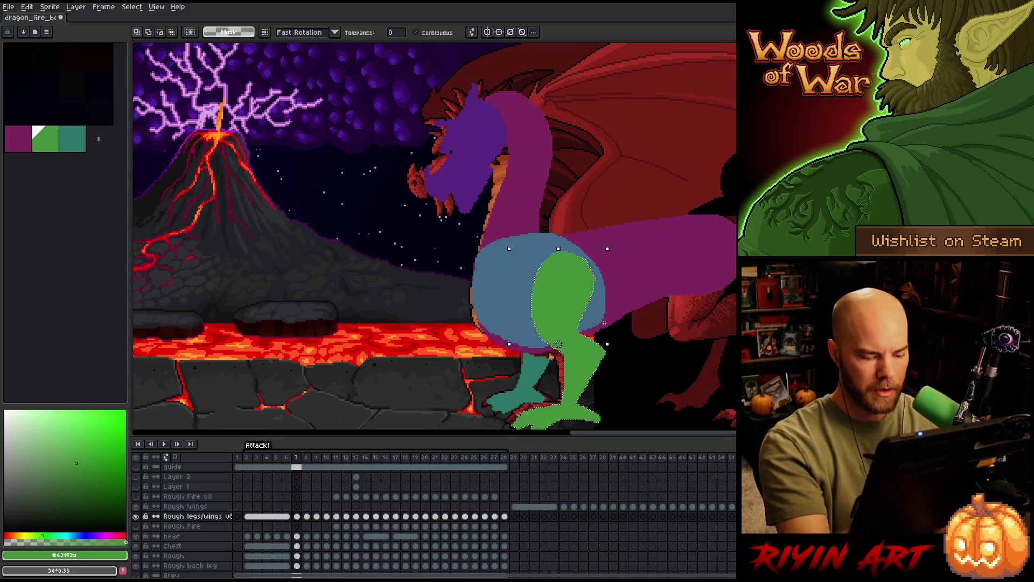
Move to frame 8 and select the green thigh area for touching up with the Pencil.
{"action": "key", "text": "Right"}
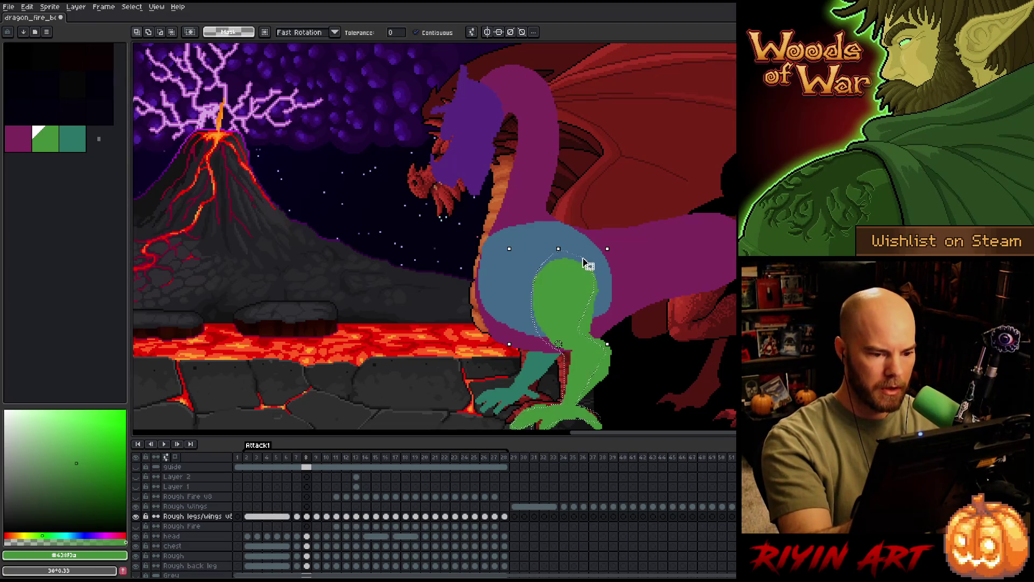
{"action": "key", "text": "b"}
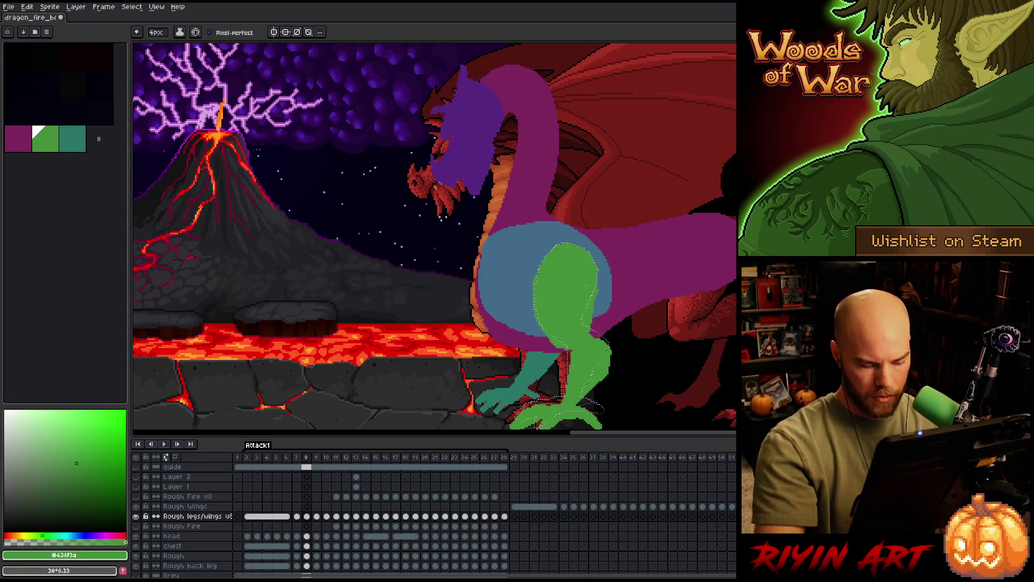
{"action": "key", "text": "ctrl+shift+d"}
{"action": "key", "text": "ctrl+d"}
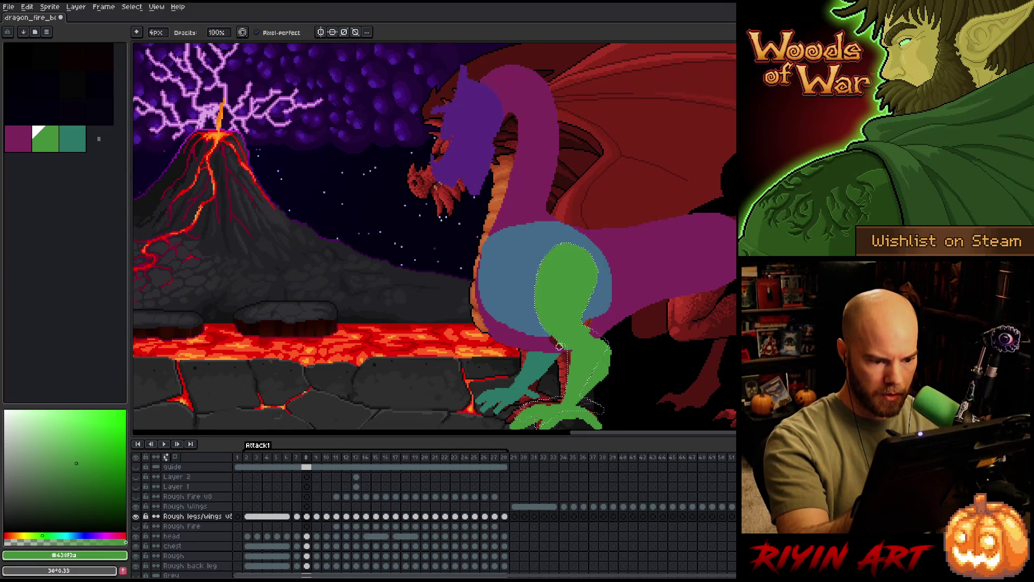
{"action": "key", "text": "e"}
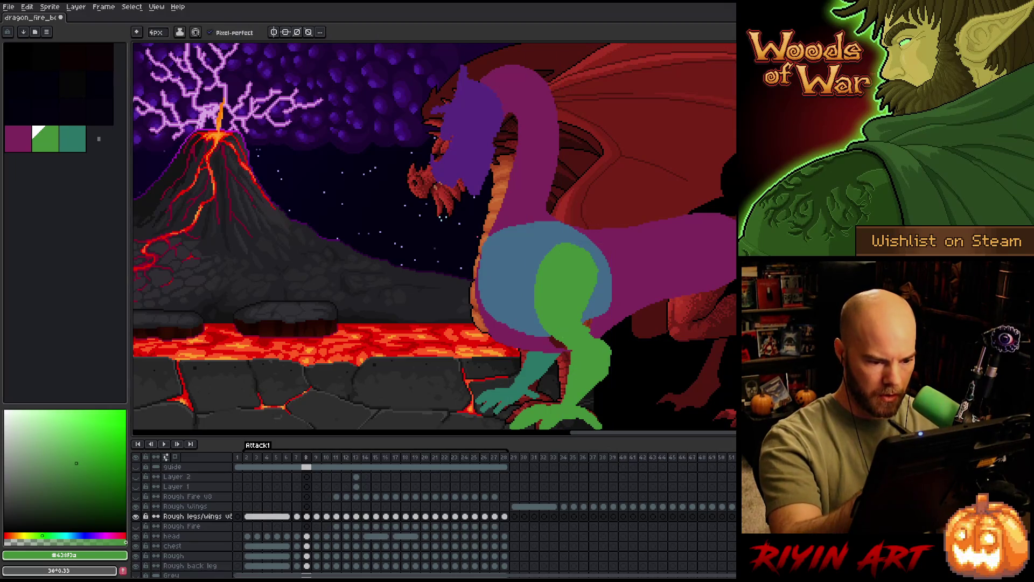
{"action": "key", "text": "b"}
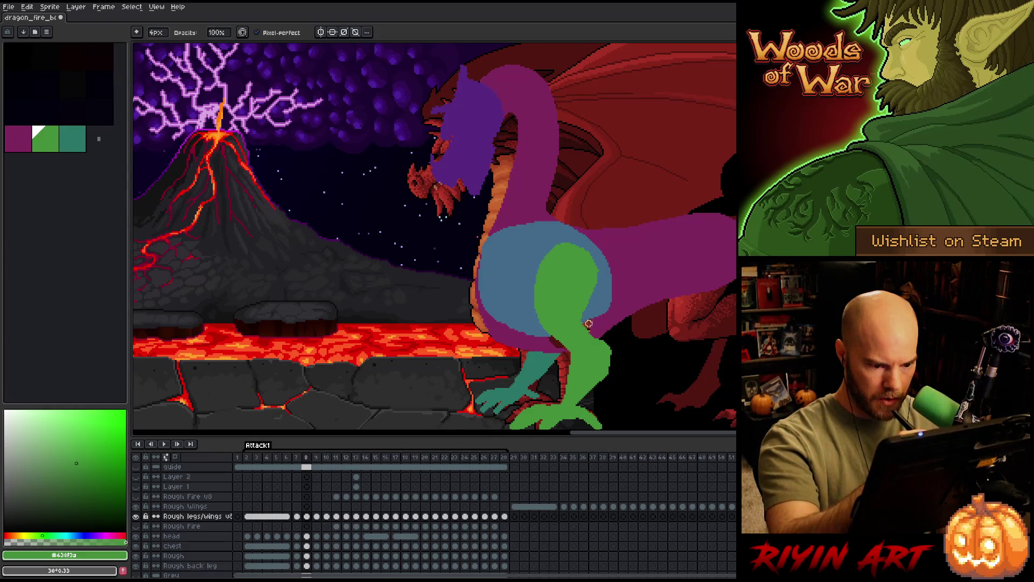
{"action": "key", "text": "Left"}
{"action": "key", "text": "Right"}
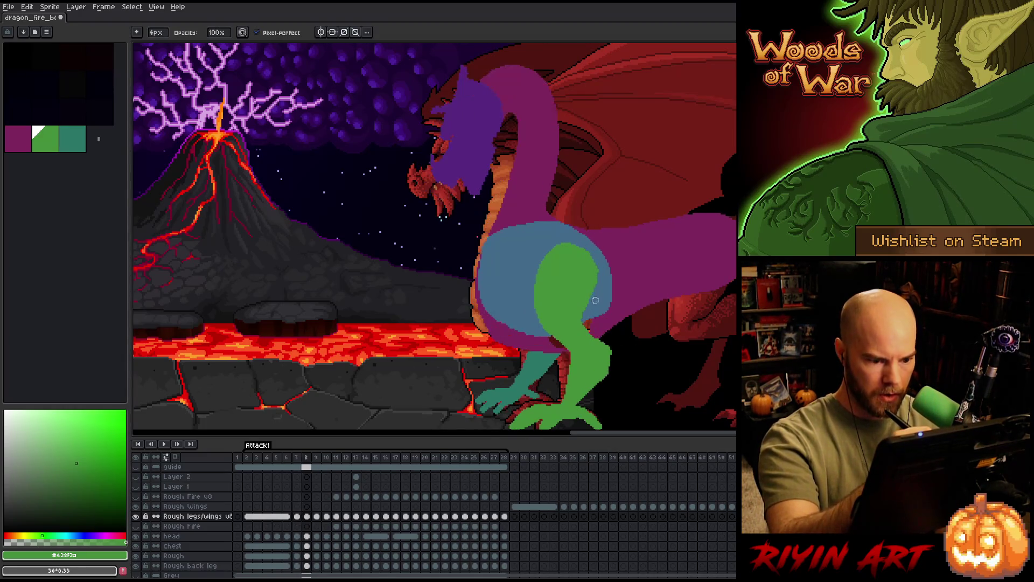
{"action": "key", "text": "Left"}
{"action": "key", "text": "Left"}
{"action": "key", "text": "Right"}
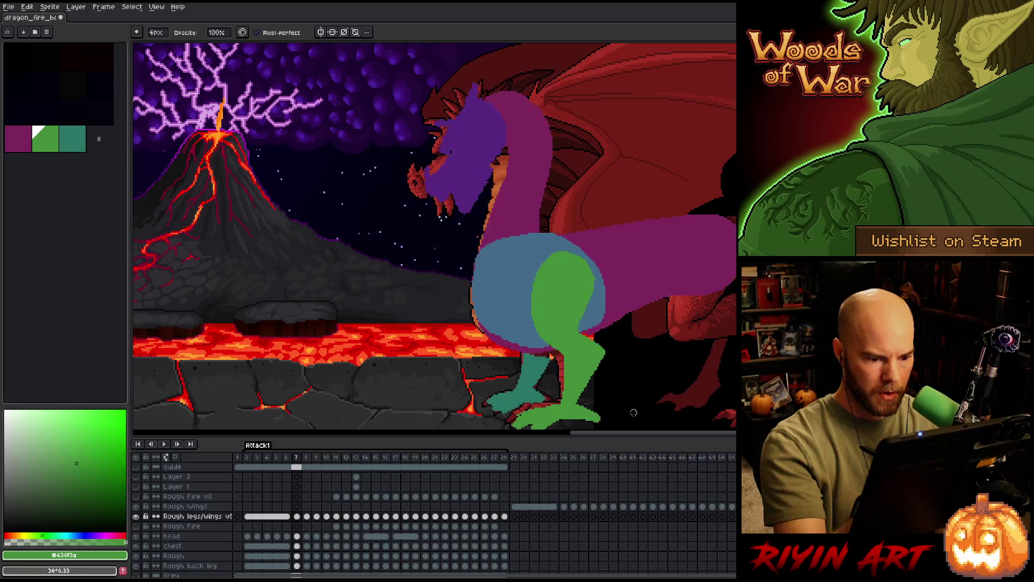
{"action": "key", "text": "Right"}
{"action": "key", "text": "e"}
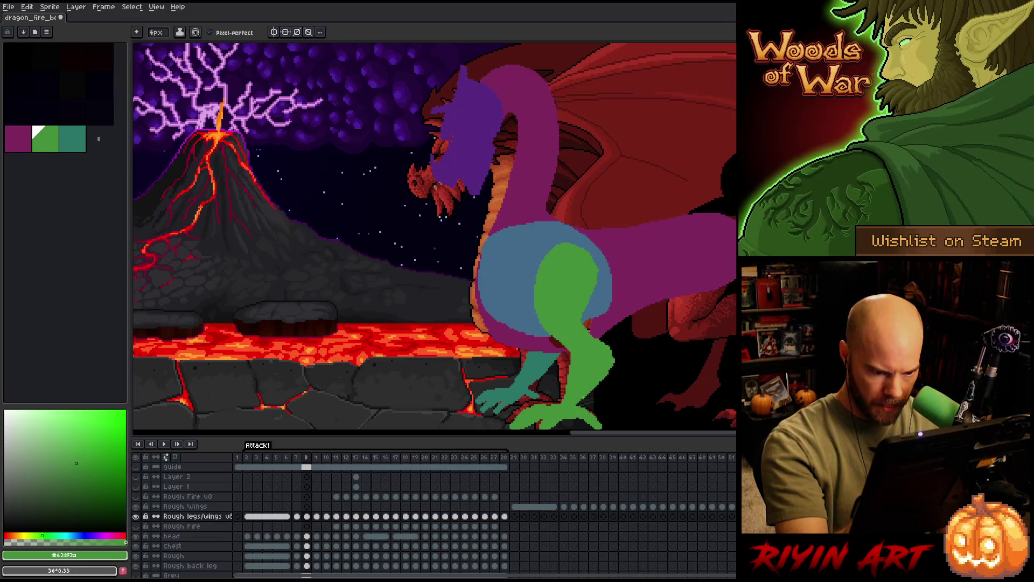
{"action": "key", "text": "b"}
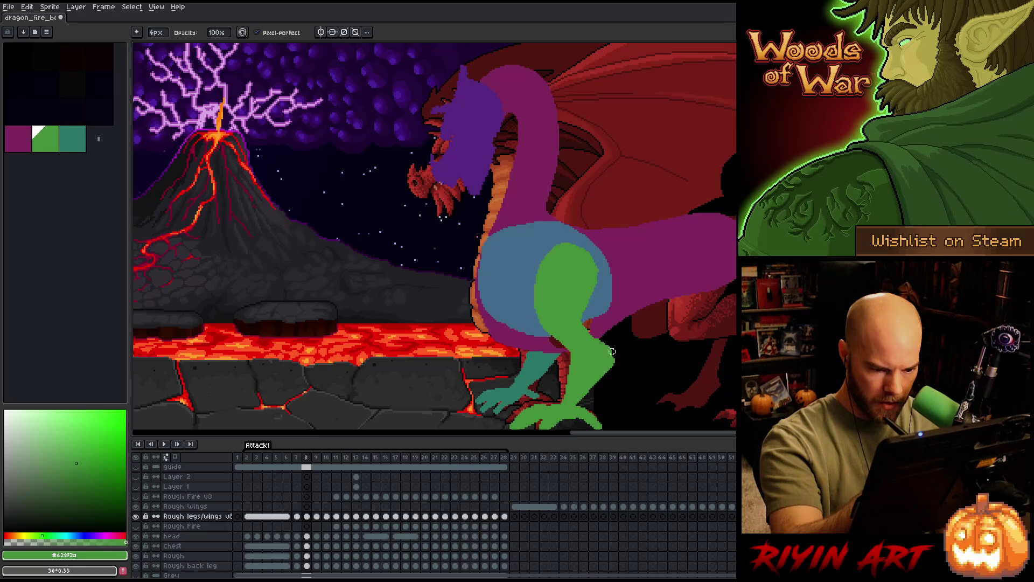
{"action": "key", "text": "e"}
{"action": "key", "text": "b"}
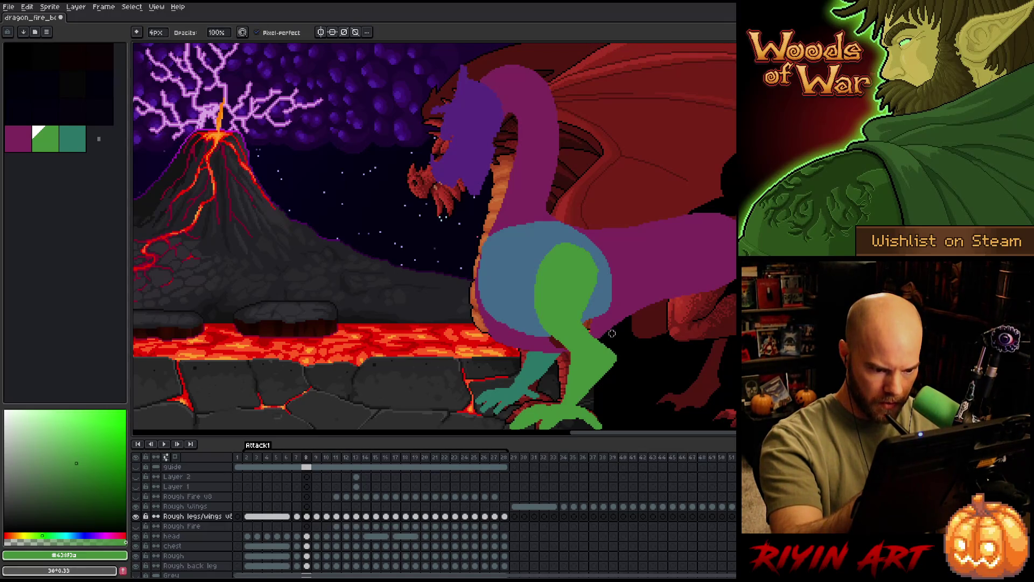
{"action": "key", "text": "Left"}
{"action": "key", "text": "Right"}
{"action": "key", "text": "Left"}
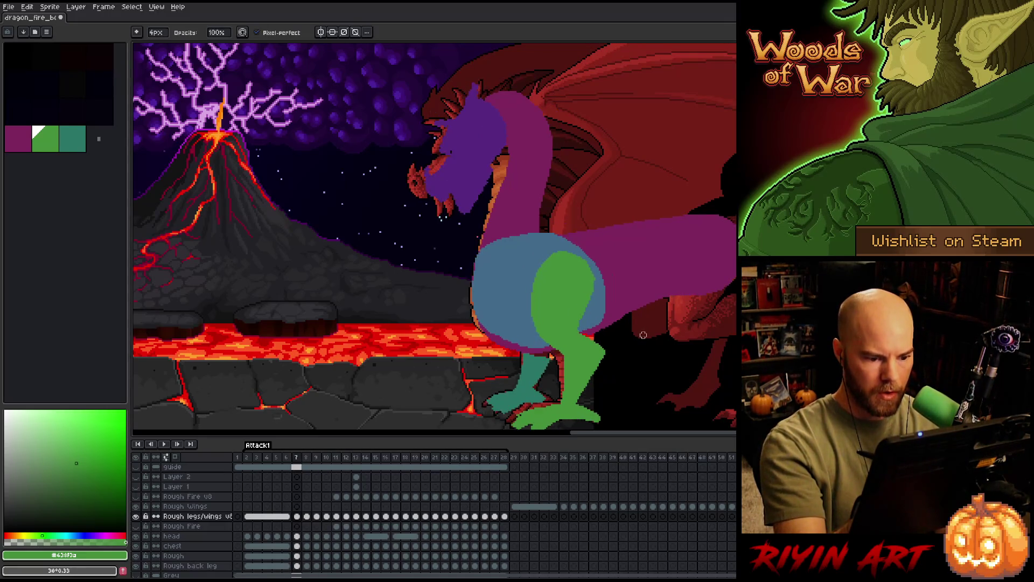
{"action": "key", "text": "Right"}
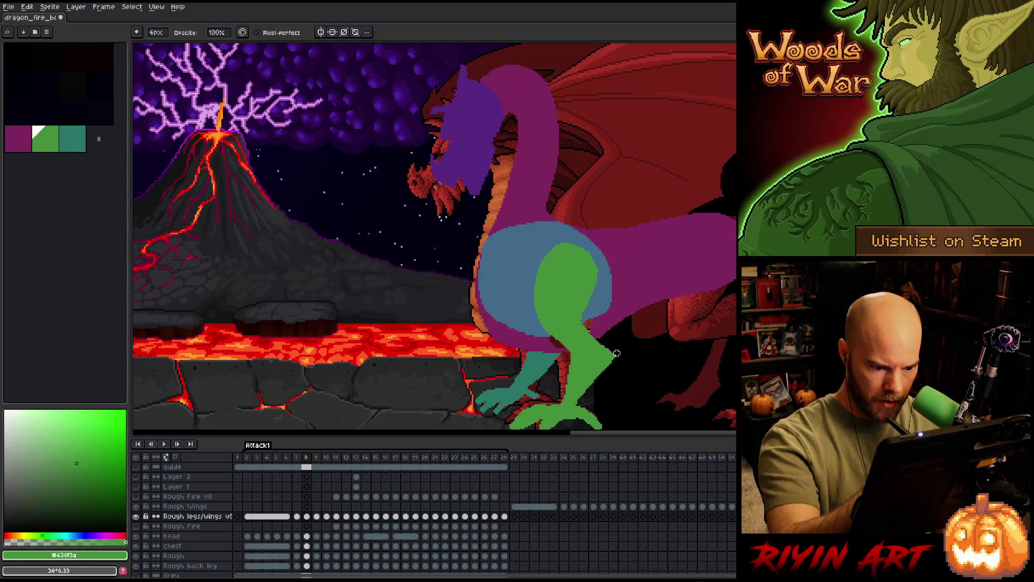
{"action": "key", "text": "Left"}
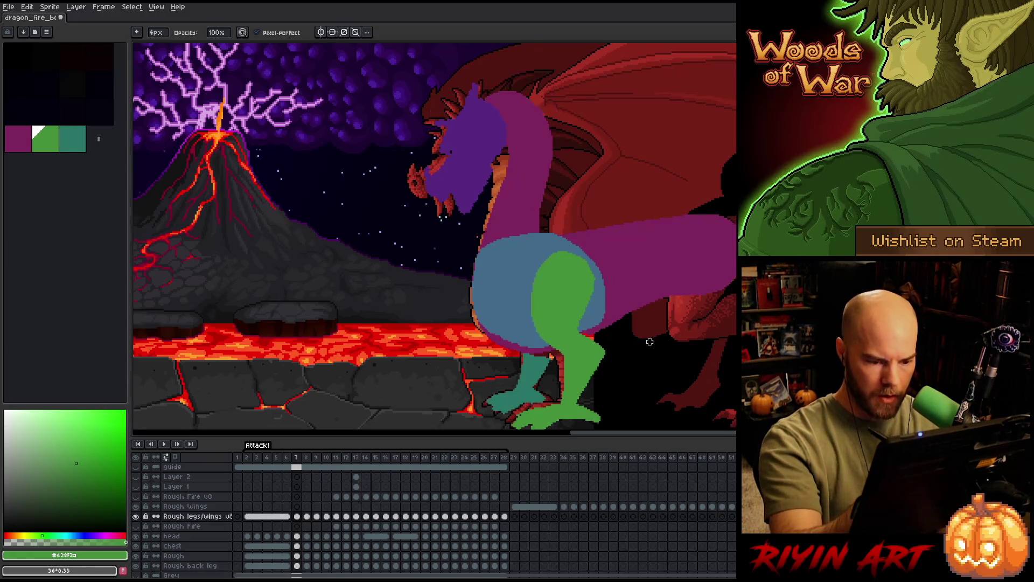
{"action": "key", "text": "Right"}
{"action": "key", "text": "Left"}
{"action": "key", "text": "Right"}
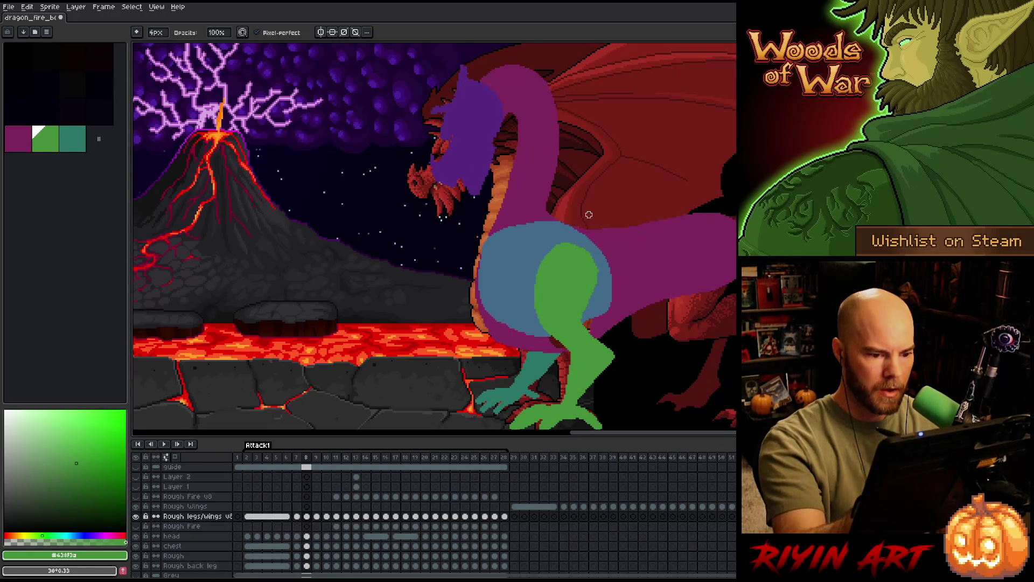
{"action": "key", "text": "e"}
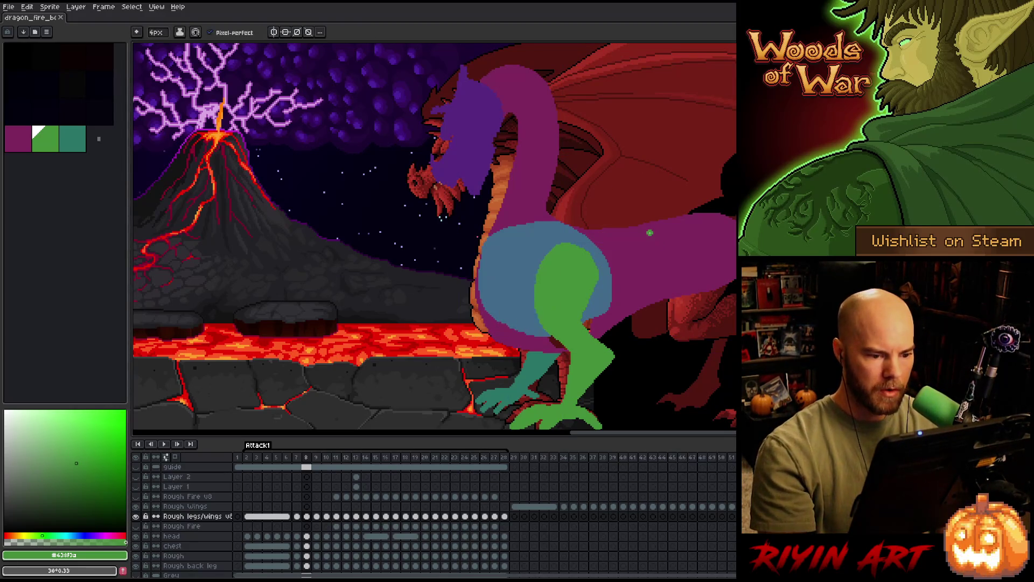
{"action": "key", "text": "Left"}
{"action": "key", "text": "Right"}
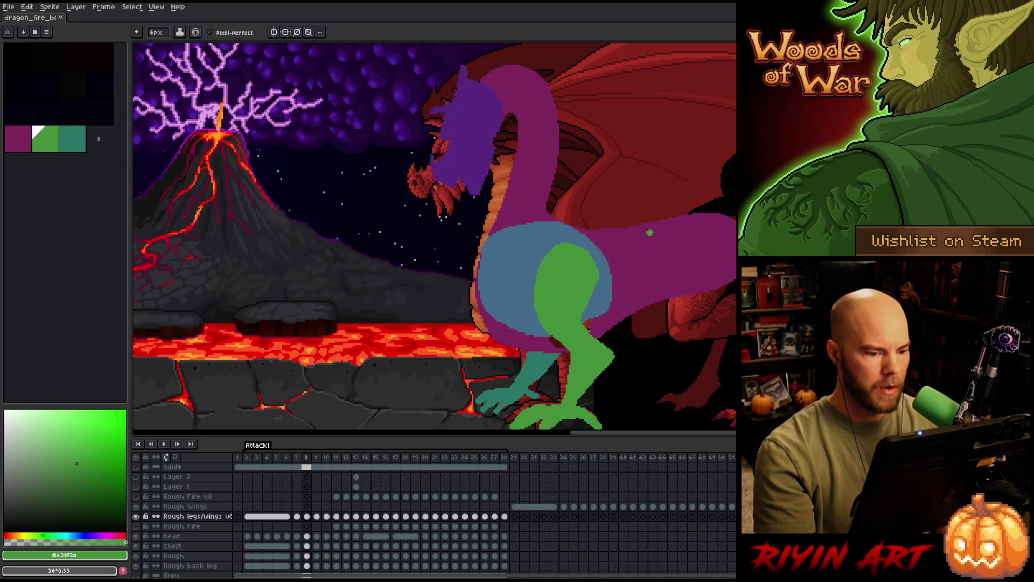
{"action": "key", "text": "Left"}
{"action": "key", "text": "Right"}
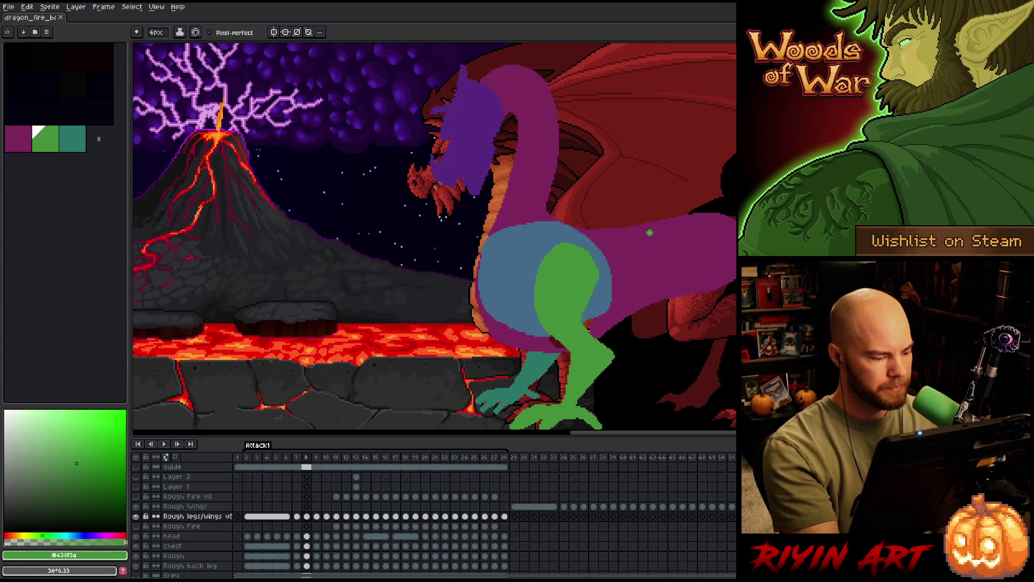
Activate the Rough layer, save the file and pick up the magenta body colour.
{"action": "left_click", "coordinate": [307, 565]}
{"action": "left_click", "coordinate": [311, 555]}
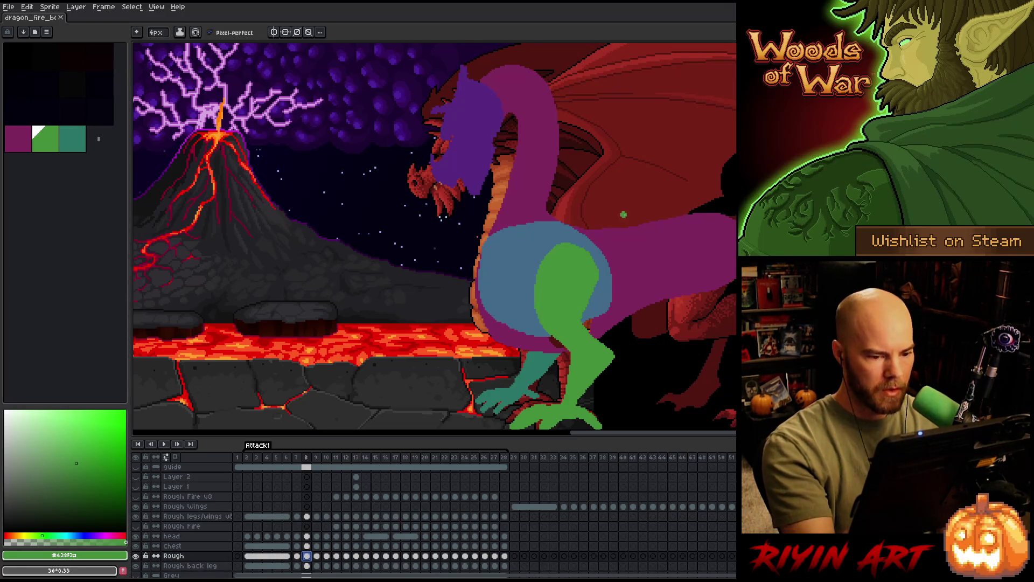
{"action": "key", "text": "ctrl+s"}
{"action": "key", "text": "b"}
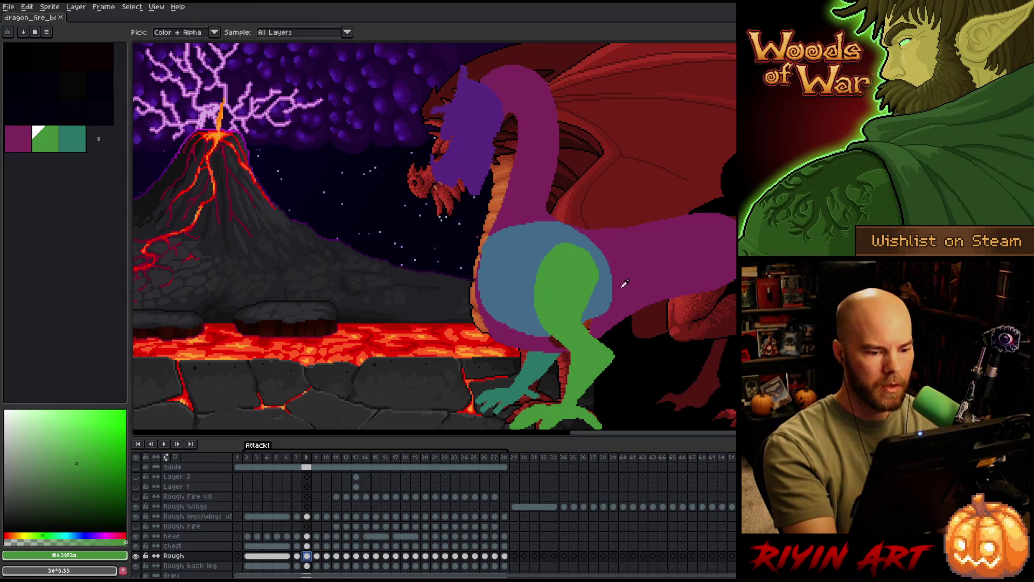
{"action": "left_click", "coordinate": [614, 256], "text": "alt"}
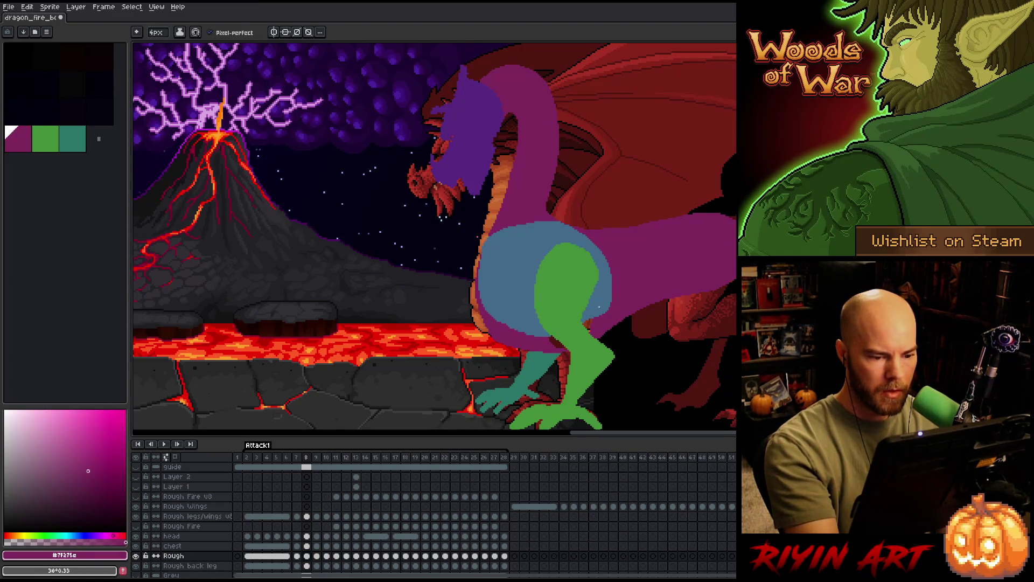
{"action": "key", "text": "ctrl+z"}
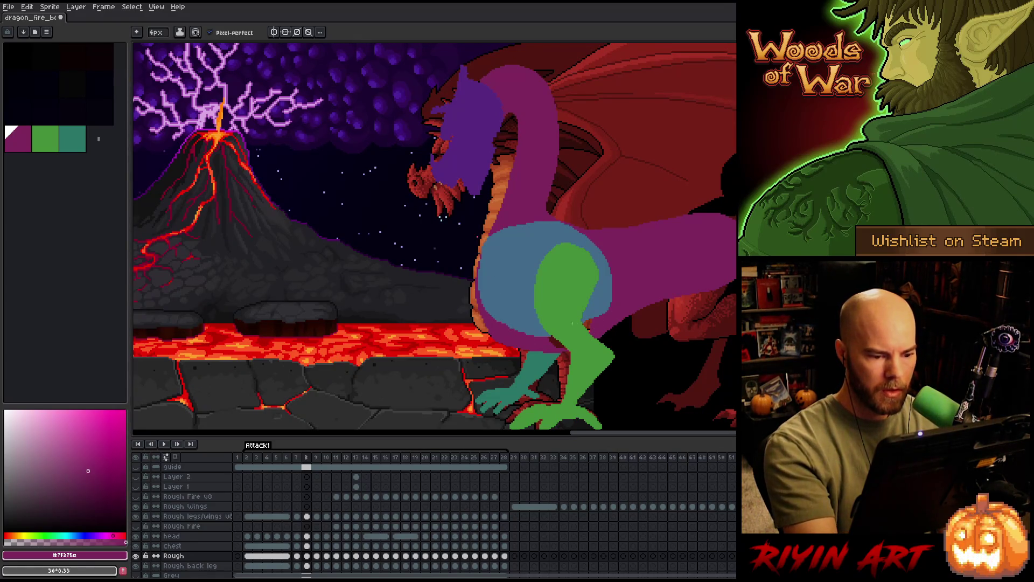
Undo a stray magenta bucket fill and flip between frames 7 and 8 to compare poses.
{"action": "key", "text": "g"}
{"action": "left_click", "coordinate": [520, 327]}
{"action": "key", "text": "ctrl+z"}
{"action": "key", "text": "b"}
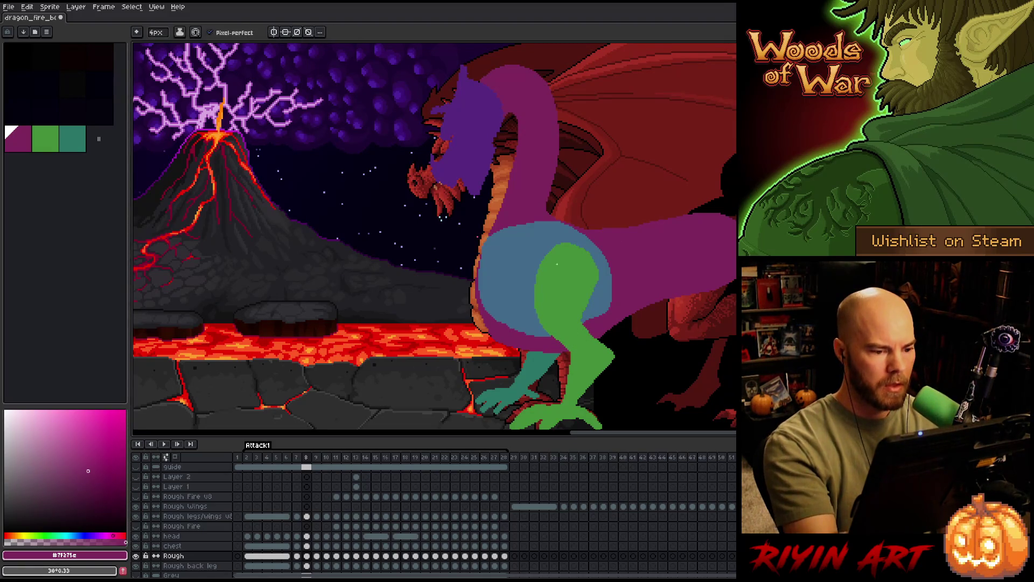
{"action": "key", "text": "Left"}
{"action": "key", "text": "Right"}
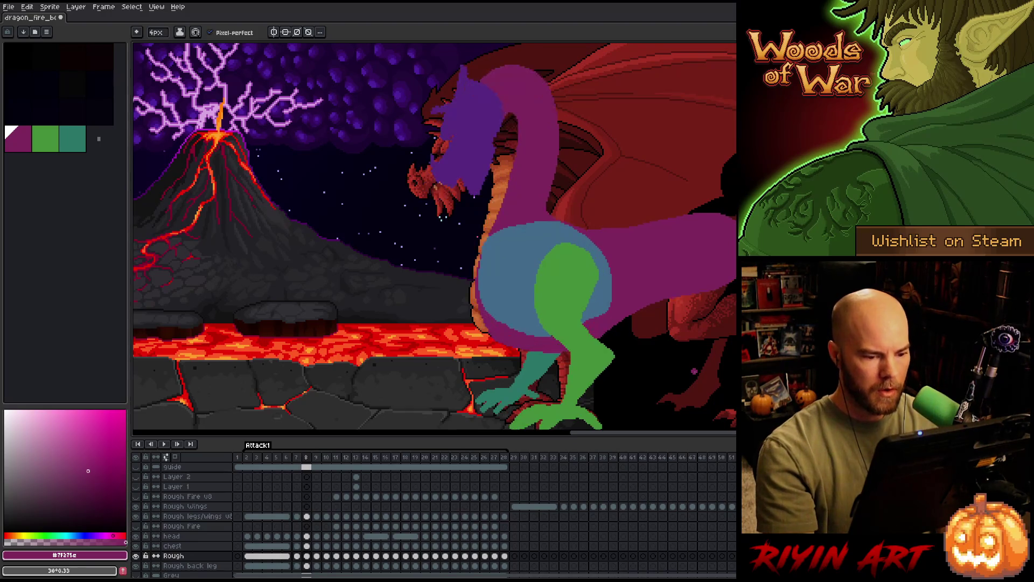
{"action": "key", "text": "Left"}
{"action": "key", "text": "Right"}
{"action": "key", "text": "Left"}
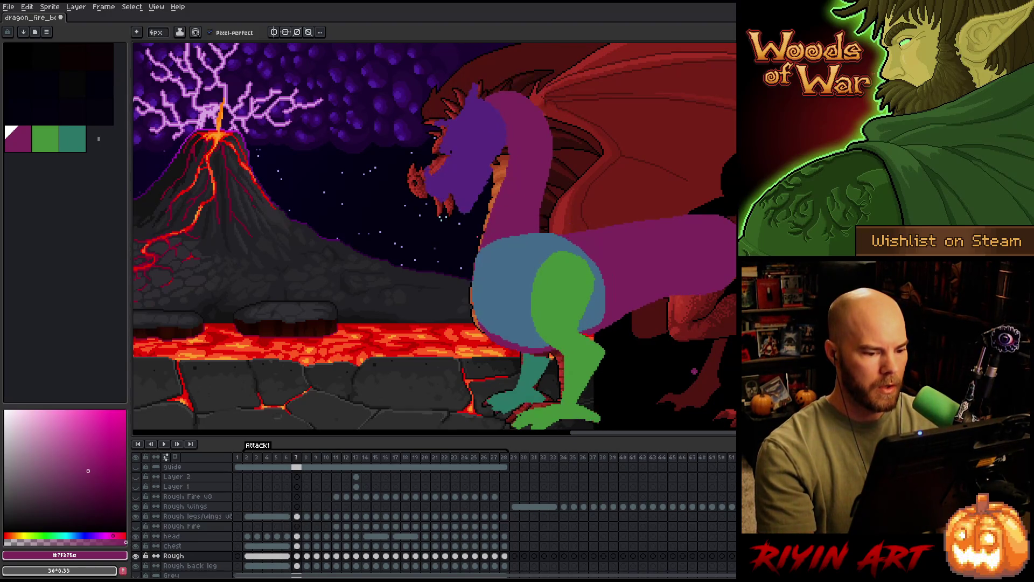
{"action": "key", "text": "Right"}
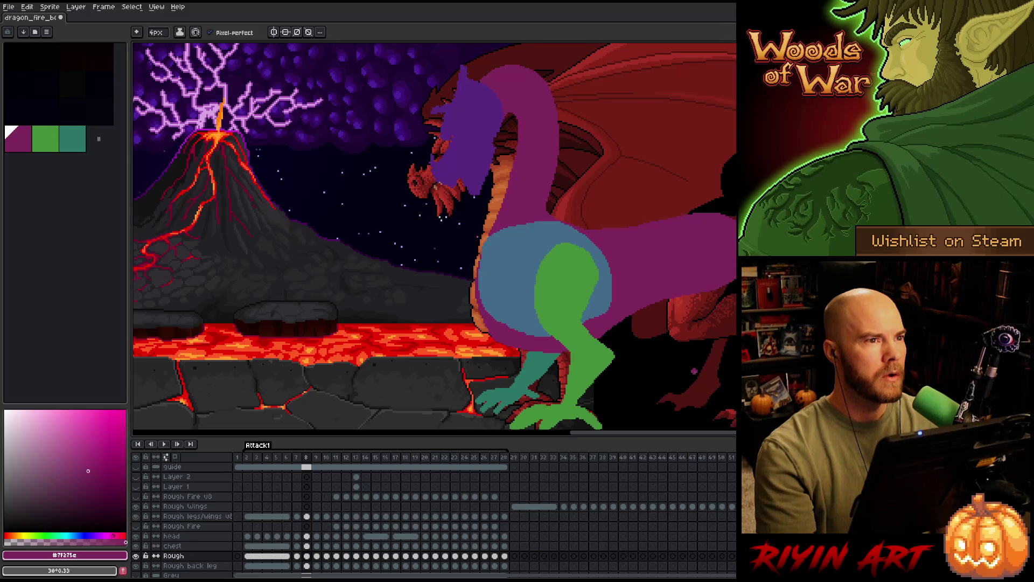
{"action": "key", "text": "Right"}
{"action": "key", "text": "Right"}
{"action": "key", "text": "Left"}
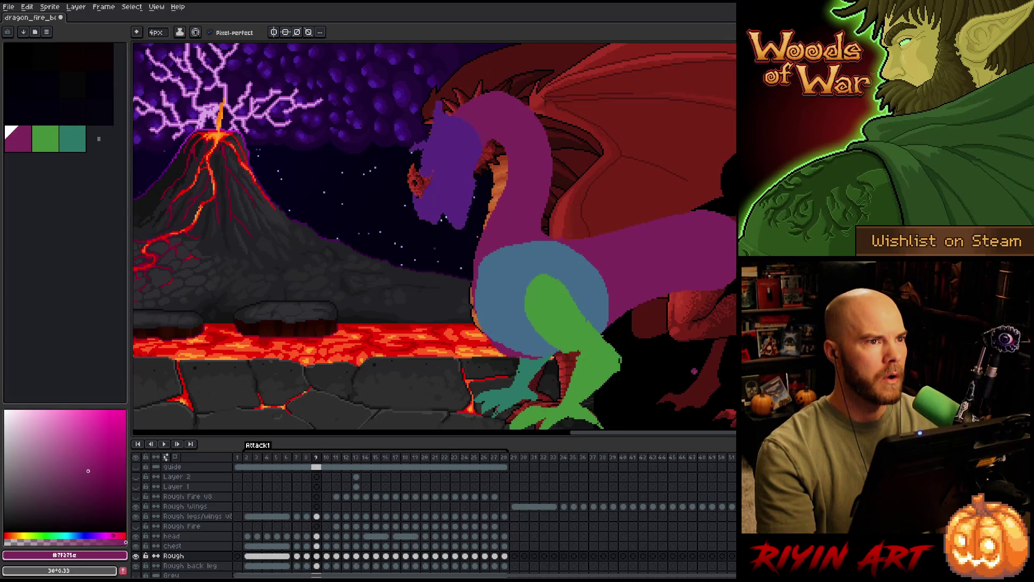
{"action": "key", "text": "Right"}
{"action": "key", "text": "Left"}
{"action": "key", "text": "Left"}
{"action": "key", "text": "Left"}
{"action": "key", "text": "Right"}
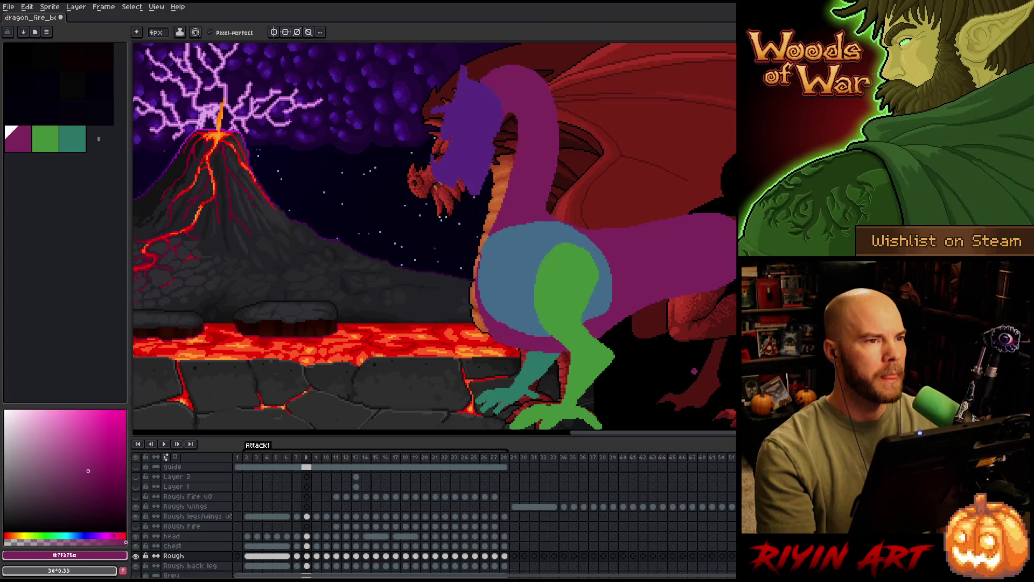
{"action": "key", "text": "Left"}
{"action": "key", "text": "Right"}
{"action": "key", "text": "Left"}
{"action": "key", "text": "Left"}
{"action": "key", "text": "Right"}
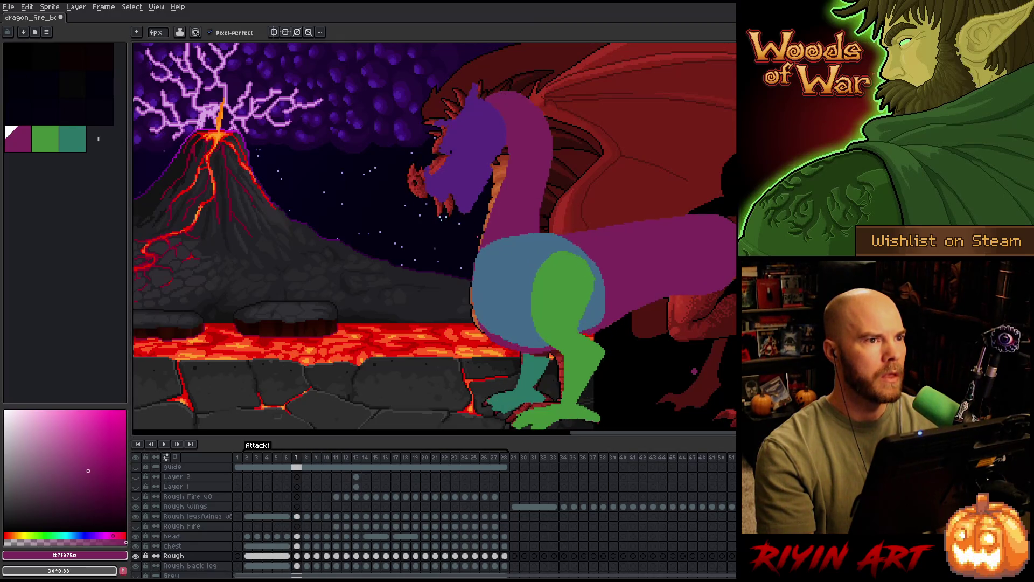
{"action": "key", "text": "Right"}
{"action": "key", "text": "Left"}
{"action": "key", "text": "Left"}
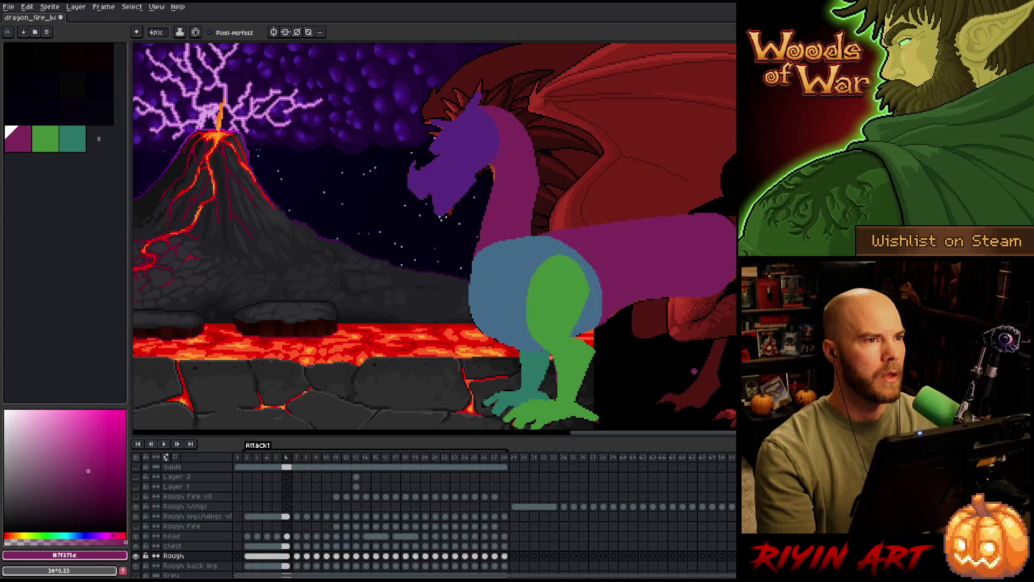
{"action": "key", "text": "Right"}
{"action": "key", "text": "Right"}
{"action": "key", "text": "Left"}
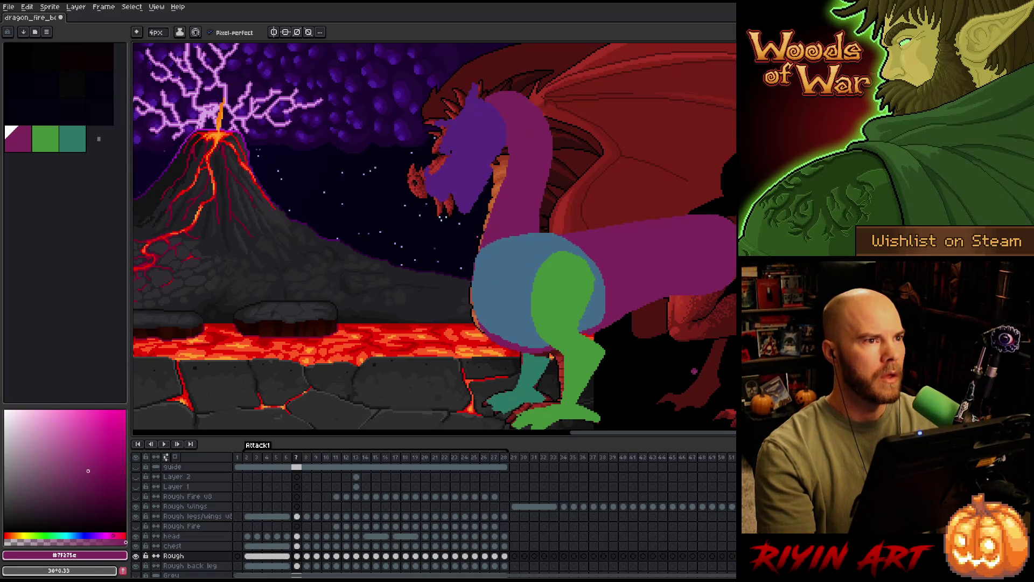
{"action": "key", "text": "Right"}
{"action": "key", "text": "Left"}
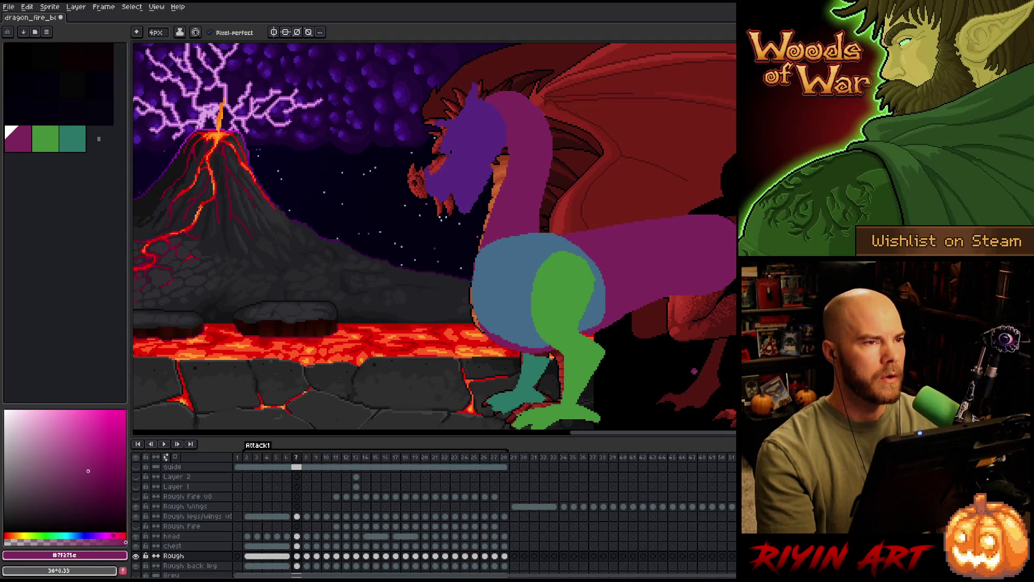
{"action": "key", "text": "Right"}
{"action": "key", "text": "Left"}
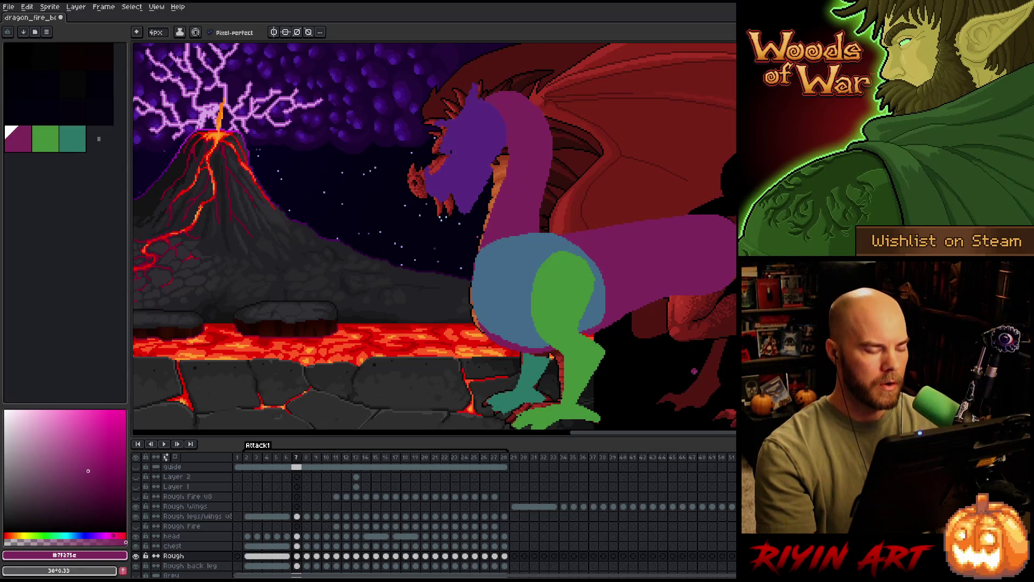
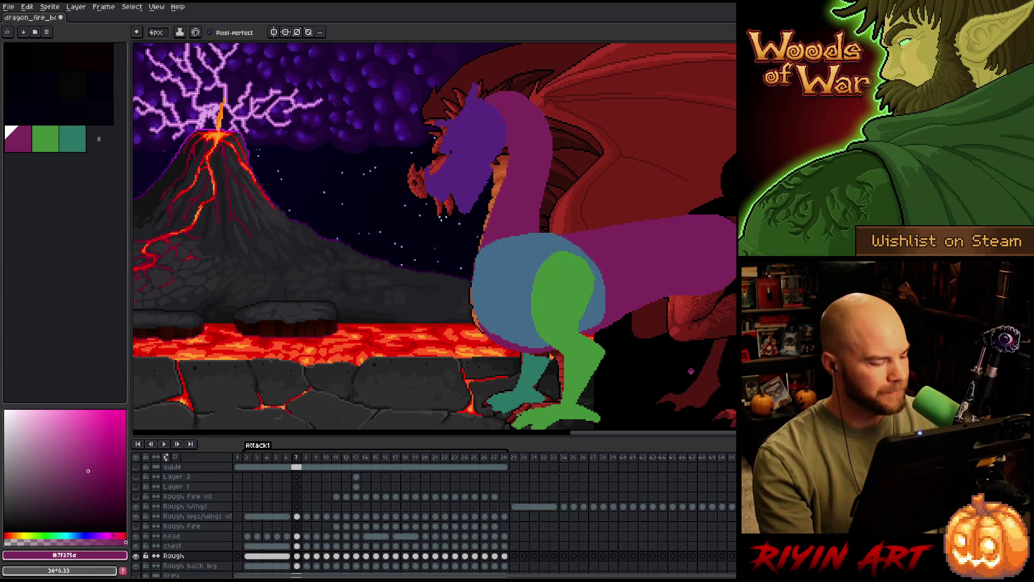
Select the head layer and flip between neighbouring frames to compare the head poses.
{"action": "left_click", "coordinate": [297, 536]}
{"action": "key", "text": "Left"}
{"action": "key", "text": "Left"}
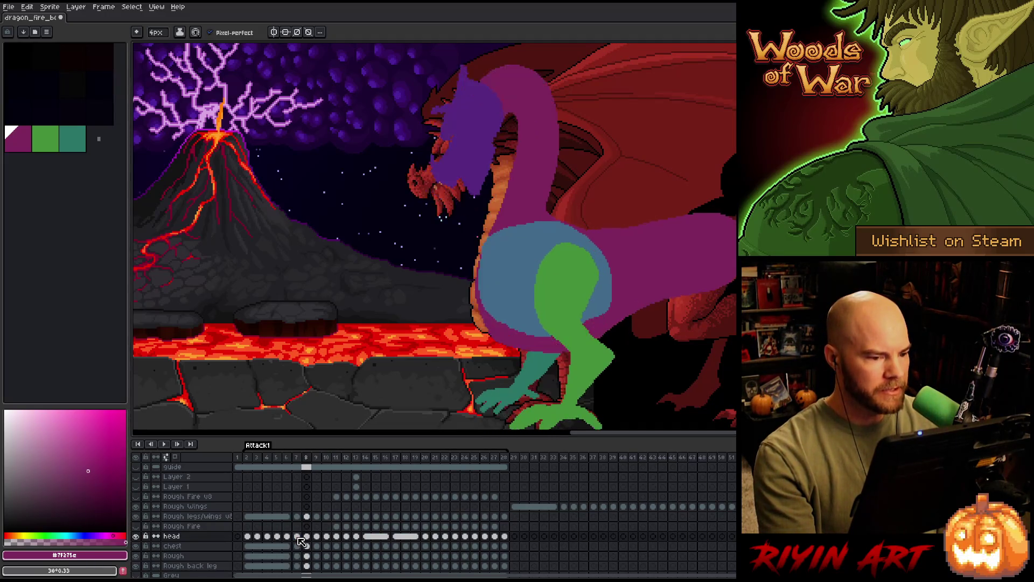
{"action": "key", "text": "Right"}
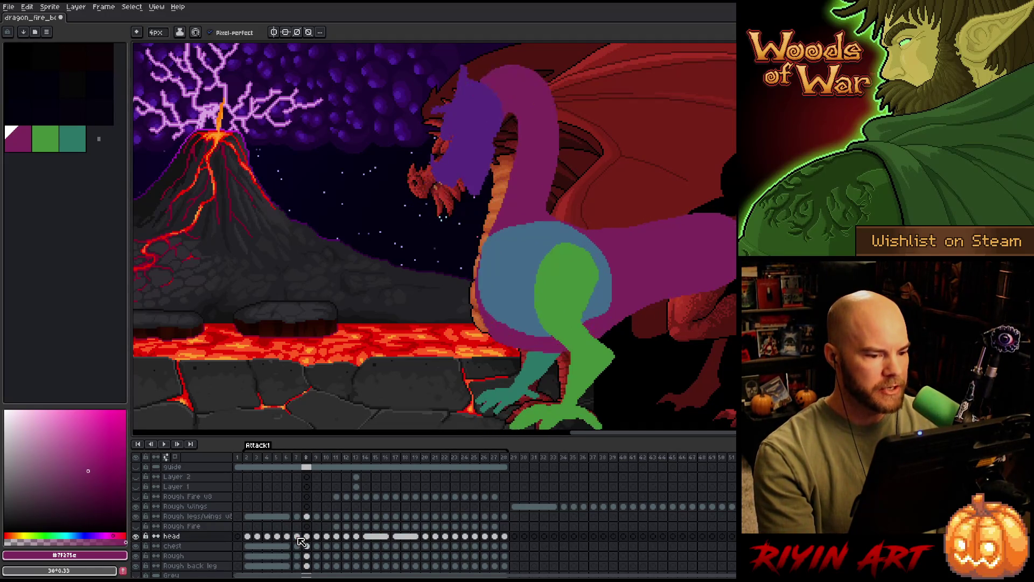
{"action": "key", "text": "Left"}
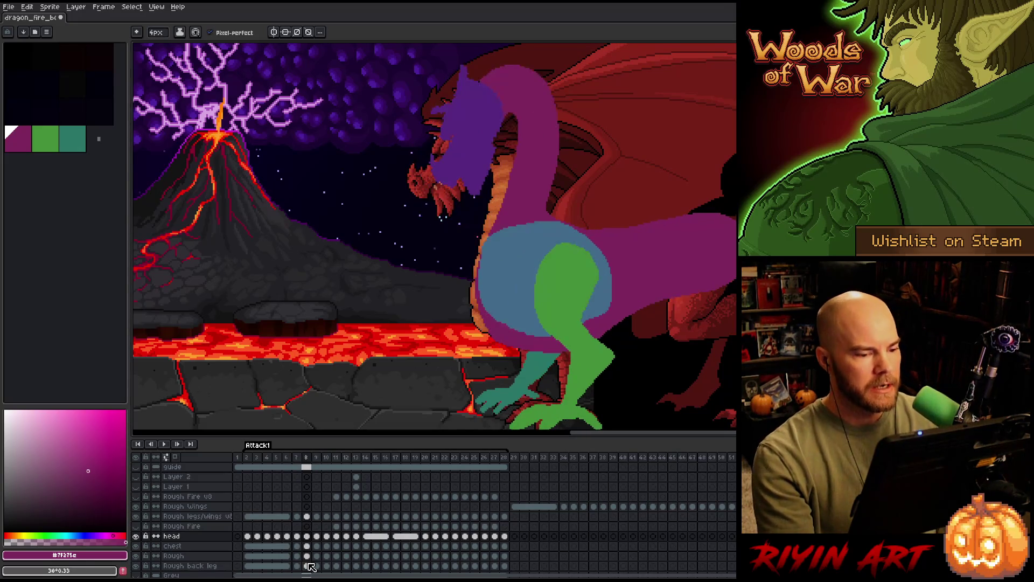
{"action": "key", "text": "Right"}
{"action": "key", "text": "Left"}
{"action": "key", "text": "Right"}
{"action": "key", "text": "Left"}
Nudge the purple head block on frame 7 over the reference dragon's head with the Move tool.
{"action": "left_click_drag", "start_coordinate": [310, 566], "coordinate": [297, 555]}
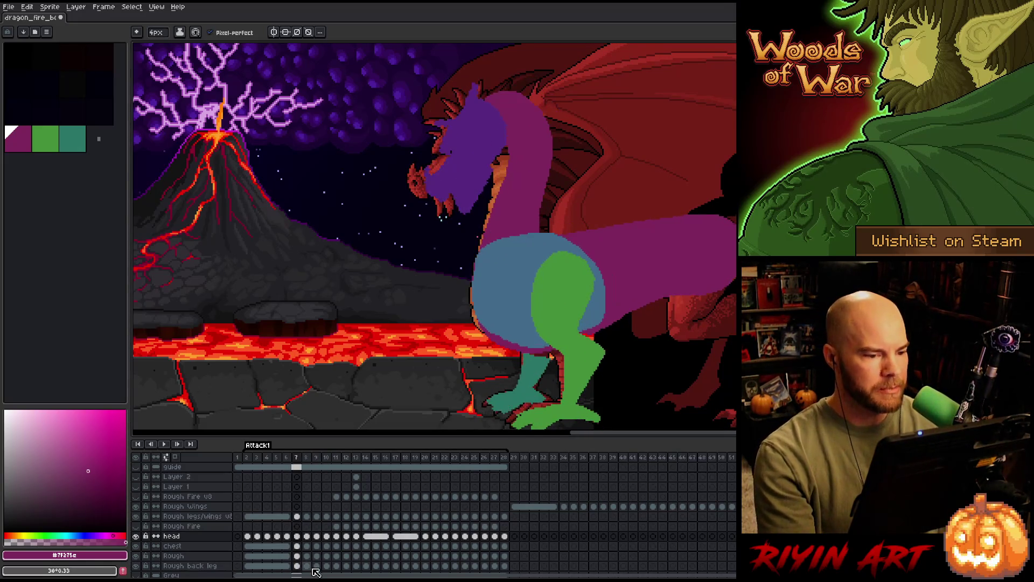
{"action": "key", "text": "Left"}
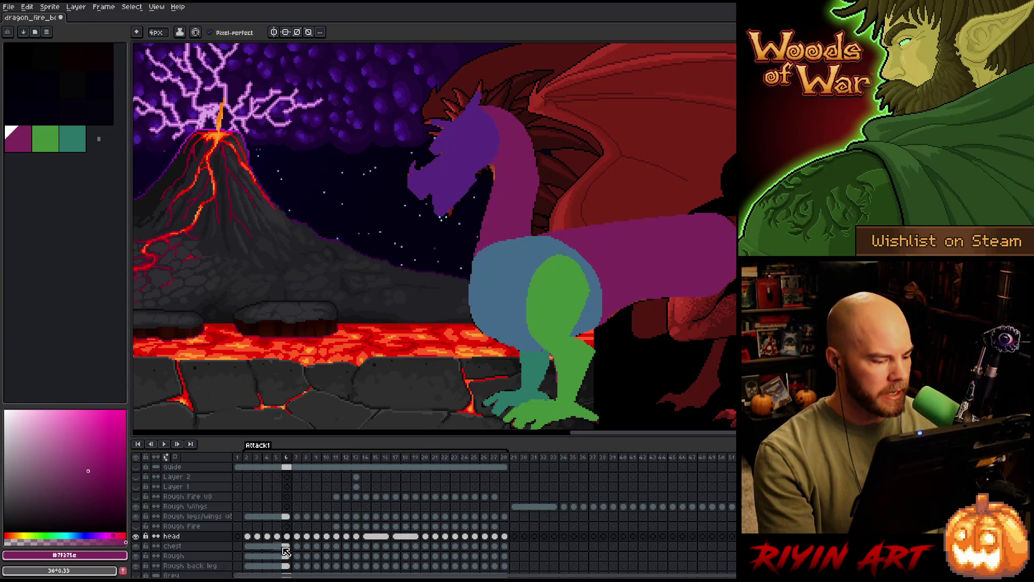
{"action": "key", "text": "Right"}
{"action": "key", "text": "Right"}
{"action": "key", "text": "Left"}
{"action": "key", "text": "Left"}
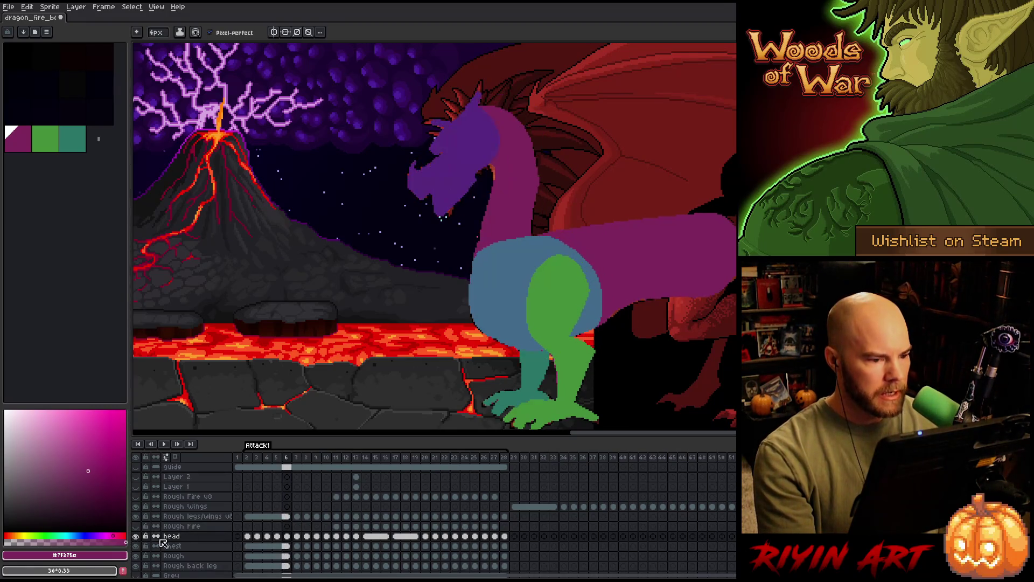
{"action": "key", "text": "Right"}
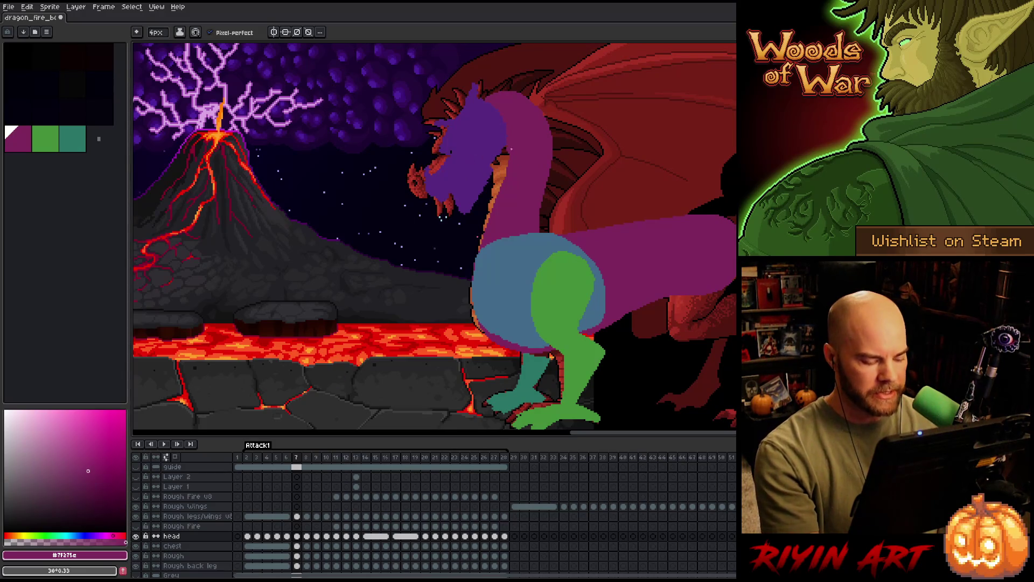
{"action": "key", "text": "v"}
{"action": "left_click_drag", "start_coordinate": [485, 153], "coordinate": [490, 154]}
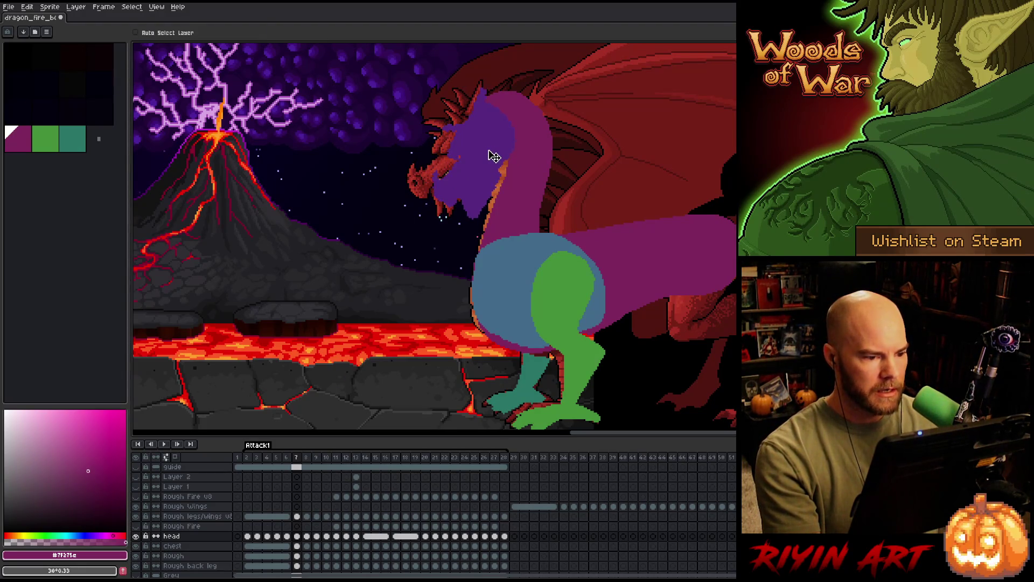
Move the purple head on frame 8 and flip against frame 7 to check its position.
{"action": "key", "text": "Left"}
{"action": "key", "text": "Right"}
{"action": "key", "text": "Right"}
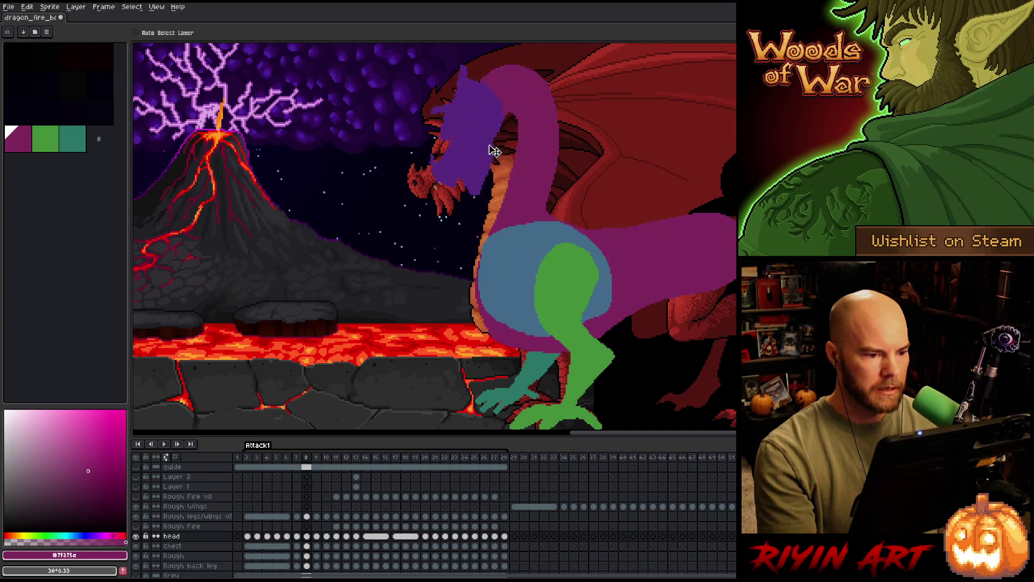
{"action": "left_click_drag", "start_coordinate": [494, 152], "coordinate": [512, 156]}
{"action": "key", "text": "Left"}
{"action": "key", "text": "Right"}
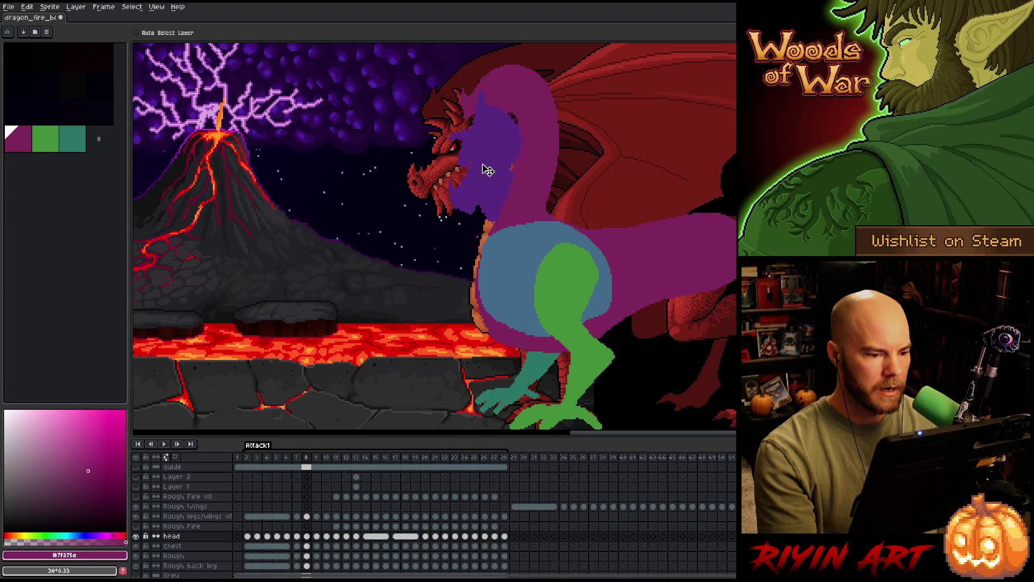
{"action": "key", "text": "Left"}
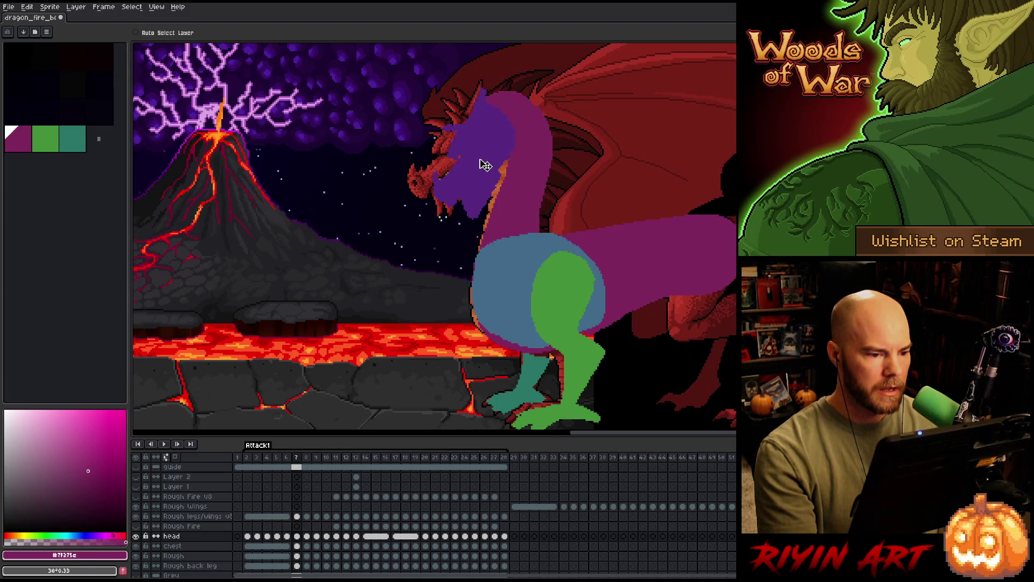
{"action": "key", "text": "Right"}
{"action": "key", "text": "Left"}
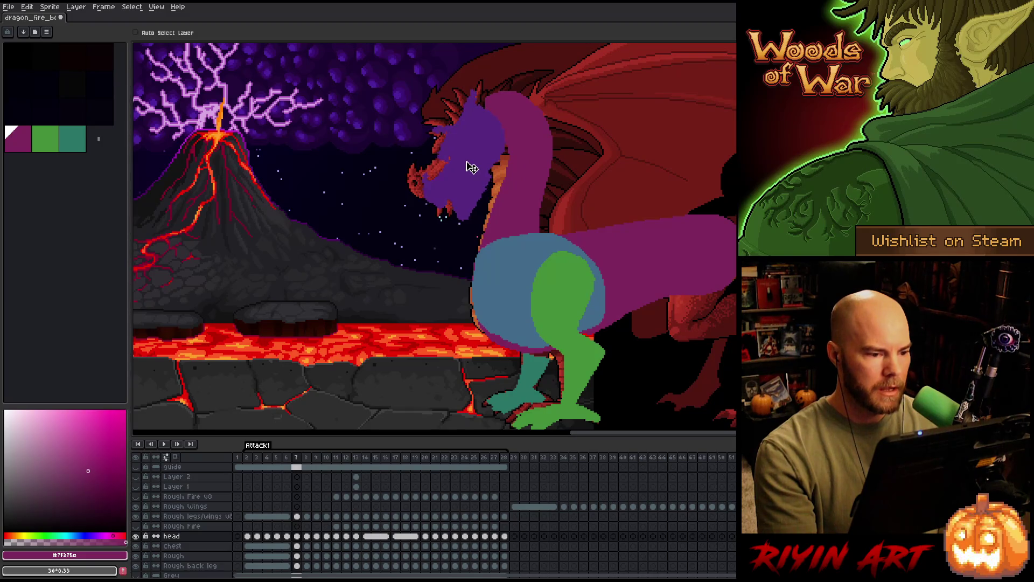
Shift the frame 8 head further left and down, checking against neighbouring frames.
{"action": "key", "text": "Right"}
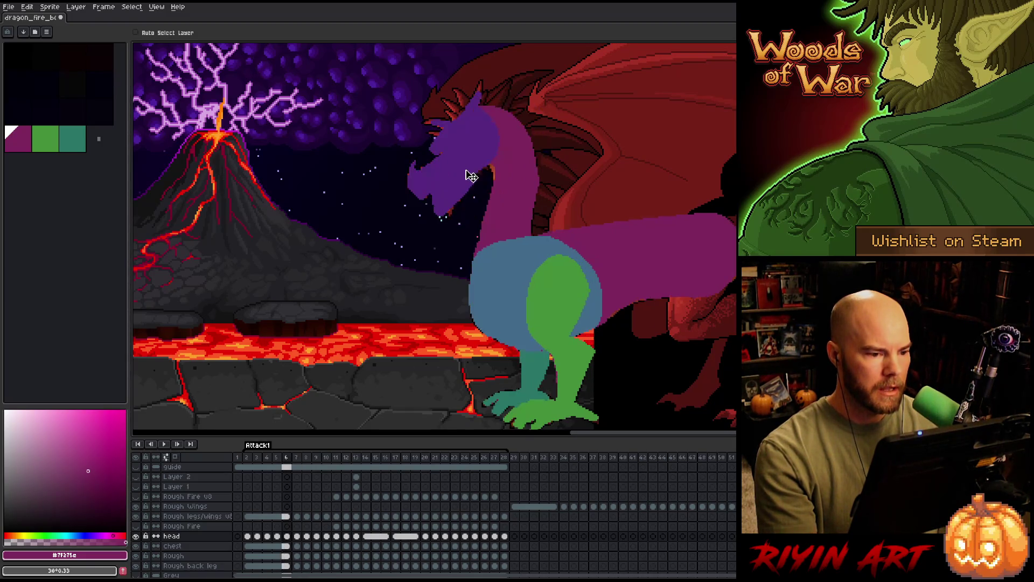
{"action": "key", "text": "Left"}
{"action": "key", "text": "Right"}
{"action": "left_click_drag", "start_coordinate": [485, 183], "coordinate": [483, 188]}
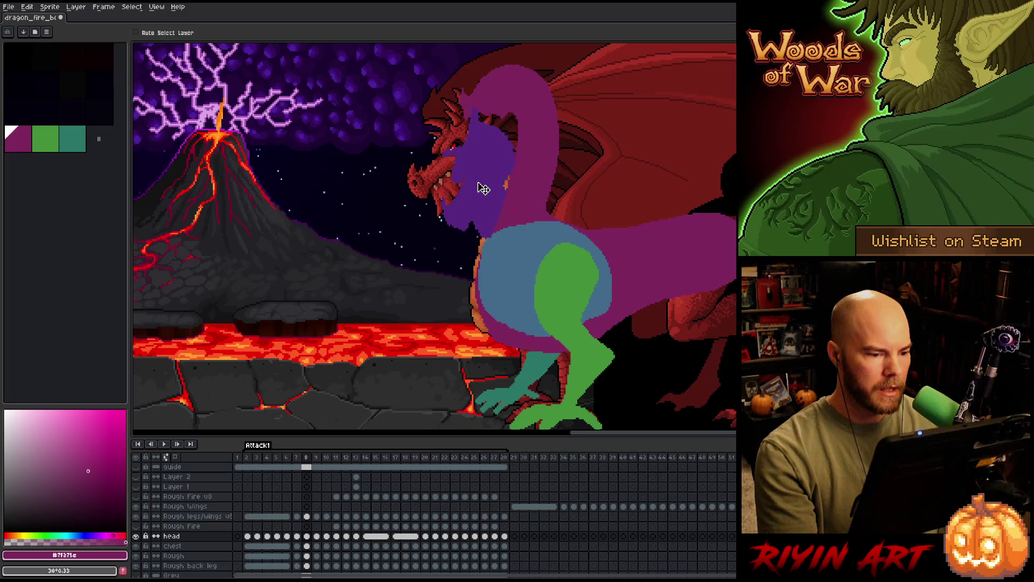
{"action": "key", "text": "Left"}
{"action": "key", "text": "Right"}
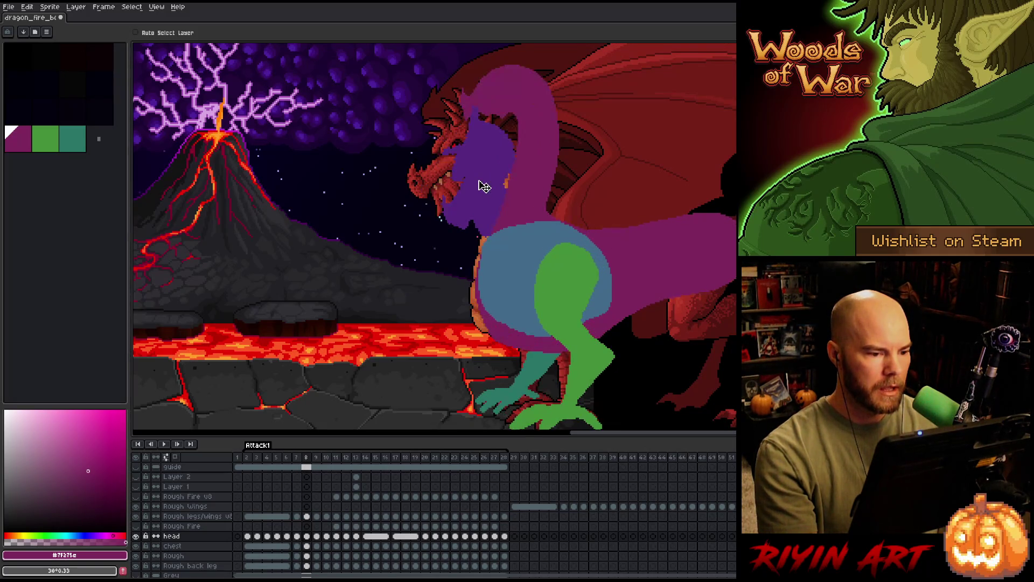
Drop the purple head down-left on frame 9, then pull it back up and right slightly.
{"action": "key", "text": "Right"}
{"action": "left_click_drag", "start_coordinate": [473, 180], "coordinate": [465, 226]}
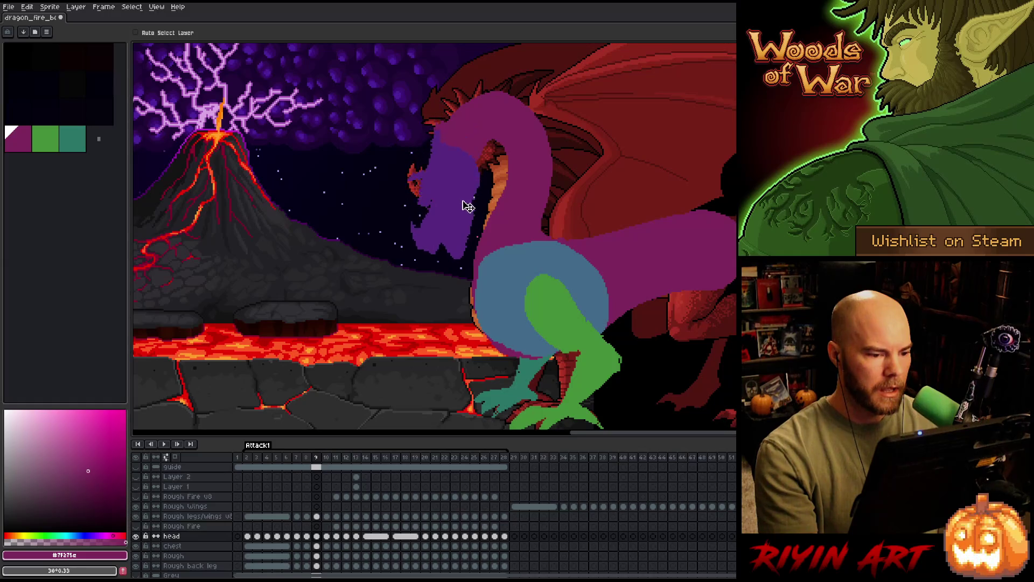
{"action": "key", "text": "Left"}
{"action": "key", "text": "Right"}
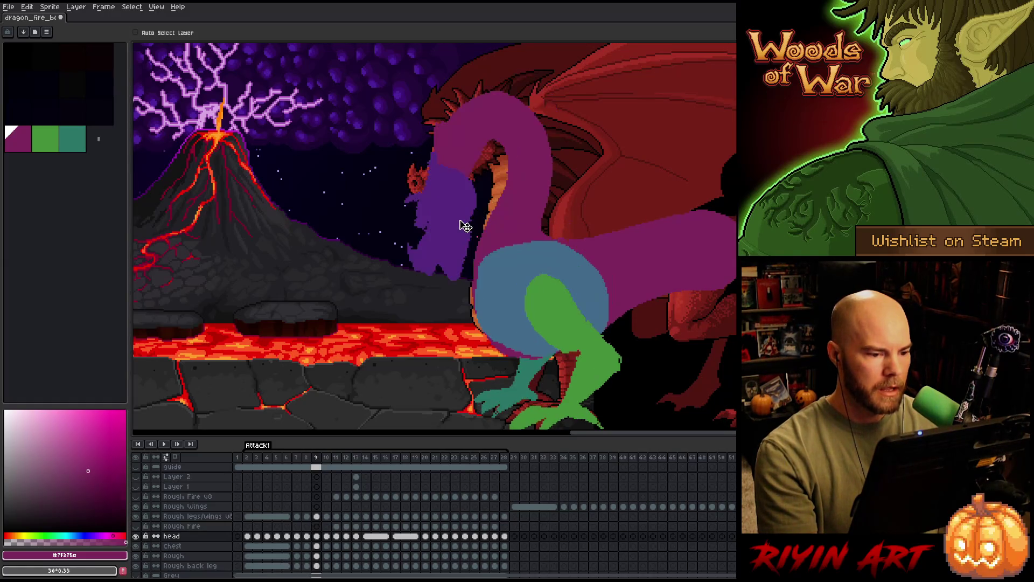
{"action": "key", "text": "Left"}
{"action": "key", "text": "Right"}
{"action": "left_click_drag", "start_coordinate": [464, 227], "coordinate": [475, 204]}
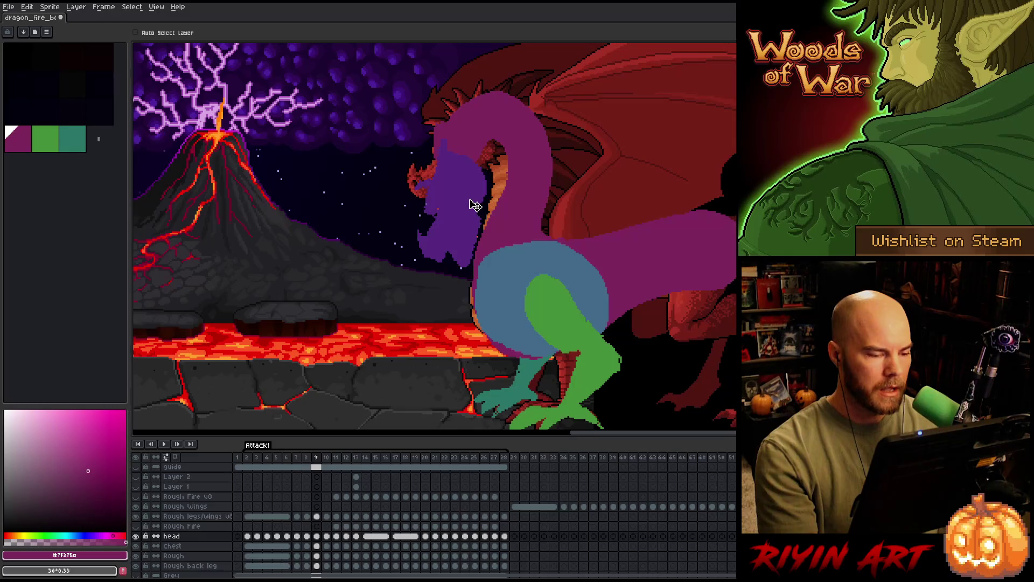
Flip through frames 7–9 to review the head's dipping motion.
{"action": "key", "text": "Left"}
{"action": "key", "text": "Right"}
{"action": "key", "text": "Left"}
{"action": "key", "text": "Left"}
{"action": "key", "text": "Right"}
{"action": "key", "text": "Right"}
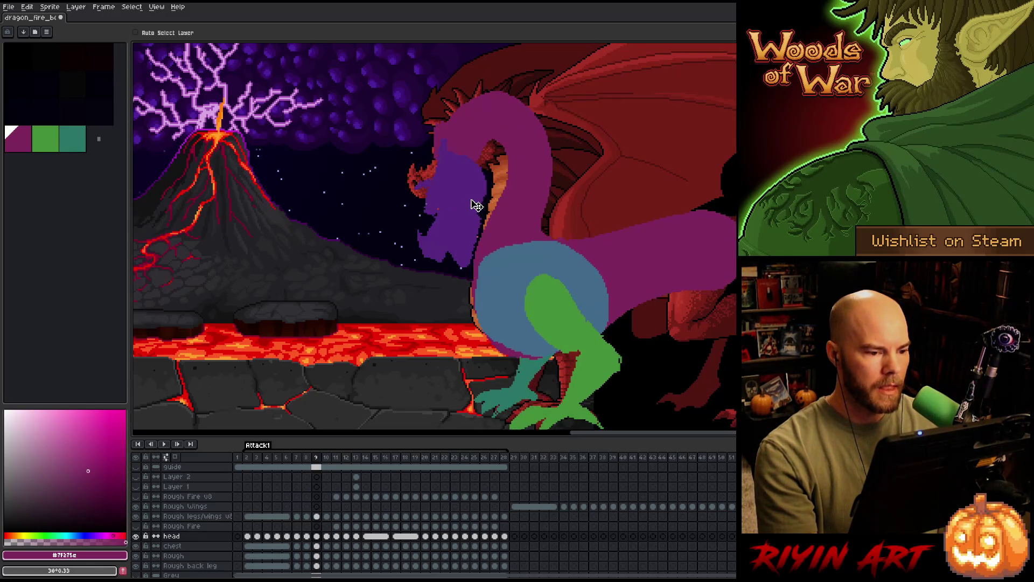
{"action": "key", "text": "Left"}
{"action": "key", "text": "Right"}
{"action": "key", "text": "Right"}
{"action": "key", "text": "Left"}
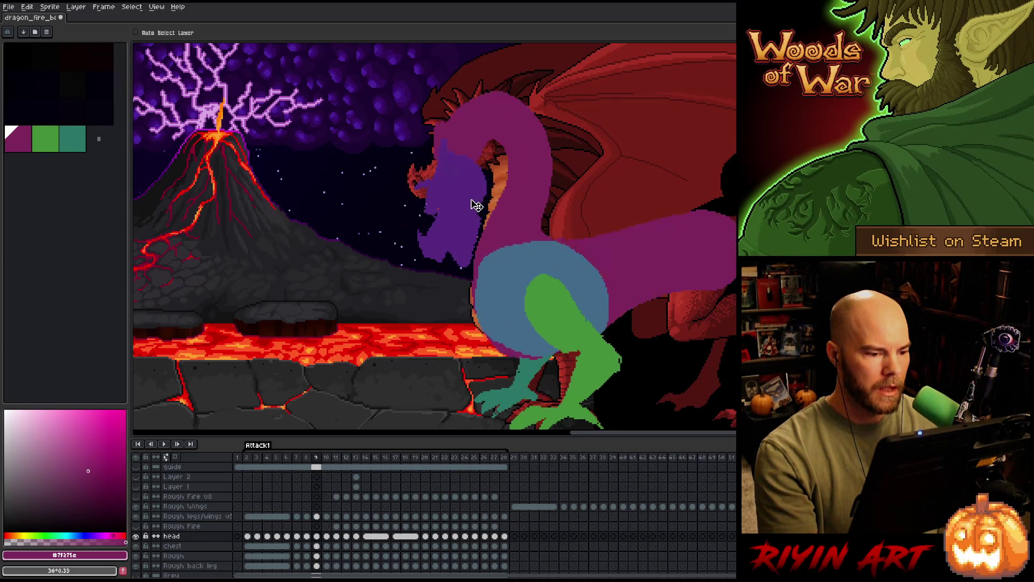
{"action": "key", "text": "Left"}
{"action": "key", "text": "Right"}
{"action": "key", "text": "Right"}
{"action": "key", "text": "Left"}
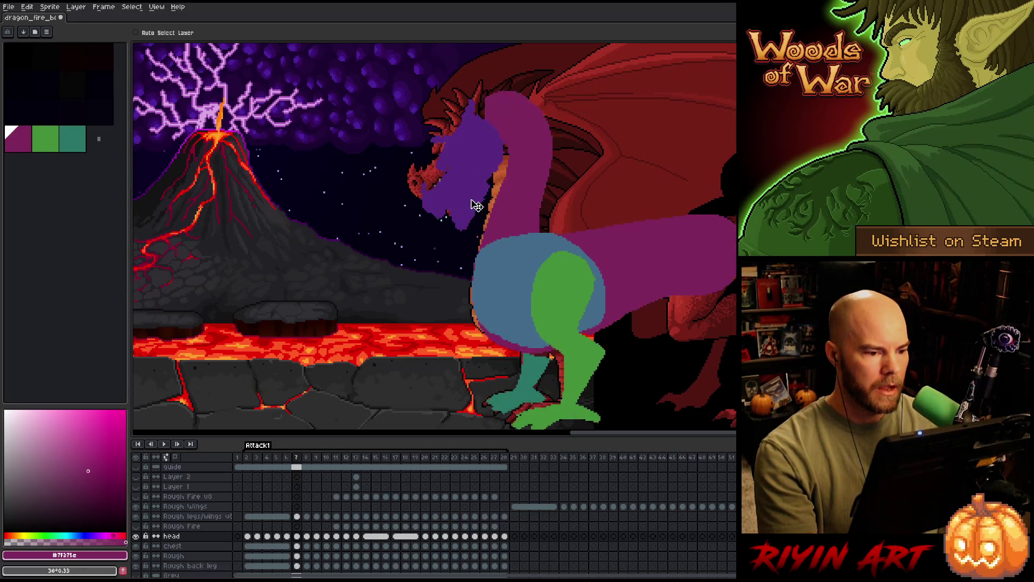
{"action": "key", "text": "Left"}
{"action": "key", "text": "Right"}
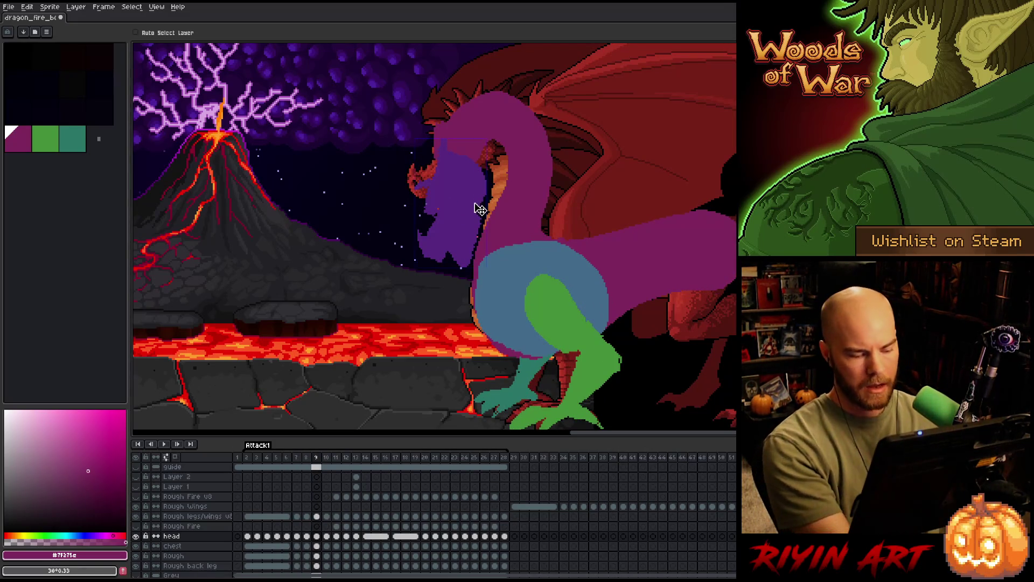
{"action": "key", "text": "ctrl+t"}
Try tilting the head about five degrees, undo it, and nudge the head right and down instead.
{"action": "left_click_drag", "start_coordinate": [495, 132], "coordinate": [509, 138]}
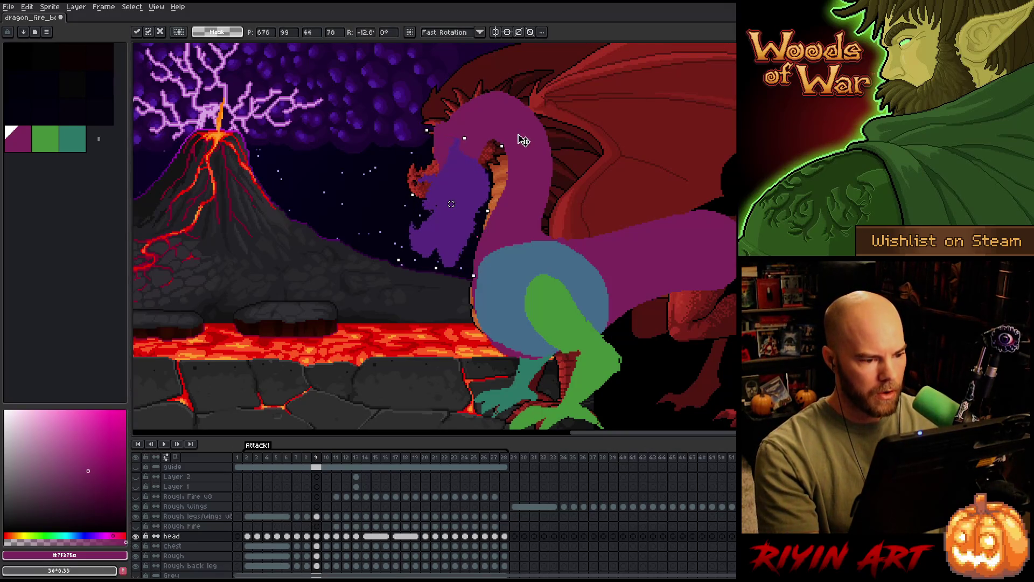
{"action": "key", "text": "Return"}
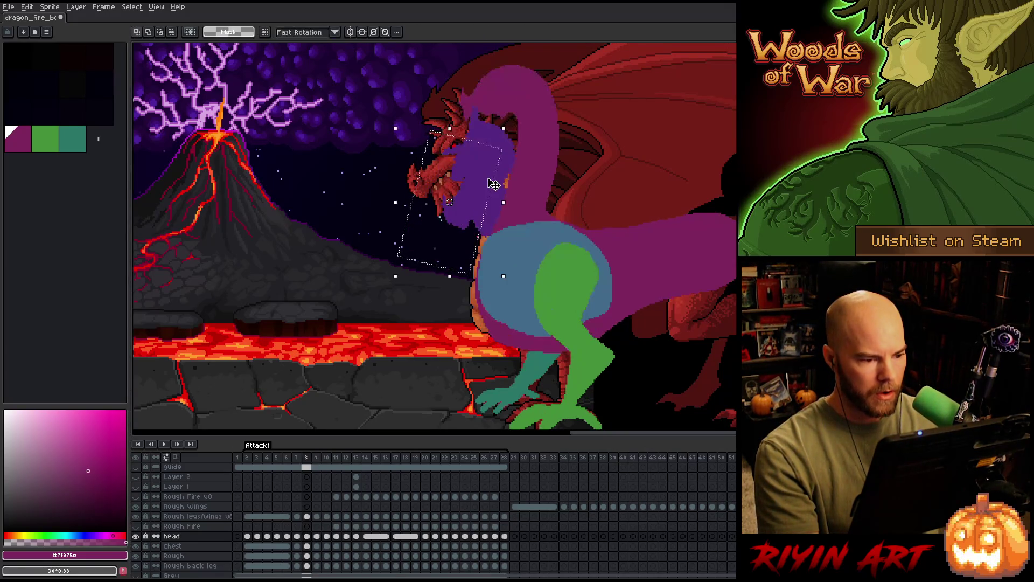
{"action": "key", "text": "ctrl+z"}
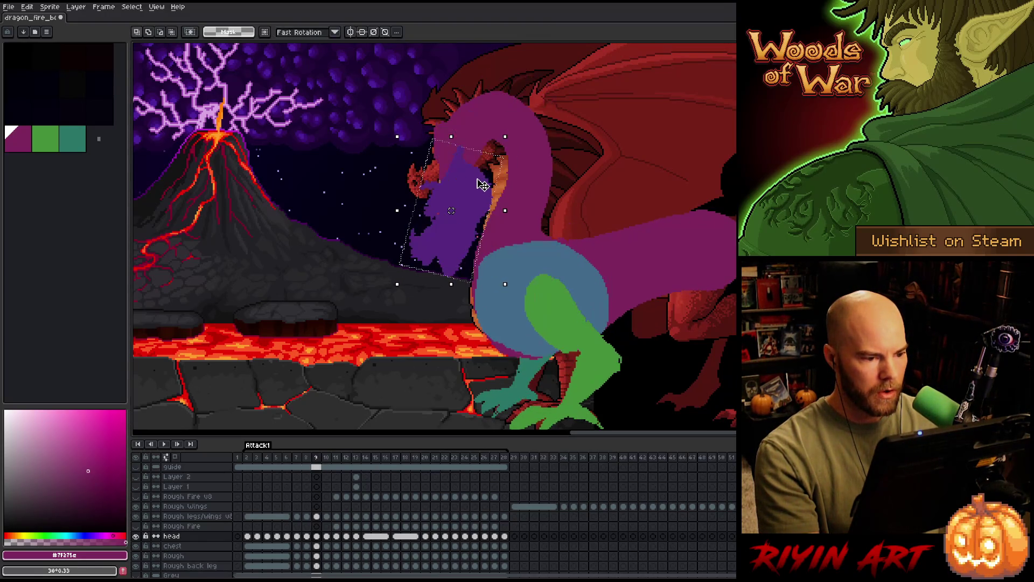
{"action": "key", "text": "Right"}
{"action": "key", "text": "Down"}
{"action": "key", "text": "Down"}
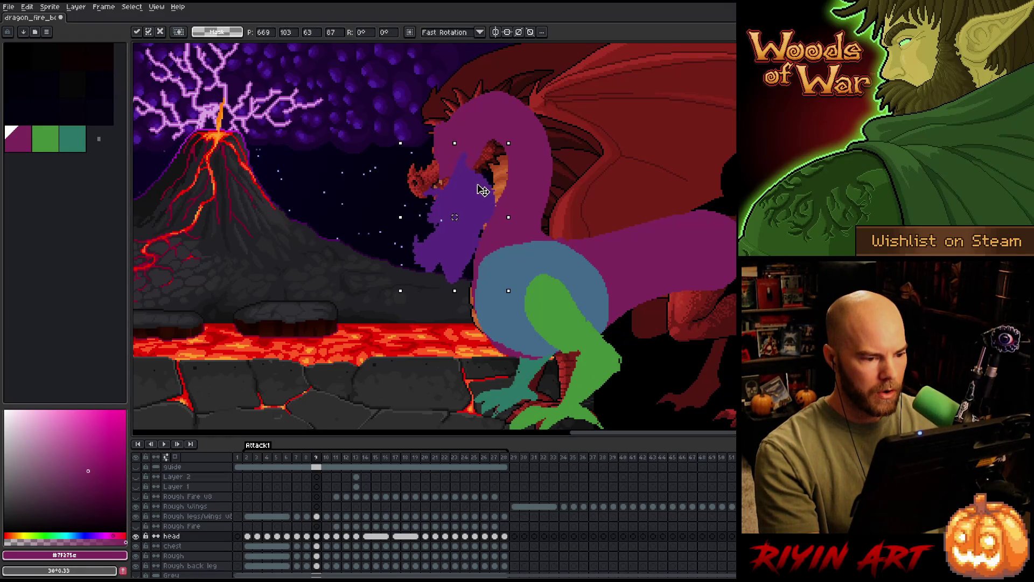
{"action": "key", "text": "Return"}
Flip through frames 7–10 to check the head motion and pick up the head for moving.
{"action": "key", "text": "comma"}
{"action": "key", "text": "comma"}
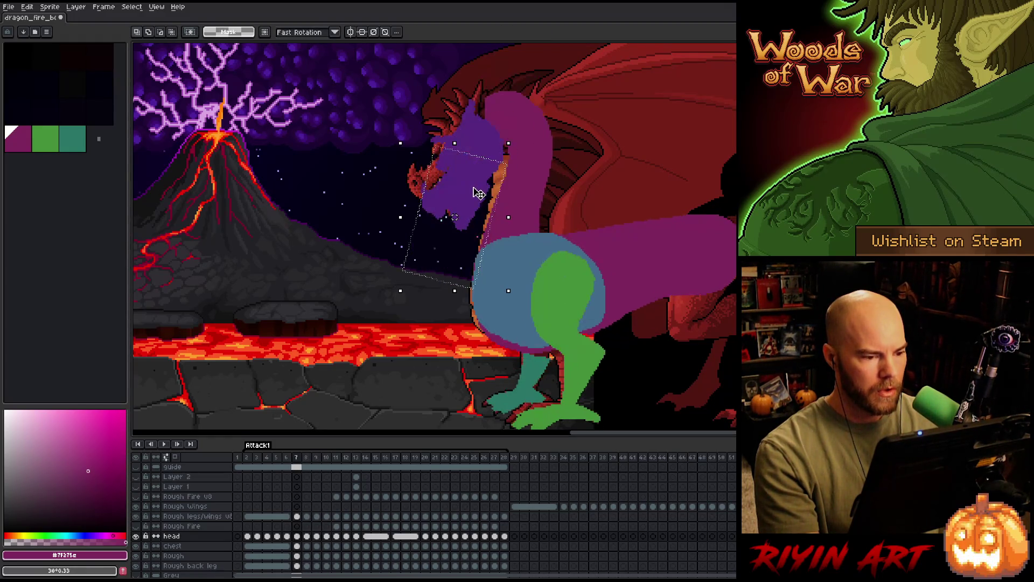
{"action": "key", "text": "comma"}
{"action": "key", "text": "comma"}
{"action": "key", "text": "period"}
{"action": "key", "text": "period"}
{"action": "key", "text": "period"}
{"action": "key", "text": "period"}
{"action": "key", "text": "comma"}
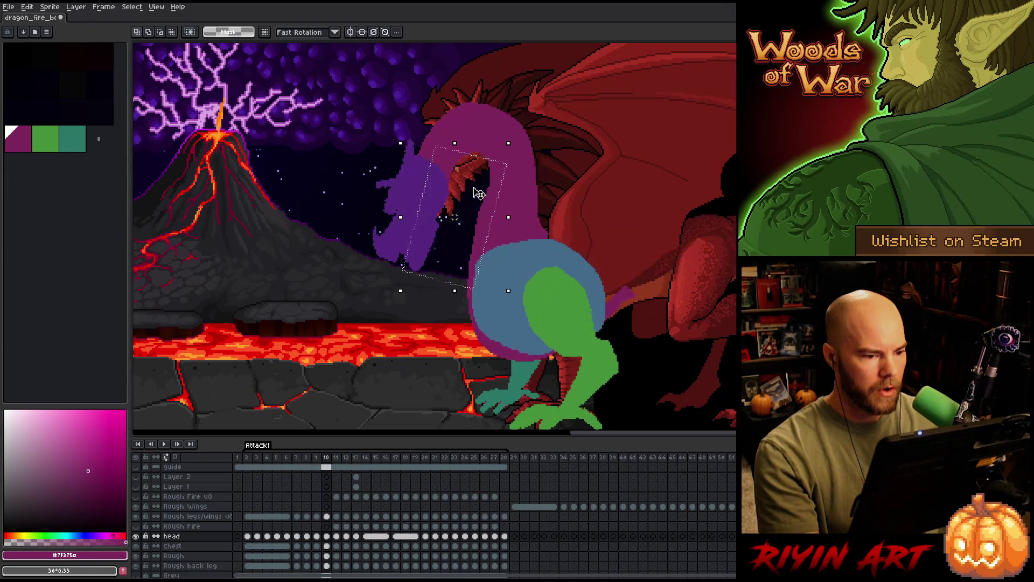
{"action": "key", "text": "period"}
{"action": "key", "text": "period"}
{"action": "key", "text": "comma"}
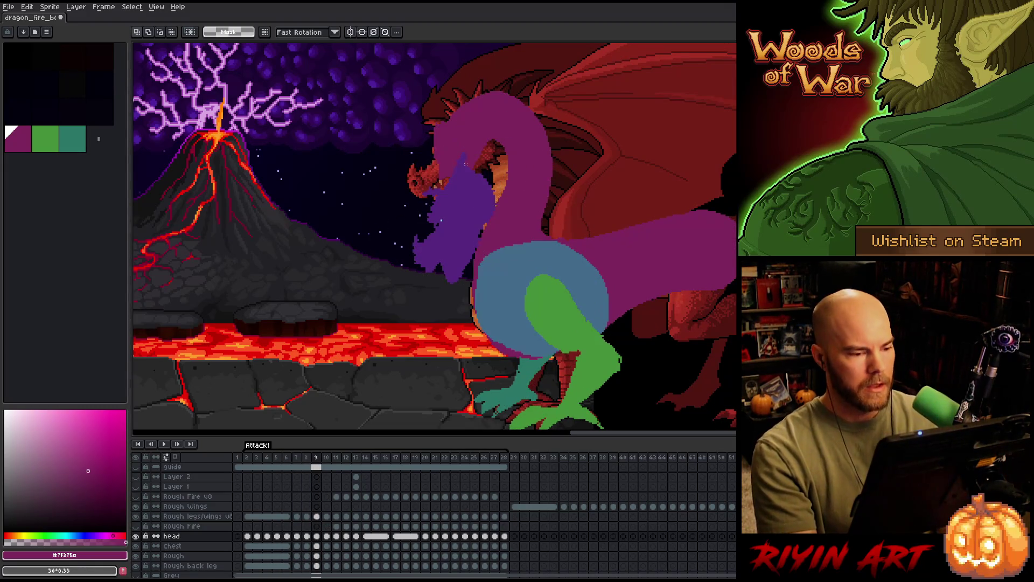
{"action": "key", "text": "comma"}
{"action": "key", "text": "comma"}
{"action": "key", "text": "comma"}
{"action": "key", "text": "period"}
{"action": "key", "text": "period"}
{"action": "key", "text": "period"}
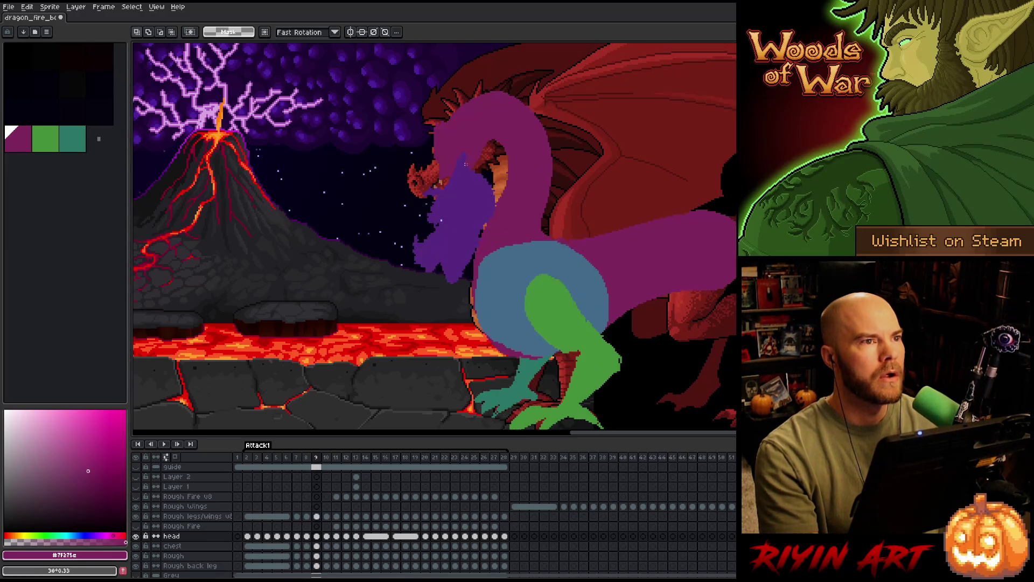
{"action": "key", "text": "period"}
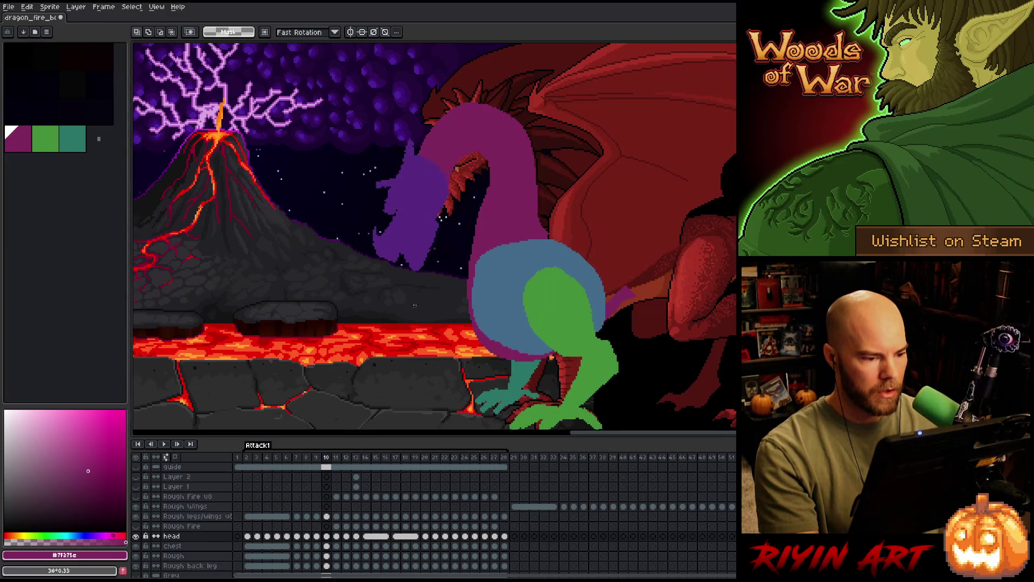
{"action": "key", "text": "ctrl+t"}
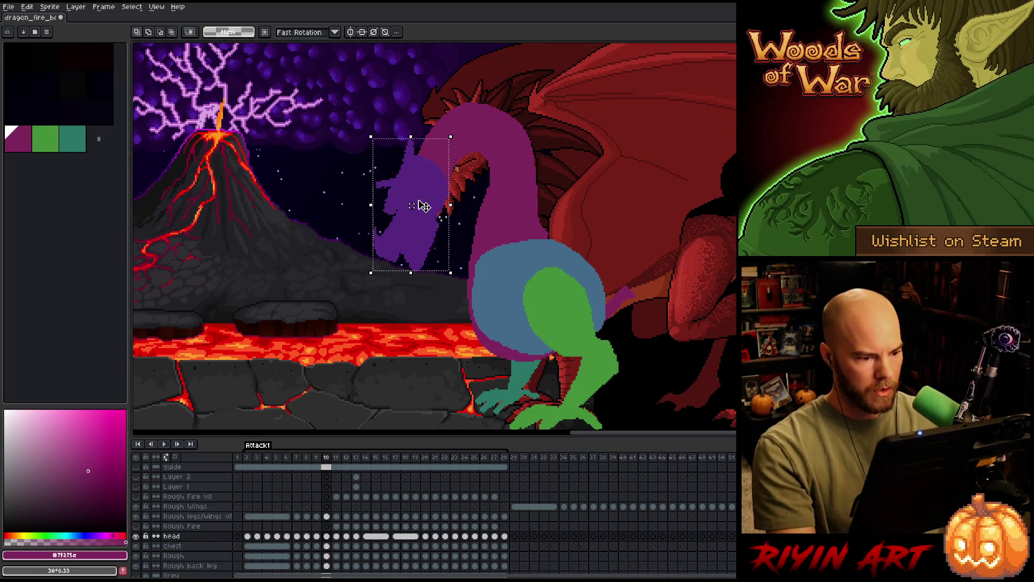
Lower and tilt the frame 10 head forward, then shift it slightly left after comparing frames.
{"action": "left_click_drag", "start_coordinate": [423, 202], "coordinate": [430, 276]}
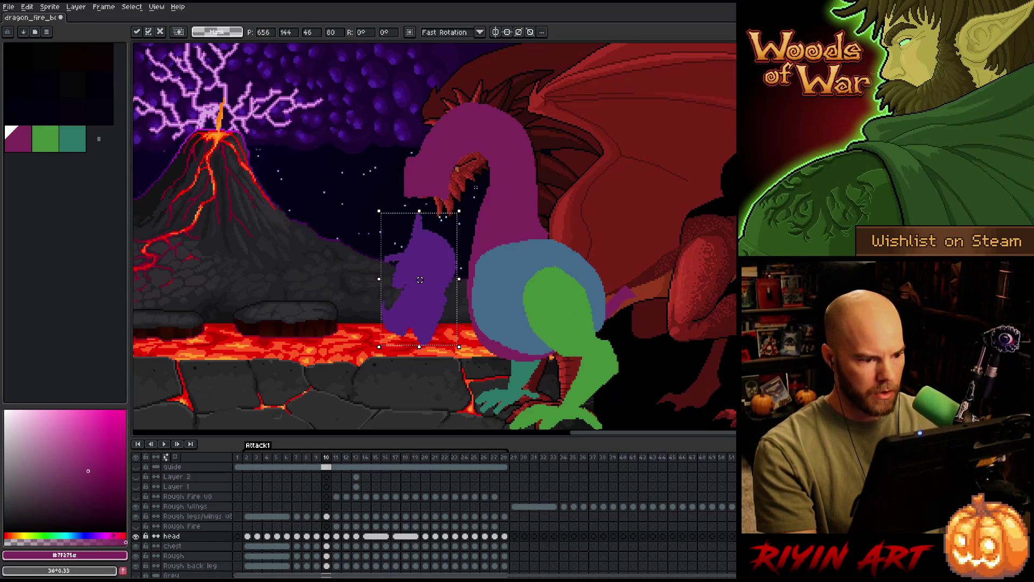
{"action": "left_click_drag", "start_coordinate": [468, 203], "coordinate": [474, 239]}
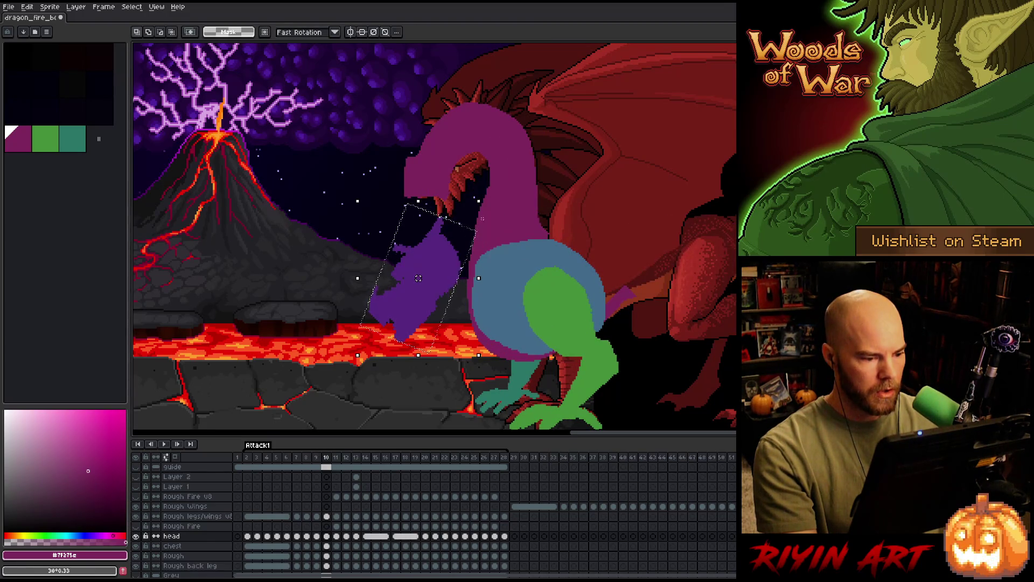
{"action": "key", "text": "Left"}
{"action": "key", "text": "Right"}
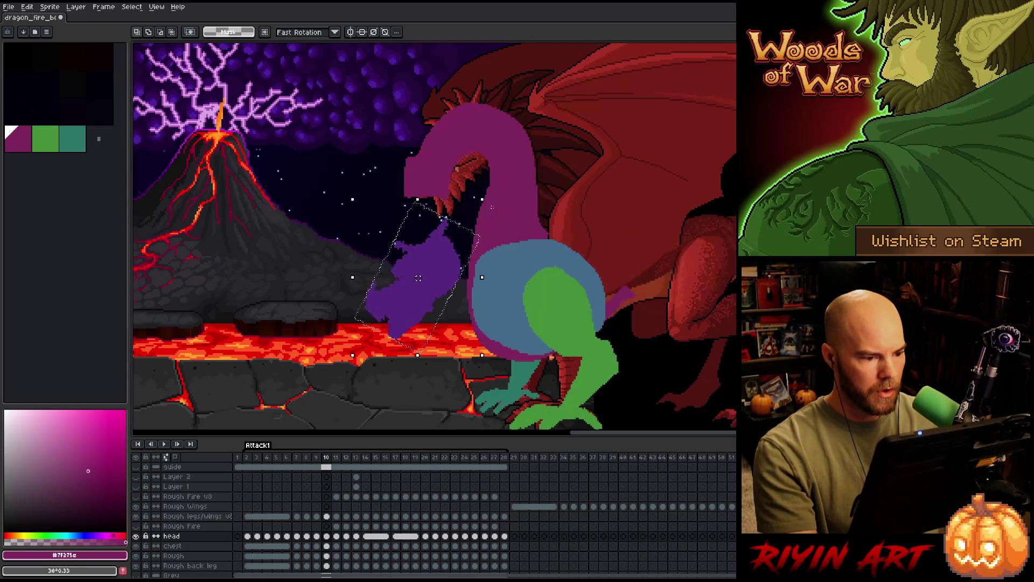
{"action": "key", "text": "Left"}
{"action": "key", "text": "Right"}
{"action": "key", "text": "Right"}
{"action": "key", "text": "Right"}
{"action": "key", "text": "Left"}
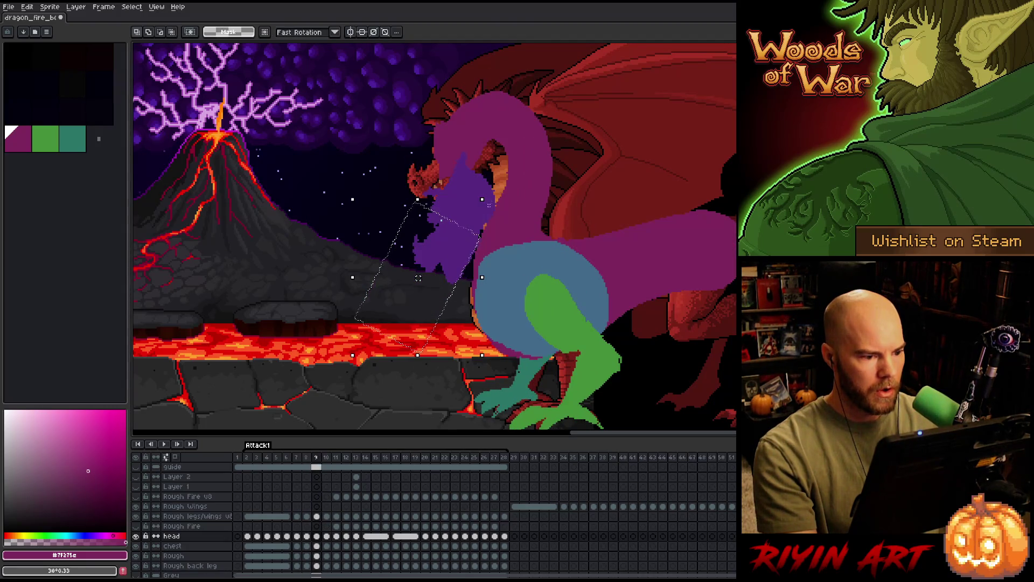
{"action": "key", "text": "Right"}
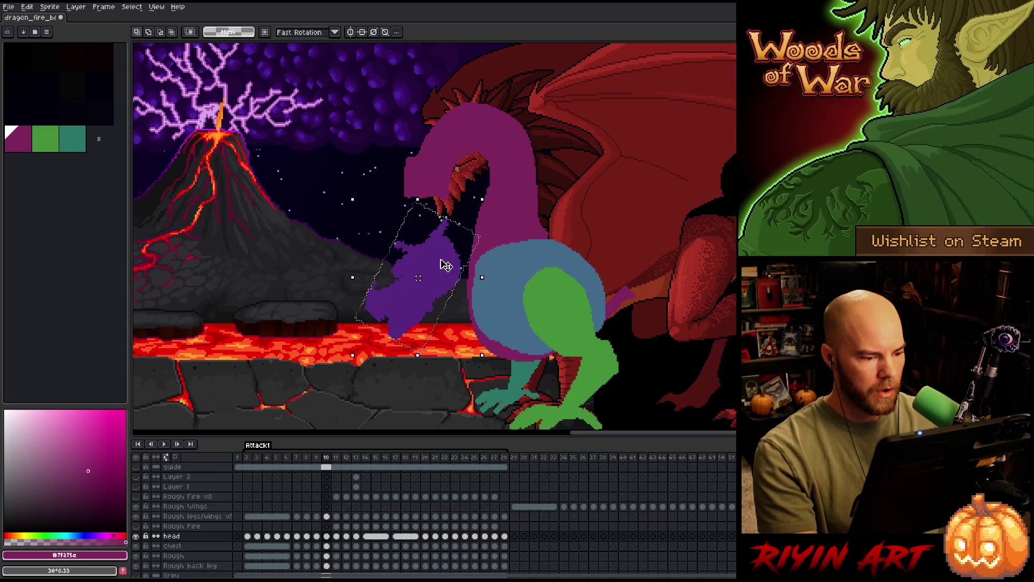
{"action": "left_click_drag", "start_coordinate": [445, 265], "coordinate": [432, 269]}
{"action": "key", "text": "Left"}
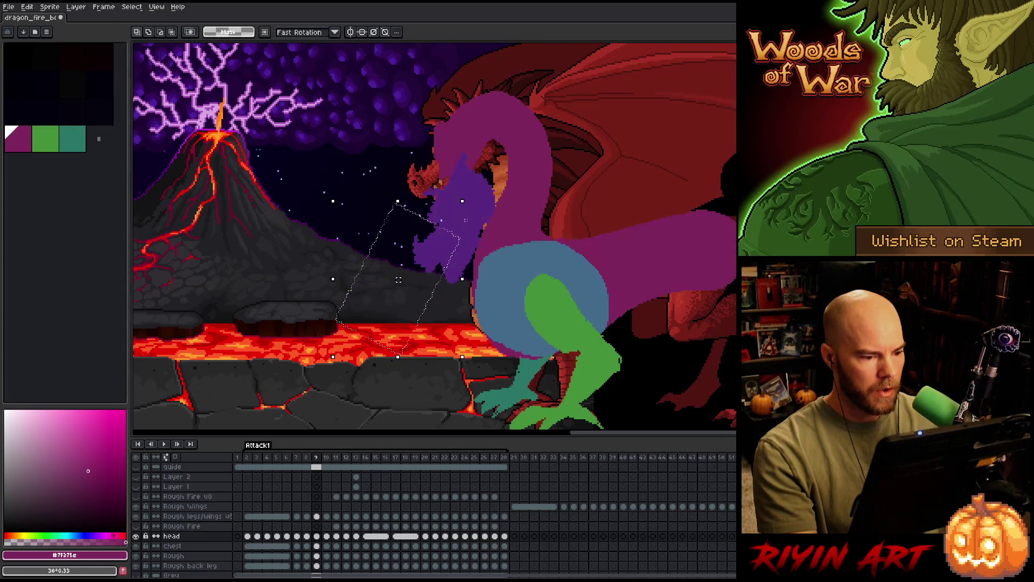
Select the frame 9 head and flip through frames 9–10 to compare the poses.
{"action": "left_click", "coordinate": [479, 220]}
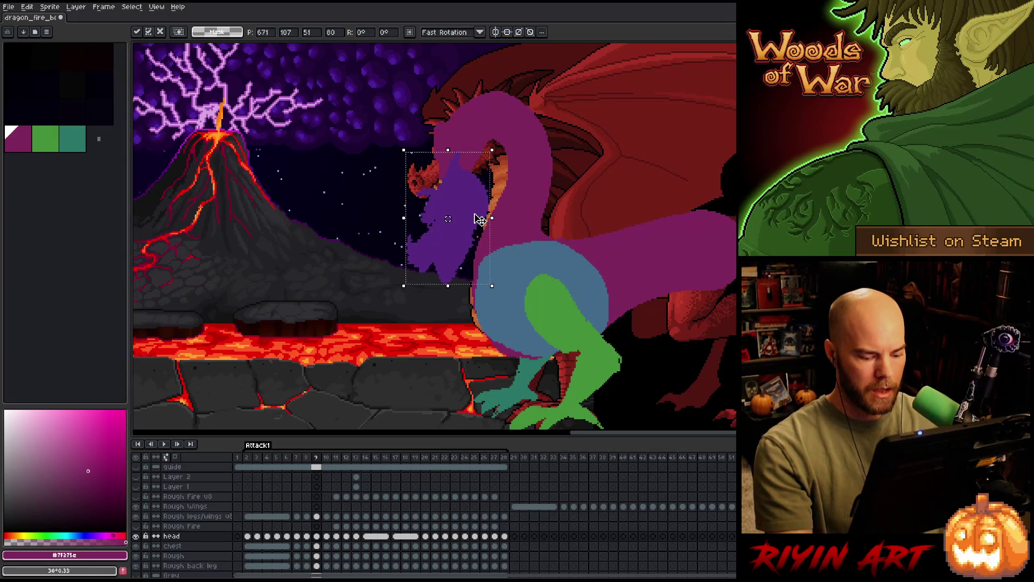
{"action": "key", "text": "Right"}
{"action": "key", "text": "Left"}
{"action": "key", "text": "Left"}
{"action": "key", "text": "Left"}
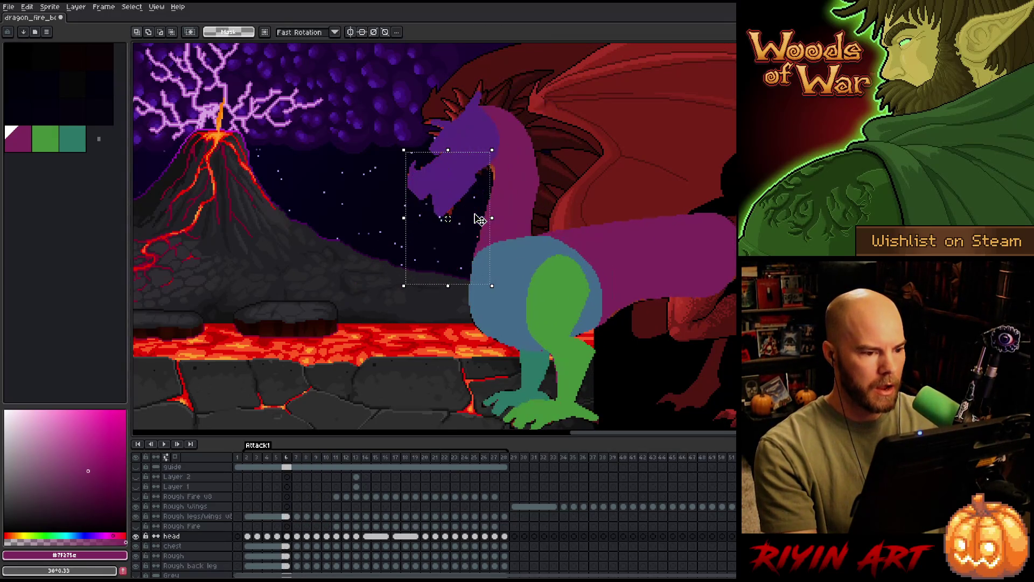
{"action": "key", "text": "Right"}
{"action": "key", "text": "Right"}
{"action": "key", "text": "Right"}
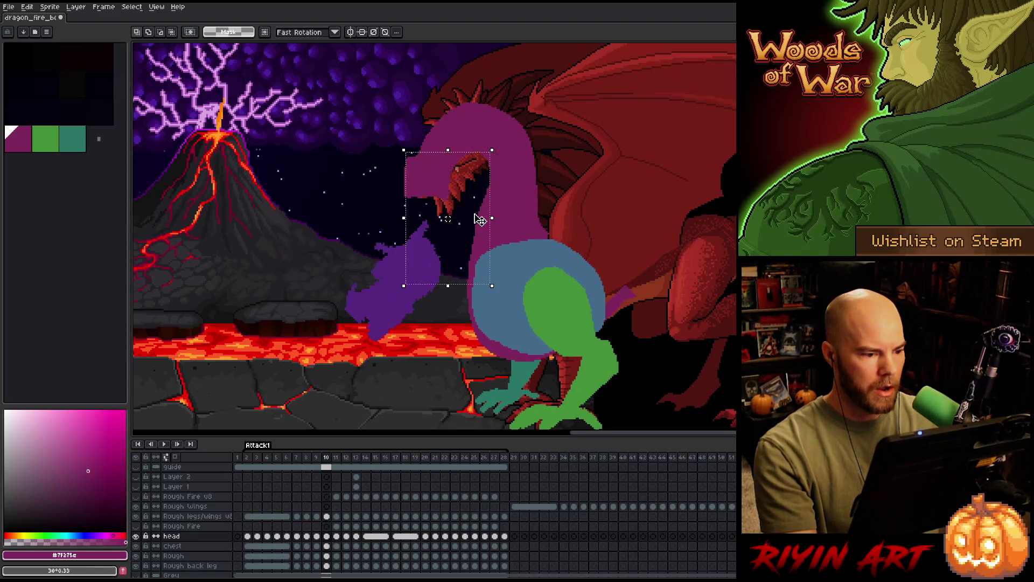
{"action": "key", "text": "Right"}
{"action": "key", "text": "Left"}
{"action": "key", "text": "Right"}
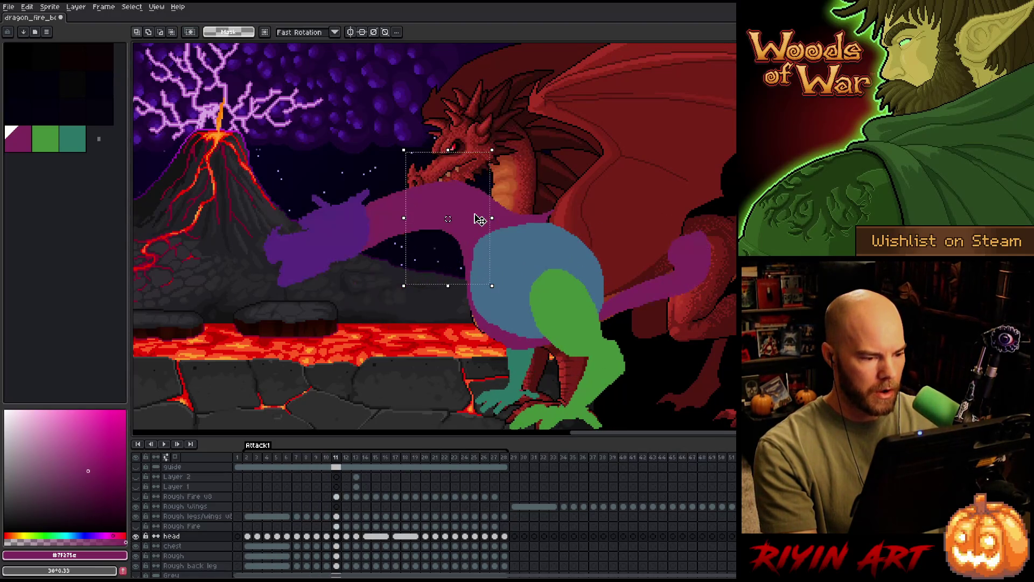
Lower the frame 11 head right and down, nudge the frame 10 head right, and preview the motion.
{"action": "left_click_drag", "start_coordinate": [261, 188], "coordinate": [370, 288]}
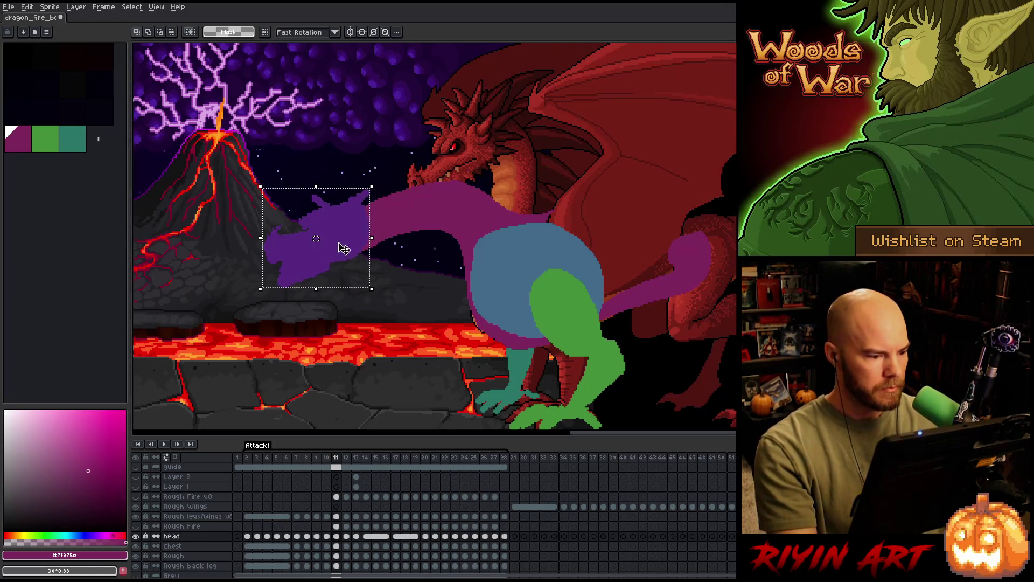
{"action": "left_click_drag", "start_coordinate": [342, 248], "coordinate": [357, 306]}
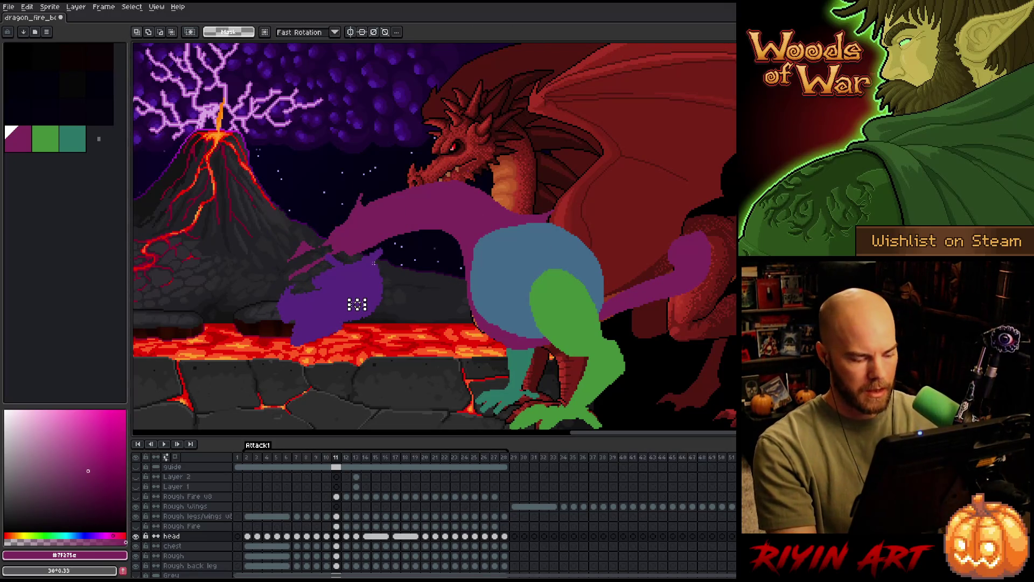
{"action": "left_click_drag", "start_coordinate": [364, 277], "coordinate": [376, 283]}
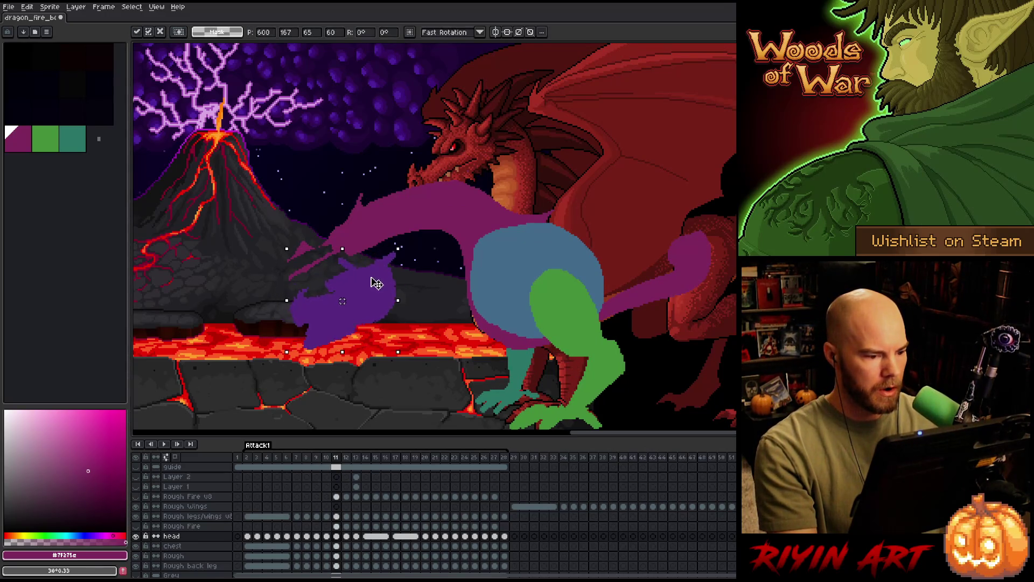
{"action": "key", "text": "comma"}
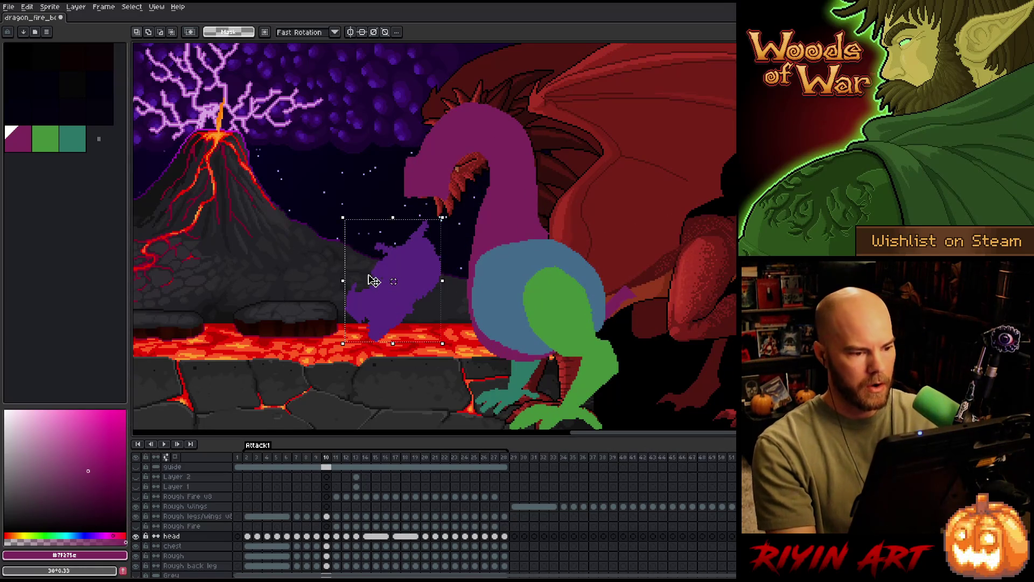
{"action": "left_click", "coordinate": [373, 281]}
{"action": "left_click_drag", "start_coordinate": [389, 282], "coordinate": [408, 282]}
{"action": "key", "text": "period"}
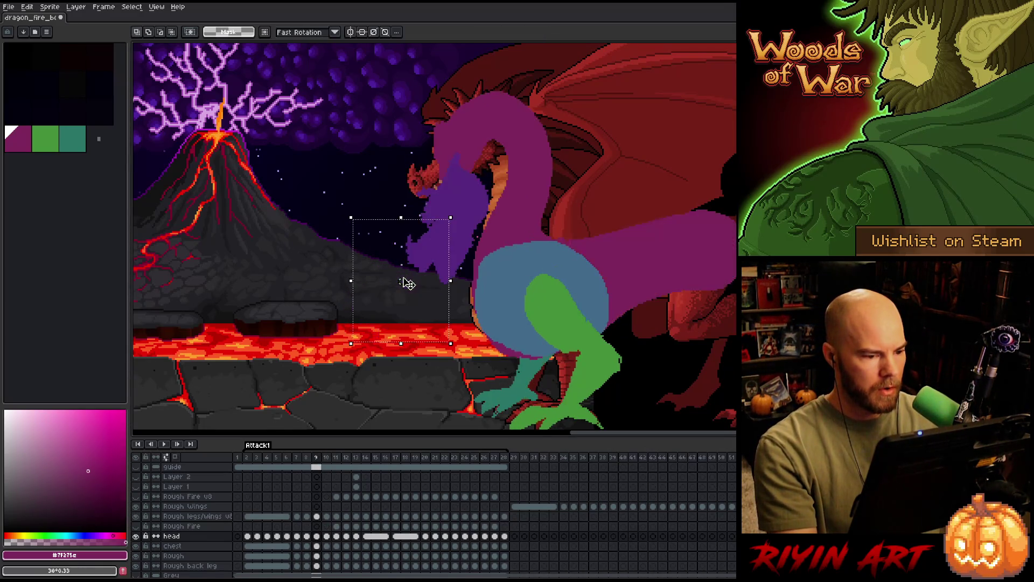
{"action": "key", "text": "Return"}
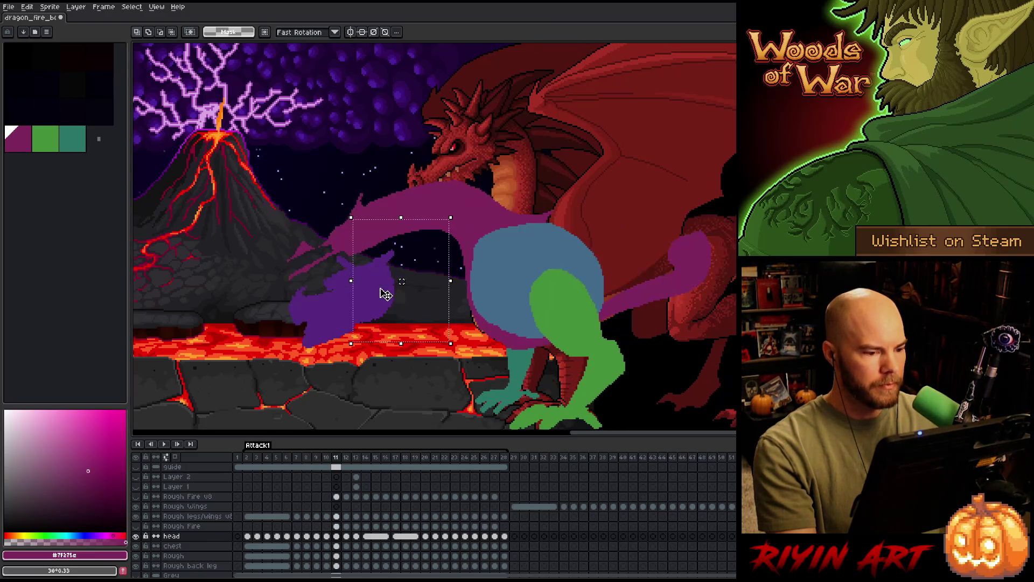
{"action": "key", "text": "Return"}
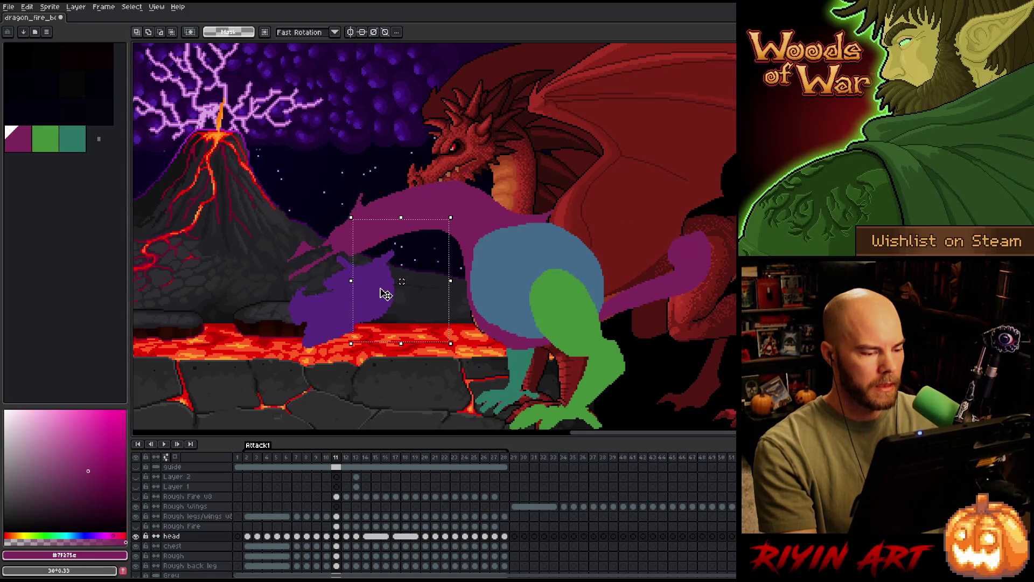
Lower the frame 11 head further and raise the frame 10 head up and right.
{"action": "key", "text": "comma"}
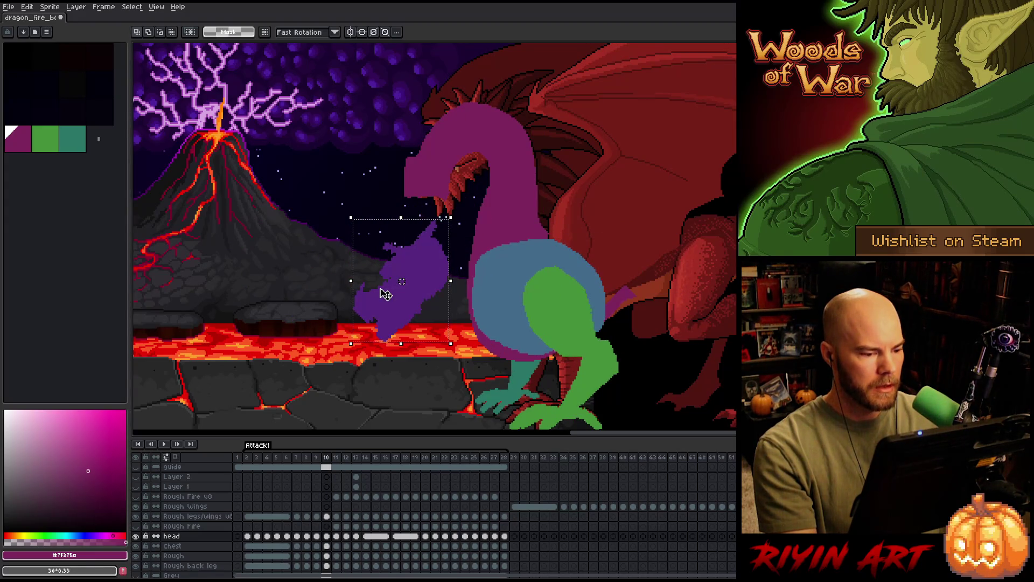
{"action": "key", "text": "period"}
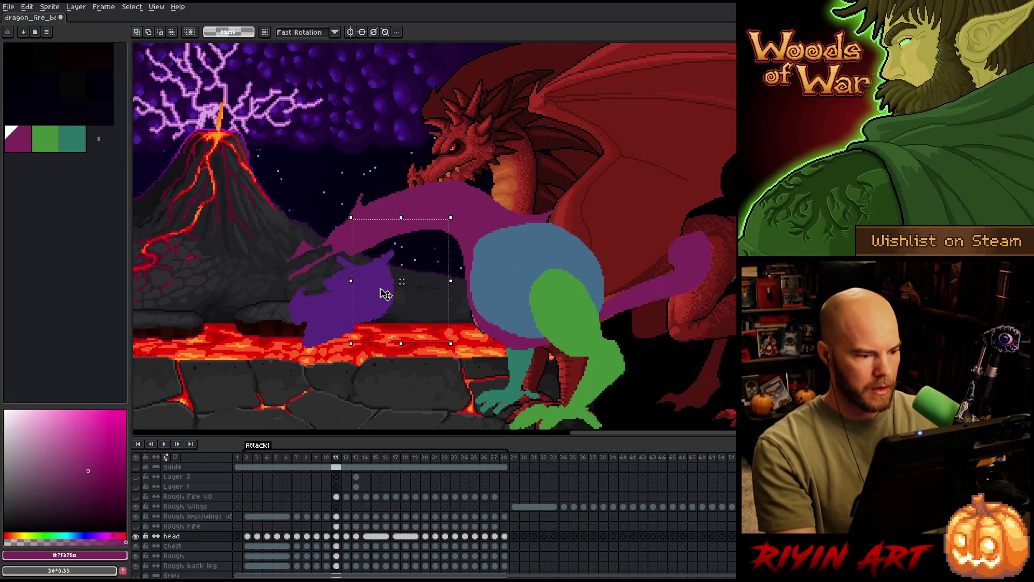
{"action": "left_click_drag", "start_coordinate": [385, 293], "coordinate": [389, 323]}
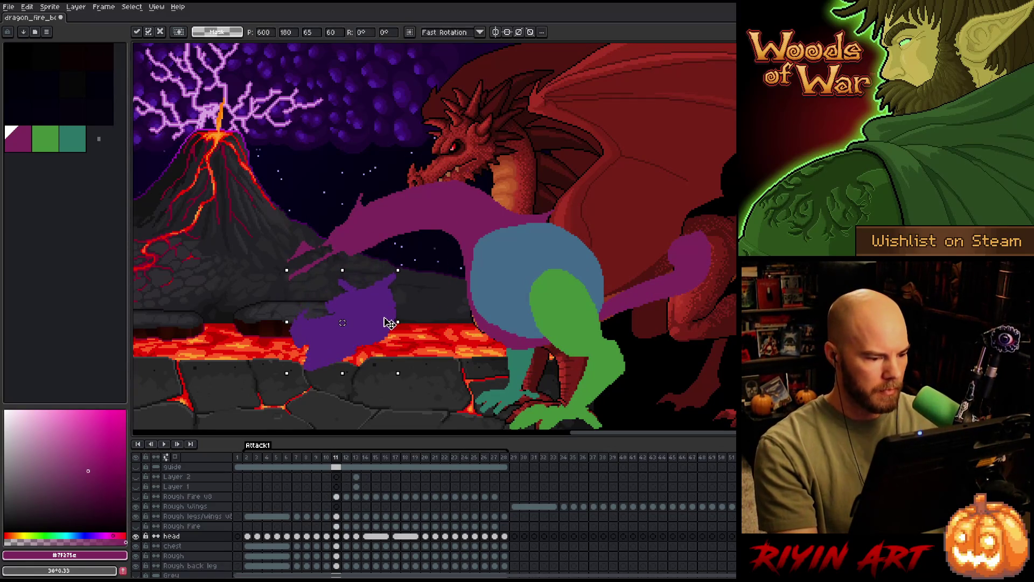
{"action": "key", "text": "comma"}
{"action": "key", "text": "period"}
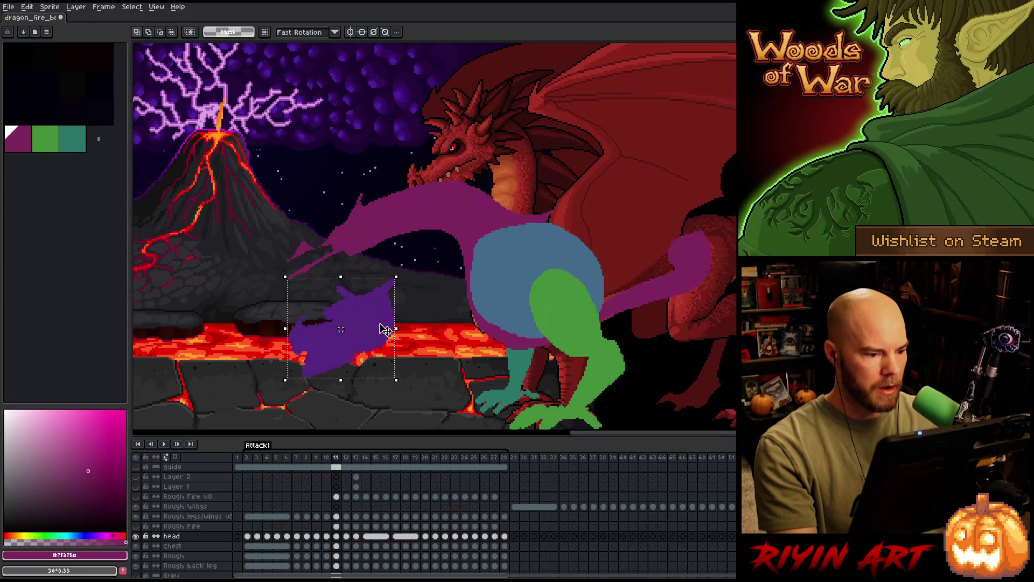
{"action": "key", "text": "comma"}
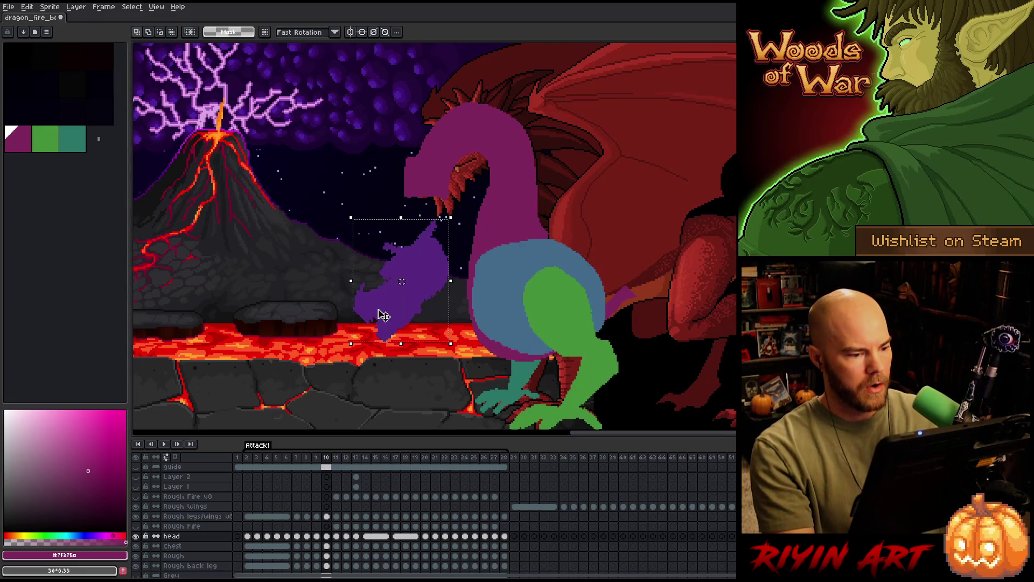
{"action": "left_click_drag", "start_coordinate": [381, 313], "coordinate": [426, 298]}
Flip between frames 9–12 to review the downward head lunge.
{"action": "key", "text": "comma"}
{"action": "key", "text": "period"}
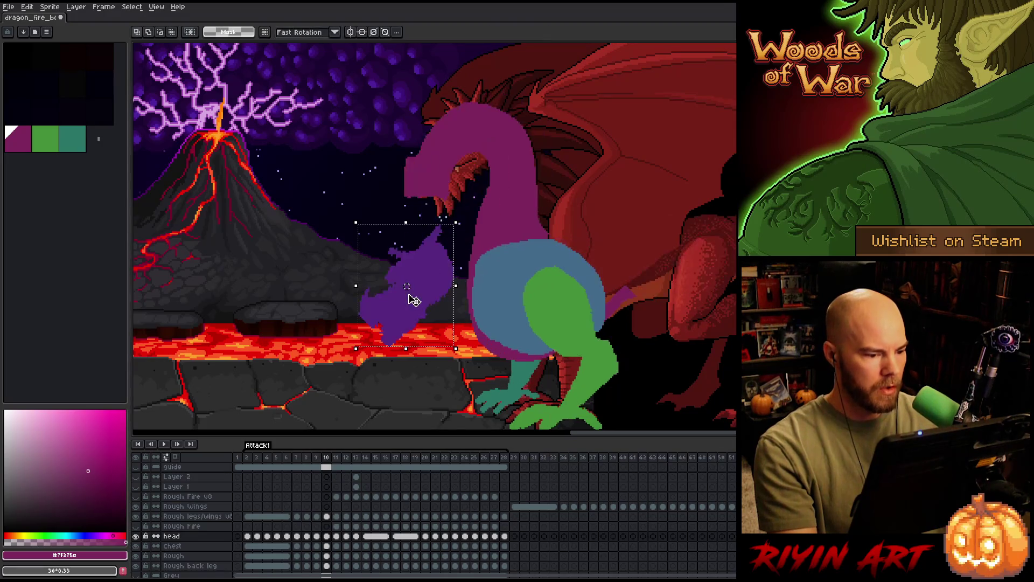
{"action": "key", "text": "comma"}
{"action": "key", "text": "comma"}
{"action": "key", "text": "period"}
{"action": "key", "text": "period"}
{"action": "key", "text": "comma"}
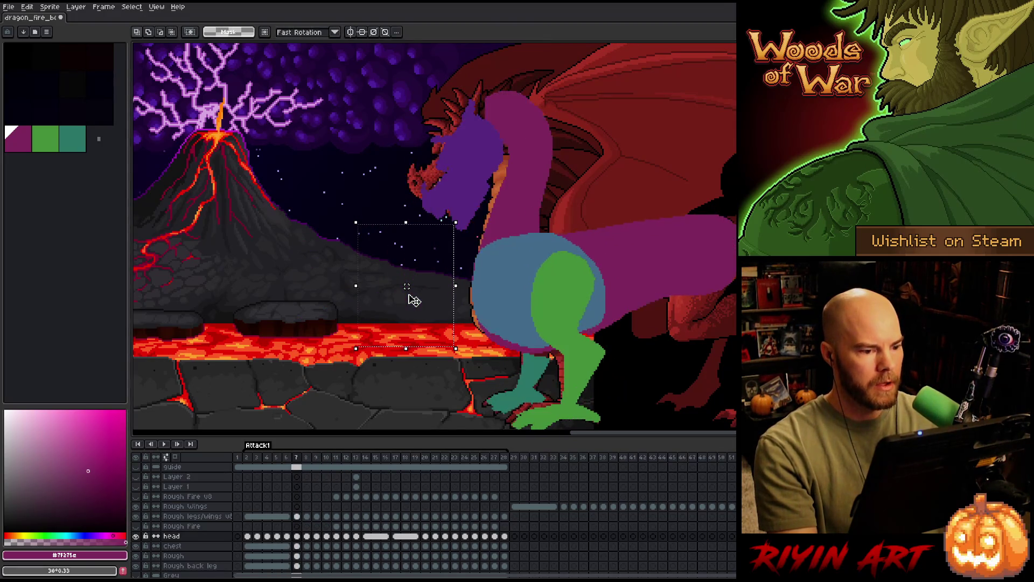
{"action": "key", "text": "period"}
{"action": "key", "text": "period"}
{"action": "key", "text": "period"}
{"action": "key", "text": "comma"}
{"action": "key", "text": "period"}
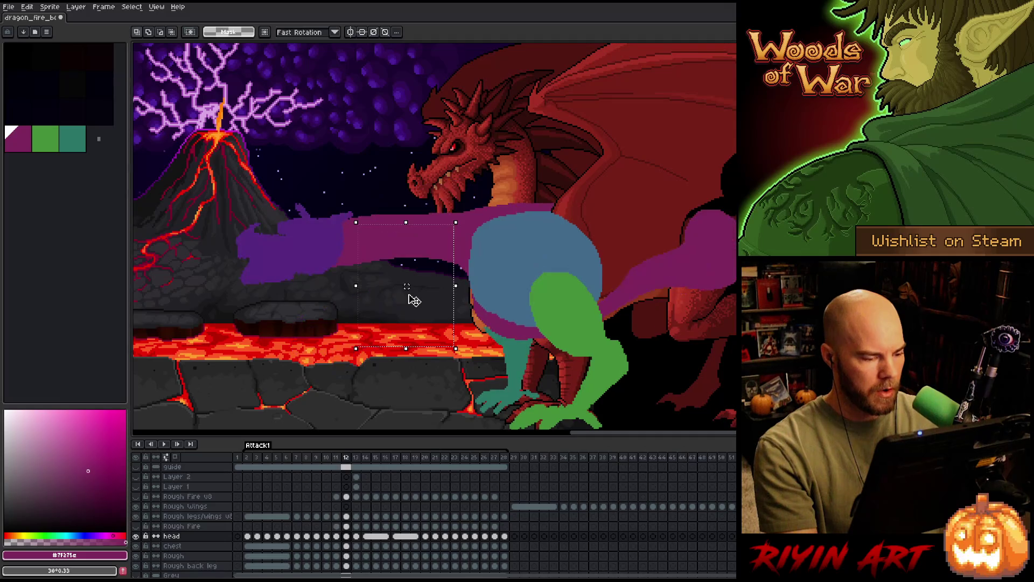
Move the frame 12 purple head down onto the lava area.
{"action": "key", "text": "ctrl+t"}
{"action": "left_click_drag", "start_coordinate": [316, 270], "coordinate": [320, 368]}
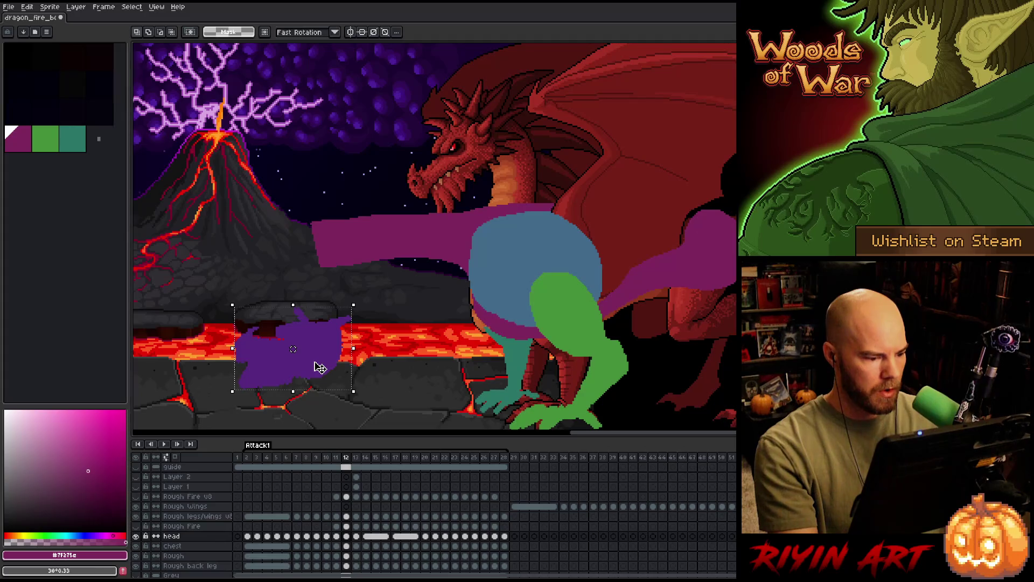
{"action": "key", "text": "period"}
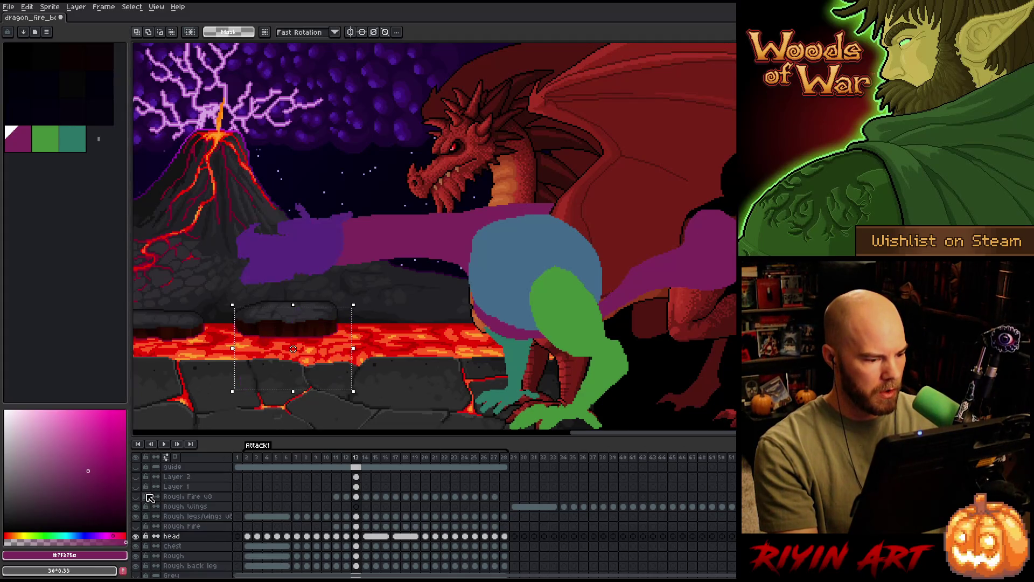
Show the rough sketch layer and move the purple rough shape down over the claw.
{"action": "left_click", "coordinate": [138, 478]}
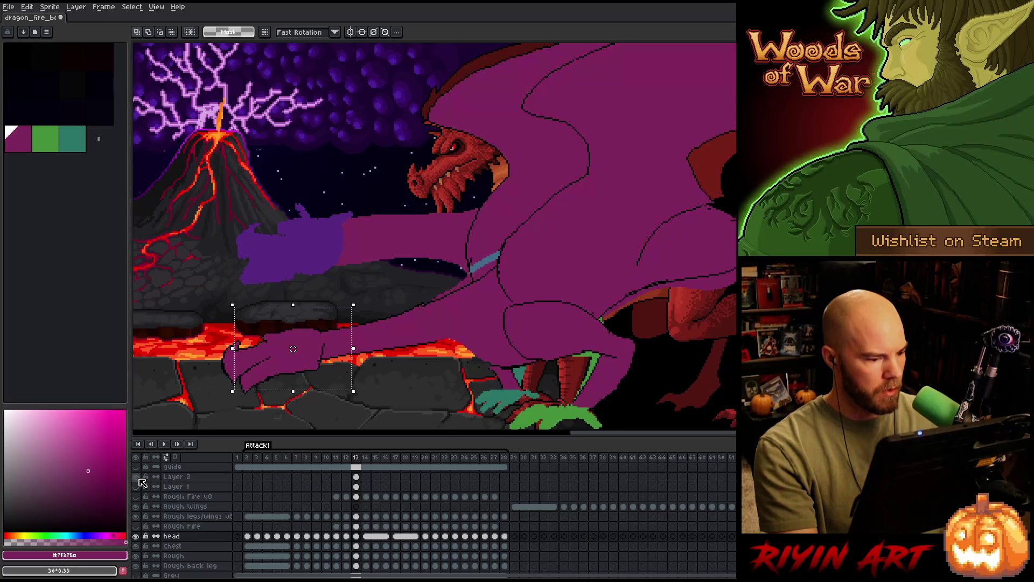
{"action": "mouse_move", "coordinate": [293, 349]}
{"action": "left_mouse_down"}
{"action": "mouse_move", "coordinate": [294, 245]}
{"action": "mouse_move", "coordinate": [316, 366]}
{"action": "left_mouse_up"}
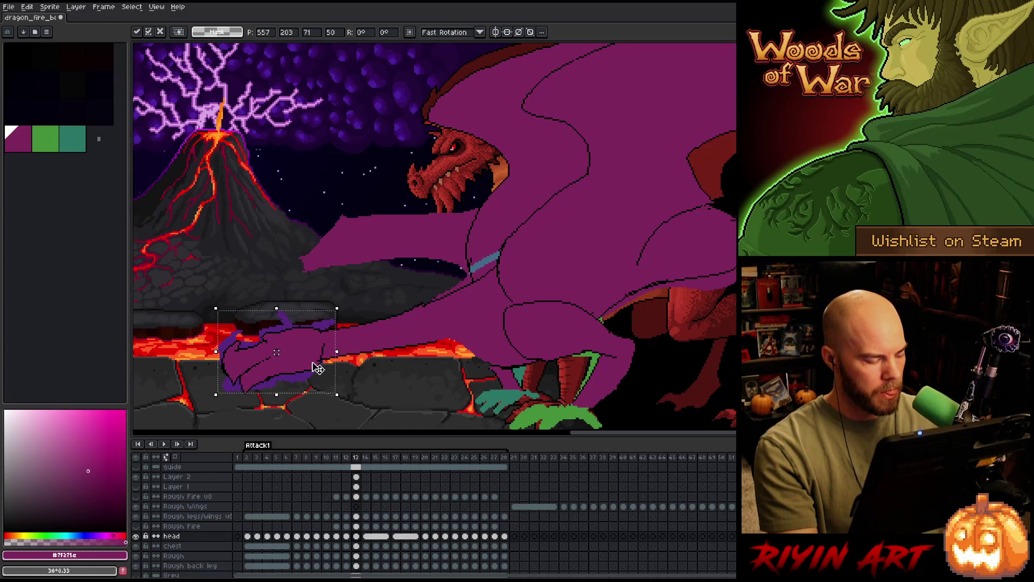
{"action": "key", "text": "Return"}
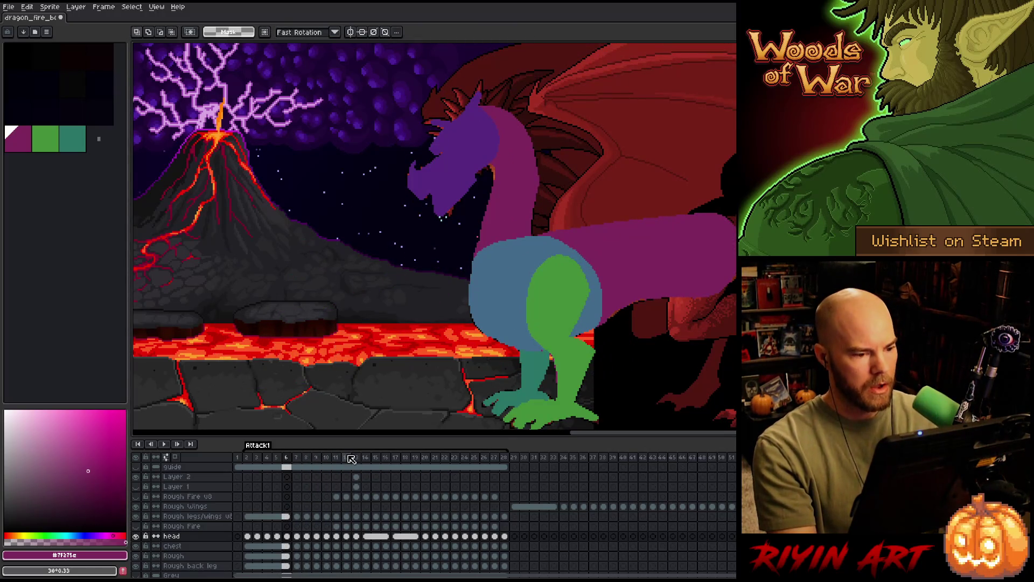
Step to frame 7 and make the Rough layer the active layer.
{"action": "key", "text": "Right"}
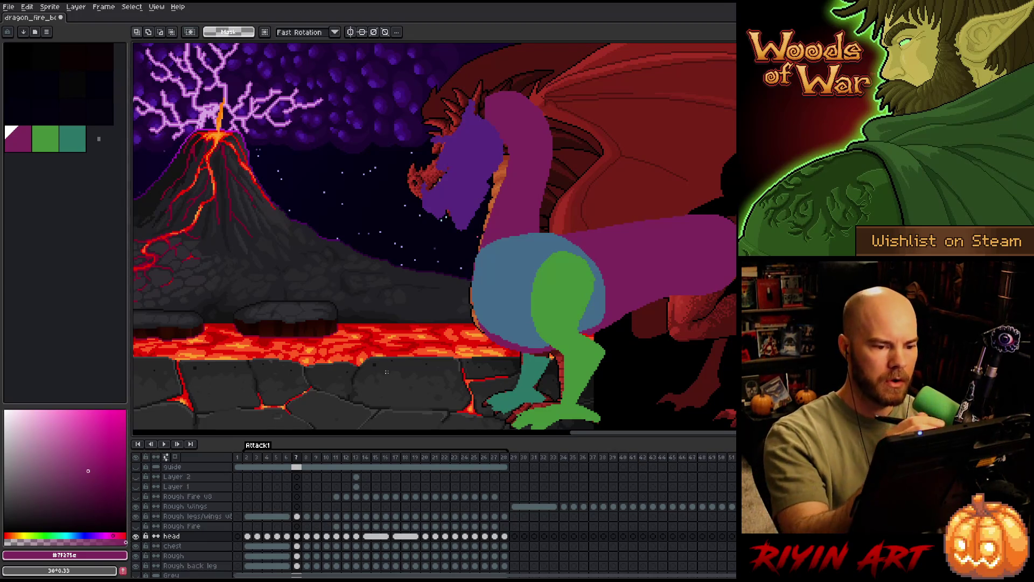
{"action": "left_click", "coordinate": [298, 566]}
{"action": "left_click", "coordinate": [297, 556]}
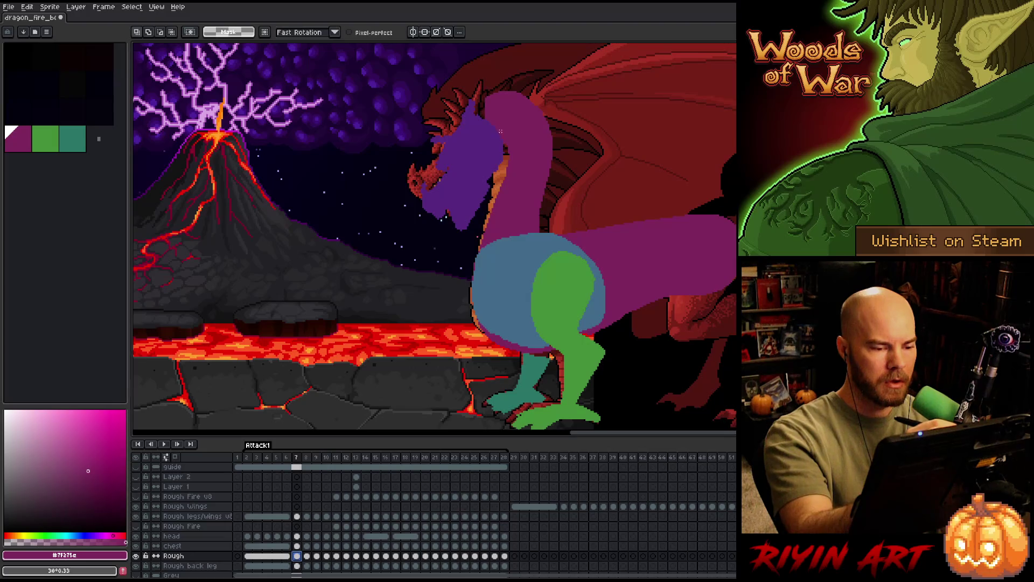
Delete frame 7's magenta neck inside a selection and flip against frame 6 to compare.
{"action": "left_click_drag", "start_coordinate": [465, 81], "coordinate": [429, 113]}
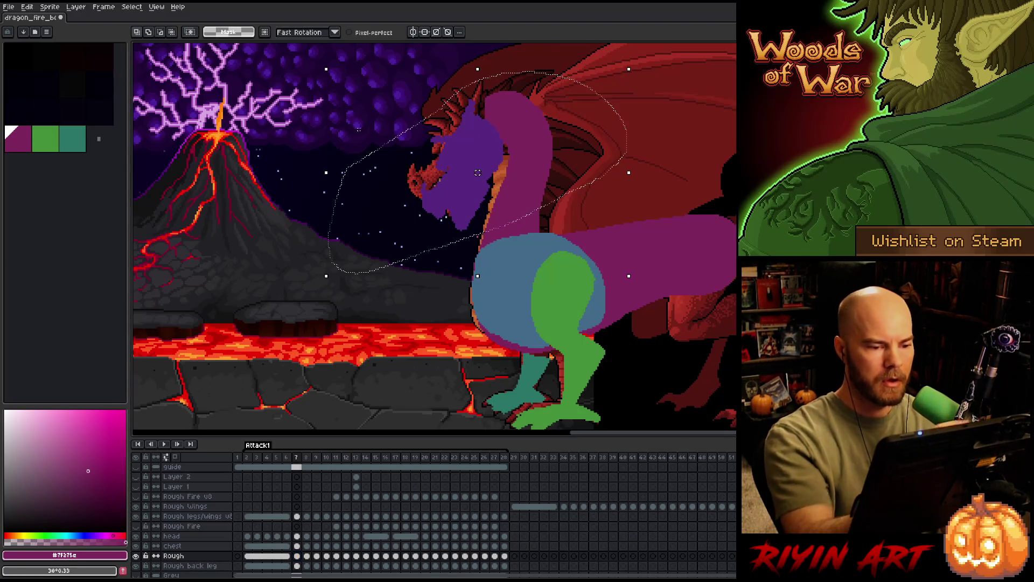
{"action": "key", "text": "Delete"}
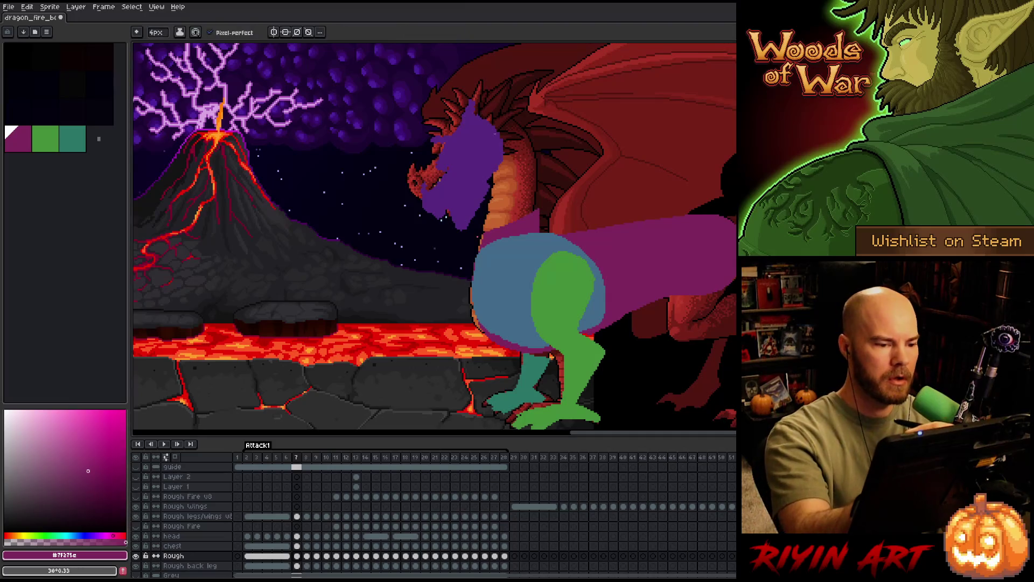
{"action": "key", "text": "i"}
{"action": "key", "text": "b"}
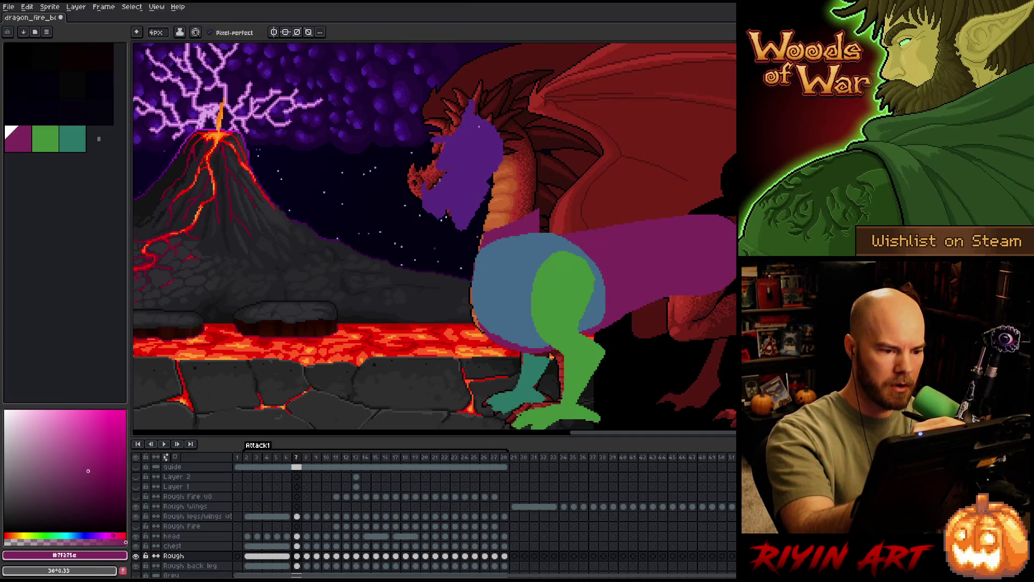
{"action": "key", "text": "Left"}
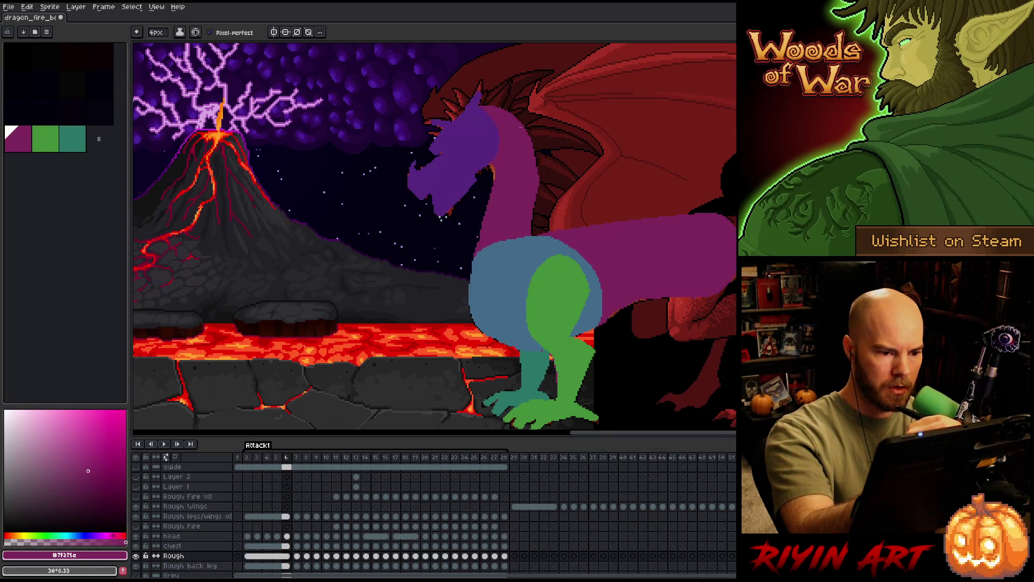
{"action": "key", "text": "Right"}
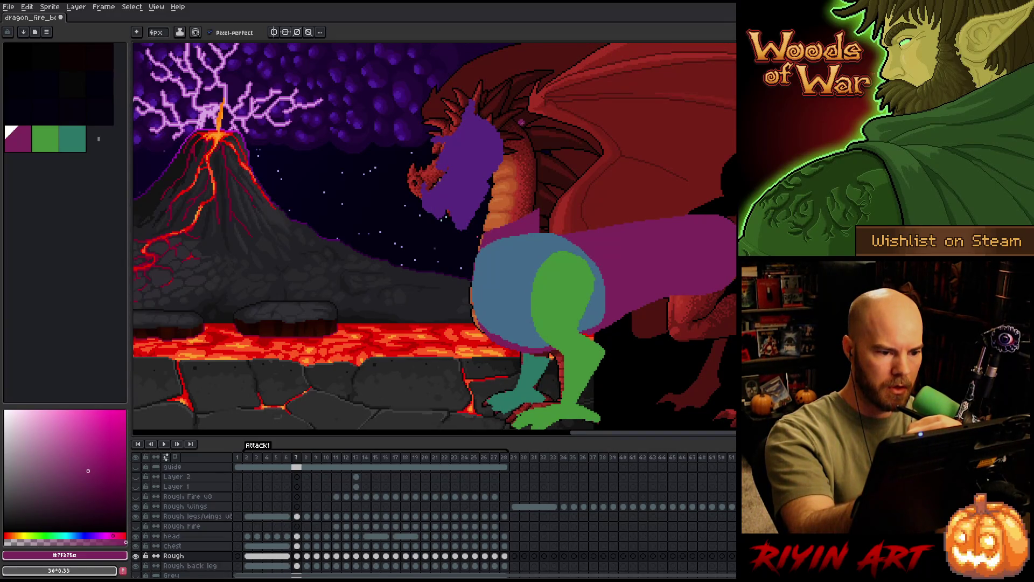
{"action": "key", "text": "Left"}
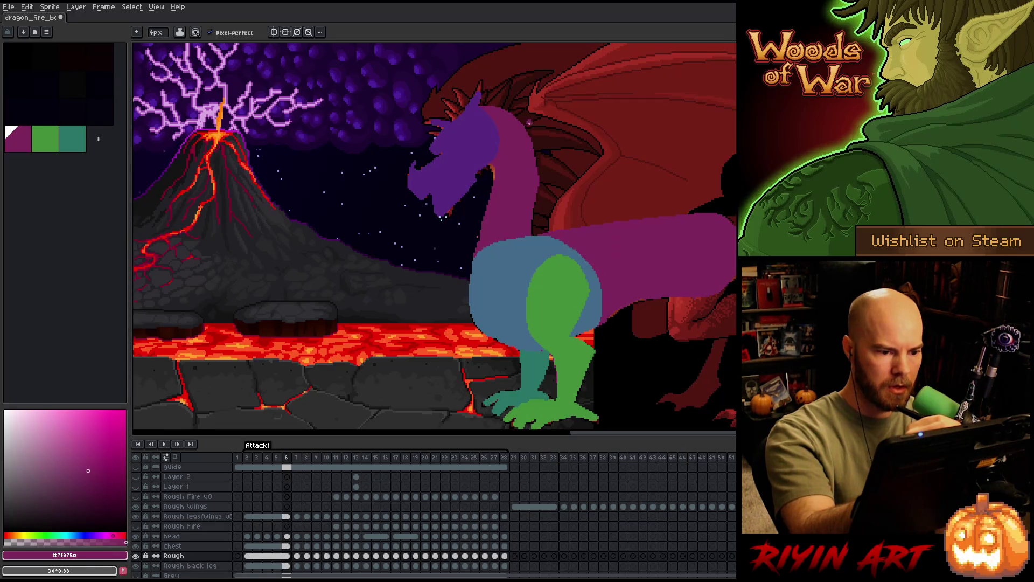
{"action": "key", "text": "Right"}
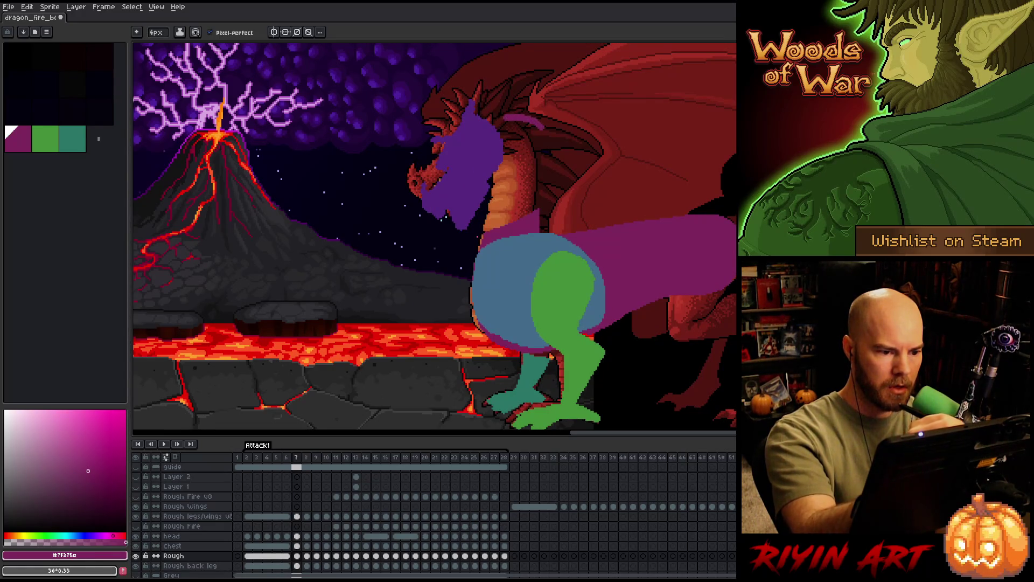
{"action": "key", "text": "Left"}
{"action": "key", "text": "Right"}
{"action": "key", "text": "Left"}
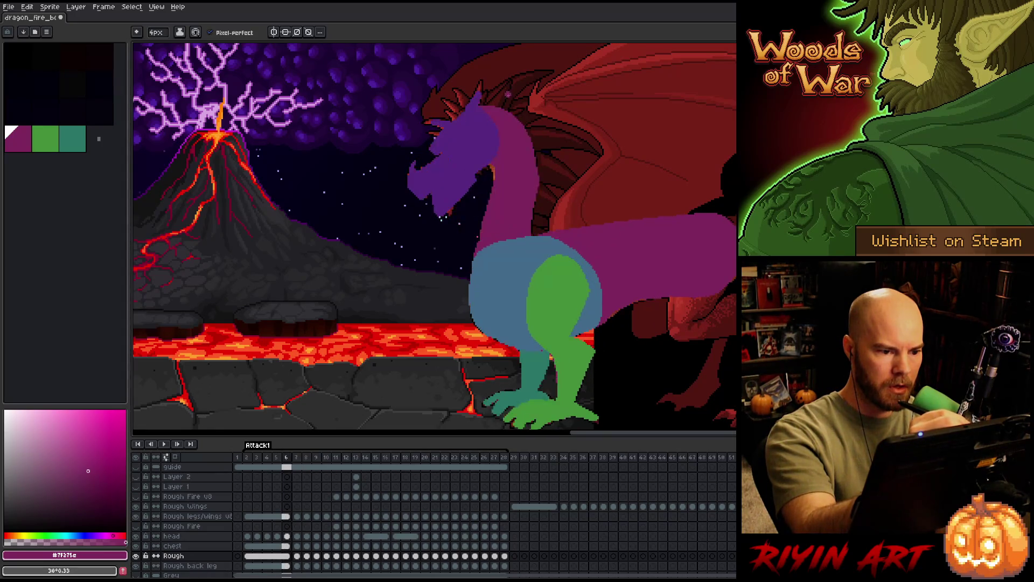
{"action": "key", "text": "Right"}
Sketch a new purple neck curve on frame 7 and erase stray purple along the old neck.
{"action": "left_click_drag", "start_coordinate": [540, 122], "coordinate": [555, 182]}
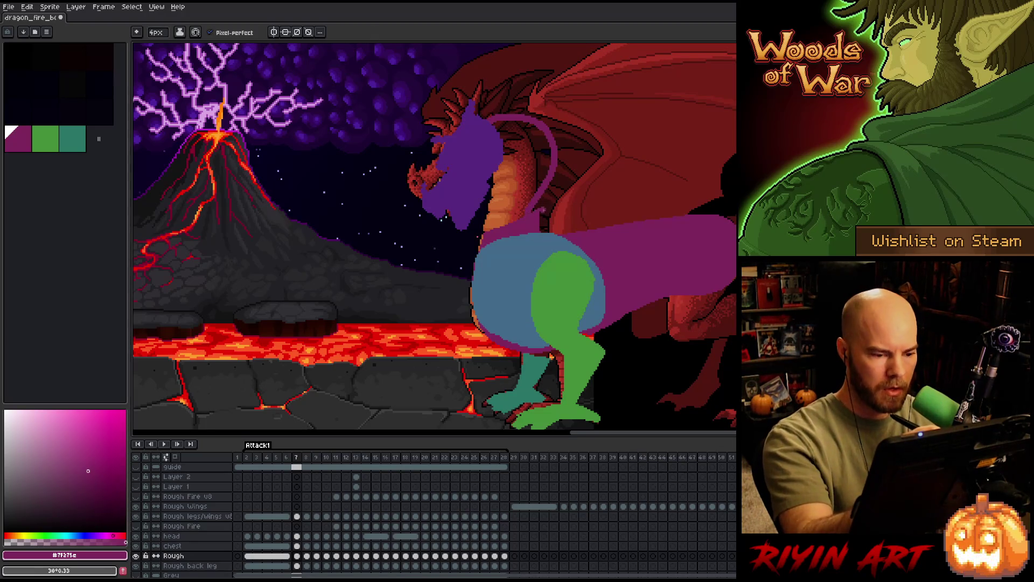
{"action": "key", "text": "b"}
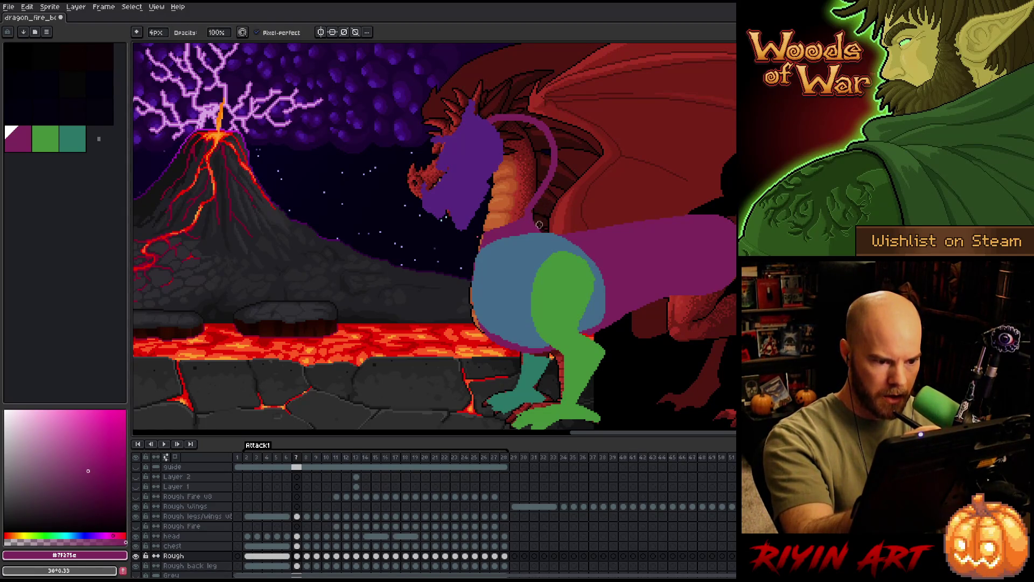
{"action": "key", "text": "e"}
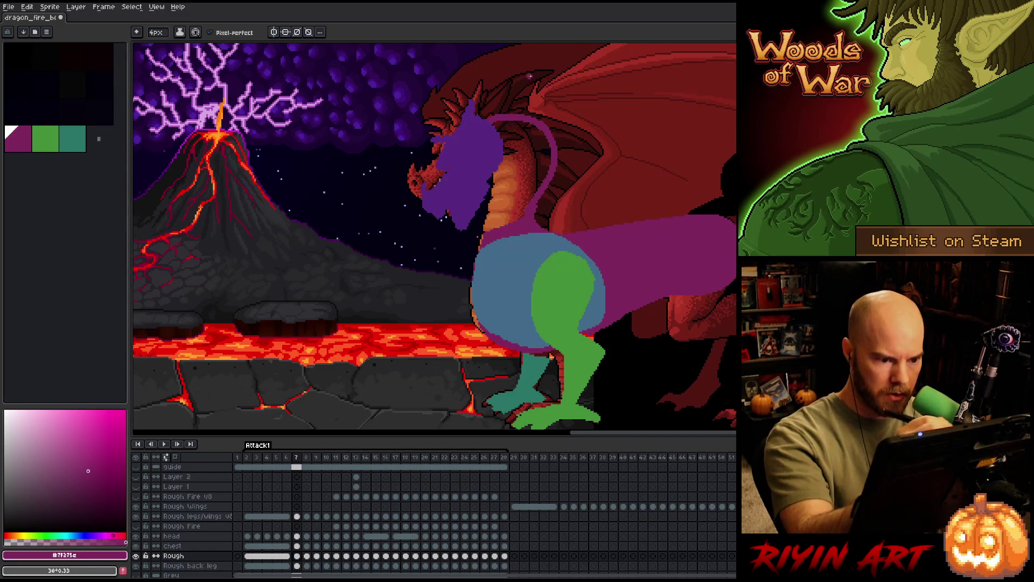
{"action": "left_click", "coordinate": [506, 165]}
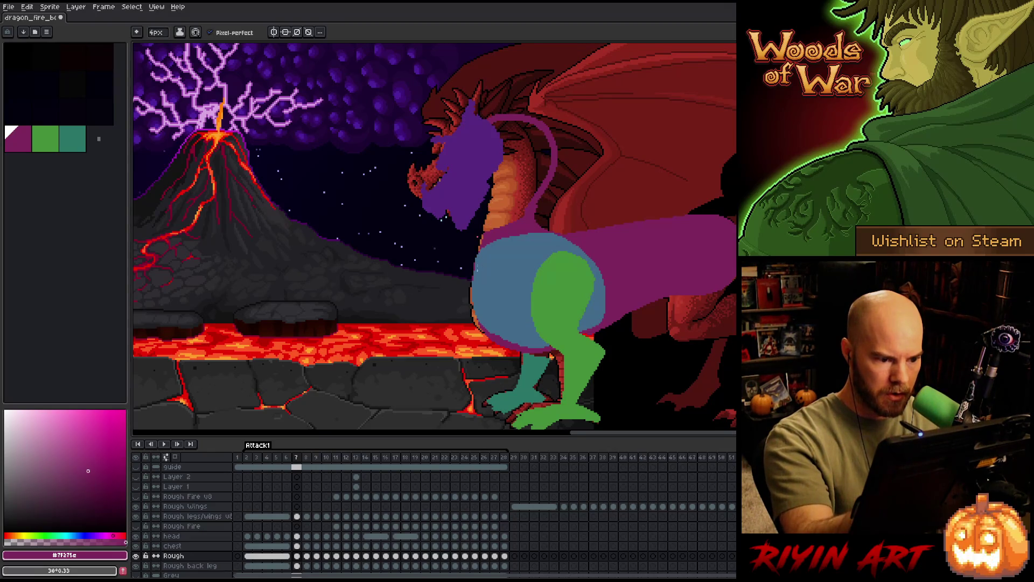
{"action": "left_click_drag", "start_coordinate": [488, 236], "coordinate": [516, 128]}
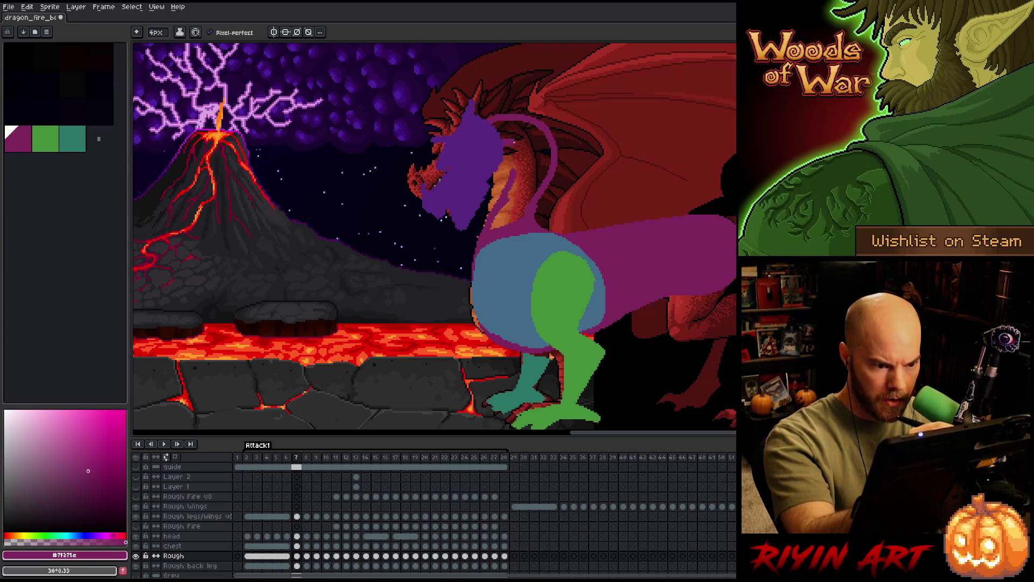
{"action": "left_click", "coordinate": [507, 149]}
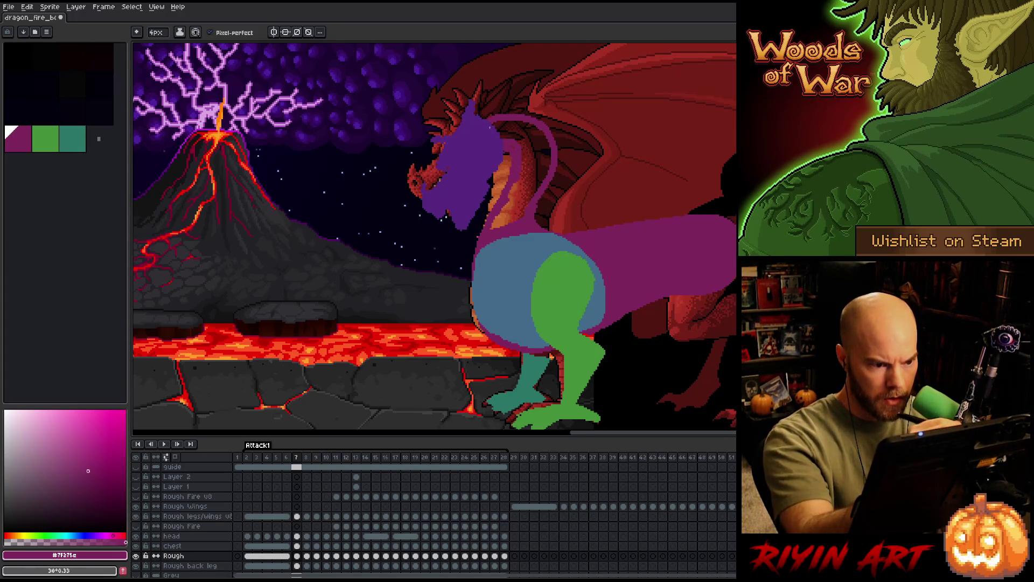
{"action": "left_click", "coordinate": [508, 152]}
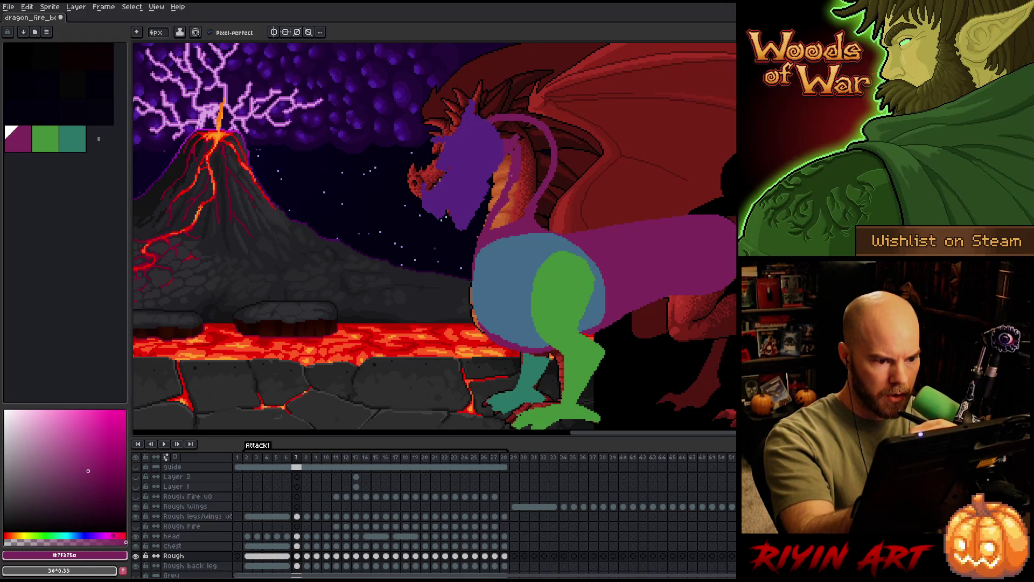
{"action": "left_click_drag", "start_coordinate": [501, 203], "coordinate": [501, 178]}
{"action": "left_click_drag", "start_coordinate": [491, 226], "coordinate": [491, 192]}
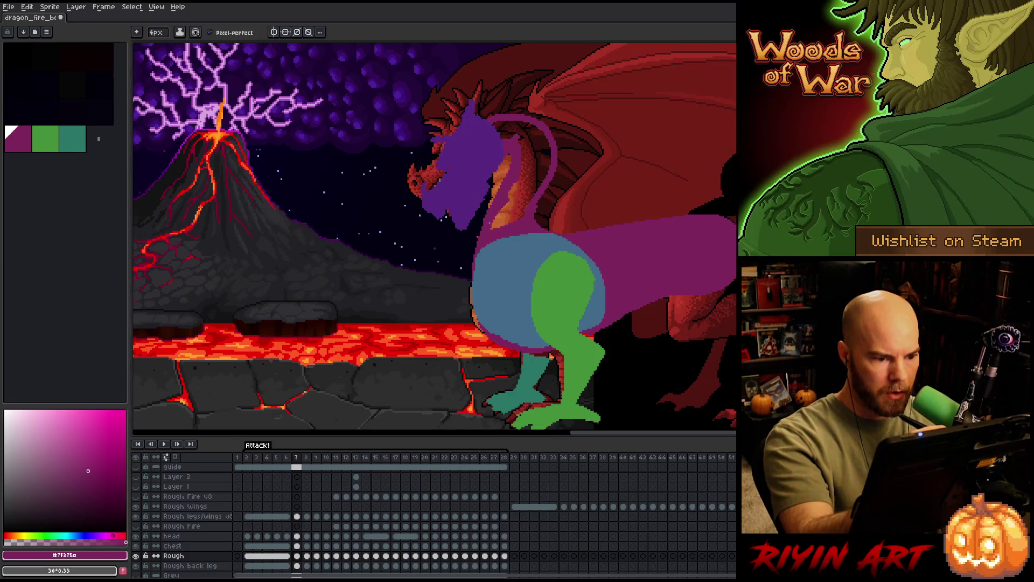
{"action": "left_click_drag", "start_coordinate": [489, 227], "coordinate": [505, 171]}
{"action": "left_click_drag", "start_coordinate": [493, 228], "coordinate": [492, 202]}
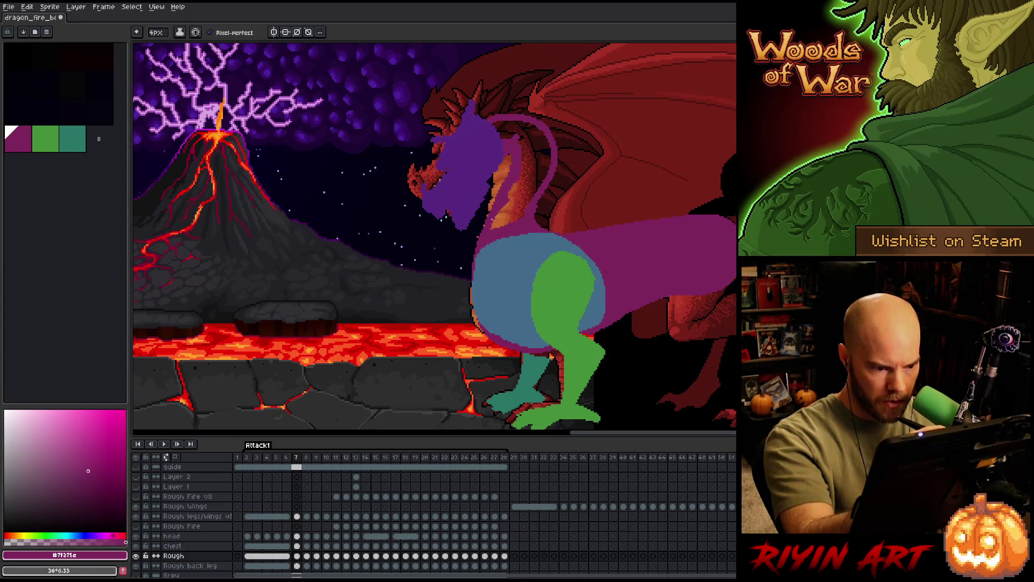
Fill the new neck outline with magenta and flip frames 6 and 7 to check the motion.
{"action": "key", "text": "g"}
{"action": "left_click", "coordinate": [547, 156]}
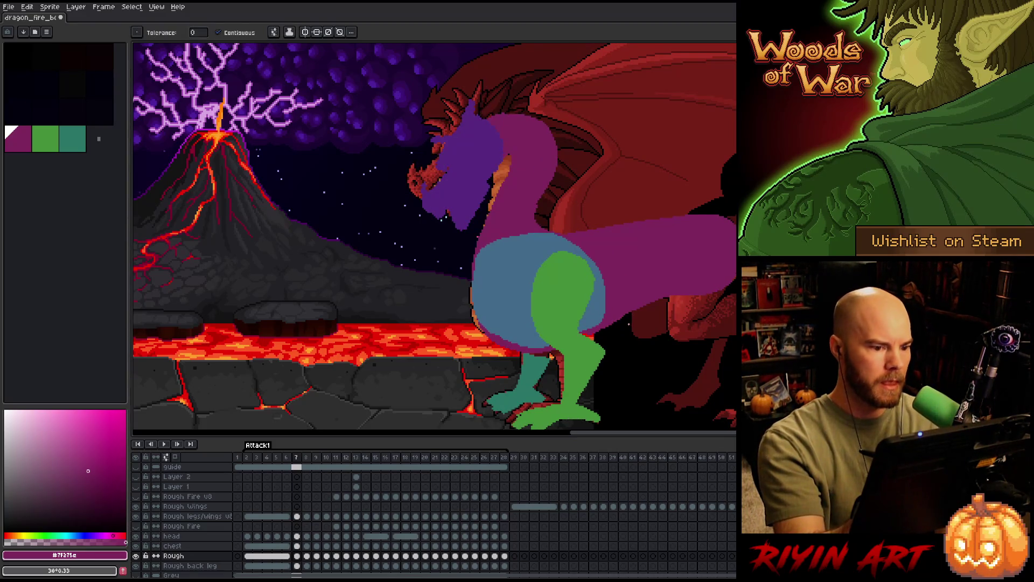
{"action": "key", "text": "Left"}
{"action": "key", "text": "Right"}
{"action": "key", "text": "Left"}
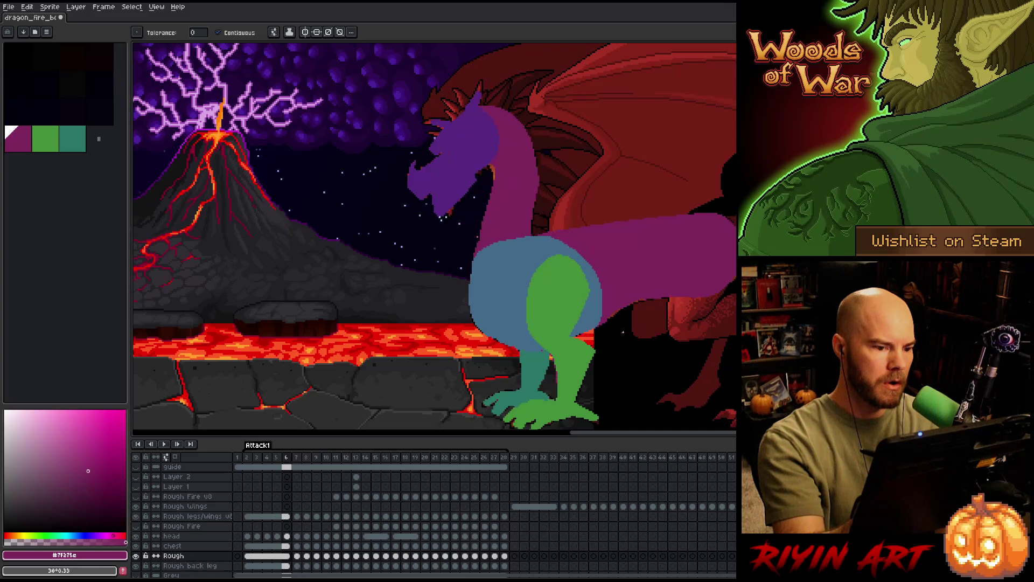
{"action": "key", "text": "Right"}
{"action": "key", "text": "Left"}
{"action": "key", "text": "Right"}
{"action": "key", "text": "Left"}
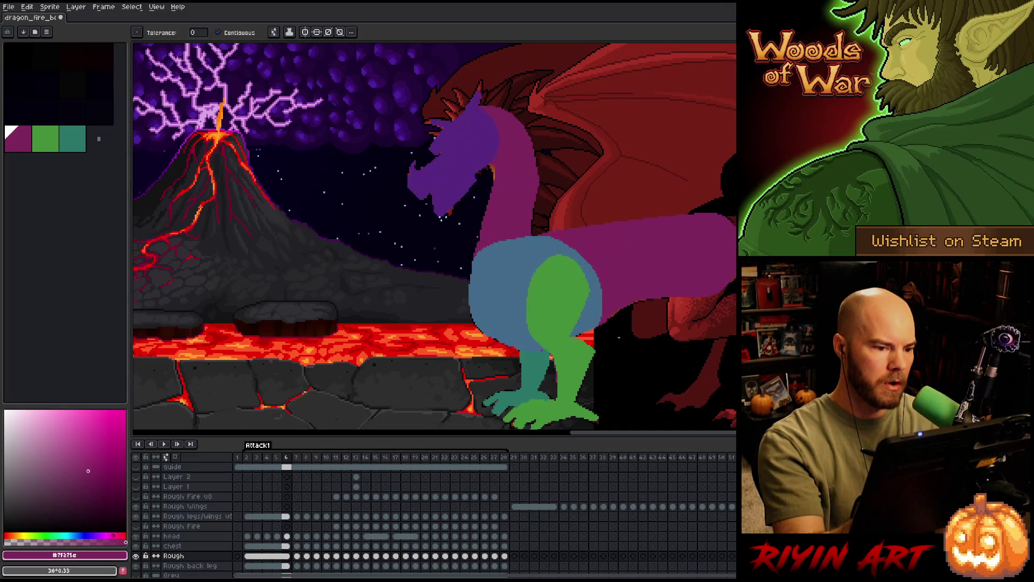
{"action": "key", "text": "Right"}
{"action": "key", "text": "Left"}
{"action": "key", "text": "Right"}
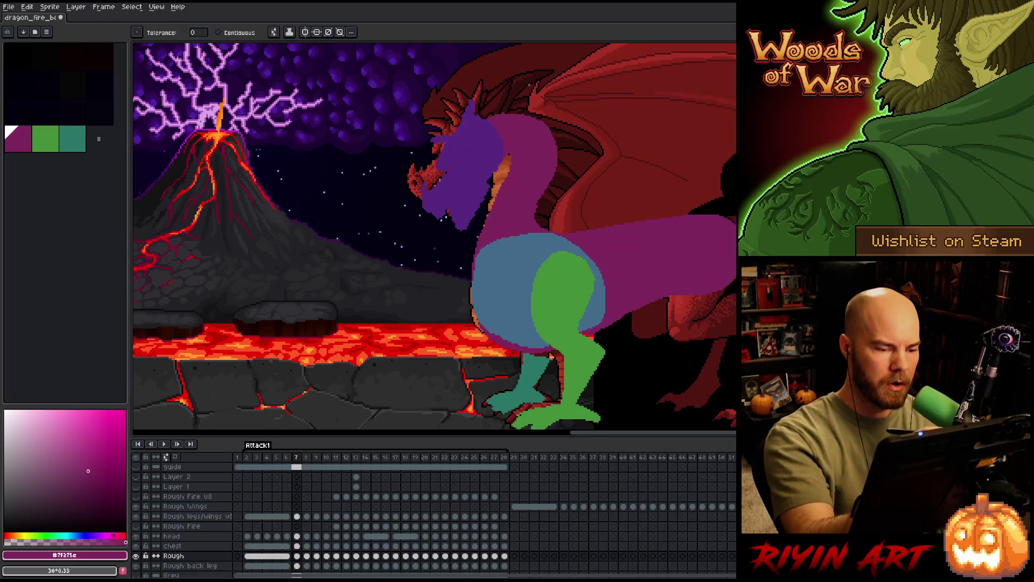
{"action": "key", "text": "b"}
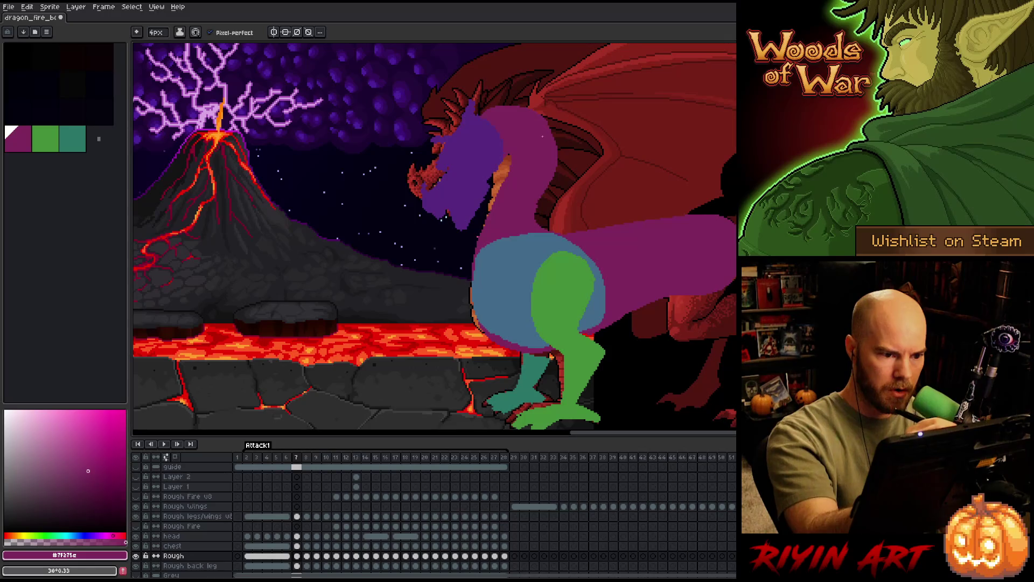
{"action": "key", "text": "e"}
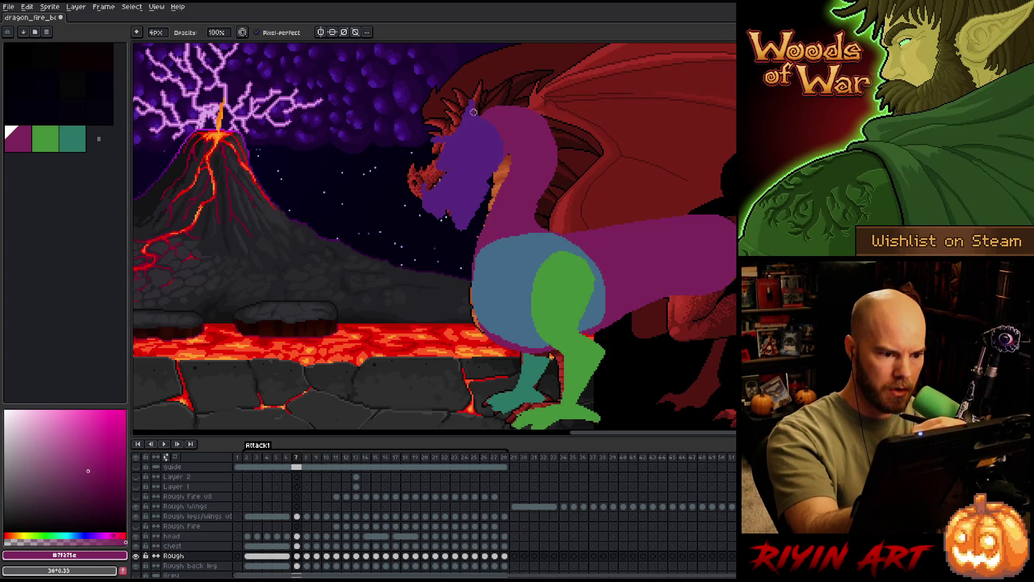
{"action": "key", "text": "b"}
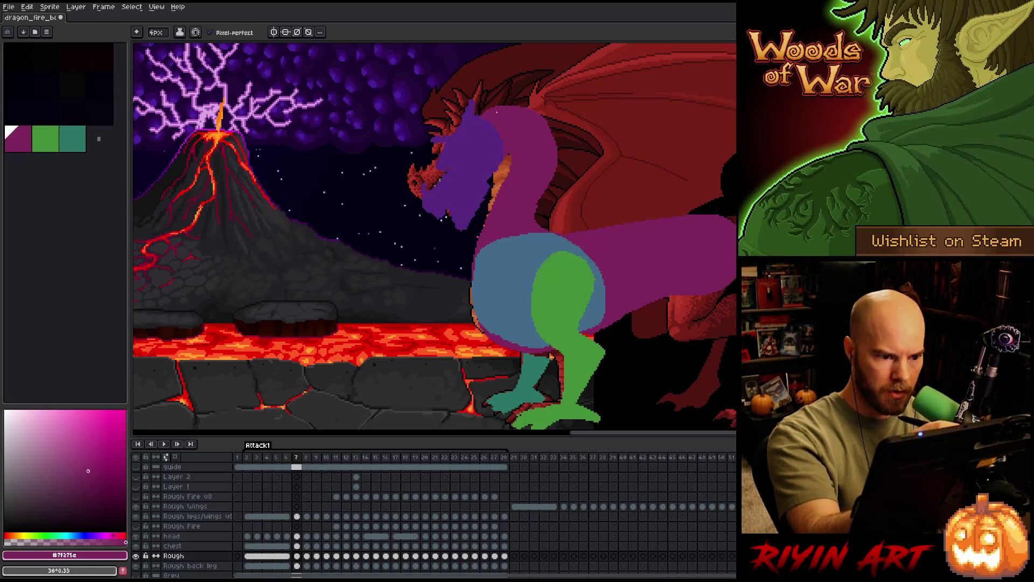
Compare frames 6 and 7 repeatedly, then trim the purple neck on frame 7.
{"action": "key", "text": "Left"}
{"action": "key", "text": "Left"}
{"action": "key", "text": "Right"}
{"action": "key", "text": "Right"}
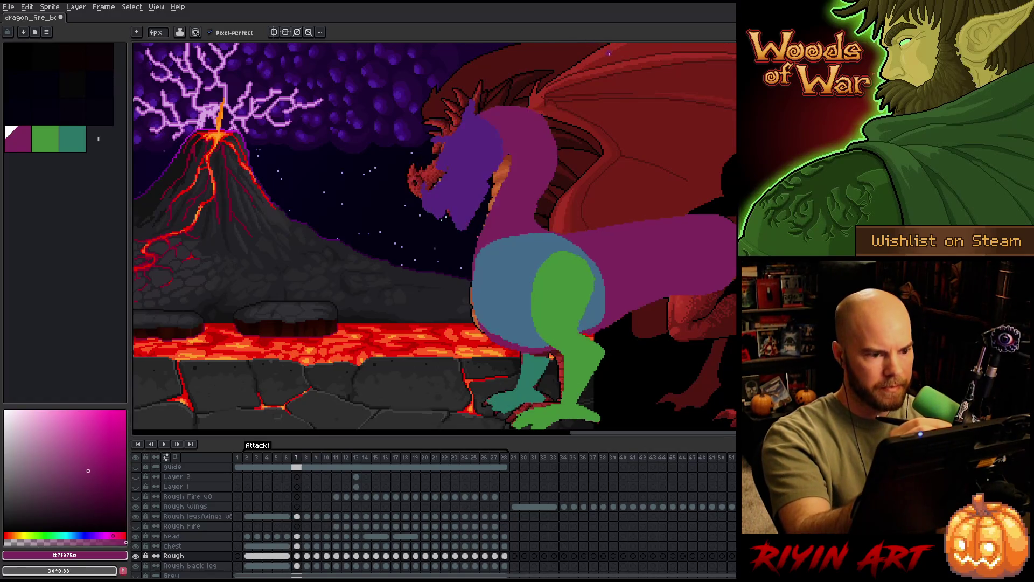
{"action": "key", "text": "Left"}
{"action": "key", "text": "Right"}
{"action": "key", "text": "Left"}
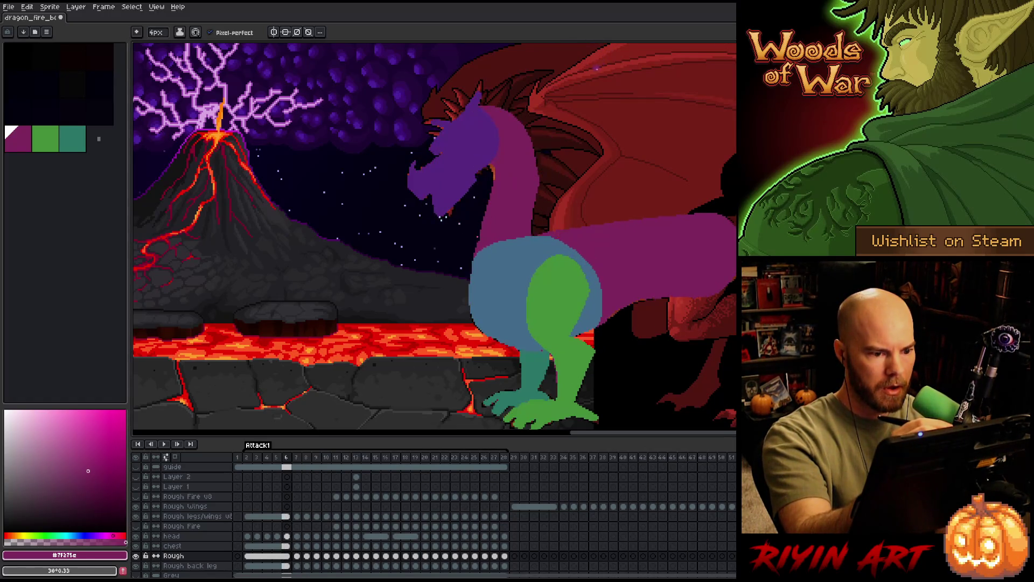
{"action": "key", "text": "Right"}
{"action": "key", "text": "Left"}
{"action": "key", "text": "Right"}
{"action": "key", "text": "Left"}
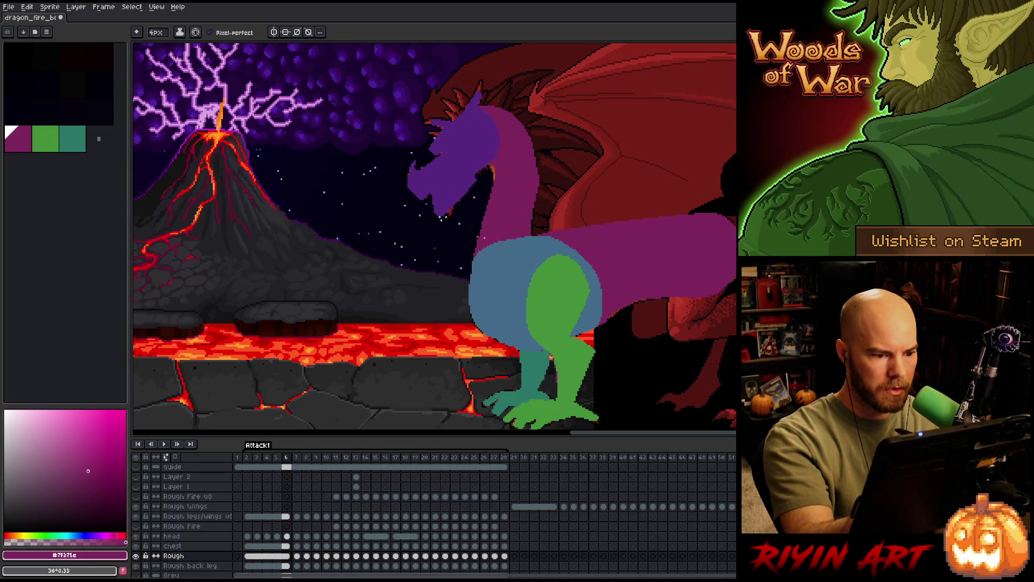
{"action": "key", "text": "Right"}
{"action": "key", "text": "Left"}
{"action": "key", "text": "Right"}
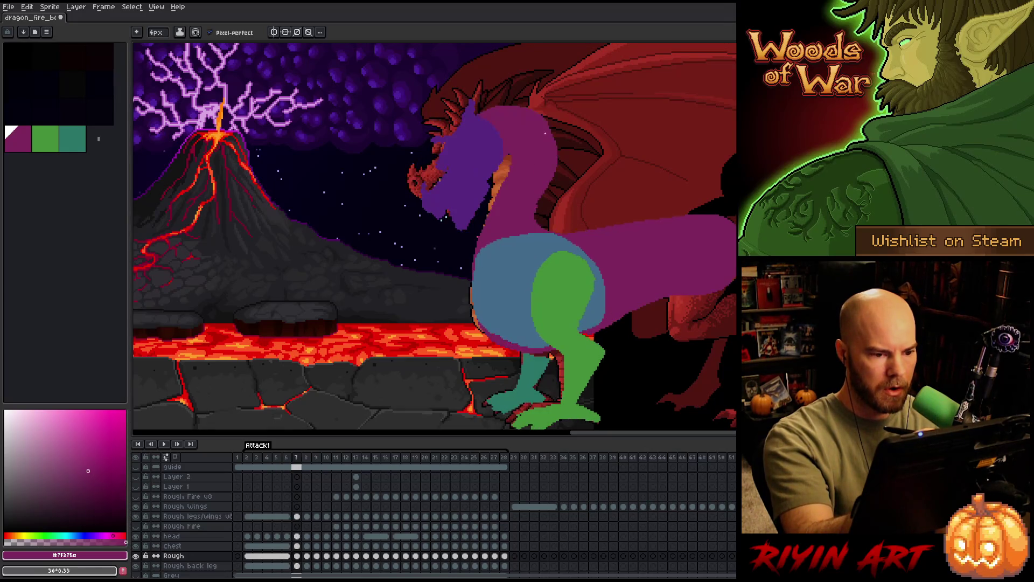
{"action": "key", "text": "Left"}
{"action": "key", "text": "Right"}
{"action": "key", "text": "Left"}
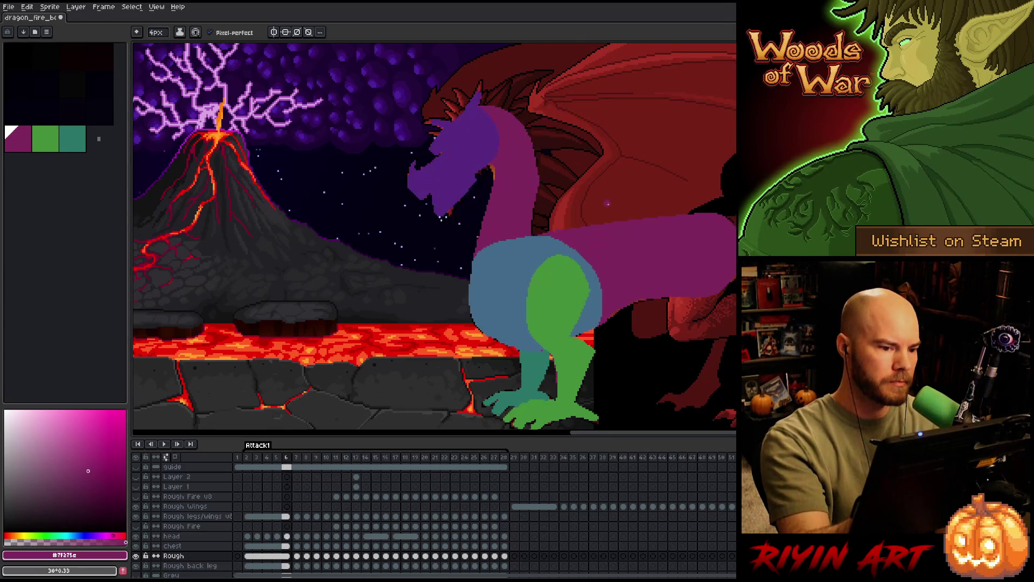
{"action": "key", "text": "Right"}
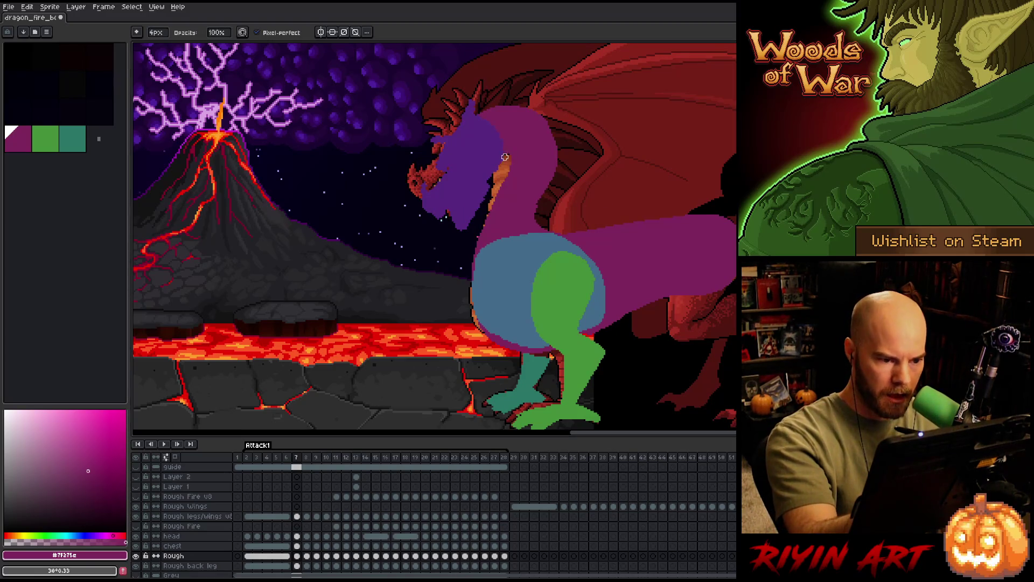
{"action": "left_click_drag", "start_coordinate": [511, 156], "coordinate": [503, 190]}
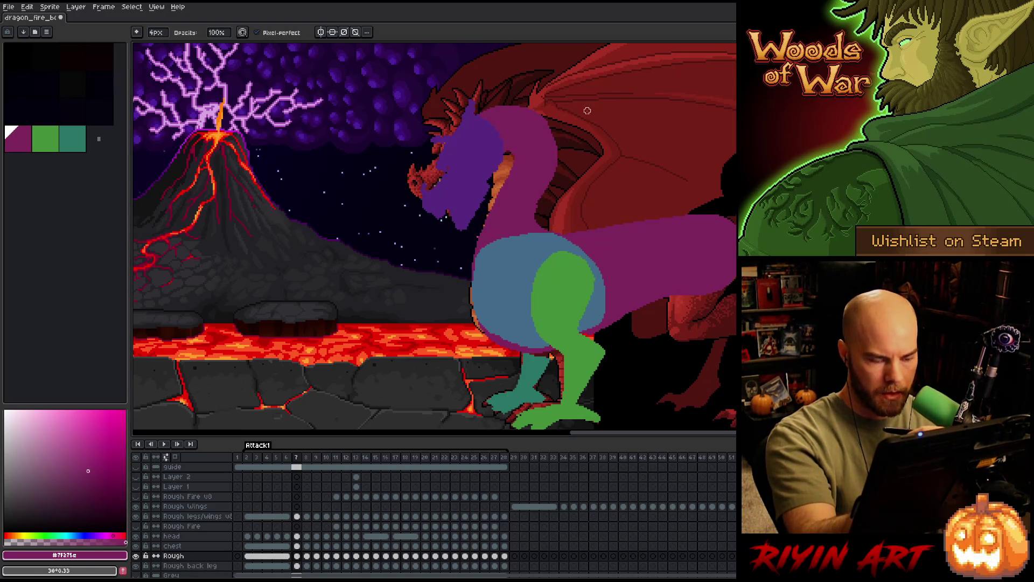
Review the trimmed neck against neighbouring frames and advance to frame 8.
{"action": "key", "text": "Left"}
{"action": "key", "text": "Right"}
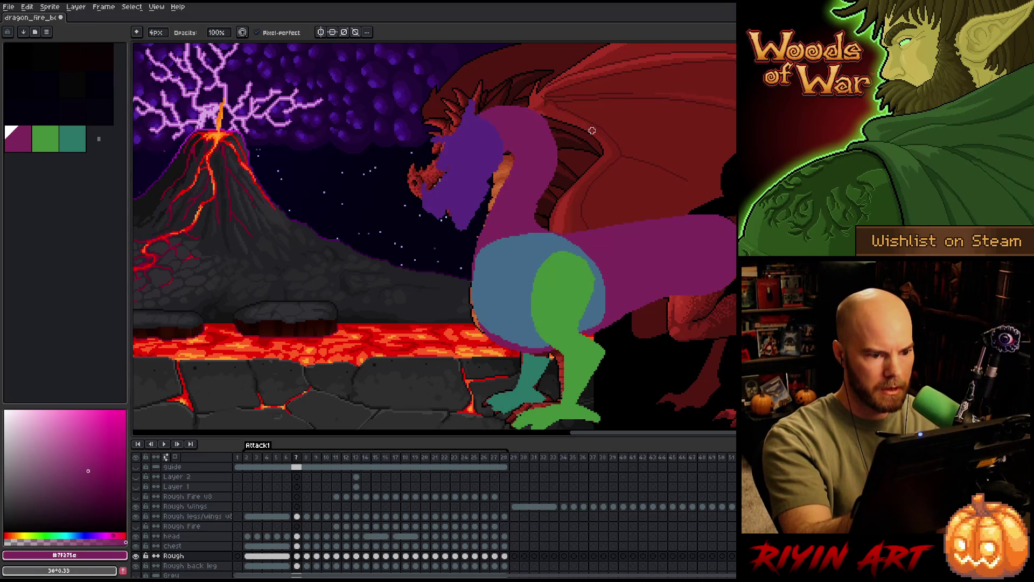
{"action": "key", "text": "Left"}
{"action": "key", "text": "Right"}
{"action": "key", "text": "Left"}
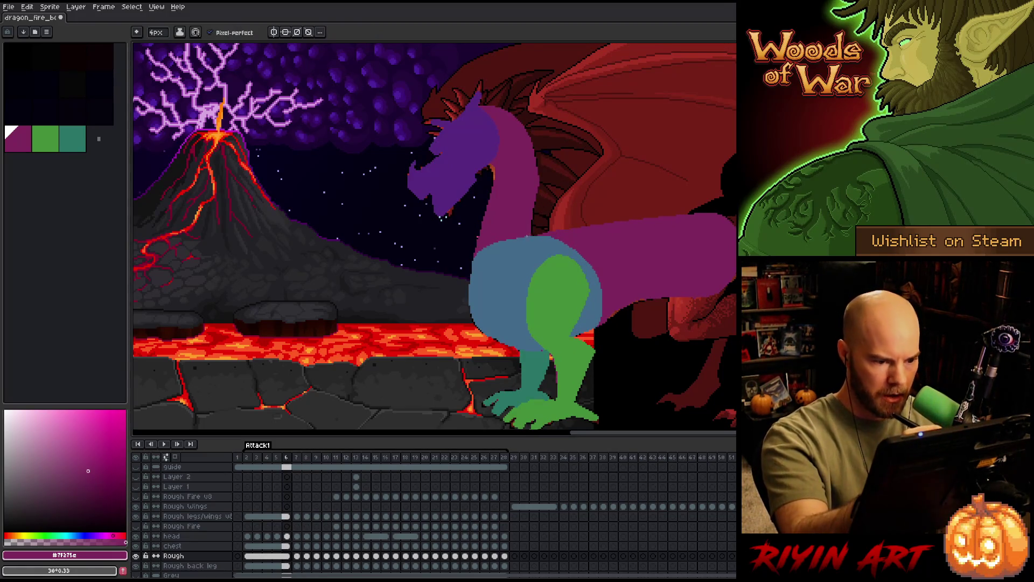
{"action": "key", "text": "Right"}
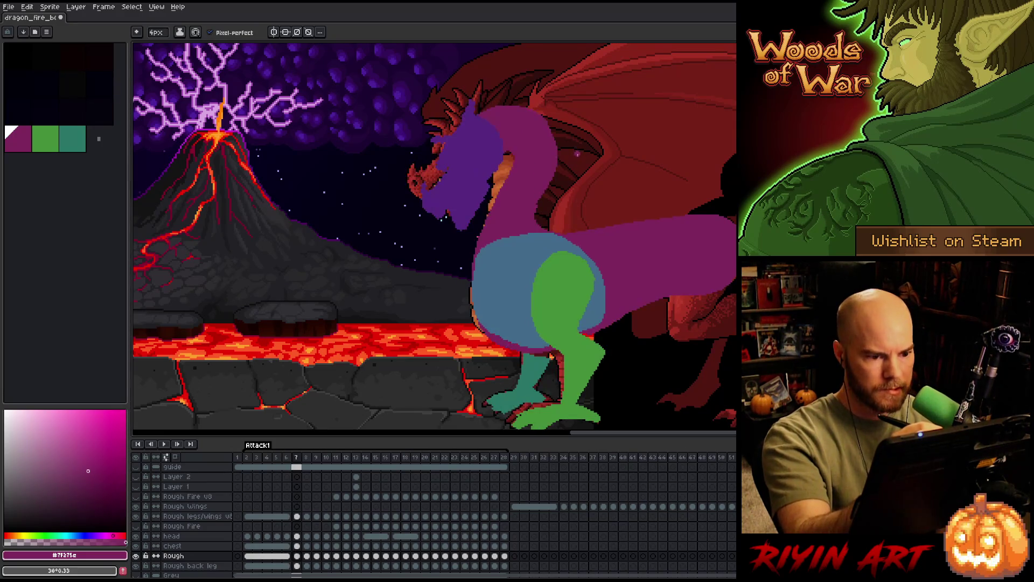
{"action": "key", "text": "b"}
{"action": "key", "text": "e"}
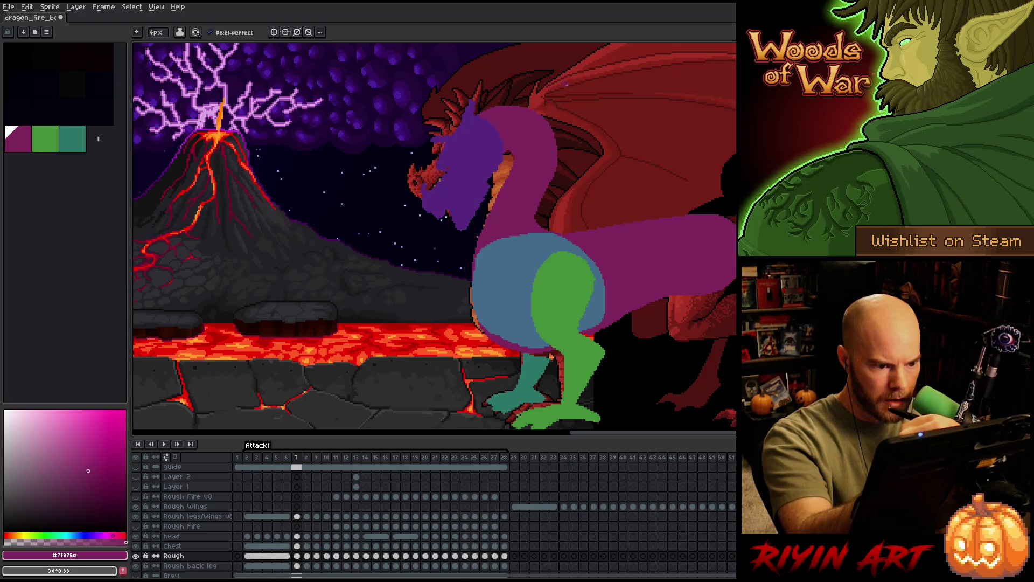
{"action": "key", "text": "e"}
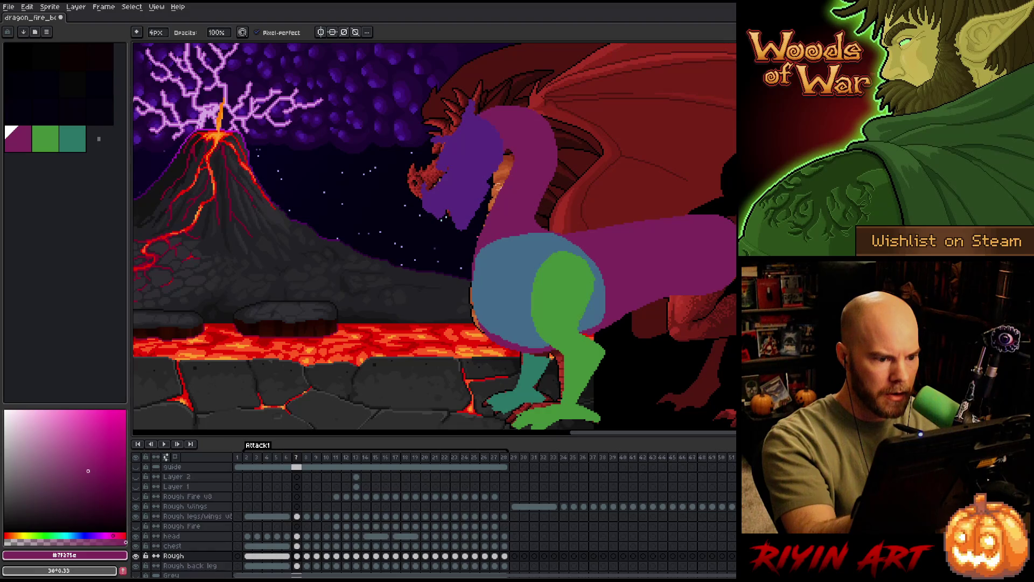
{"action": "key", "text": "Right"}
{"action": "key", "text": "Left"}
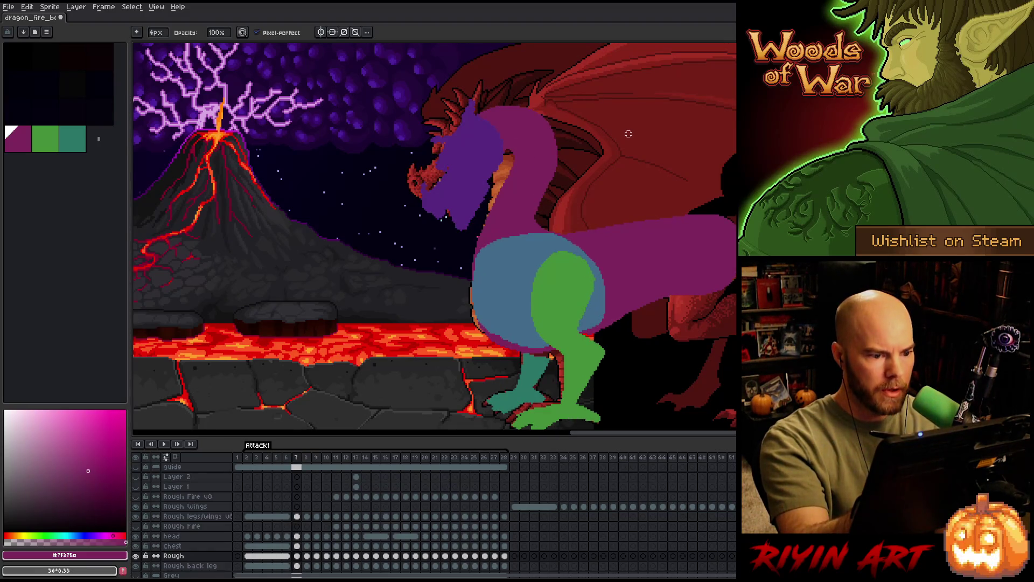
{"action": "key", "text": "Right"}
{"action": "key", "text": "Left"}
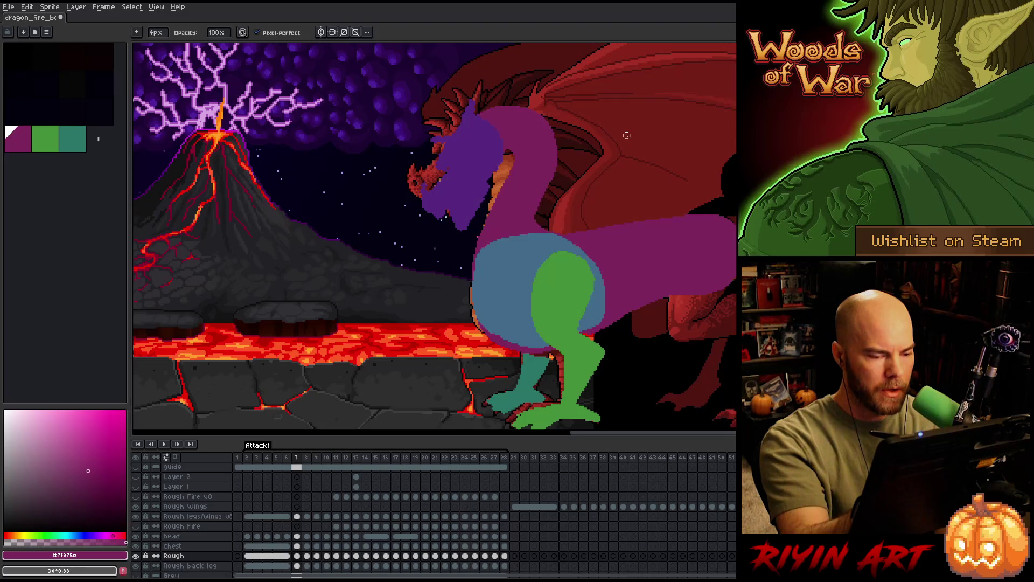
{"action": "key", "text": "Right"}
{"action": "key", "text": "b"}
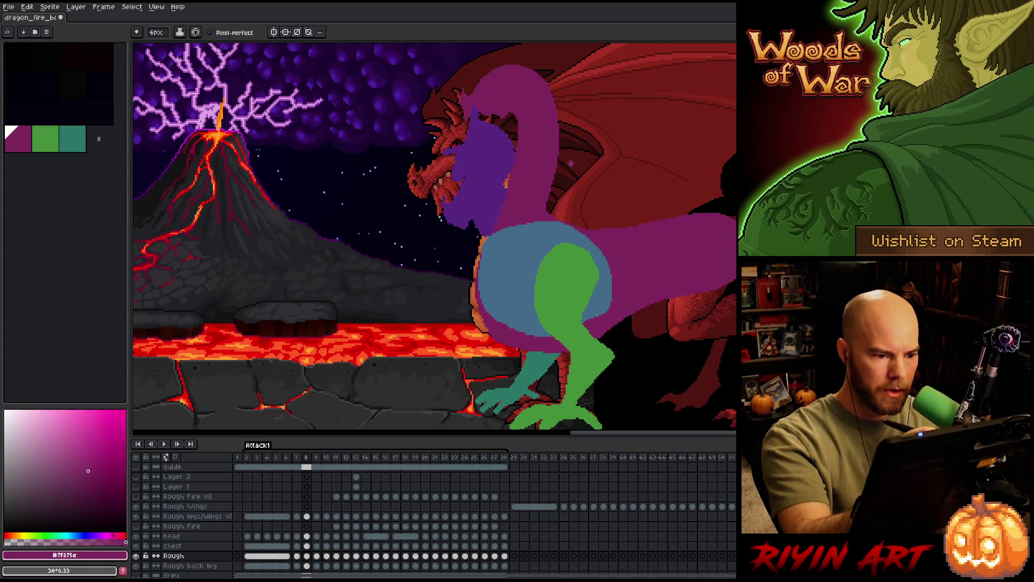
Lasso-select and delete frame 8's tall arched neck, then flip through frames 6-8 to compare.
{"action": "key", "text": "m"}
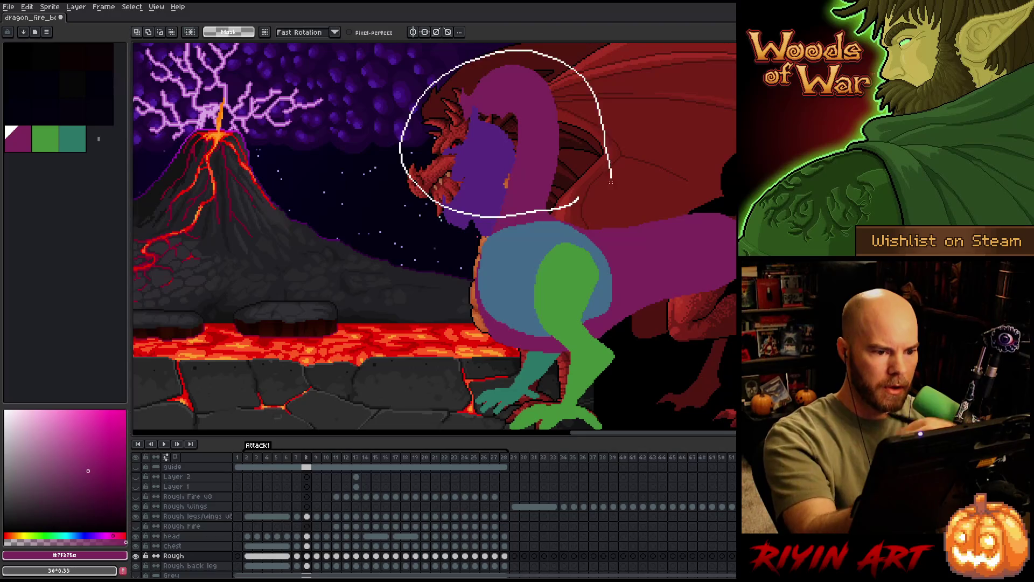
{"action": "left_click_drag", "start_coordinate": [566, 206], "coordinate": [609, 202]}
{"action": "key", "text": "ctrl+d"}
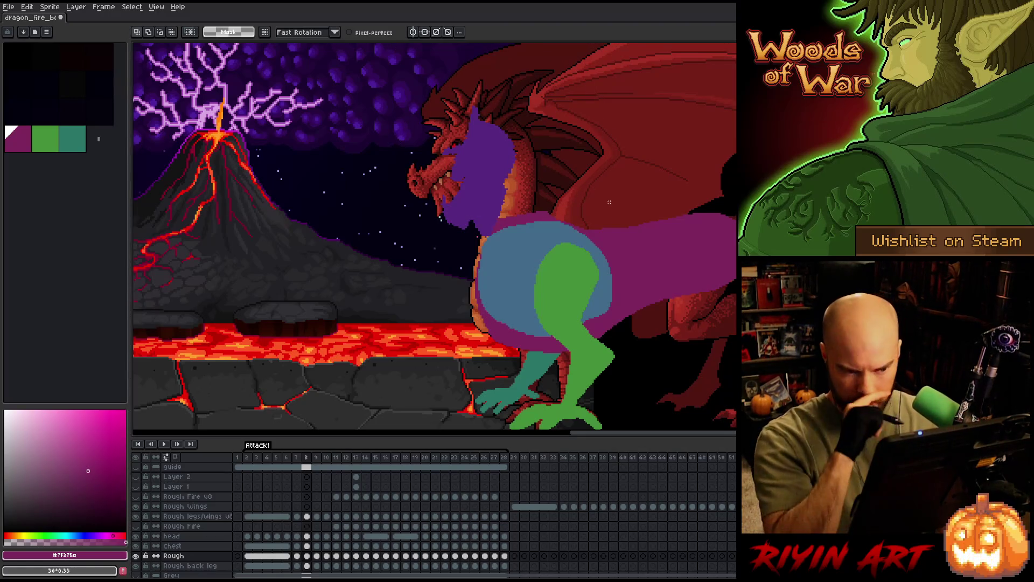
{"action": "key", "text": "Right"}
{"action": "key", "text": "Left"}
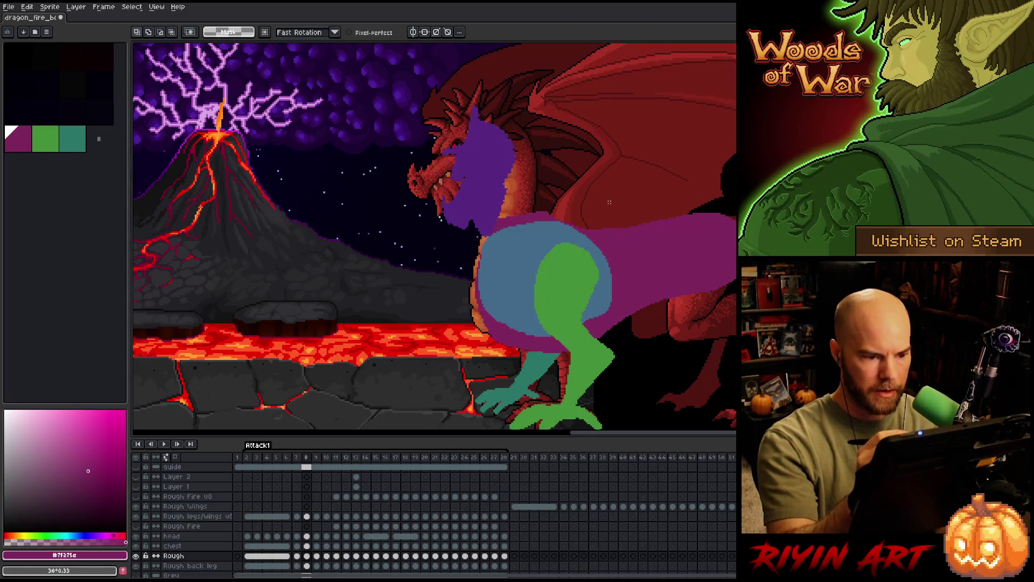
{"action": "key", "text": "Left"}
{"action": "key", "text": "Right"}
{"action": "key", "text": "Left"}
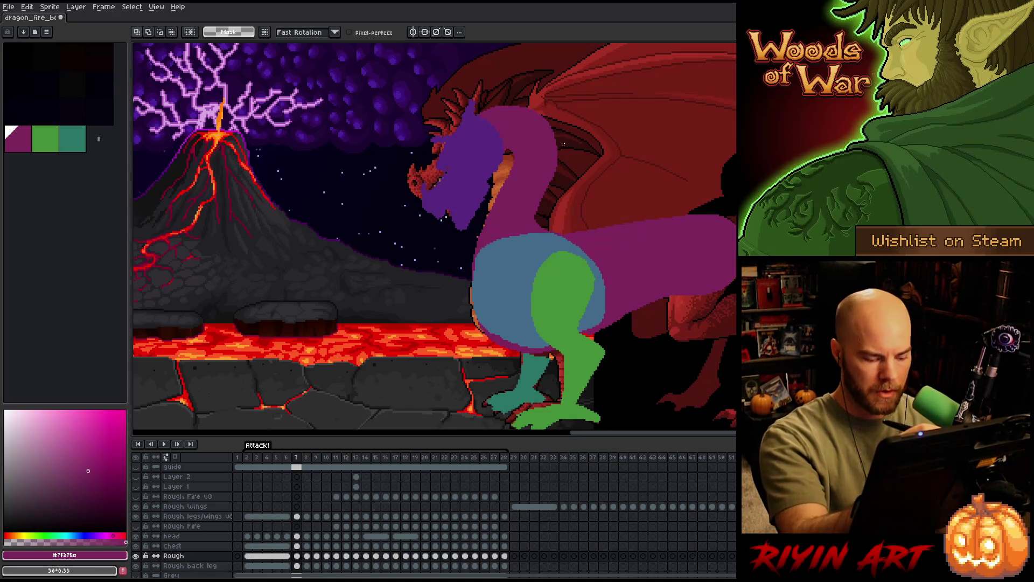
{"action": "key", "text": "b"}
{"action": "key", "text": "Left"}
{"action": "key", "text": "Right"}
{"action": "key", "text": "Left"}
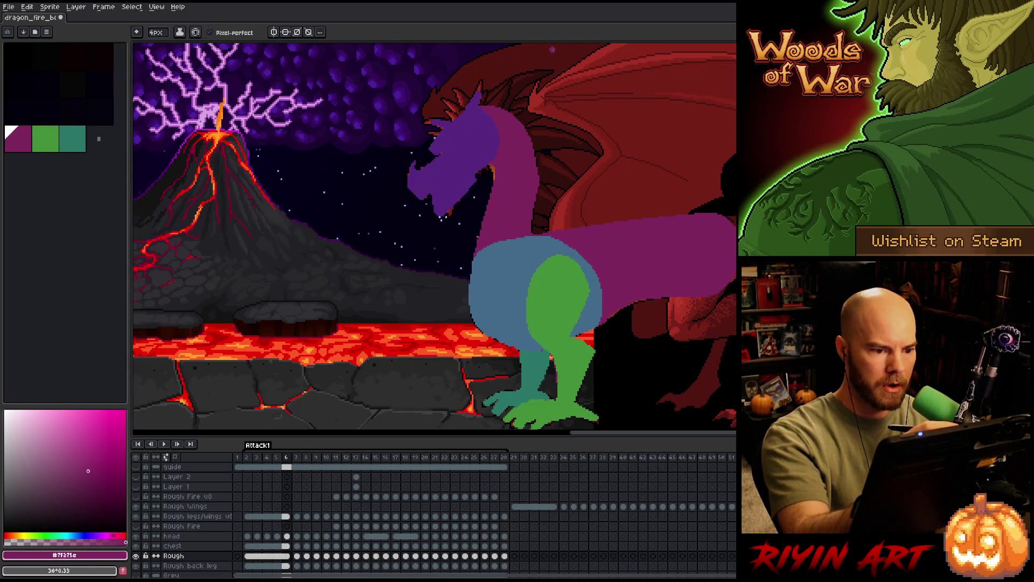
{"action": "key", "text": "Right"}
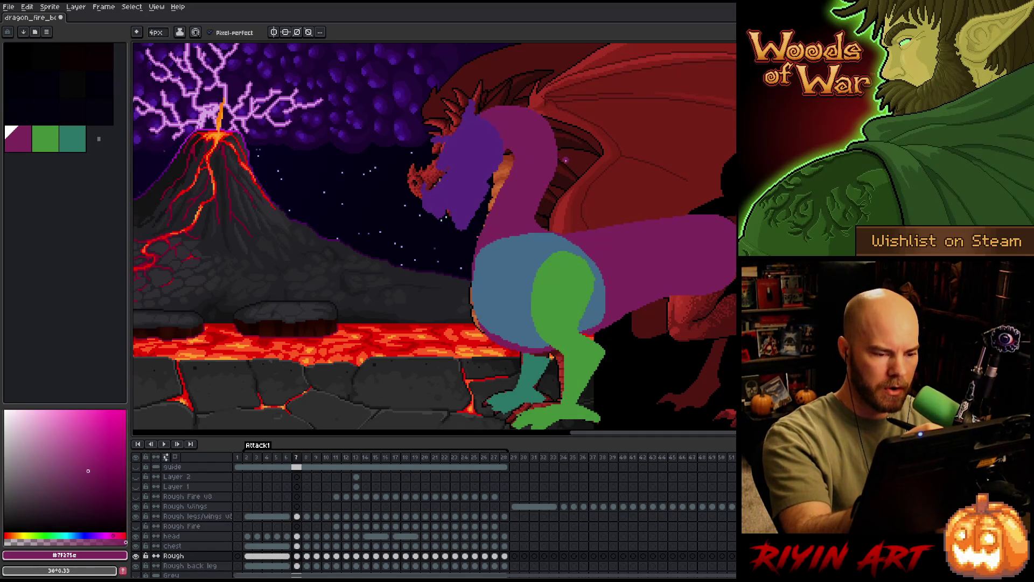
{"action": "key", "text": "Right"}
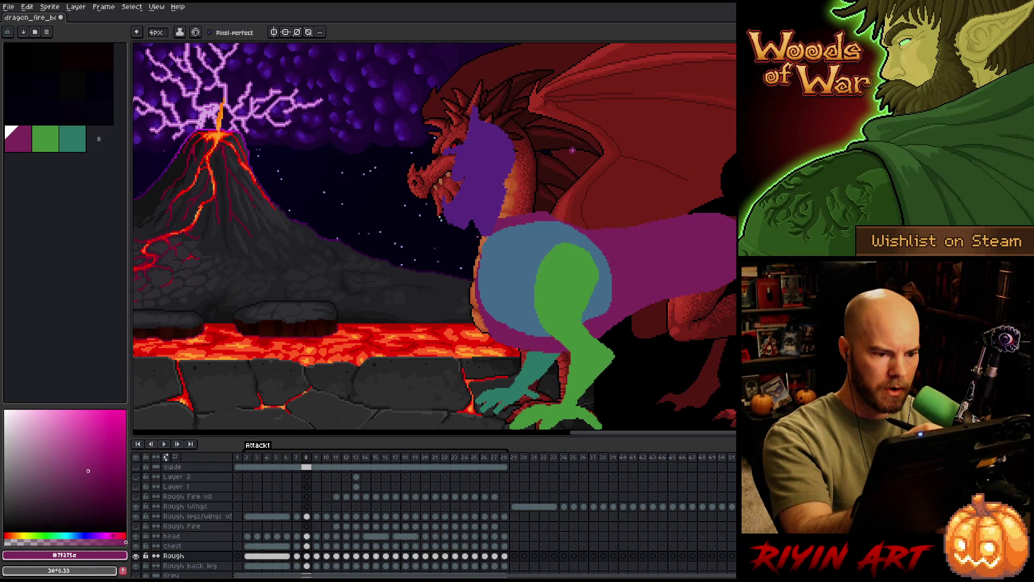
Add a short purple back stroke and sketch a thin lower neck line on frame 8, checking neighbours.
{"action": "key", "text": "Right"}
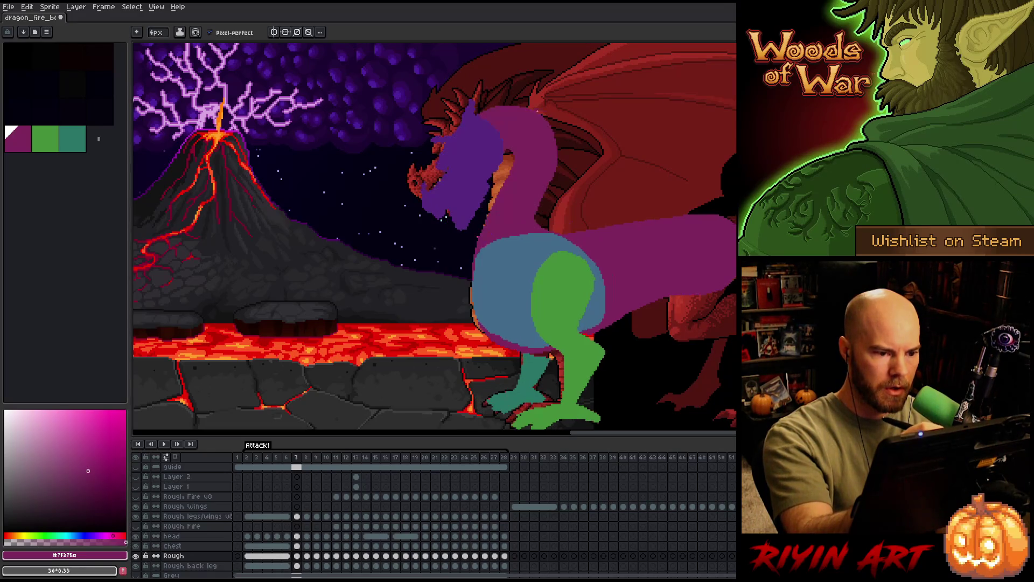
{"action": "key", "text": "Left"}
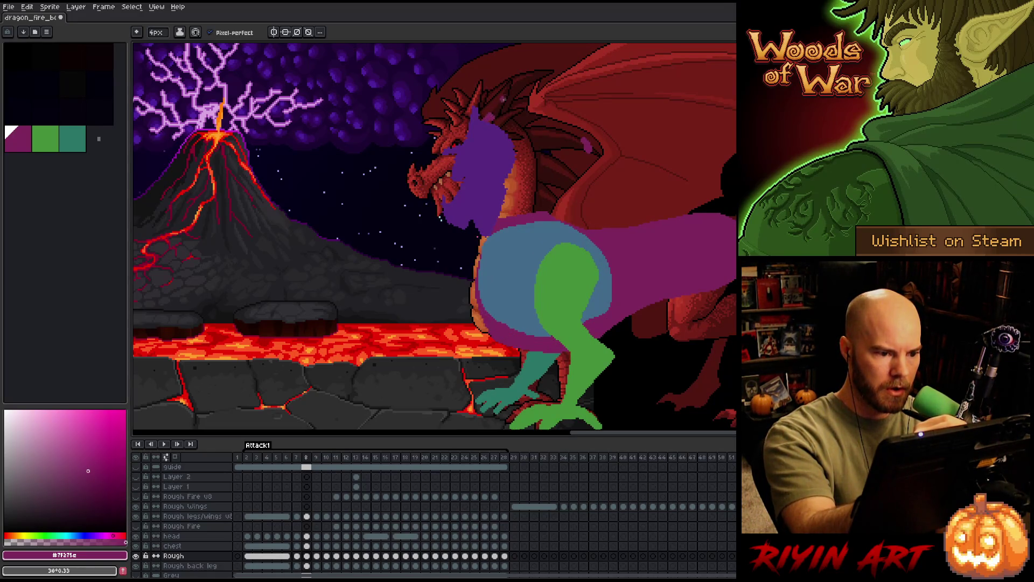
{"action": "key", "text": "Right"}
{"action": "key", "text": "Left"}
{"action": "key", "text": "Right"}
{"action": "key", "text": "Left"}
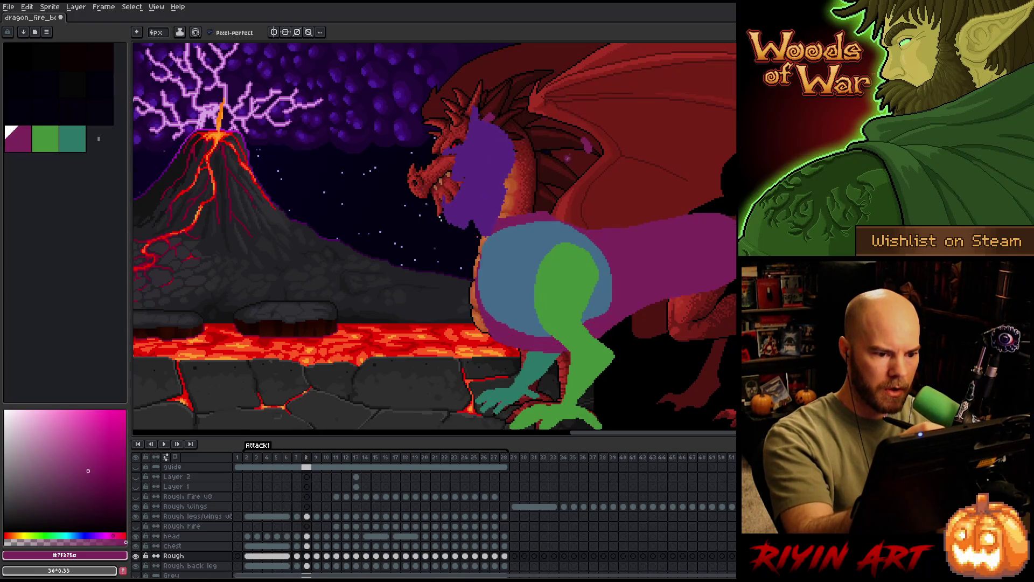
{"action": "left_click_drag", "start_coordinate": [541, 210], "coordinate": [553, 190]}
{"action": "key", "text": "Right"}
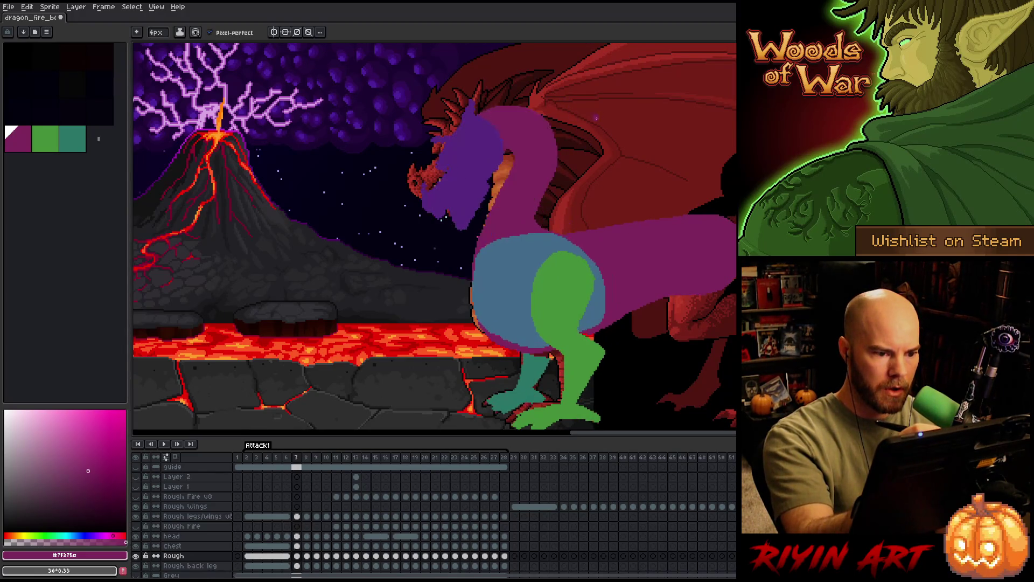
{"action": "key", "text": "Left"}
{"action": "key", "text": "Left"}
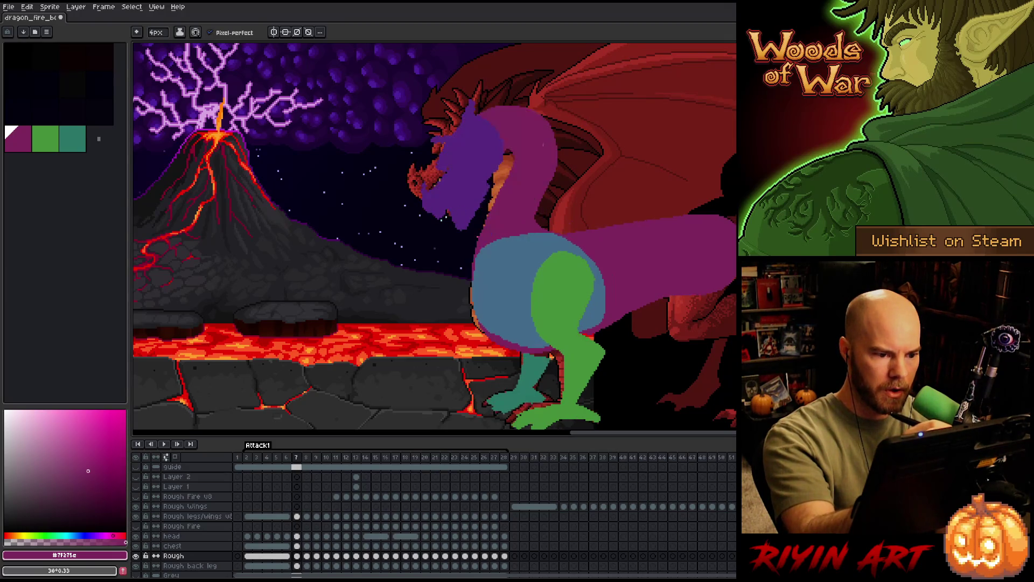
{"action": "key", "text": "Left"}
{"action": "key", "text": "Right"}
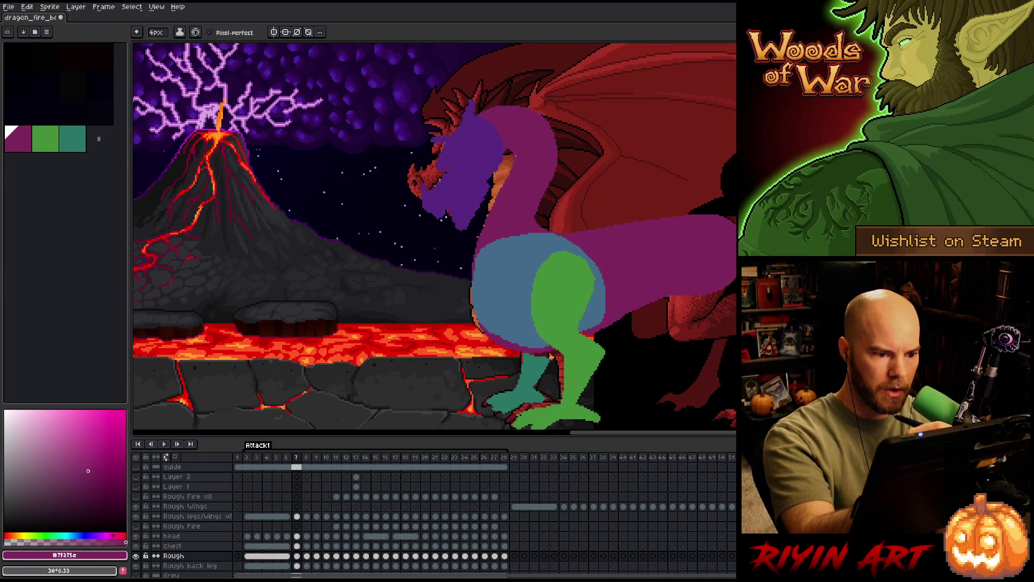
{"action": "key", "text": "Right"}
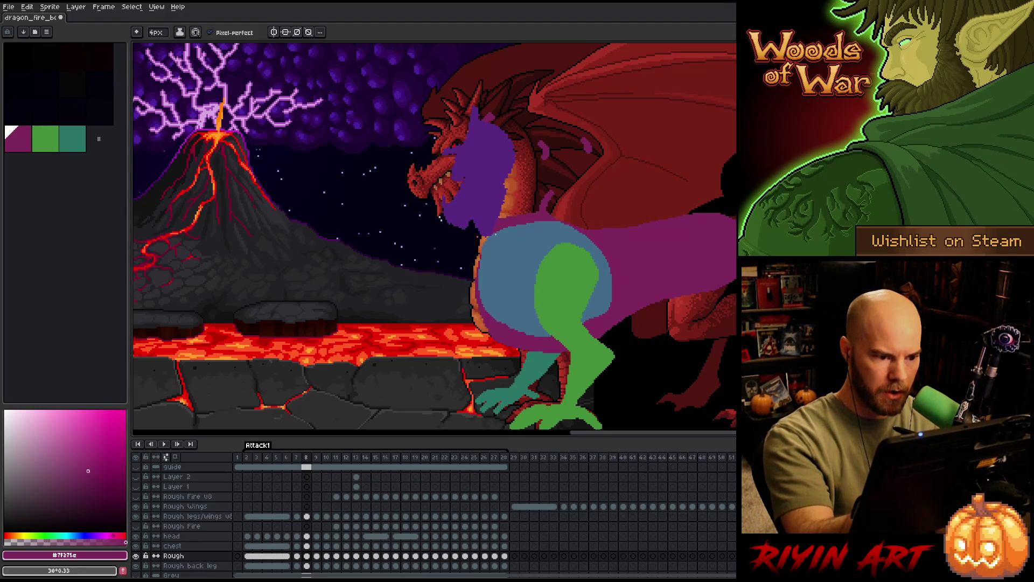
{"action": "left_click_drag", "start_coordinate": [504, 206], "coordinate": [548, 157]}
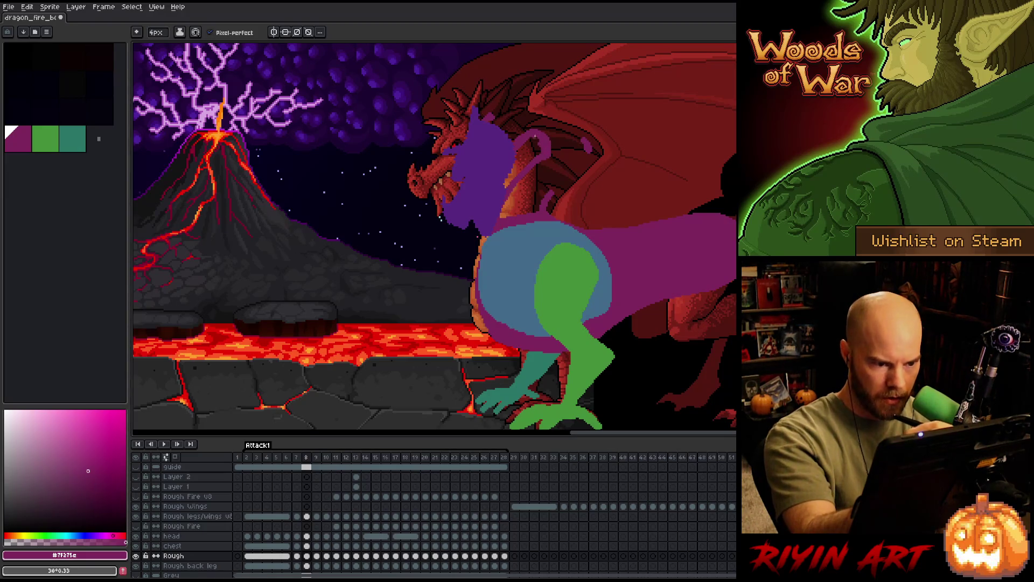
Draw a curved purple neck outline over the wing on frame 8 and bucket-fill it solid.
{"action": "key", "text": "b"}
{"action": "key", "text": "e"}
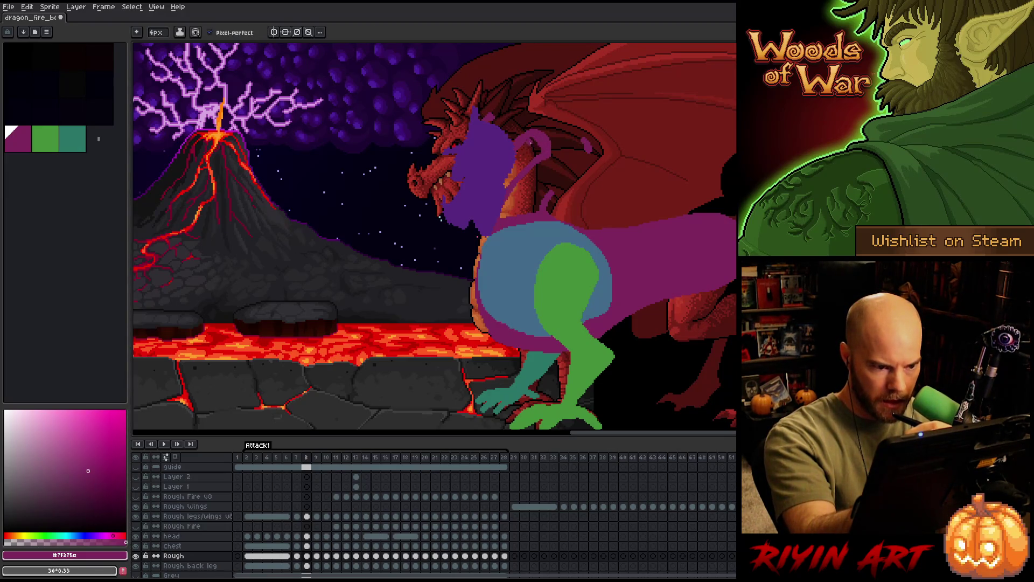
{"action": "key", "text": "b"}
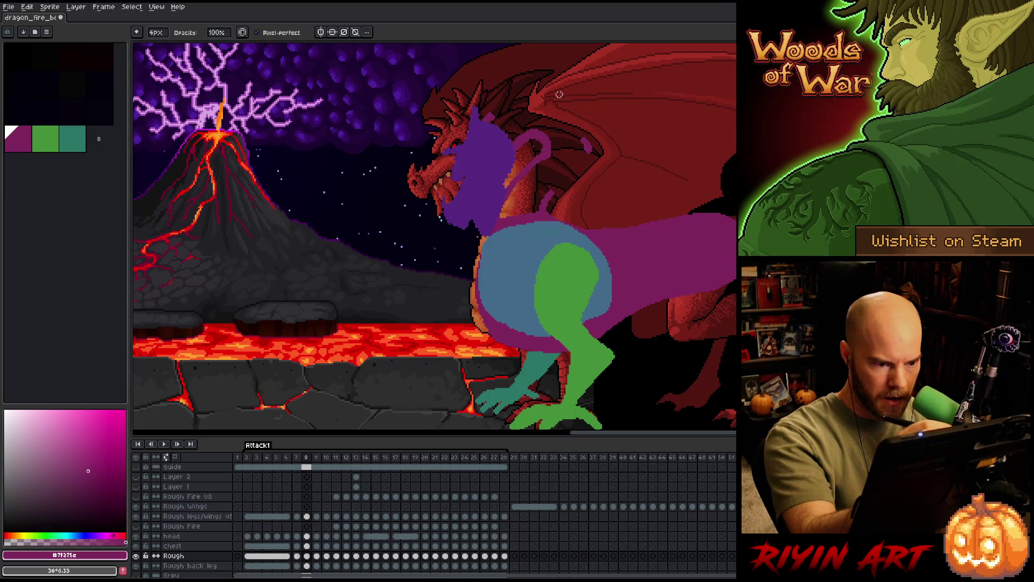
{"action": "key", "text": "e"}
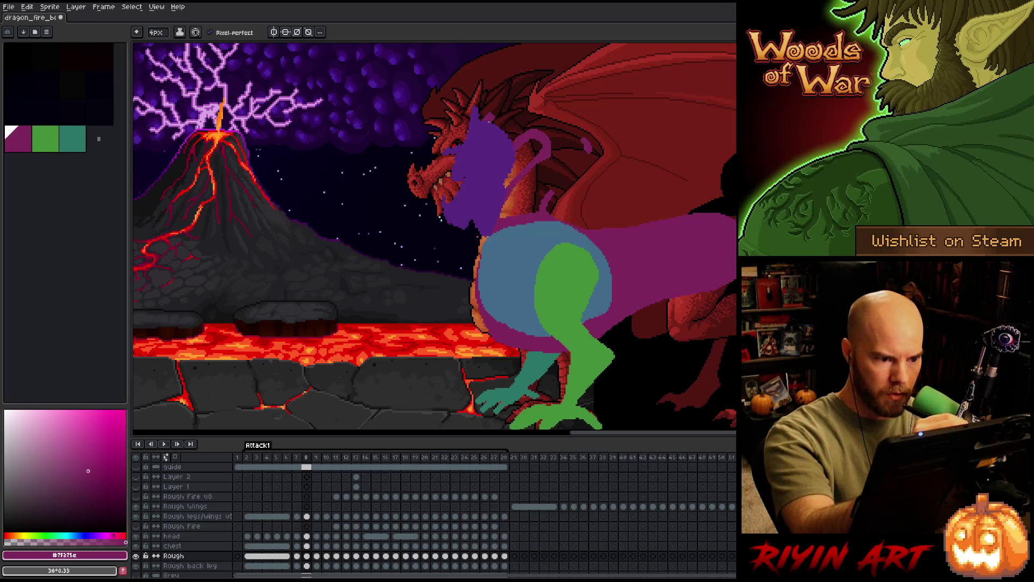
{"action": "mouse_move", "coordinate": [491, 107]}
{"action": "left_mouse_down"}
{"action": "mouse_move", "coordinate": [594, 149]}
{"action": "mouse_move", "coordinate": [543, 199]}
{"action": "left_mouse_up"}
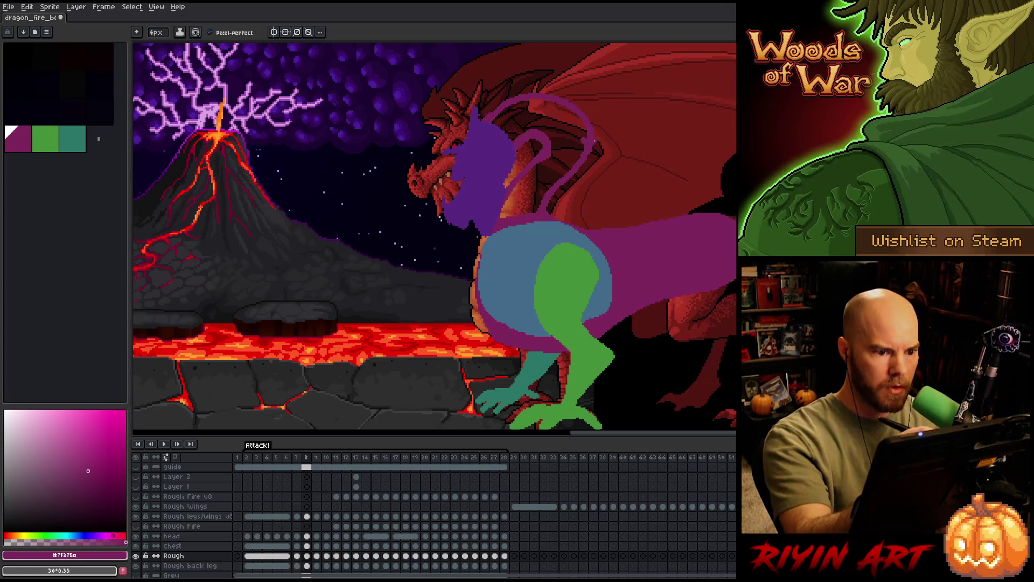
{"action": "key", "text": "g"}
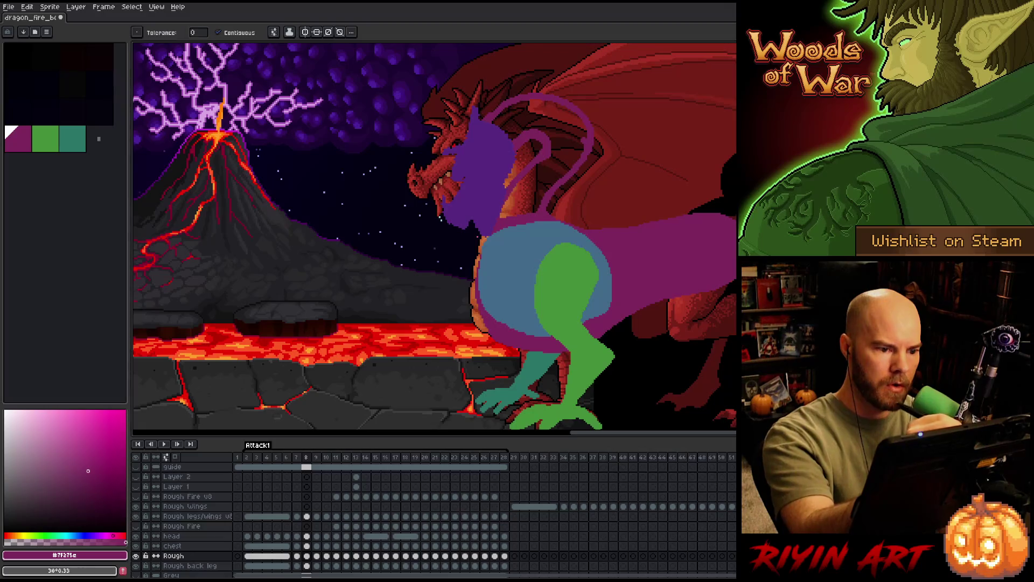
{"action": "left_click", "coordinate": [566, 174]}
Flip between frames 7 and 8 to compare the new neck, ending on frame 7.
{"action": "key", "text": "Left"}
{"action": "key", "text": "Right"}
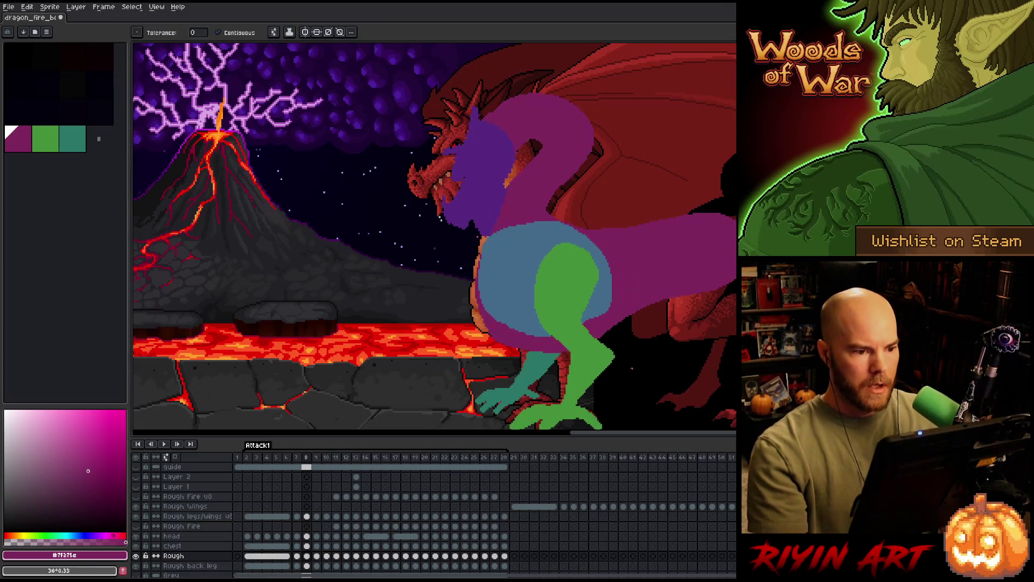
{"action": "key", "text": "Left"}
{"action": "key", "text": "Right"}
{"action": "key", "text": "Left"}
{"action": "key", "text": "Right"}
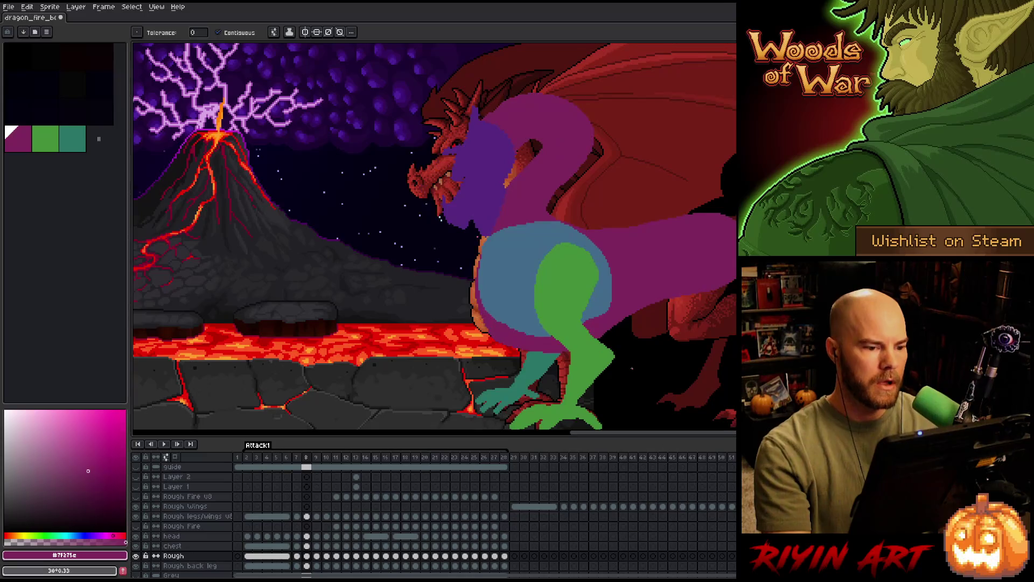
{"action": "key", "text": "Left"}
{"action": "key", "text": "Right"}
{"action": "key", "text": "Left"}
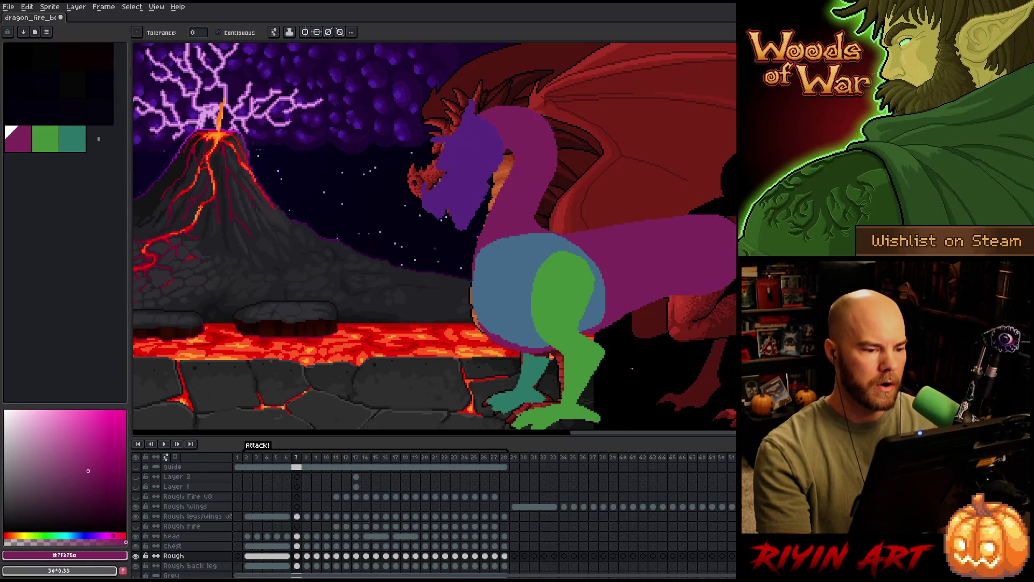
Lasso frame 8's neck and head block, nudge it a few pixels down, apply, and compare with frame 7.
{"action": "key", "text": "Right"}
{"action": "key", "text": "Left"}
{"action": "key", "text": "Right"}
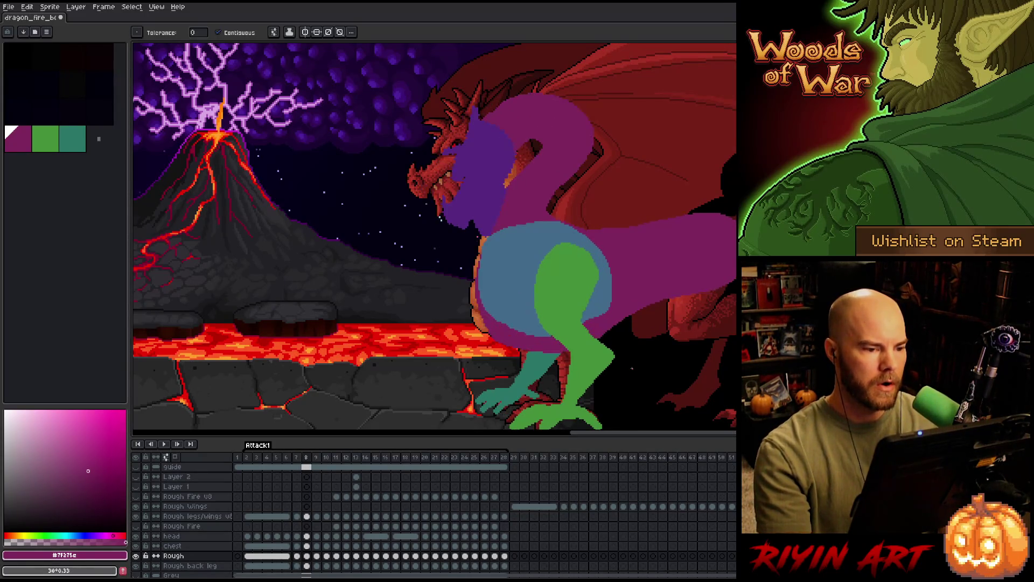
{"action": "key", "text": "Left"}
{"action": "key", "text": "Right"}
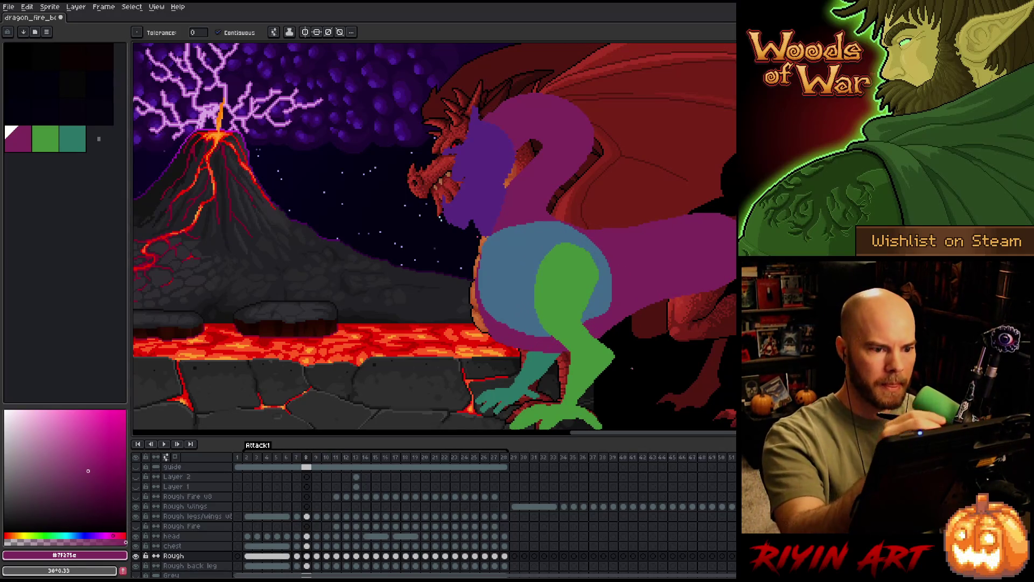
{"action": "key", "text": "q"}
{"action": "mouse_move", "coordinate": [584, 81]}
{"action": "left_mouse_down"}
{"action": "mouse_move", "coordinate": [619, 113]}
{"action": "mouse_move", "coordinate": [566, 85]}
{"action": "left_mouse_up"}
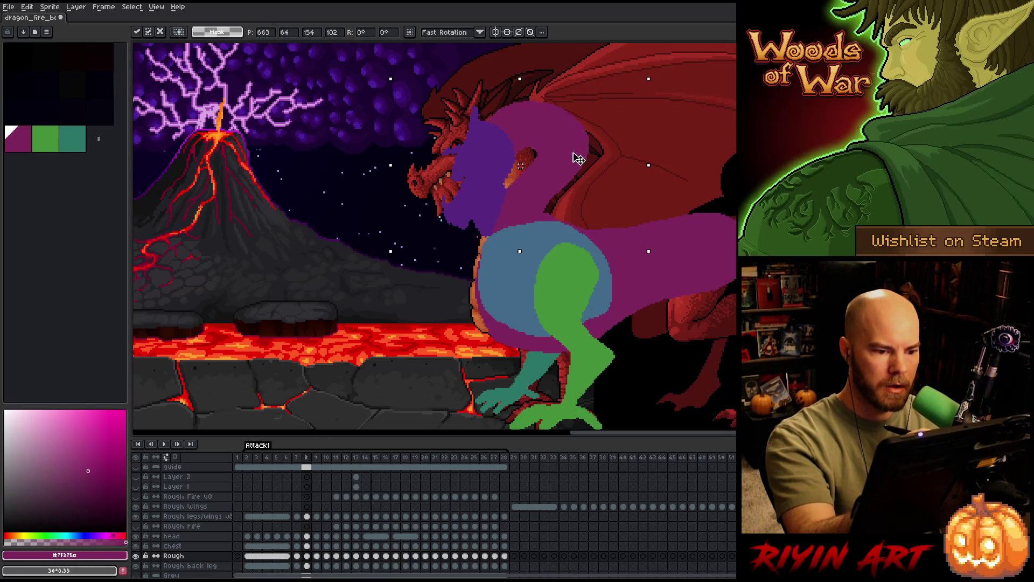
{"action": "left_click_drag", "start_coordinate": [579, 158], "coordinate": [580, 162]}
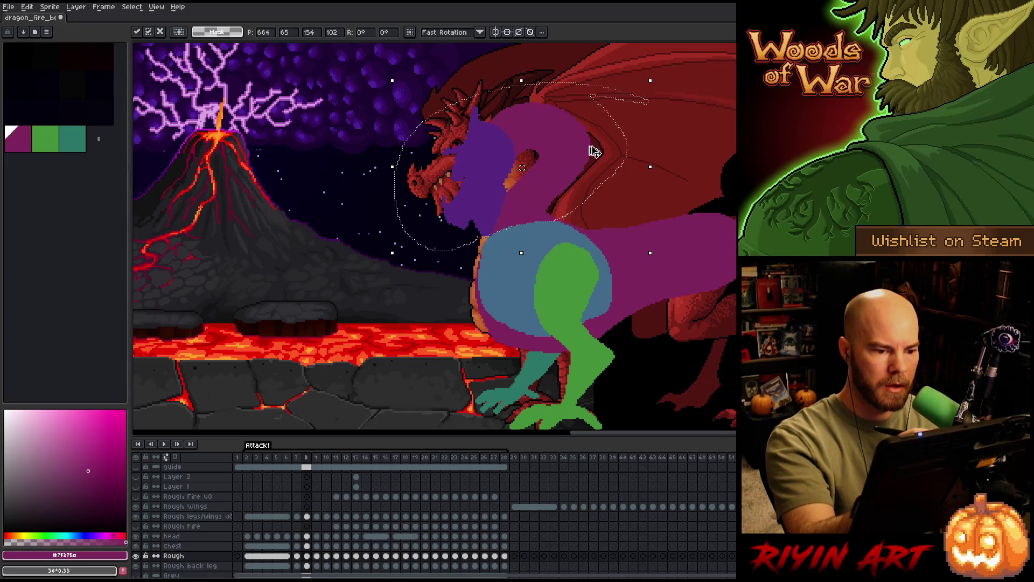
{"action": "key", "text": "Return"}
{"action": "key", "text": "Left"}
{"action": "key", "text": "Right"}
{"action": "key", "text": "Left"}
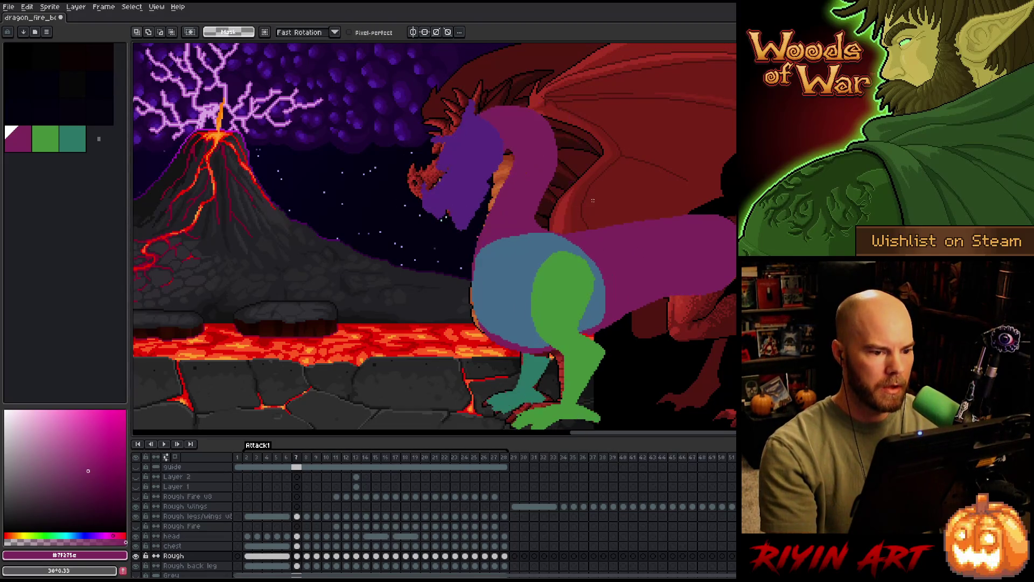
{"action": "key", "text": "Right"}
Tidy the neck's inner curve with the eraser and step back through the frames to frame 6.
{"action": "key", "text": "b"}
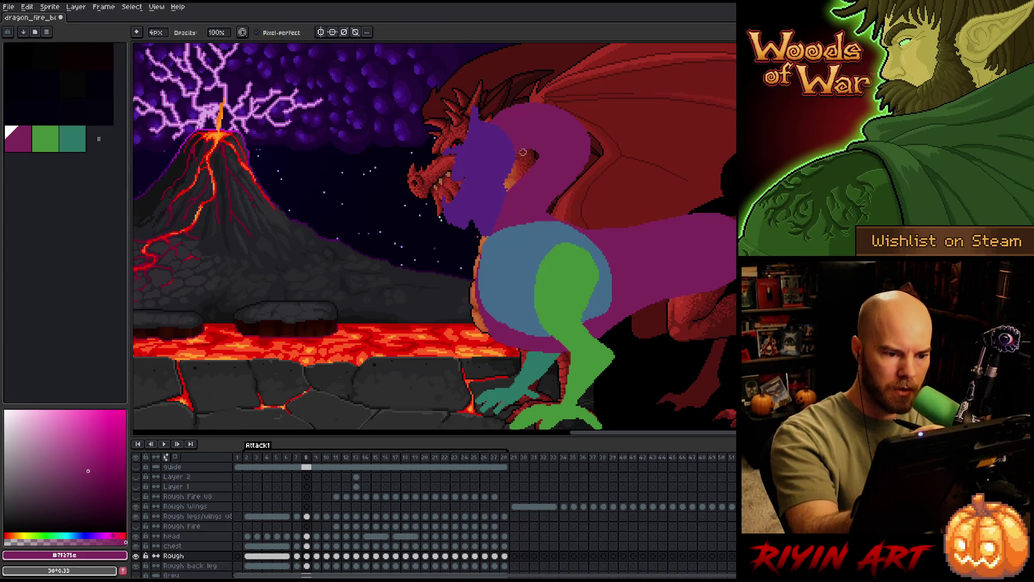
{"action": "key", "text": "e"}
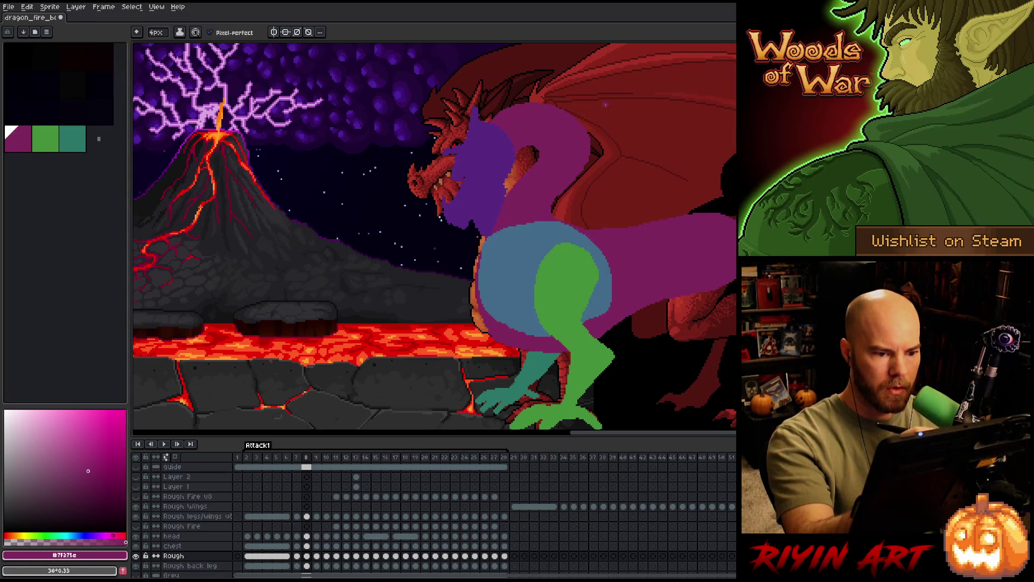
{"action": "key", "text": "Right"}
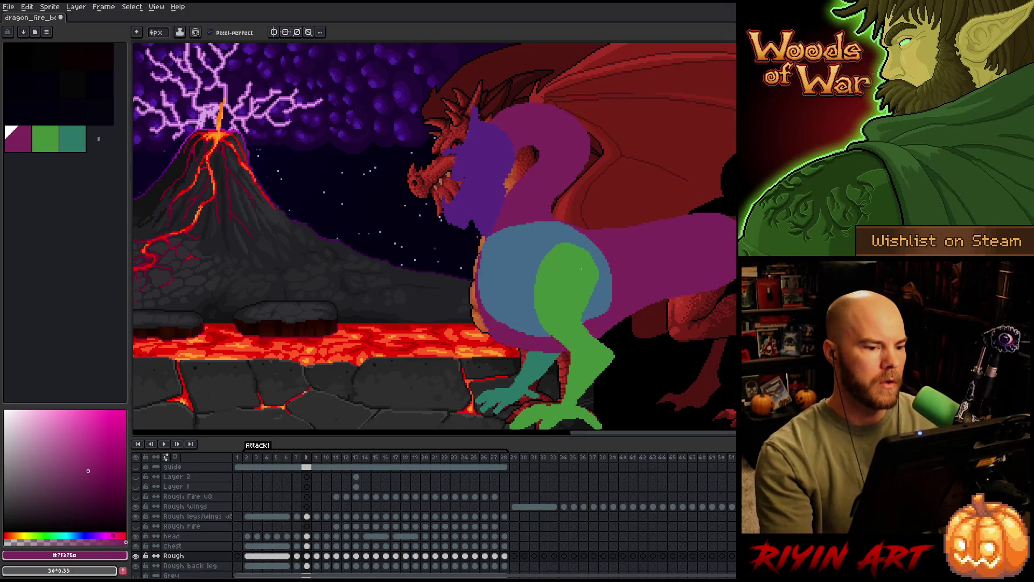
{"action": "key", "text": "Left"}
{"action": "key", "text": "Right"}
{"action": "key", "text": "Left"}
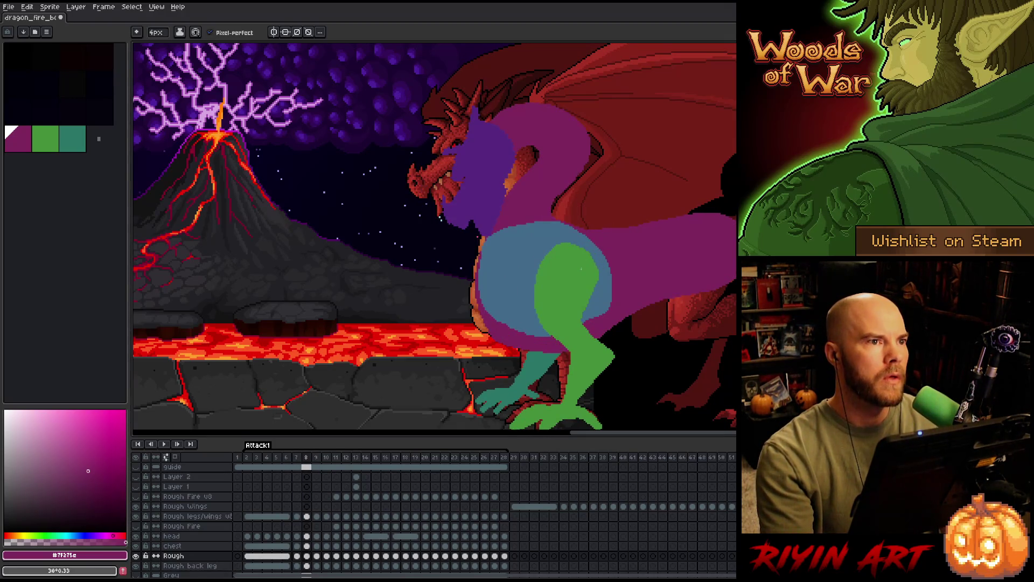
{"action": "key", "text": "Right"}
{"action": "key", "text": "Right"}
{"action": "key", "text": "Left"}
{"action": "key", "text": "Left"}
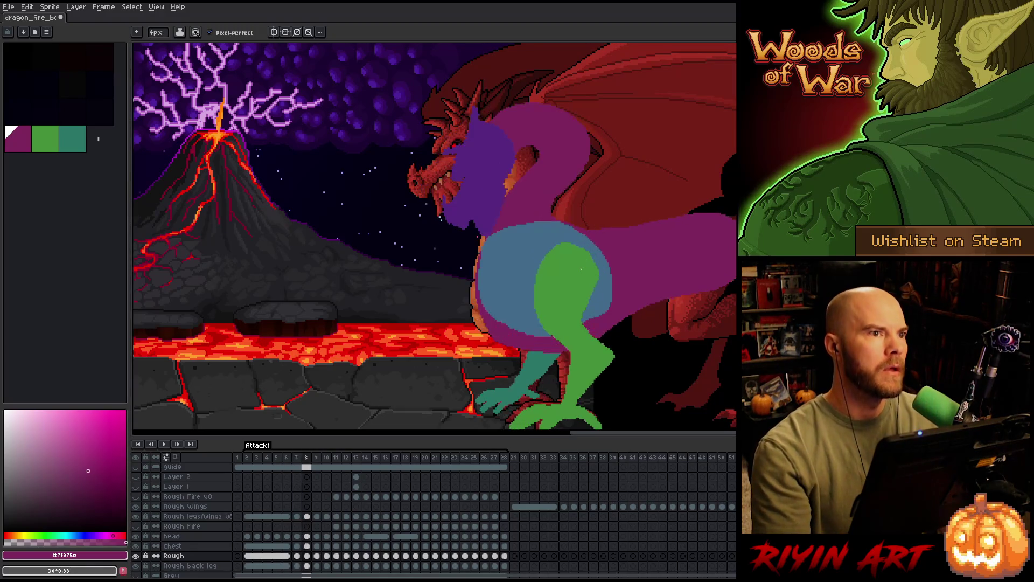
{"action": "key", "text": "Left"}
{"action": "key", "text": "Left"}
{"action": "key", "text": "Right"}
{"action": "key", "text": "Right"}
{"action": "key", "text": "Left"}
{"action": "key", "text": "Left"}
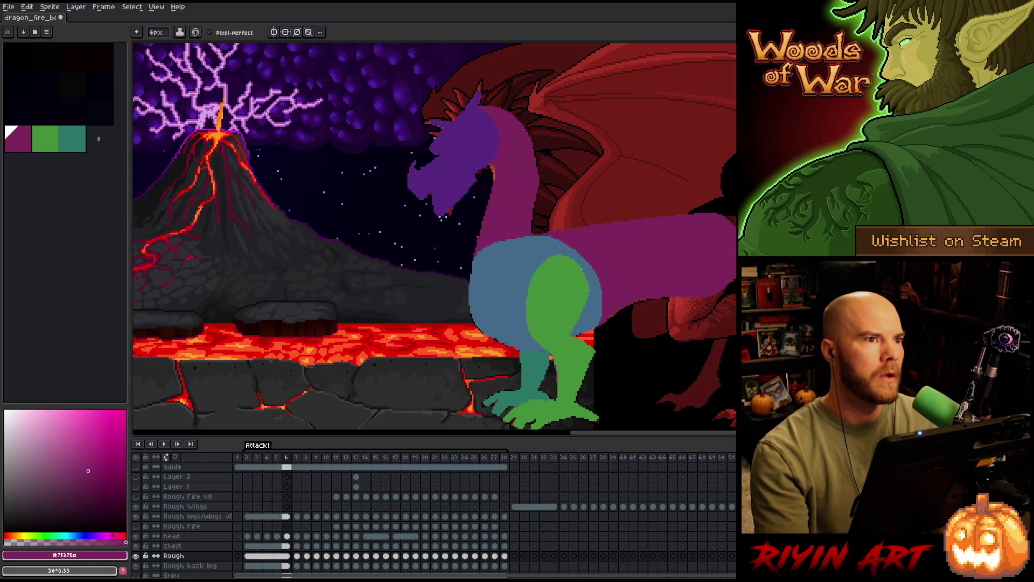
{"action": "key", "text": "Right"}
{"action": "key", "text": "Right"}
{"action": "key", "text": "Left"}
{"action": "key", "text": "Left"}
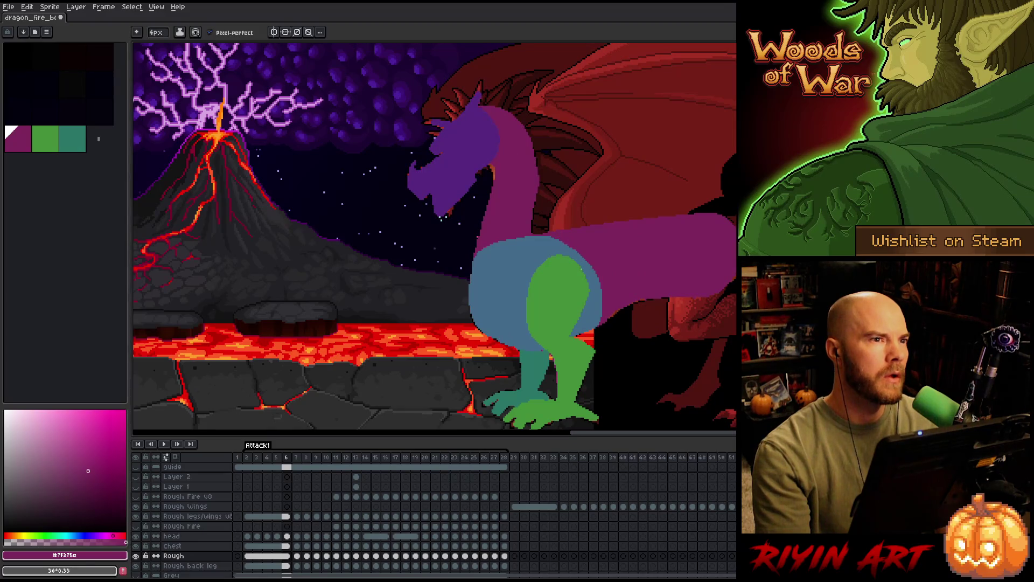
Flip between frames 6–8 to compare the dragon's neck poses.
{"action": "key", "text": "Right"}
{"action": "key", "text": "Right"}
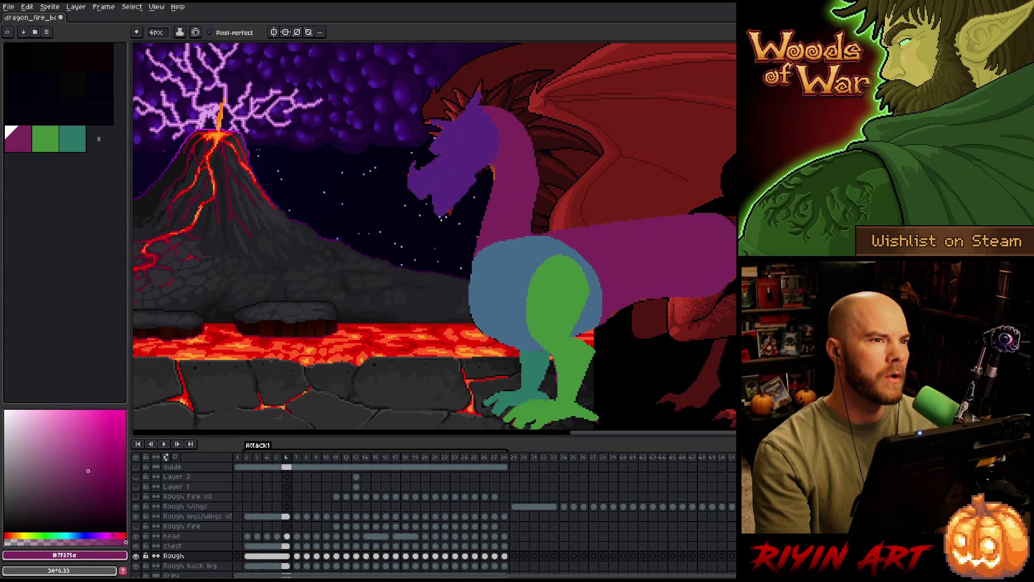
{"action": "key", "text": "Left"}
{"action": "key", "text": "Right"}
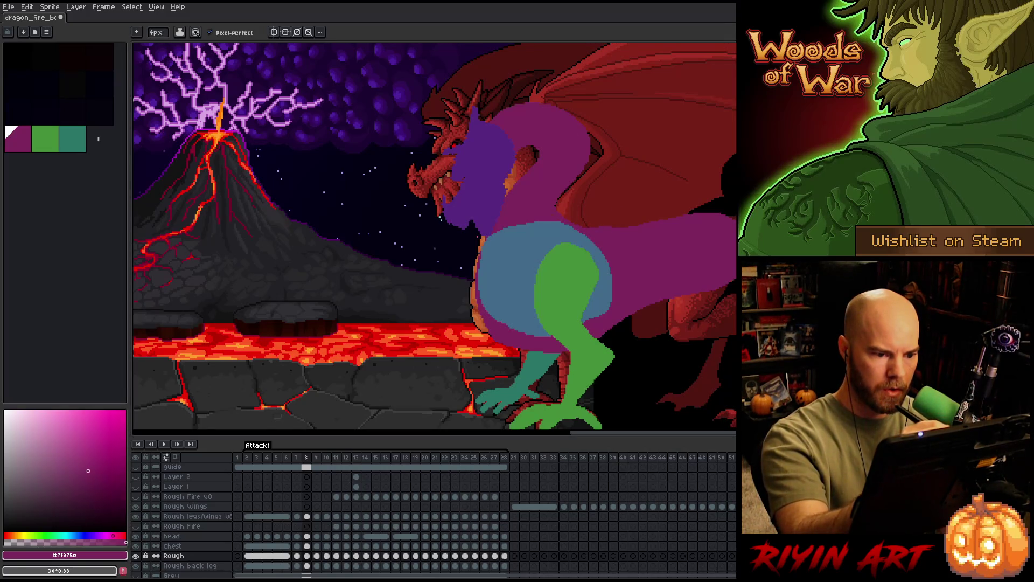
{"action": "key", "text": "Left"}
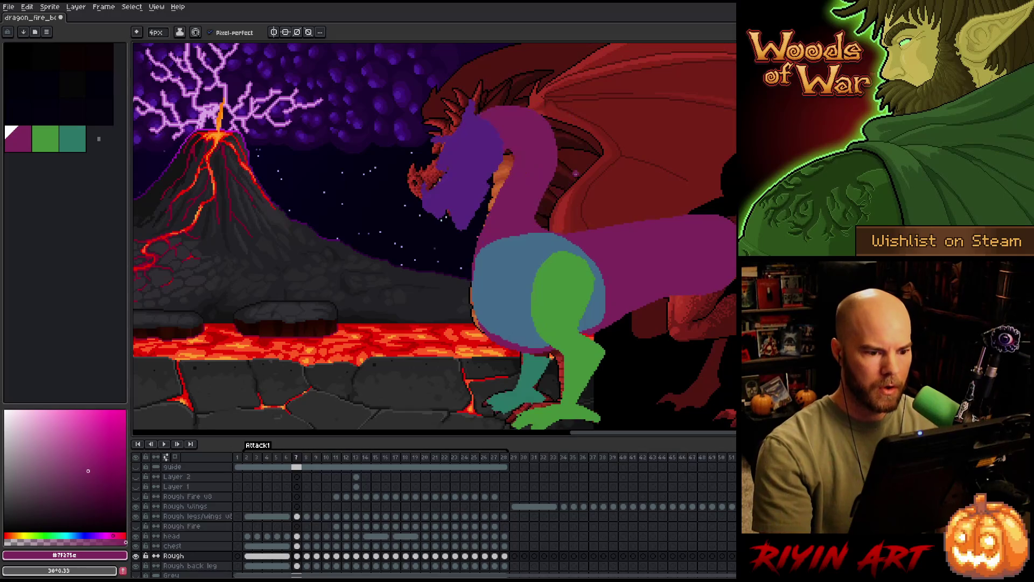
{"action": "key", "text": "Right"}
{"action": "key", "text": "Left"}
{"action": "key", "text": "Right"}
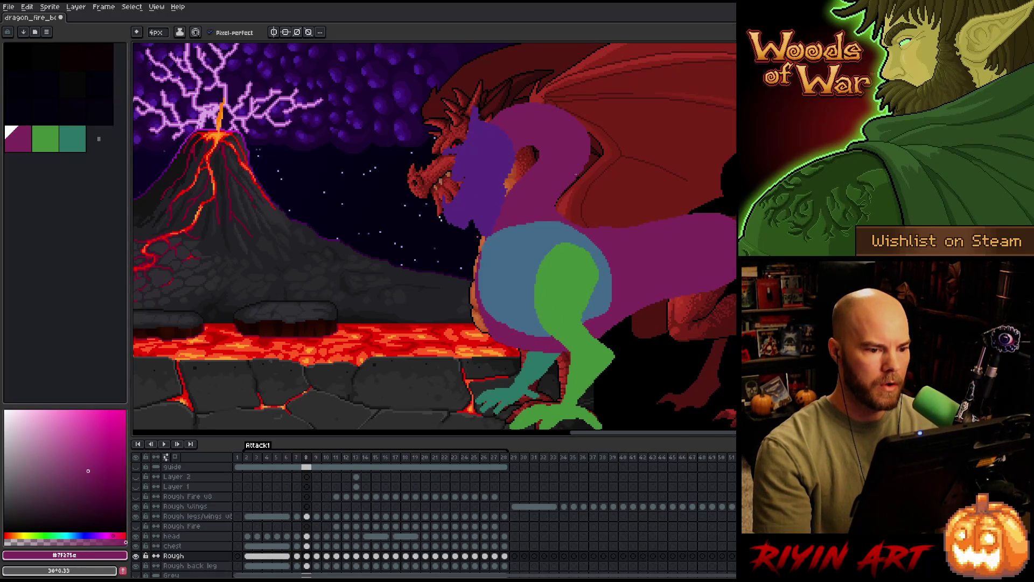
Swap between brush and eraser on the neck, then advance to frame 9 with the lowered head.
{"action": "key", "text": "b"}
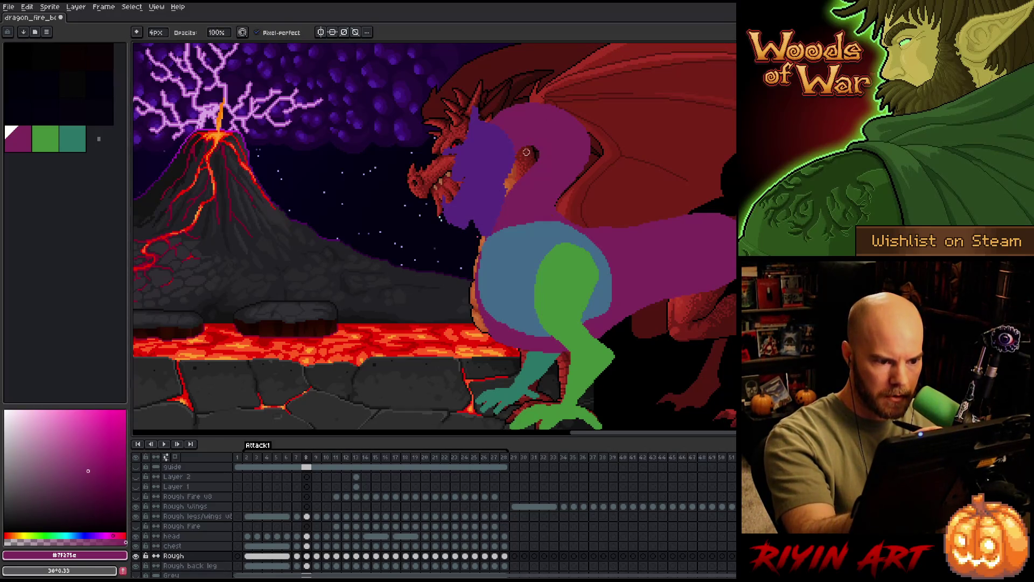
{"action": "key", "text": "e"}
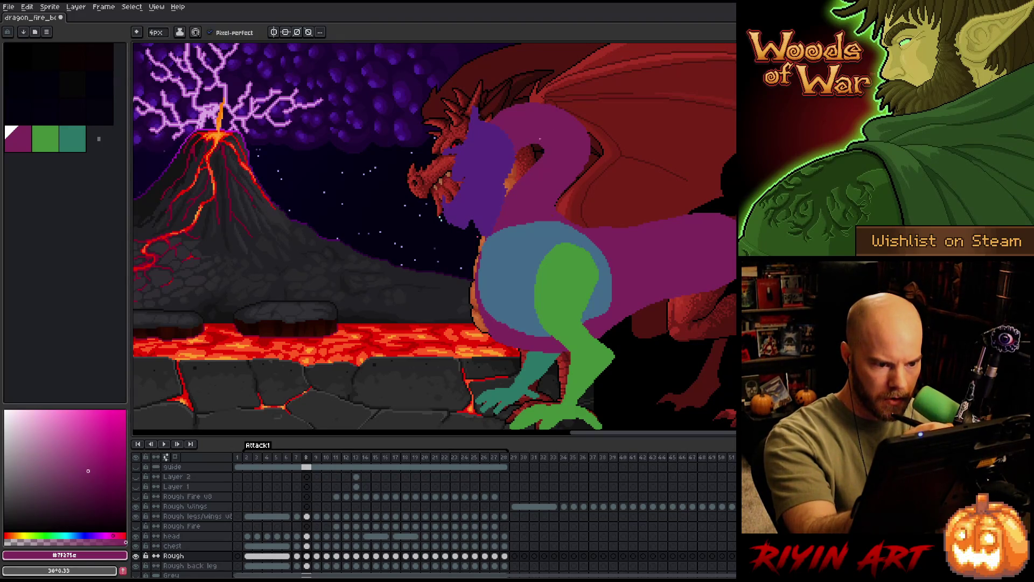
{"action": "right_click", "coordinate": [654, 365]}
{"action": "key", "text": "Escape"}
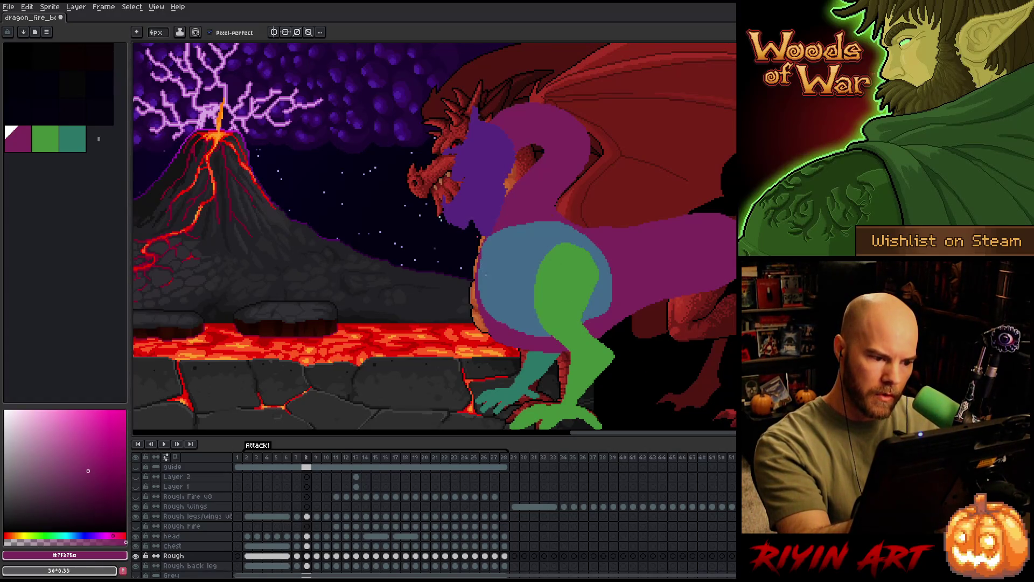
{"action": "key", "text": "Right"}
{"action": "key", "text": "Left"}
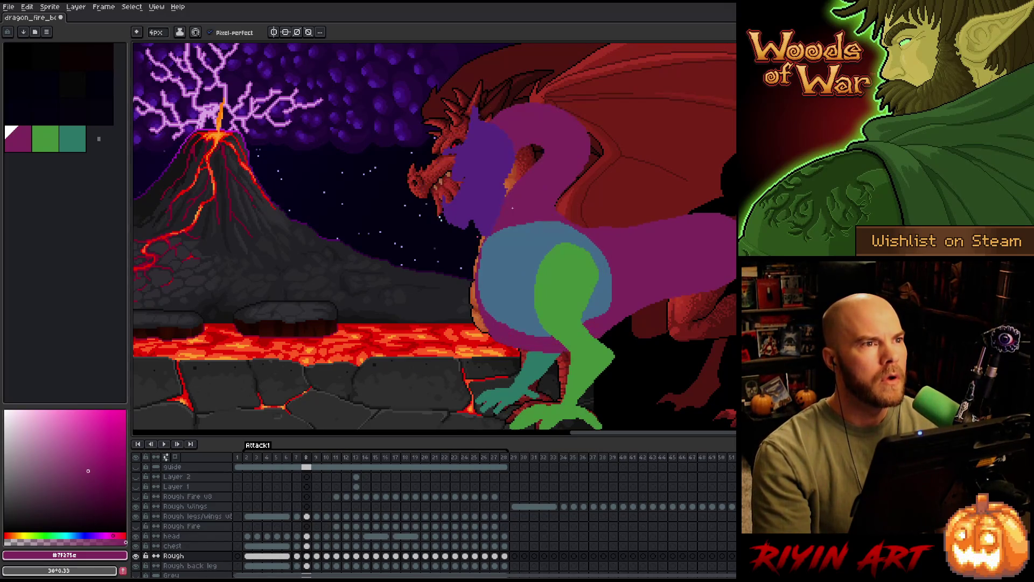
{"action": "key", "text": "Right"}
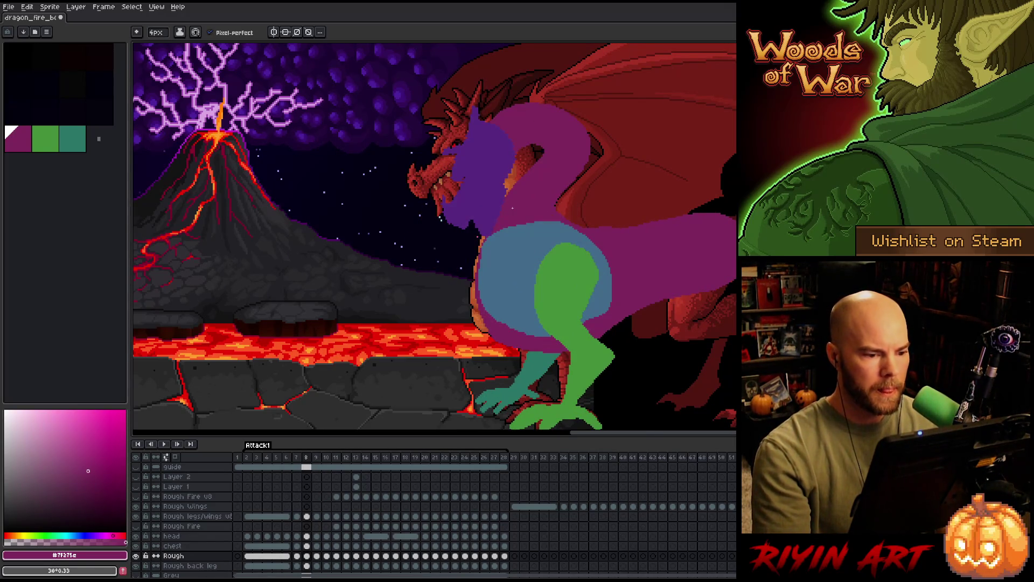
{"action": "key", "text": "Right"}
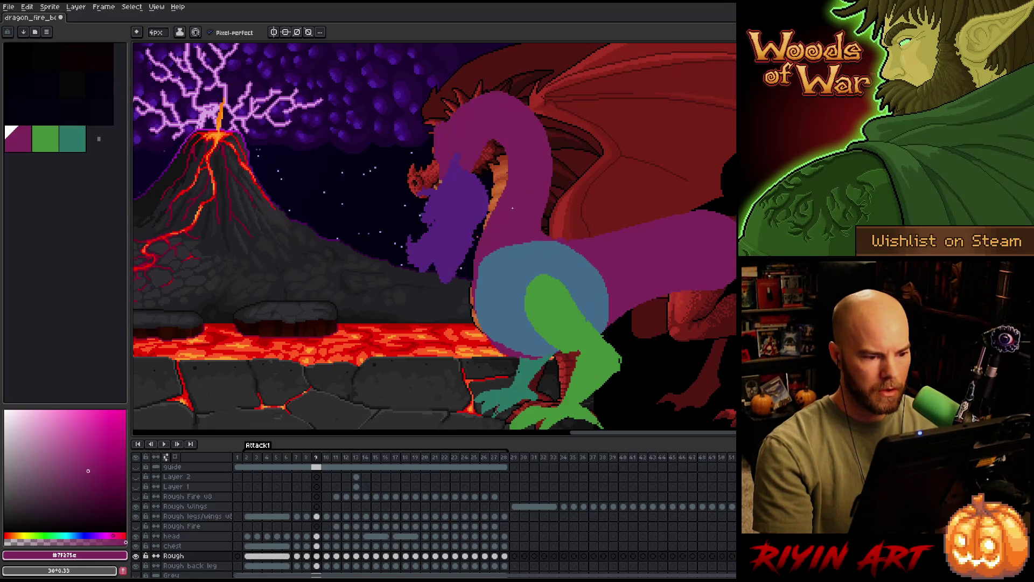
Lasso and delete the rough purple paint around frame 9's head, comparing against frame 8.
{"action": "key", "text": "q"}
{"action": "left_click_drag", "start_coordinate": [561, 233], "coordinate": [611, 239]}
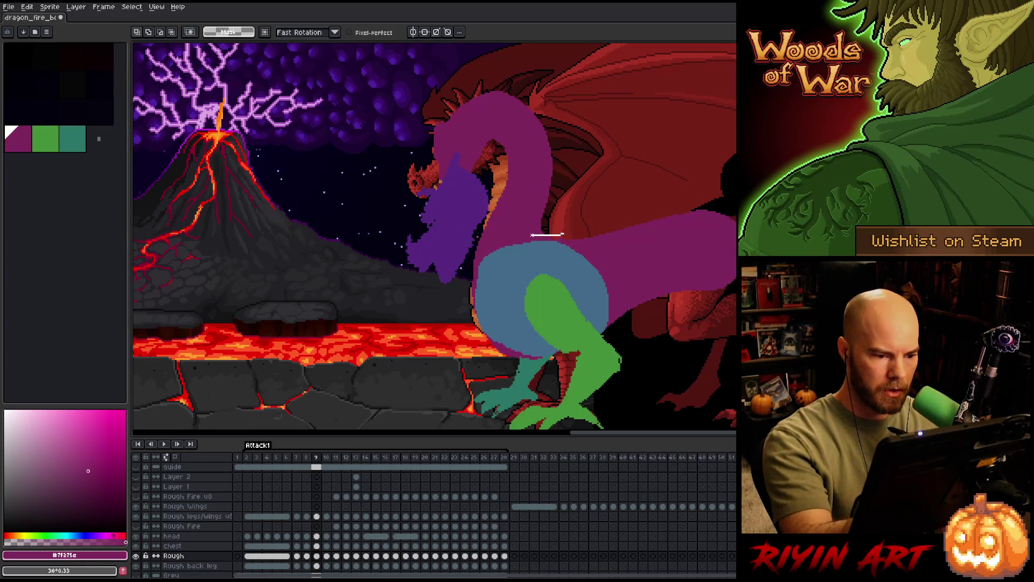
{"action": "key", "text": "Delete"}
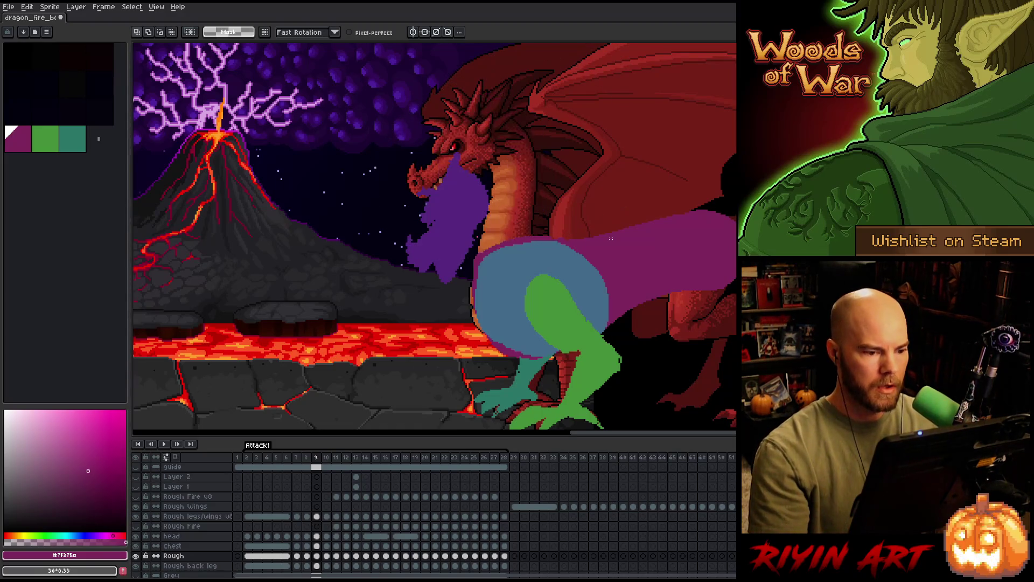
{"action": "key", "text": "Left"}
{"action": "key", "text": "Right"}
{"action": "key", "text": "Left"}
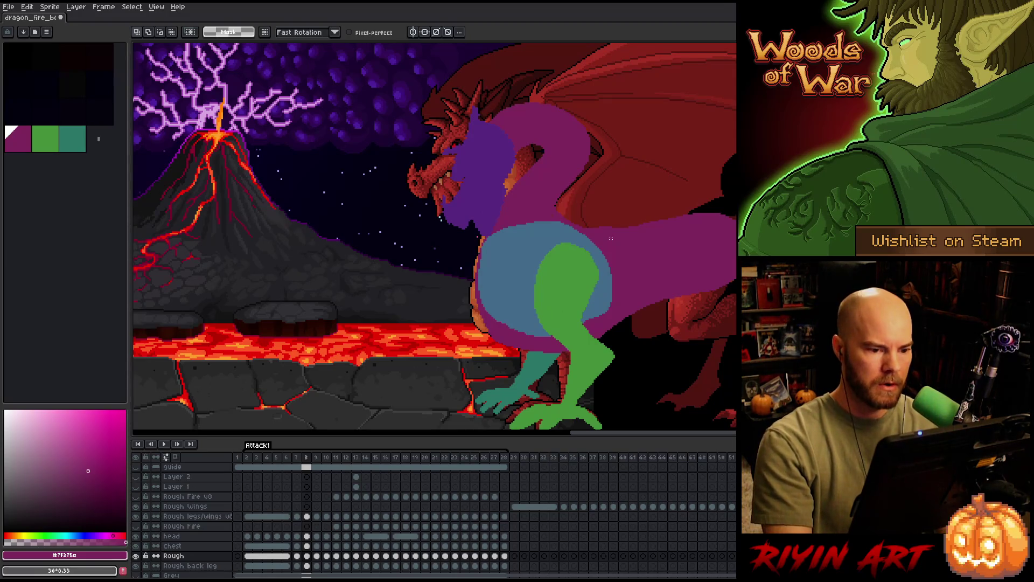
{"action": "key", "text": "Right"}
Touch up frame 9 with eraser and pencil while flipping to neighbouring frames.
{"action": "key", "text": "b"}
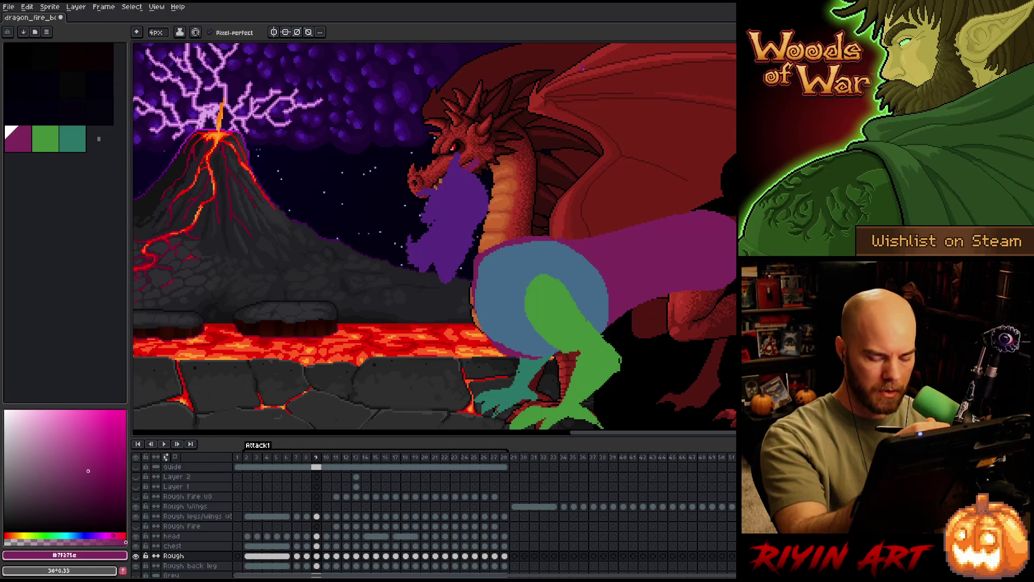
{"action": "key", "text": "Left"}
{"action": "key", "text": "Right"}
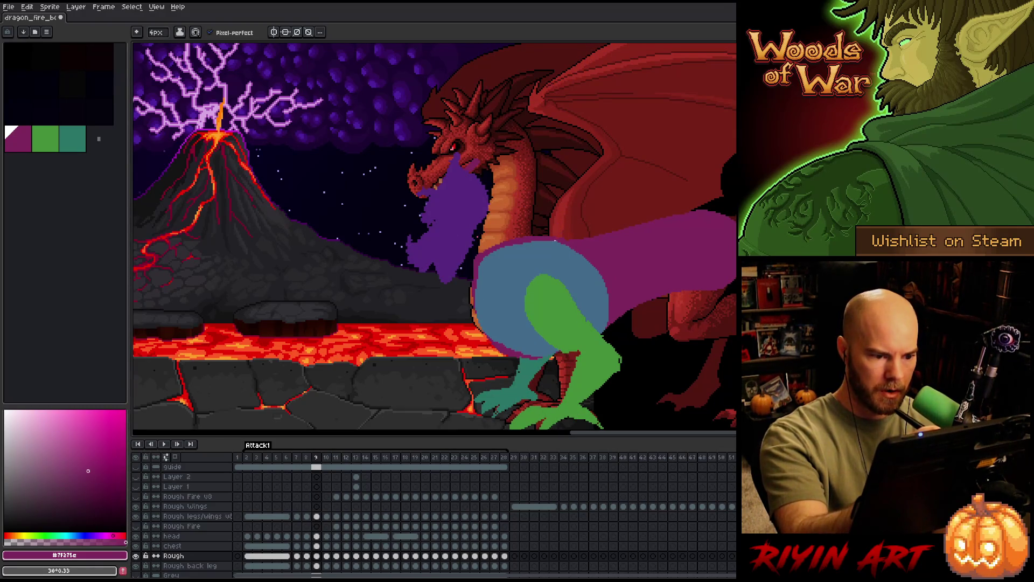
{"action": "key", "text": "Left"}
{"action": "key", "text": "Right"}
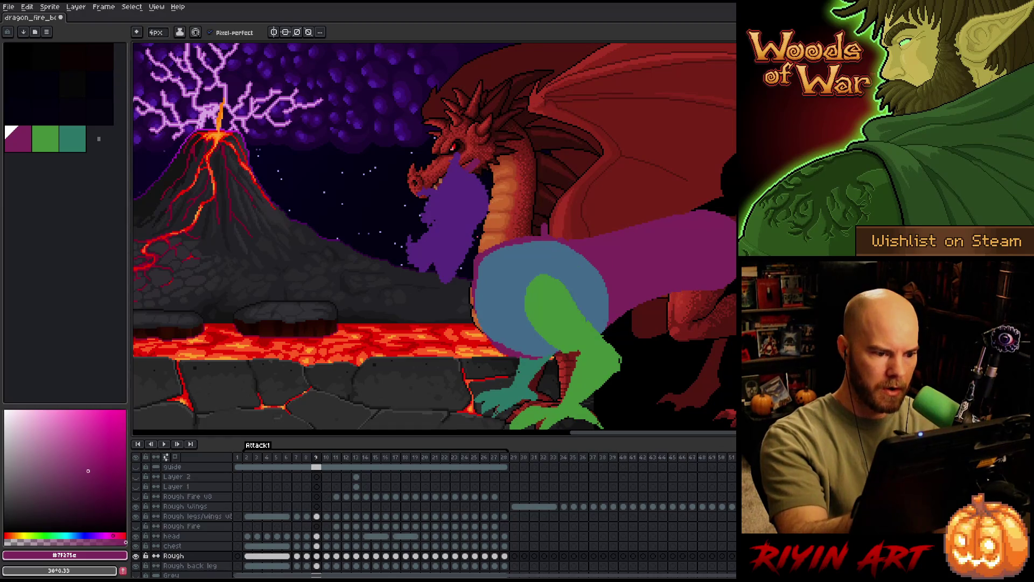
{"action": "key", "text": "b"}
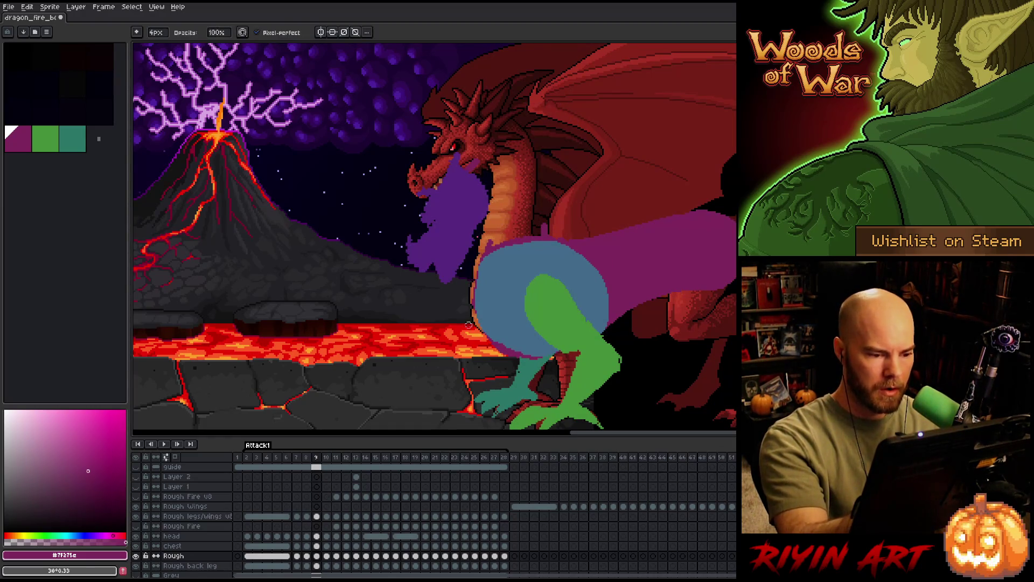
{"action": "key", "text": "e"}
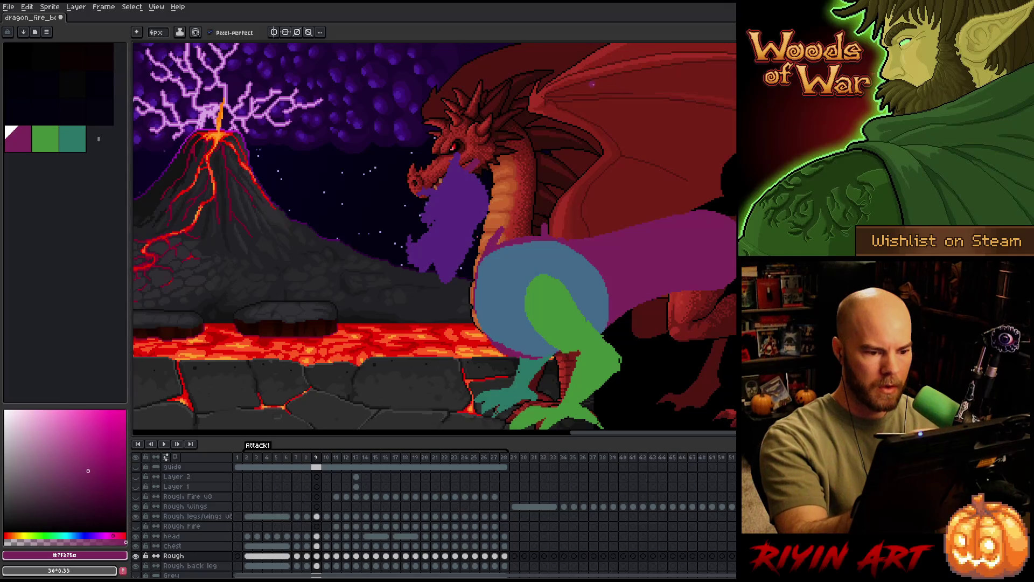
Compare frame 9 against frames 7, 8 and 10, settling back on frame 9.
{"action": "key", "text": "Right"}
{"action": "key", "text": "Left"}
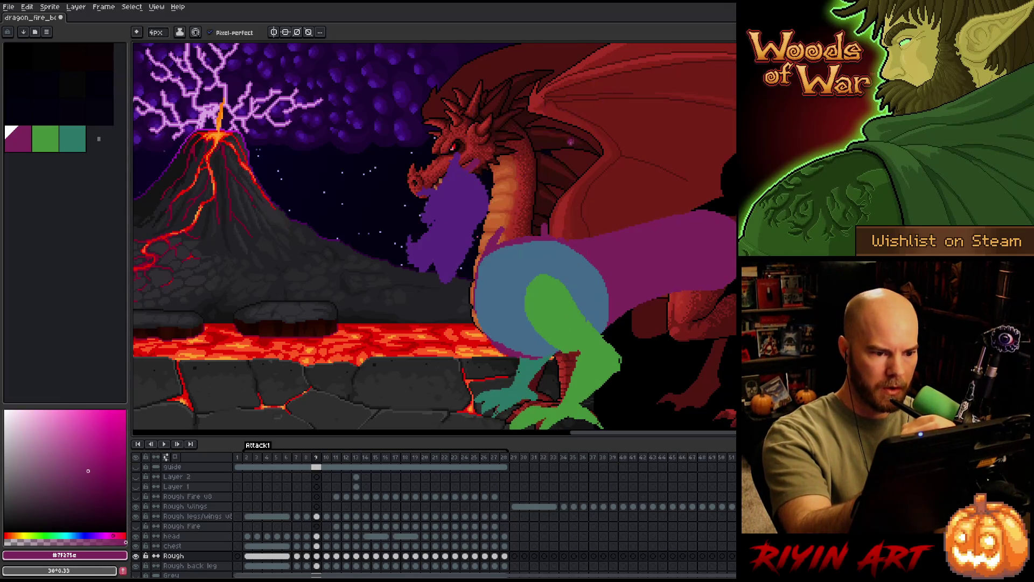
{"action": "key", "text": "Right"}
{"action": "key", "text": "Left"}
{"action": "key", "text": "Left"}
{"action": "key", "text": "Left"}
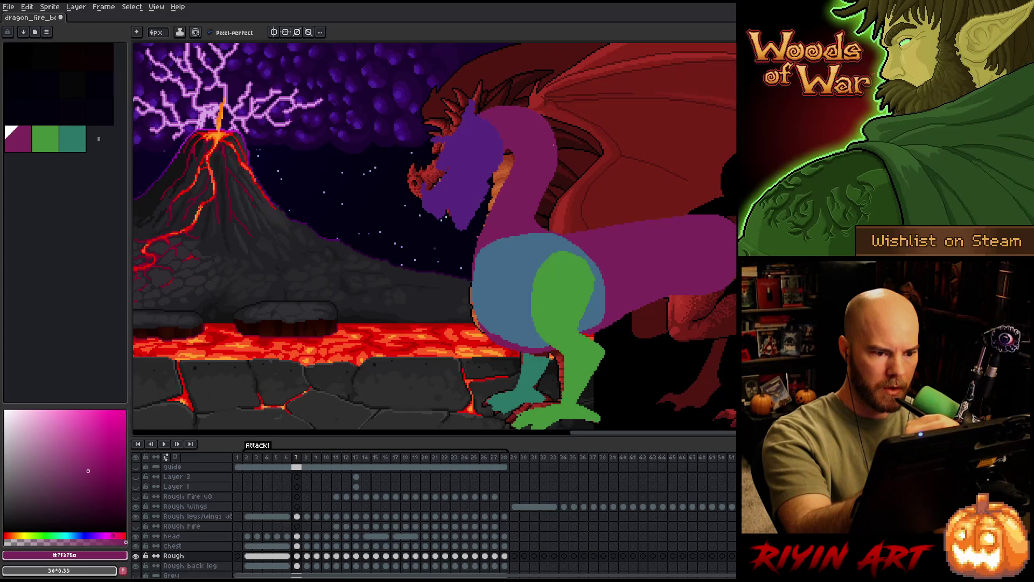
{"action": "key", "text": "Right"}
{"action": "key", "text": "Right"}
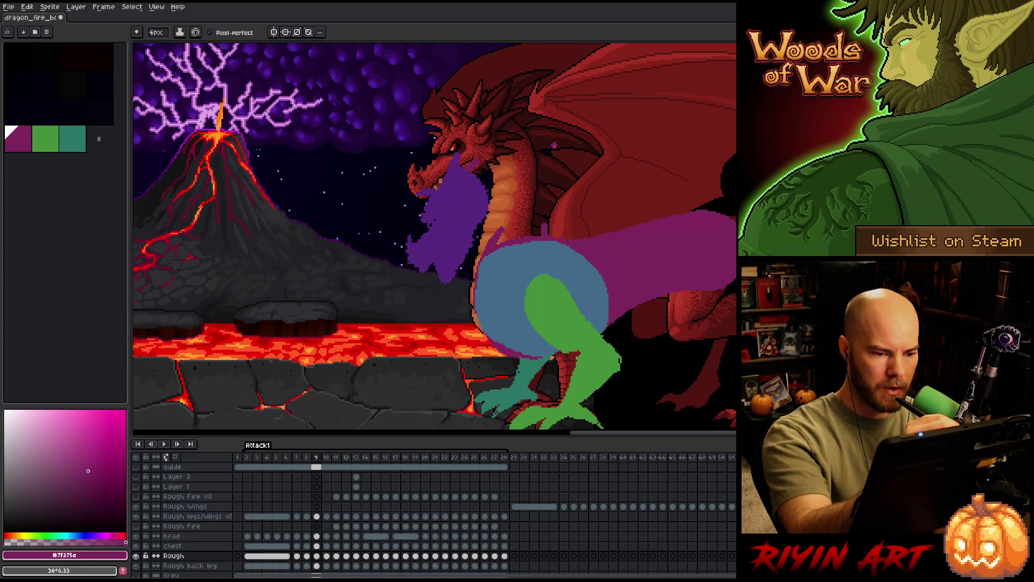
{"action": "key", "text": "Left"}
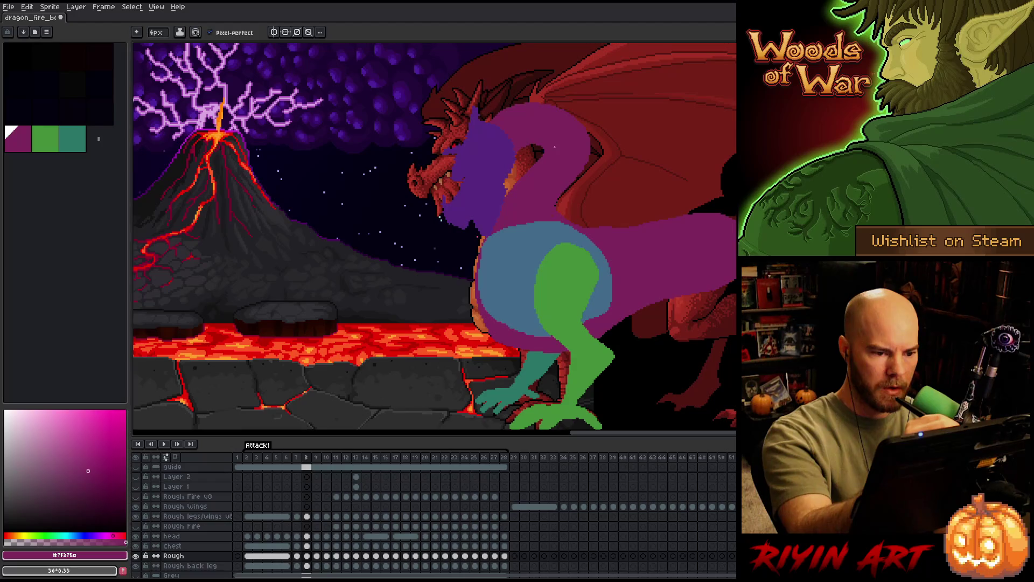
{"action": "key", "text": "Right"}
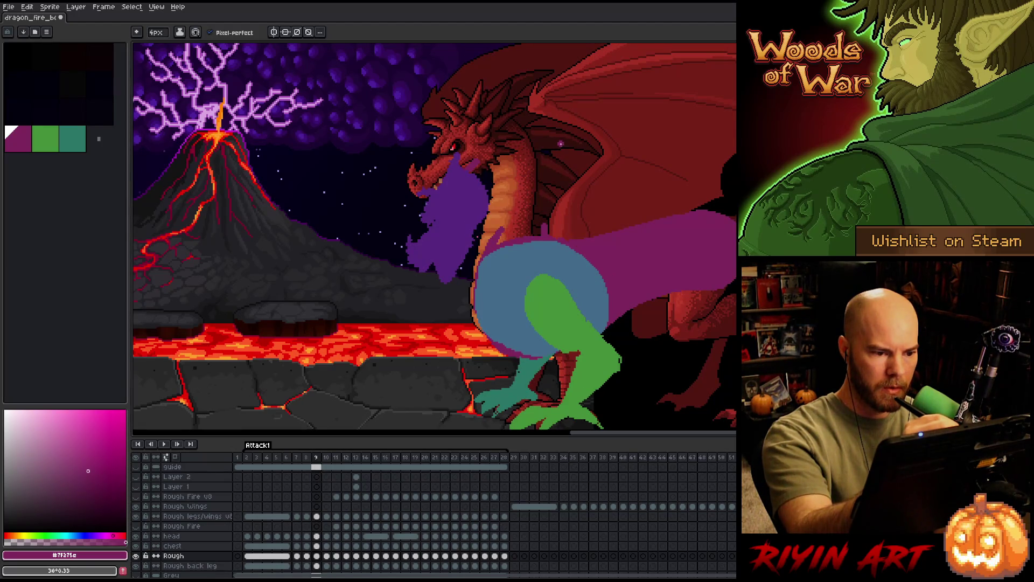
Outline a new curved purple neck up to frame 9's head and fill it solid.
{"action": "left_click_drag", "start_coordinate": [564, 138], "coordinate": [546, 234]}
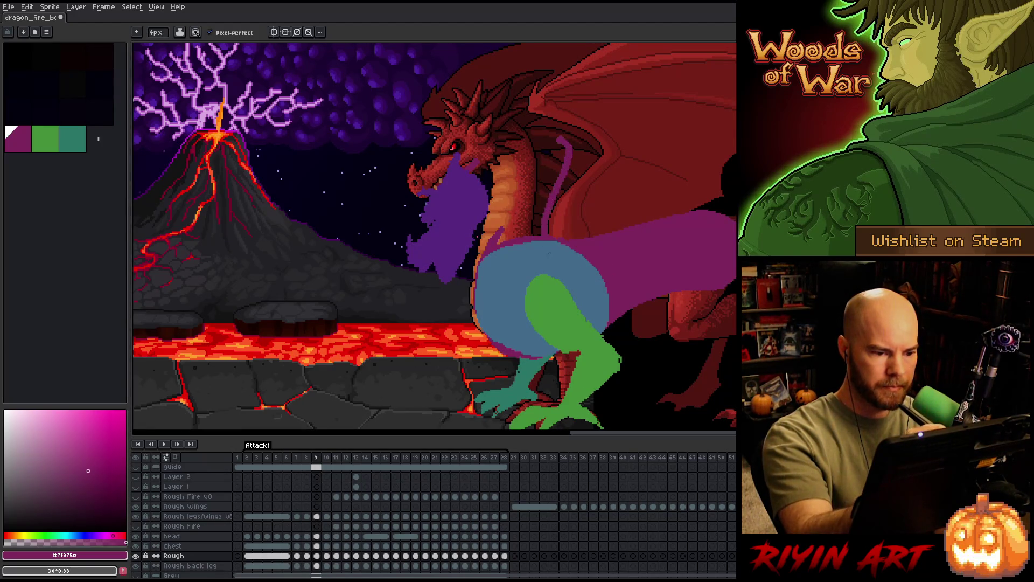
{"action": "mouse_move", "coordinate": [478, 155]}
{"action": "left_mouse_down"}
{"action": "mouse_move", "coordinate": [546, 130]}
{"action": "mouse_move", "coordinate": [564, 184]}
{"action": "left_mouse_up"}
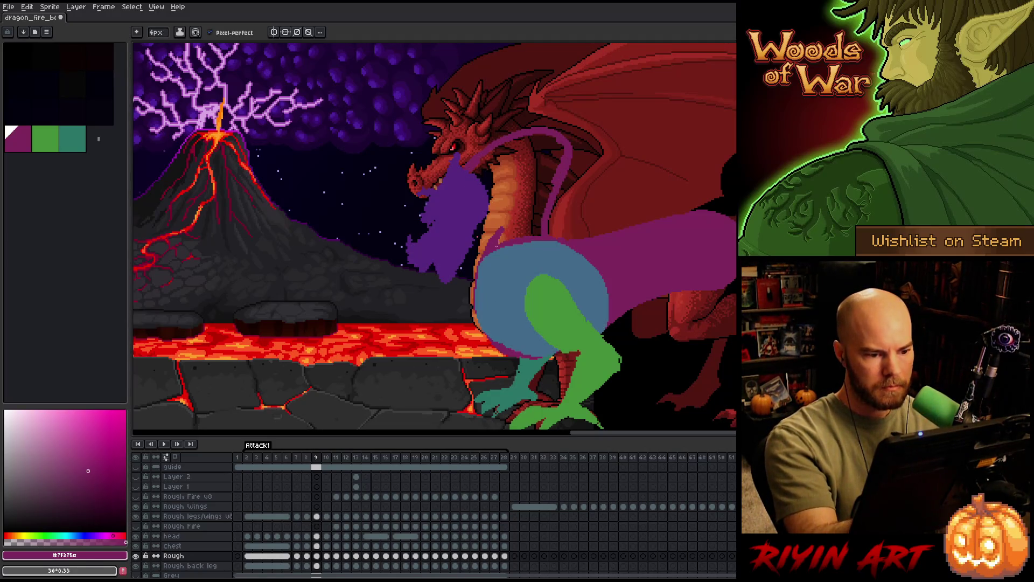
{"action": "left_click_drag", "start_coordinate": [494, 232], "coordinate": [512, 191]}
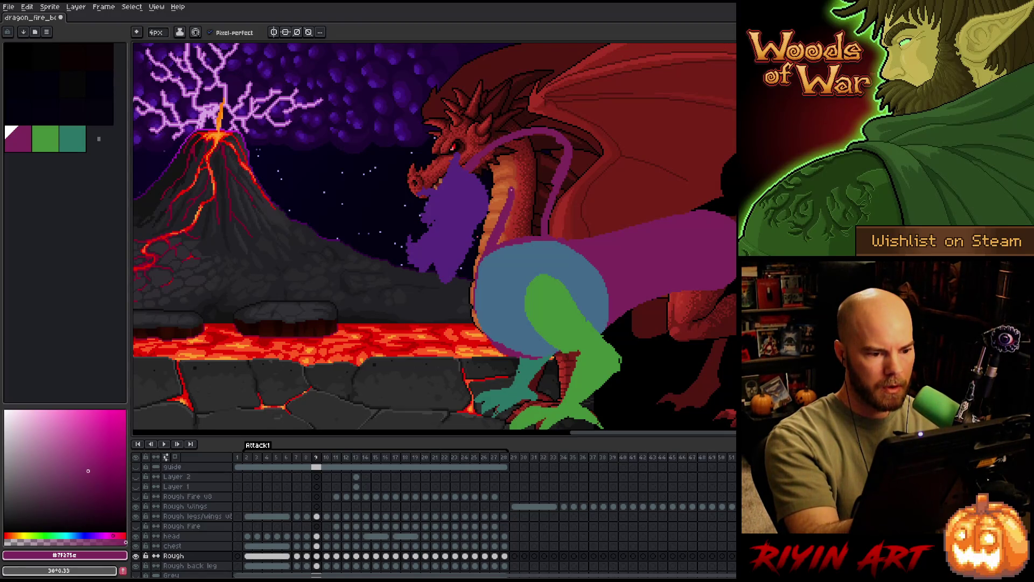
{"action": "left_click_drag", "start_coordinate": [489, 199], "coordinate": [510, 187]}
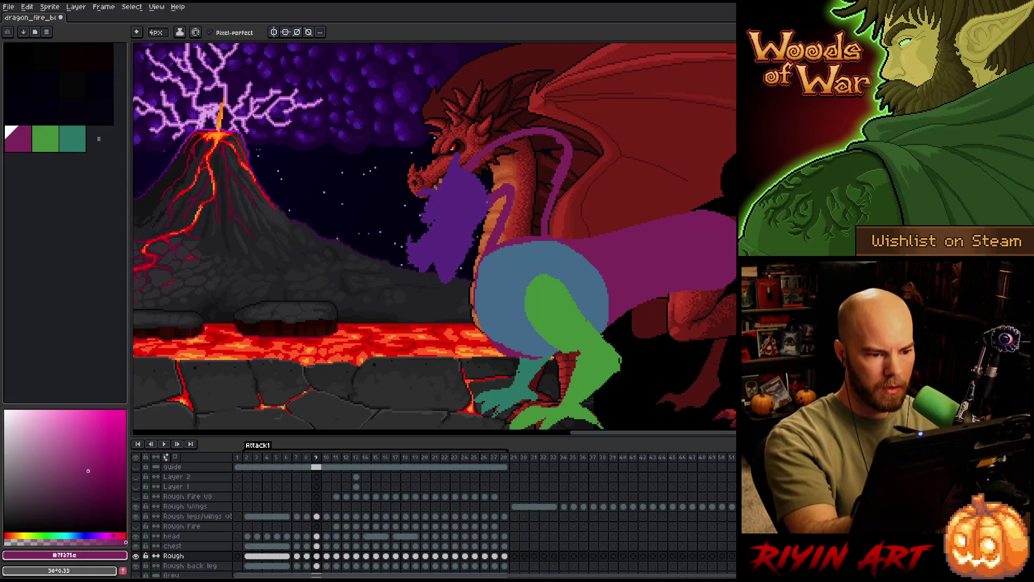
{"action": "key", "text": "g"}
{"action": "left_click", "coordinate": [518, 178]}
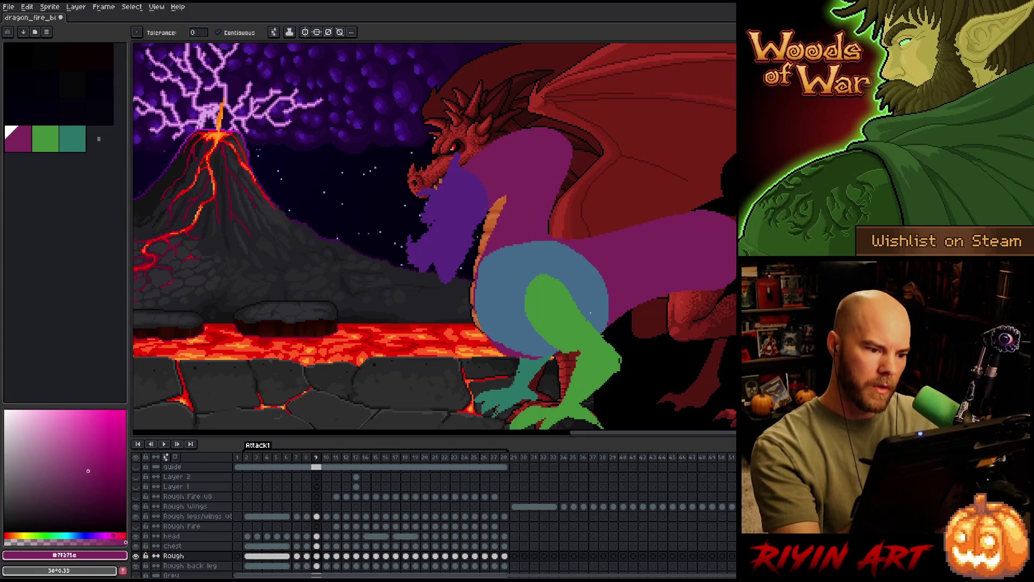
Draw an orange underside stripe along the front of the new neck.
{"action": "key", "text": "b"}
{"action": "mouse_move", "coordinate": [498, 197]}
{"action": "left_mouse_down"}
{"action": "mouse_move", "coordinate": [522, 186]}
{"action": "mouse_move", "coordinate": [503, 212]}
{"action": "left_mouse_up"}
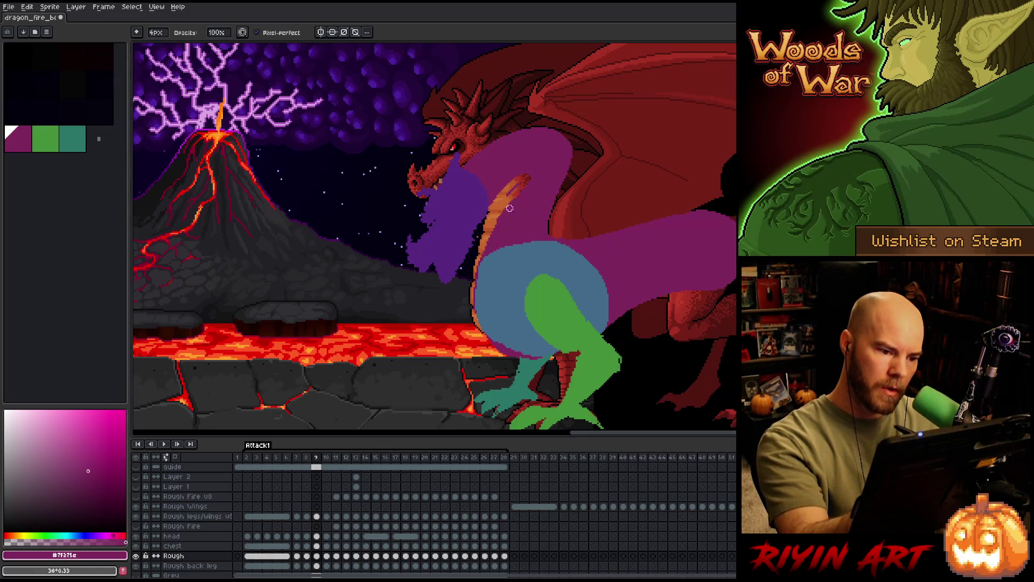
{"action": "key", "text": "e"}
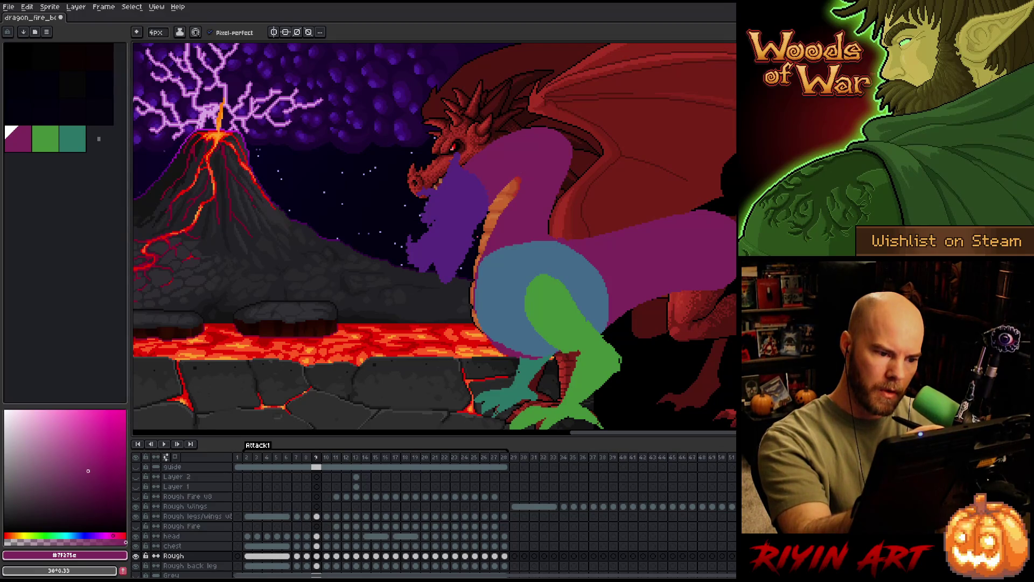
{"action": "key", "text": "Left"}
{"action": "key", "text": "Right"}
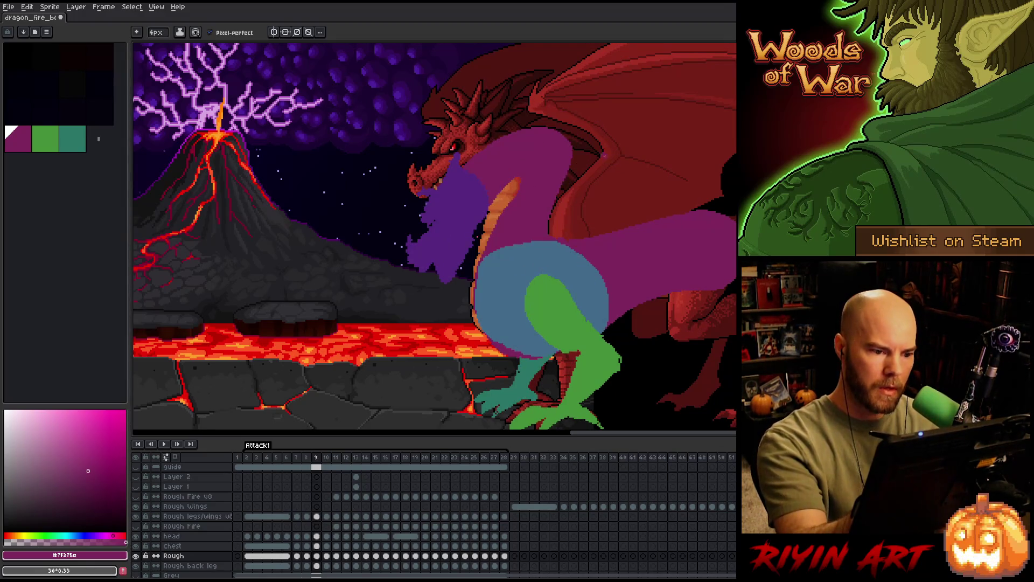
{"action": "key", "text": "e"}
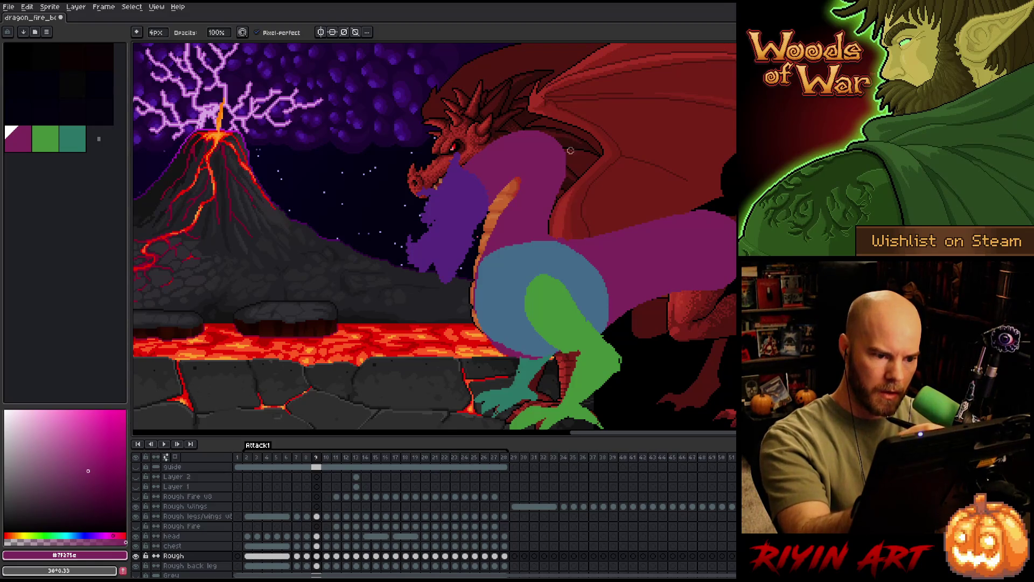
{"action": "key", "text": "e"}
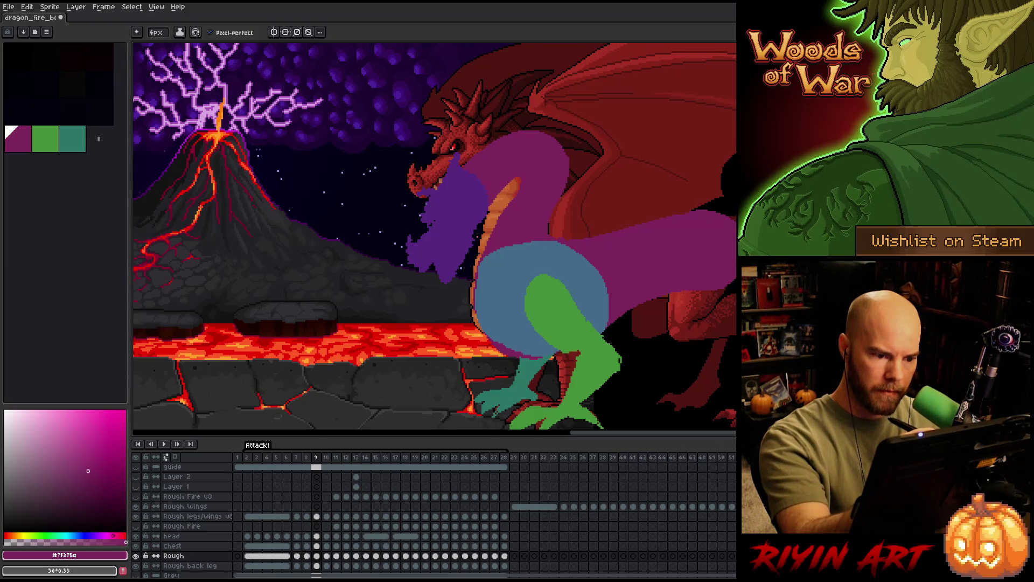
{"action": "key", "text": "b"}
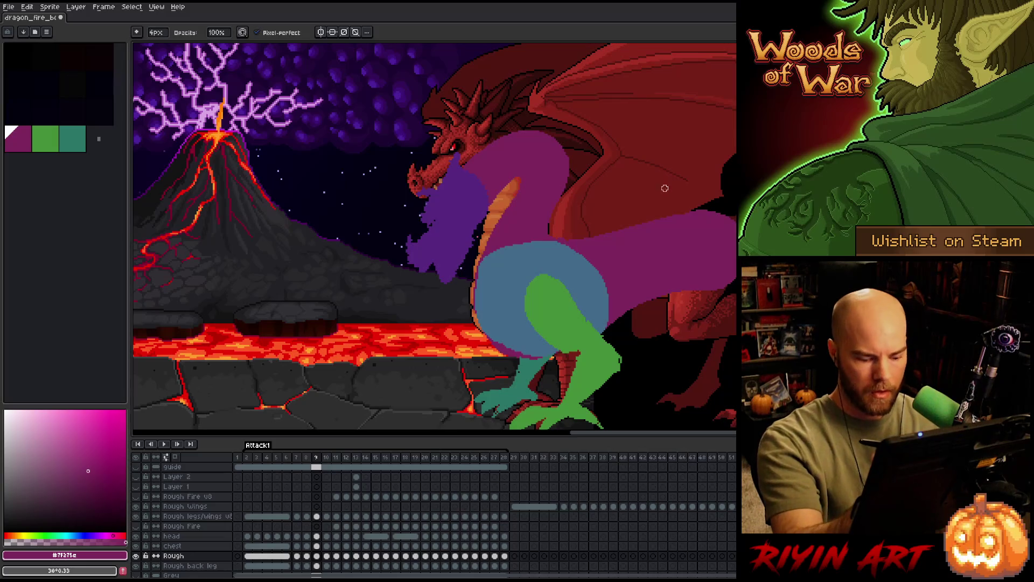
{"action": "key", "text": "Left"}
{"action": "key", "text": "Right"}
{"action": "key", "text": "Left"}
{"action": "key", "text": "Right"}
{"action": "key", "text": "Right"}
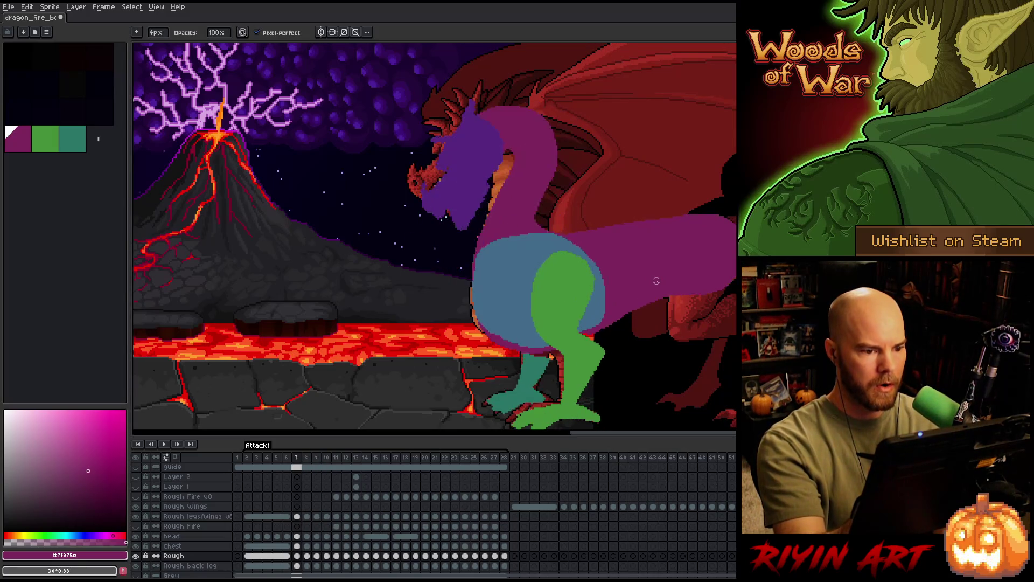
{"action": "key", "text": "Right"}
{"action": "key", "text": "Left"}
{"action": "key", "text": "Left"}
{"action": "key", "text": "Right"}
{"action": "key", "text": "Left"}
{"action": "key", "text": "Right"}
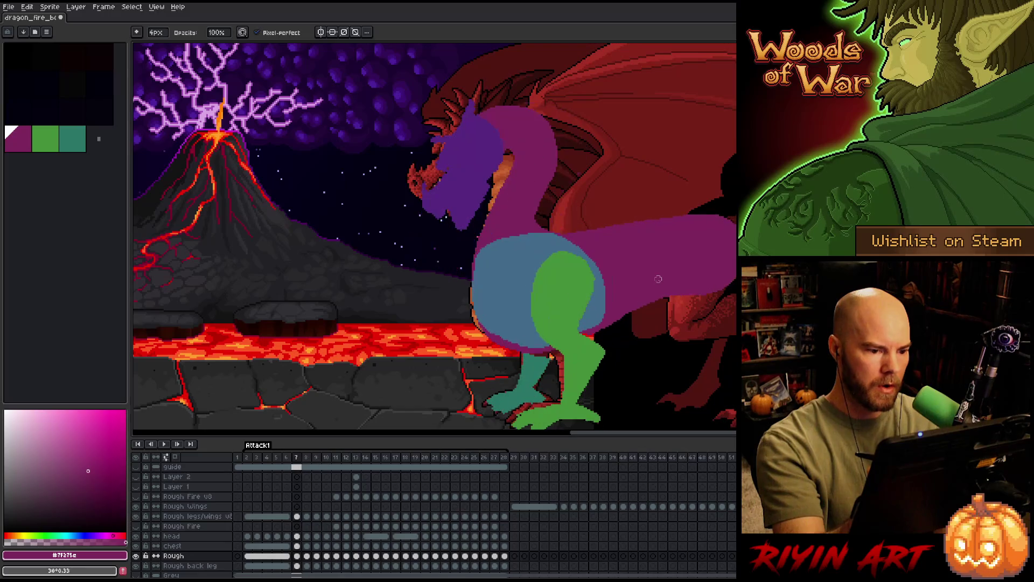
{"action": "key", "text": "Right"}
{"action": "key", "text": "Left"}
{"action": "key", "text": "Left"}
{"action": "key", "text": "Right"}
{"action": "key", "text": "Right"}
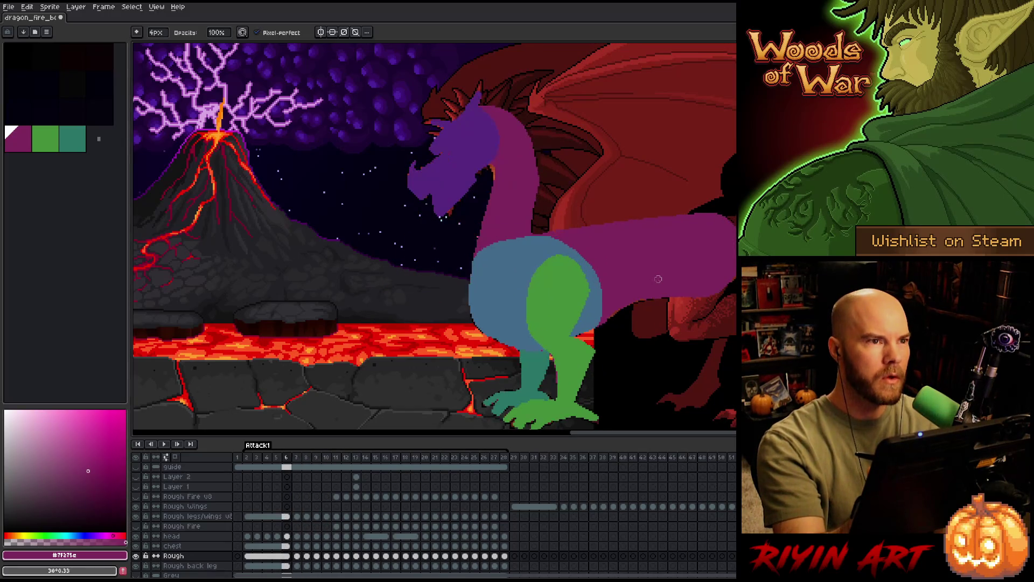
{"action": "key", "text": "Left"}
{"action": "key", "text": "Left"}
{"action": "key", "text": "Left"}
{"action": "key", "text": "Right"}
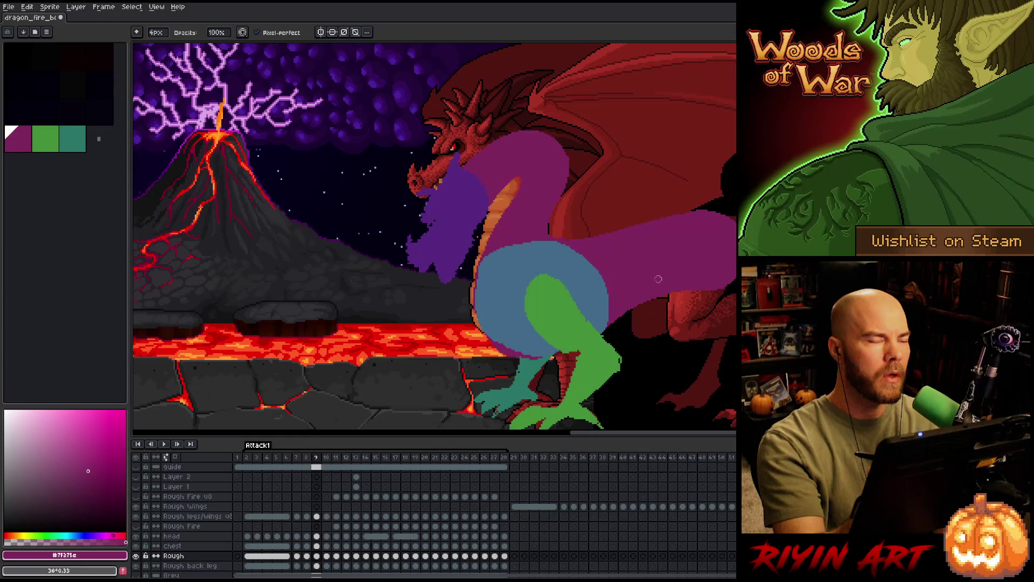
{"action": "key", "text": "Left"}
{"action": "key", "text": "Left"}
{"action": "key", "text": "Right"}
{"action": "key", "text": "Right"}
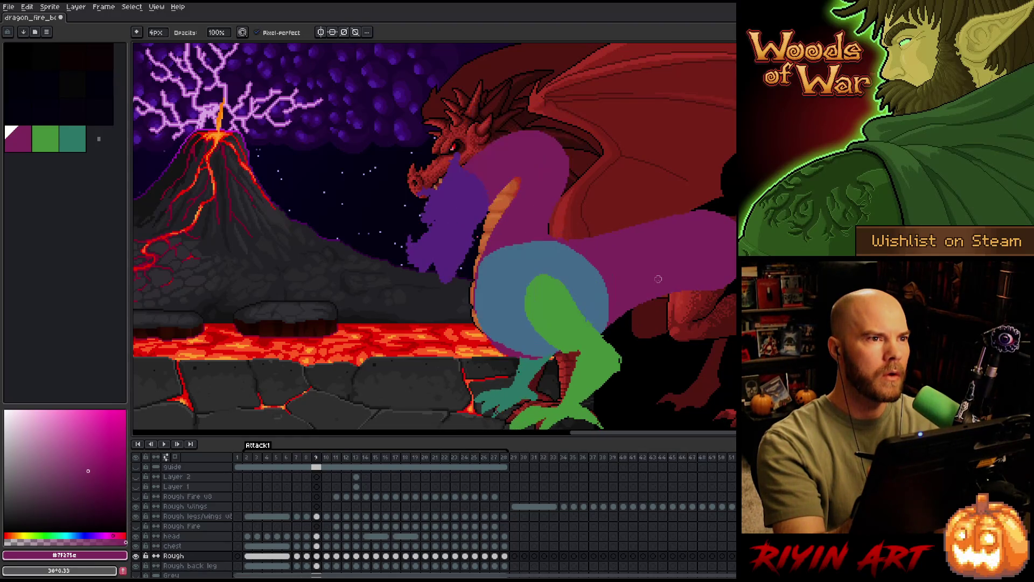
{"action": "key", "text": "Right"}
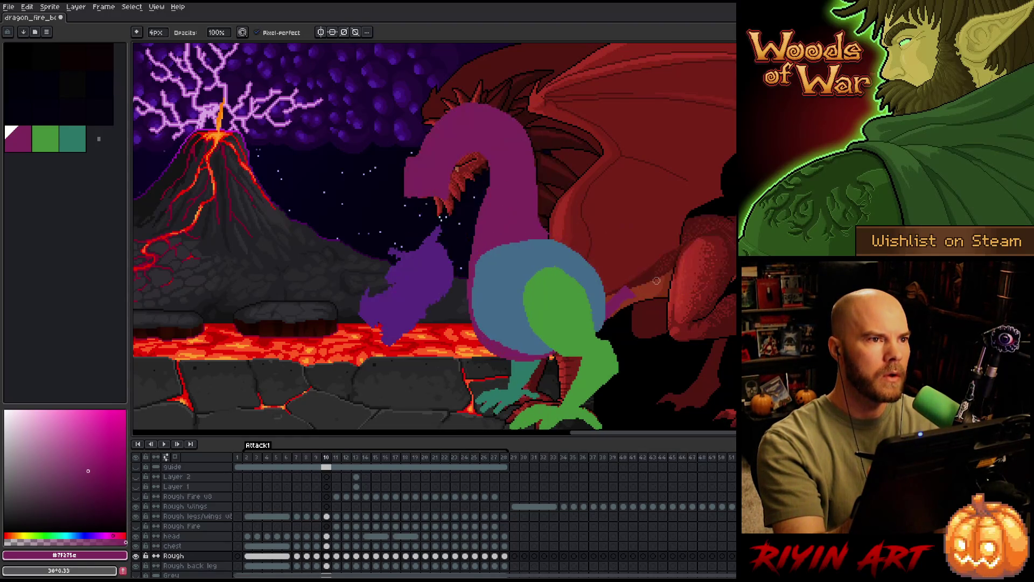
{"action": "key", "text": "Left"}
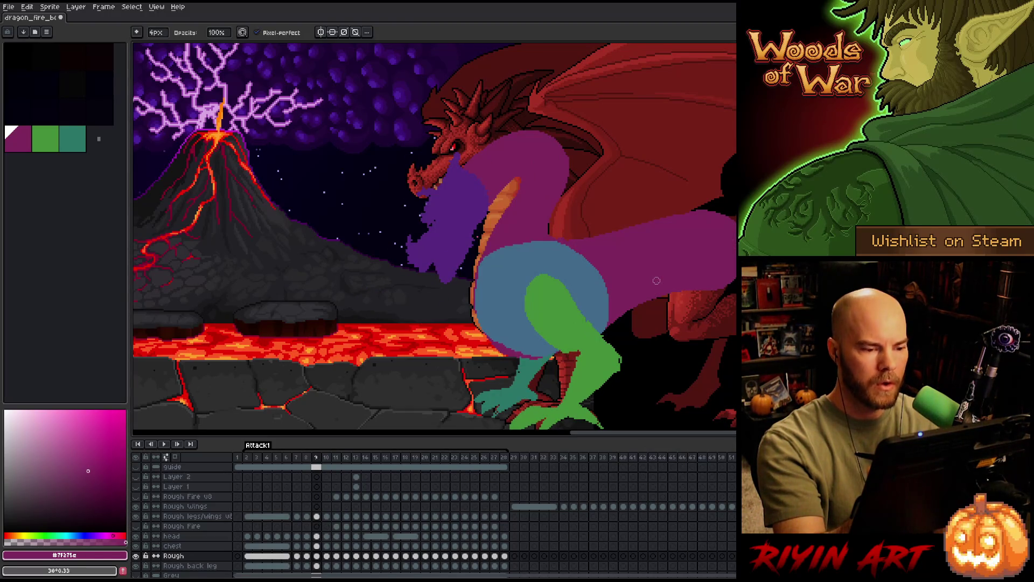
{"action": "key", "text": "Right"}
{"action": "key", "text": "q"}
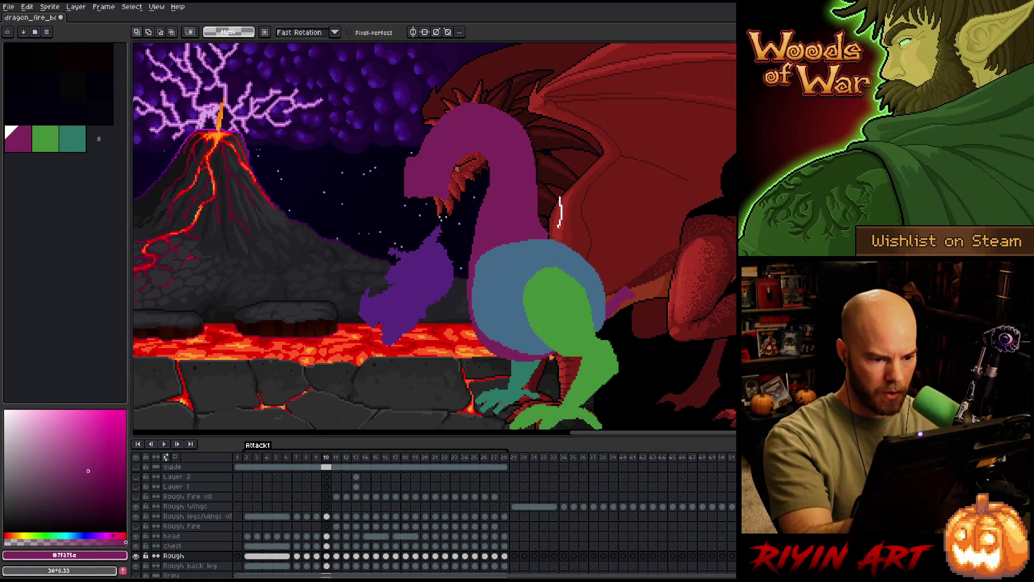
Lasso and delete frame 10's rough purple head and neck, leaving chest and legs.
{"action": "mouse_move", "coordinate": [554, 230]}
{"action": "left_mouse_down"}
{"action": "mouse_move", "coordinate": [575, 188]}
{"action": "mouse_move", "coordinate": [469, 246]}
{"action": "left_mouse_up"}
{"action": "key", "text": "Delete"}
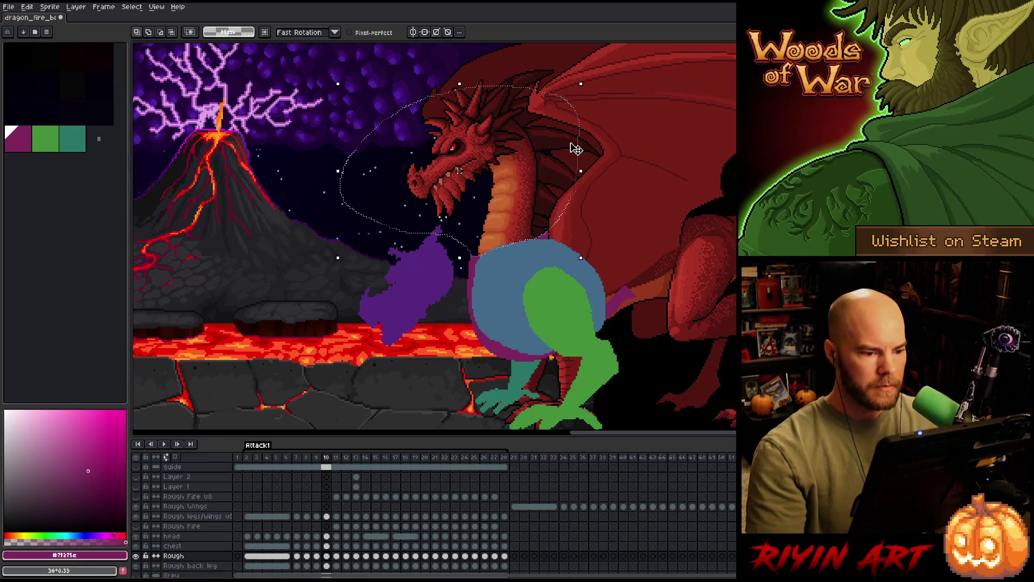
{"action": "key", "text": "b"}
{"action": "scroll", "coordinate": [435, 245], "scroll_direction": "up", "scroll_amount": 5}
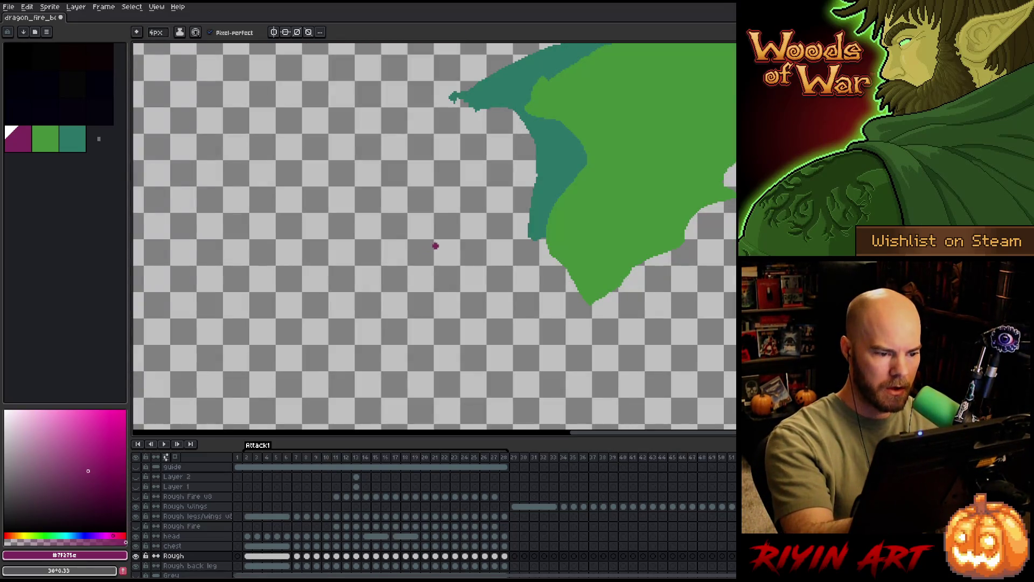
Step back to frame 6 and forward through frames 9–10 to compare the cut neck.
{"action": "key", "text": "ctrl+z"}
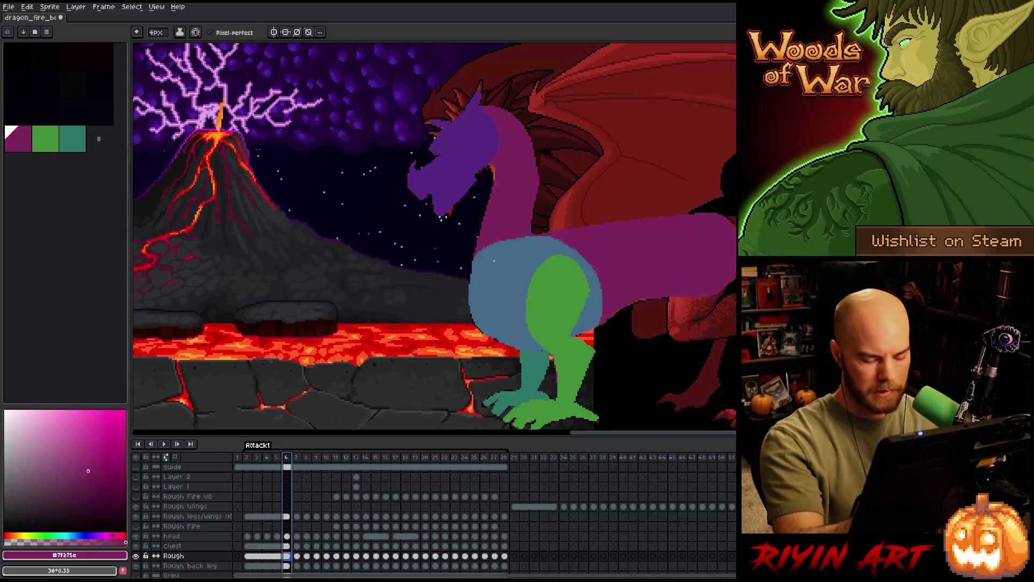
{"action": "key", "text": "Right"}
{"action": "key", "text": "Right"}
{"action": "key", "text": "Right"}
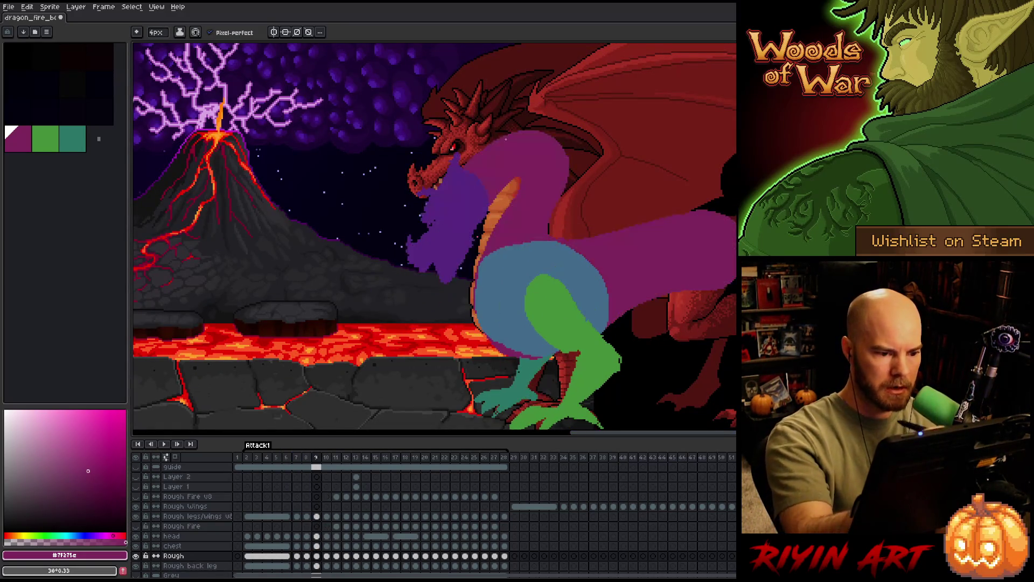
{"action": "key", "text": "Left"}
{"action": "key", "text": "Right"}
{"action": "key", "text": "Right"}
{"action": "key", "text": "Left"}
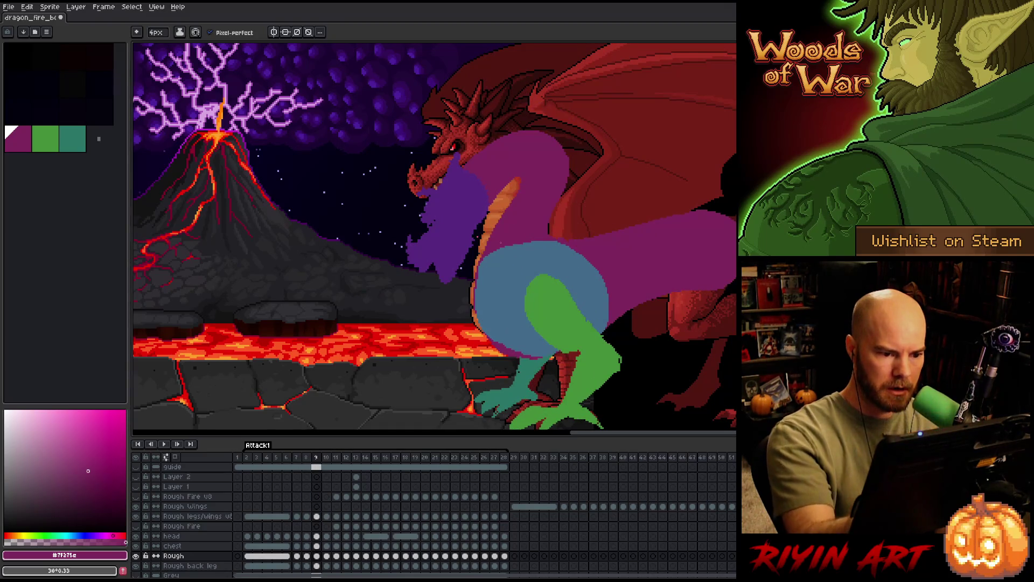
{"action": "key", "text": "Right"}
Outline a new neck curving down-left from frame 10's chest and fill it purple.
{"action": "mouse_move", "coordinate": [436, 235]}
{"action": "left_mouse_down"}
{"action": "mouse_move", "coordinate": [490, 197]}
{"action": "mouse_move", "coordinate": [563, 197]}
{"action": "left_mouse_up"}
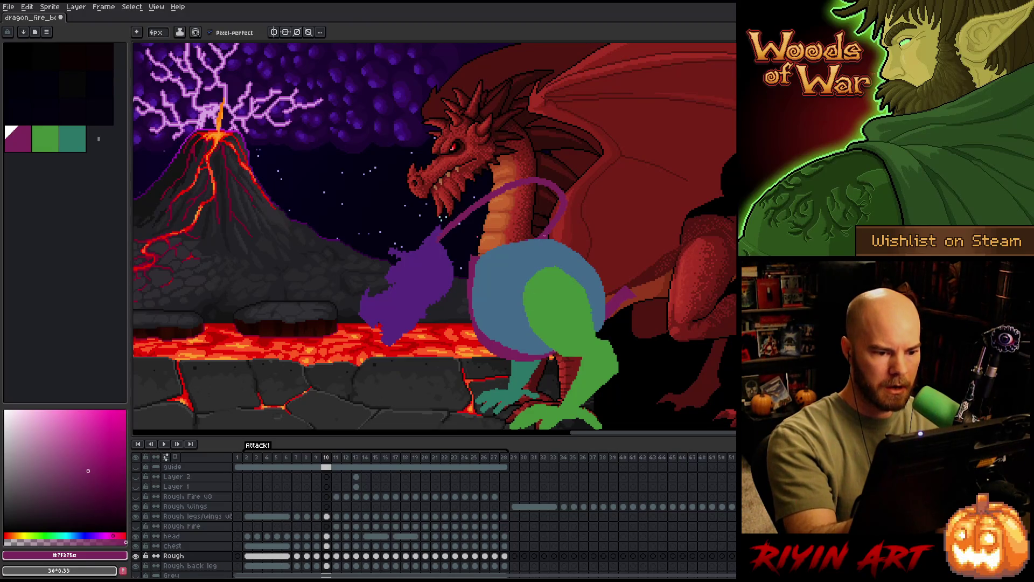
{"action": "mouse_move", "coordinate": [518, 176]}
{"action": "left_mouse_down"}
{"action": "mouse_move", "coordinate": [442, 228]}
{"action": "mouse_move", "coordinate": [456, 274]}
{"action": "left_mouse_up"}
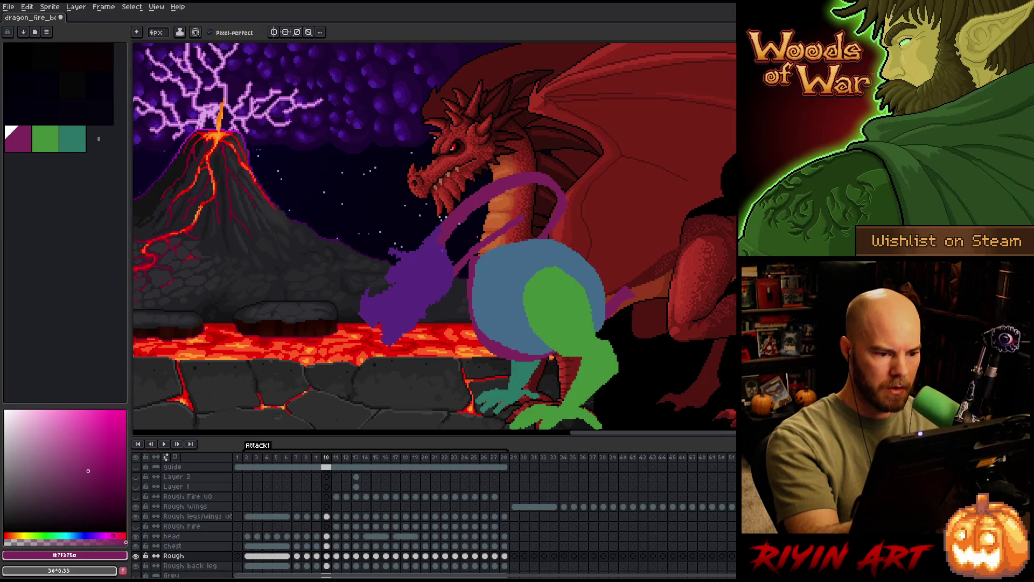
{"action": "key", "text": "g"}
{"action": "left_click", "coordinate": [509, 210]}
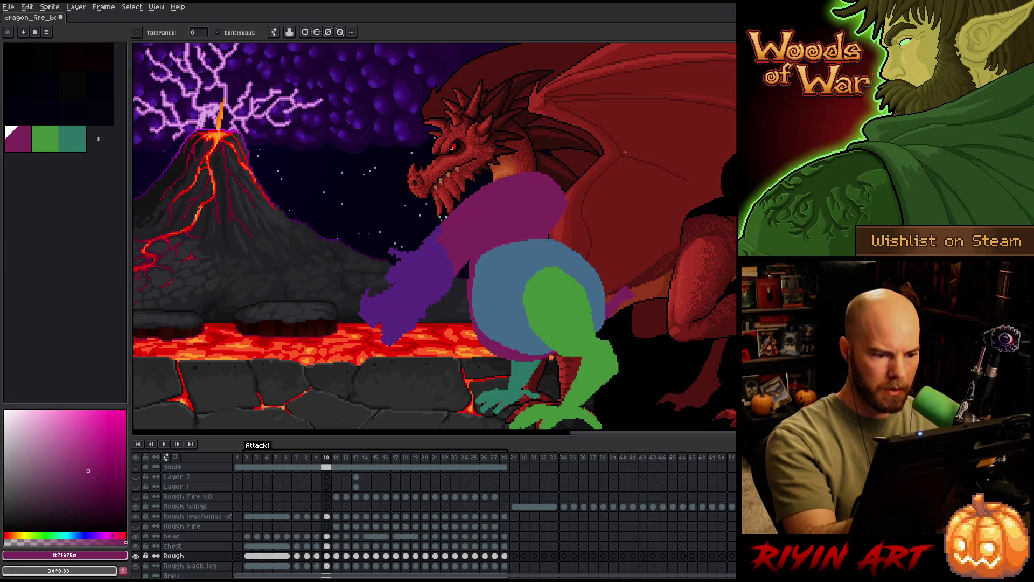
Check the neck against frame 9, then begin a thin purple tail line to the right.
{"action": "key", "text": "Left"}
{"action": "key", "text": "Right"}
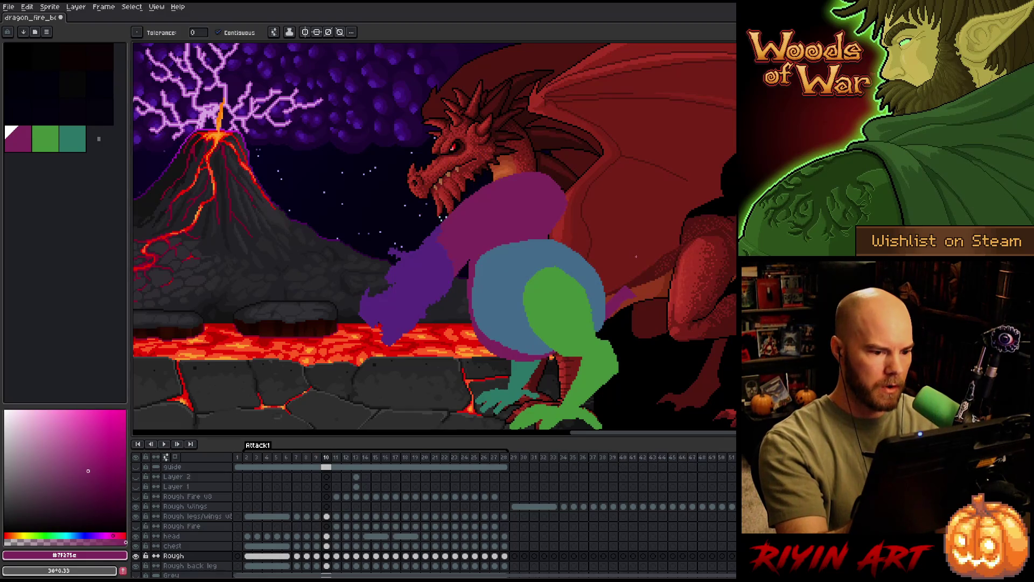
{"action": "key", "text": "Left"}
{"action": "key", "text": "Right"}
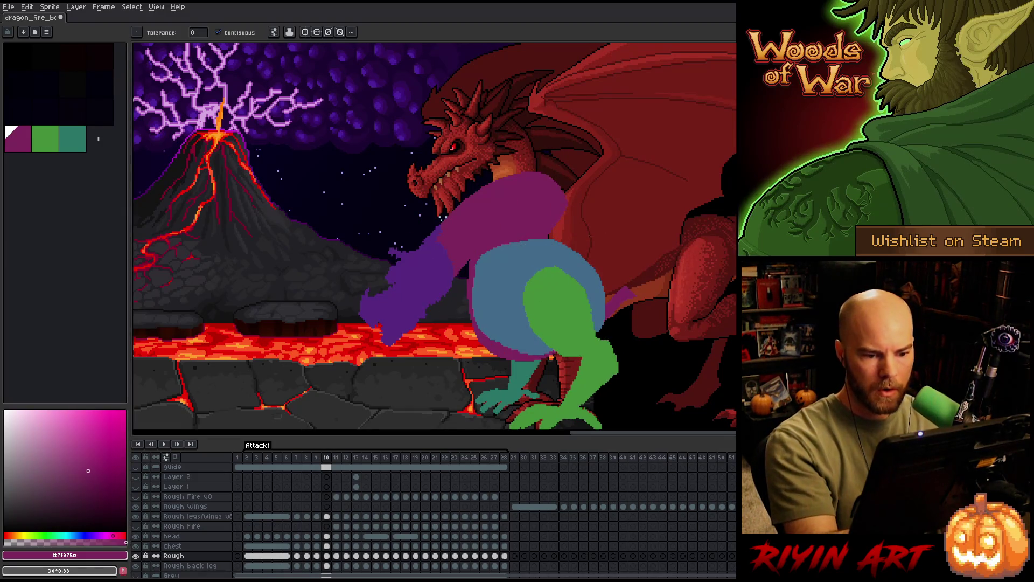
{"action": "key", "text": "b"}
{"action": "mouse_move", "coordinate": [566, 245]}
{"action": "left_mouse_down"}
{"action": "mouse_move", "coordinate": [735, 212]}
{"action": "mouse_move", "coordinate": [703, 282]}
{"action": "mouse_move", "coordinate": [610, 303]}
{"action": "left_mouse_up"}
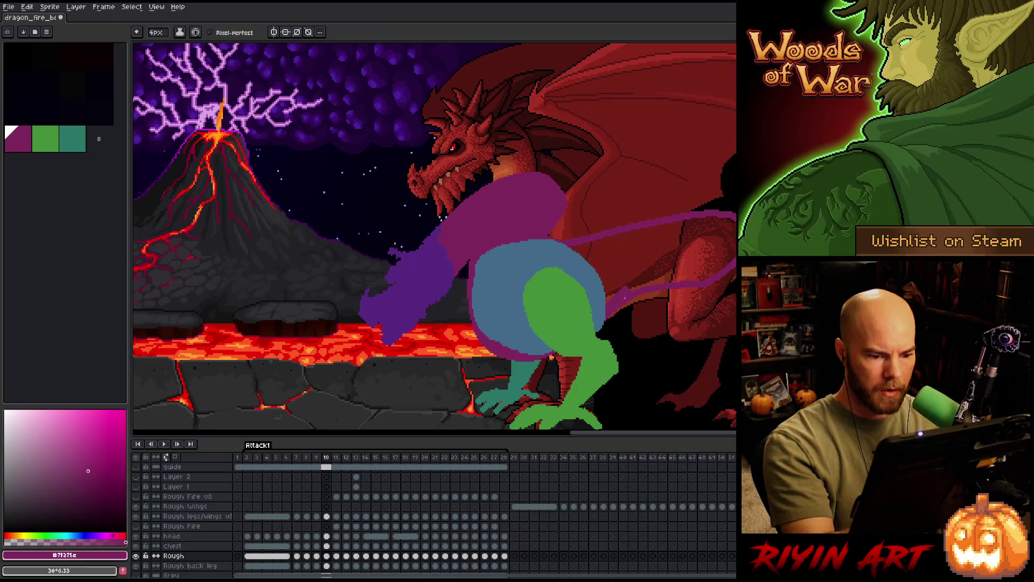
Fill frame 10's tail outline solid purple and step back to frame 9.
{"action": "key", "text": "g"}
{"action": "left_click", "coordinate": [663, 250]}
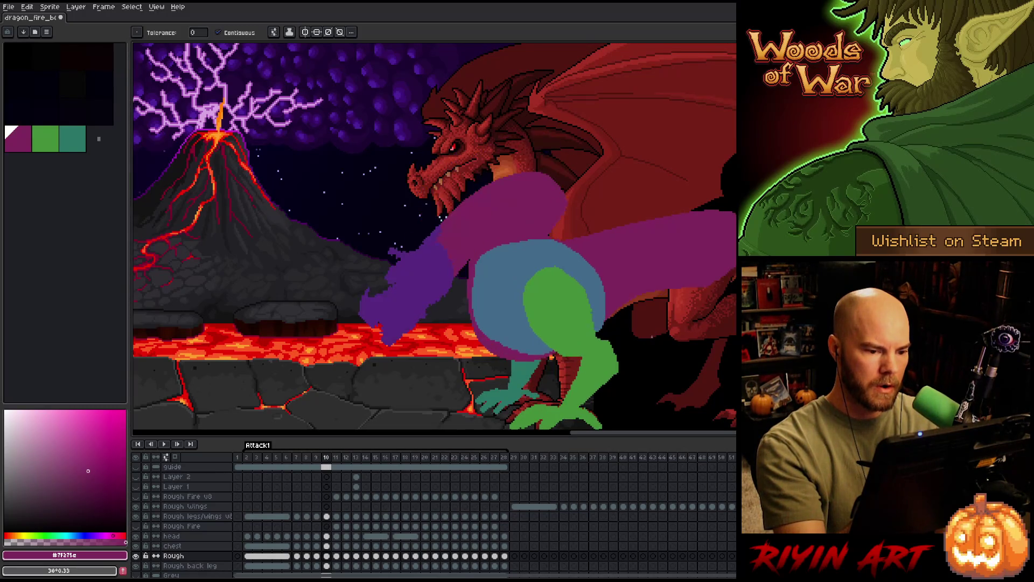
{"action": "key", "text": "Left"}
{"action": "key", "text": "Left"}
{"action": "key", "text": "Left"}
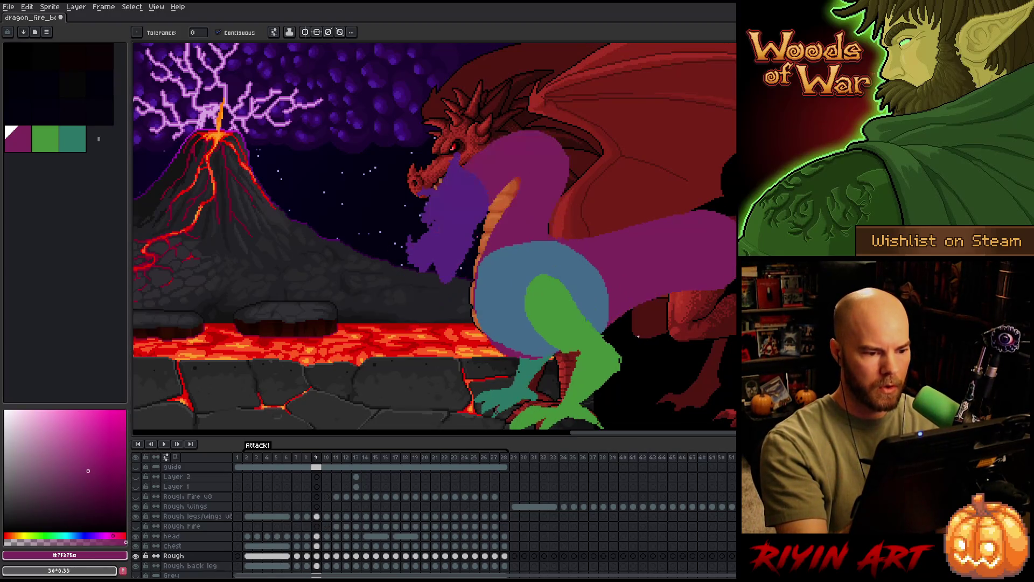
Draw a darker purple line on frame 10's torso and resample the torso purple.
{"action": "key", "text": "b"}
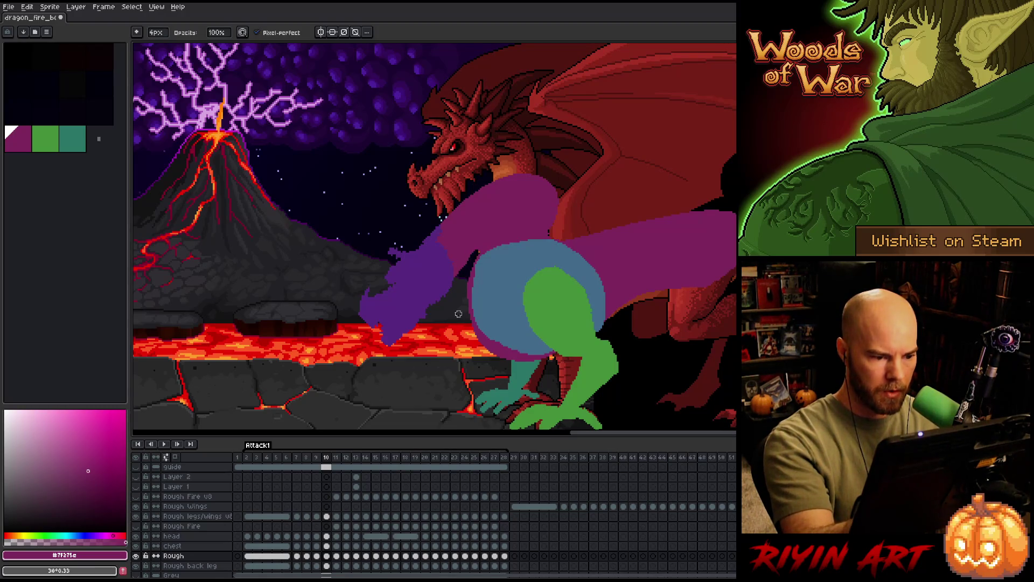
{"action": "key", "text": "e"}
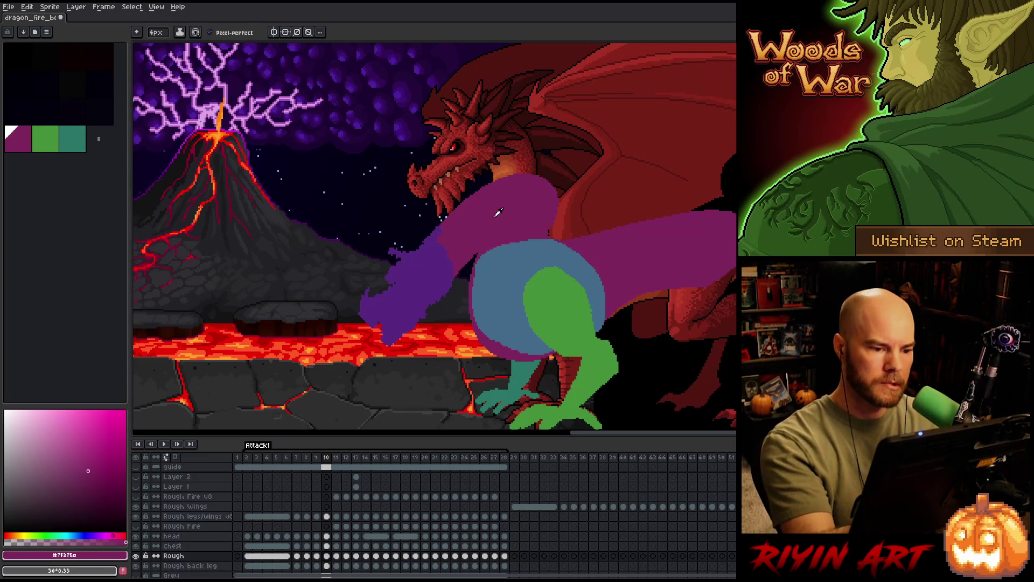
{"action": "left_click", "coordinate": [96, 485]}
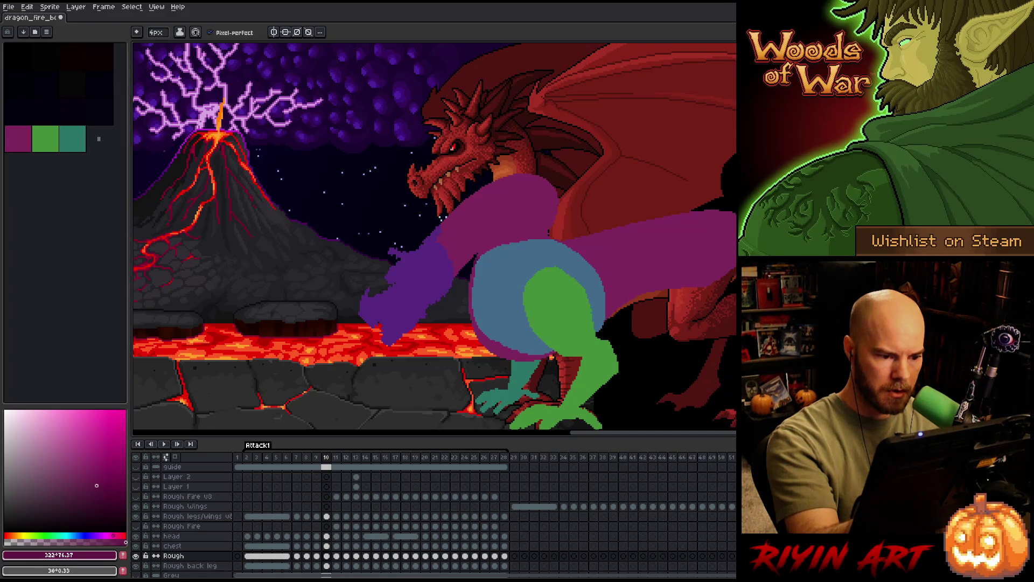
{"action": "left_click_drag", "start_coordinate": [477, 255], "coordinate": [520, 202]}
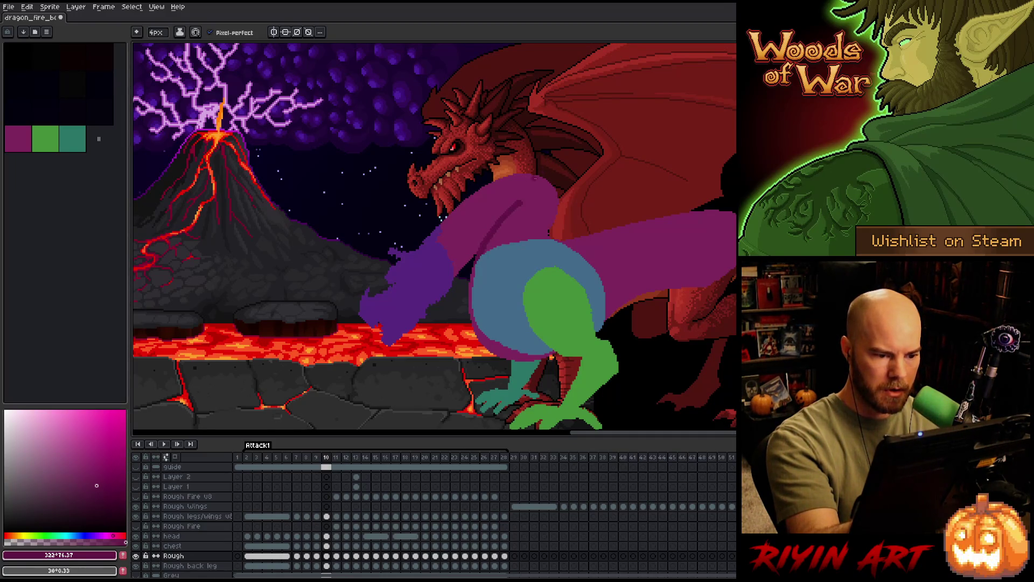
{"action": "left_click", "coordinate": [480, 285], "text": "alt"}
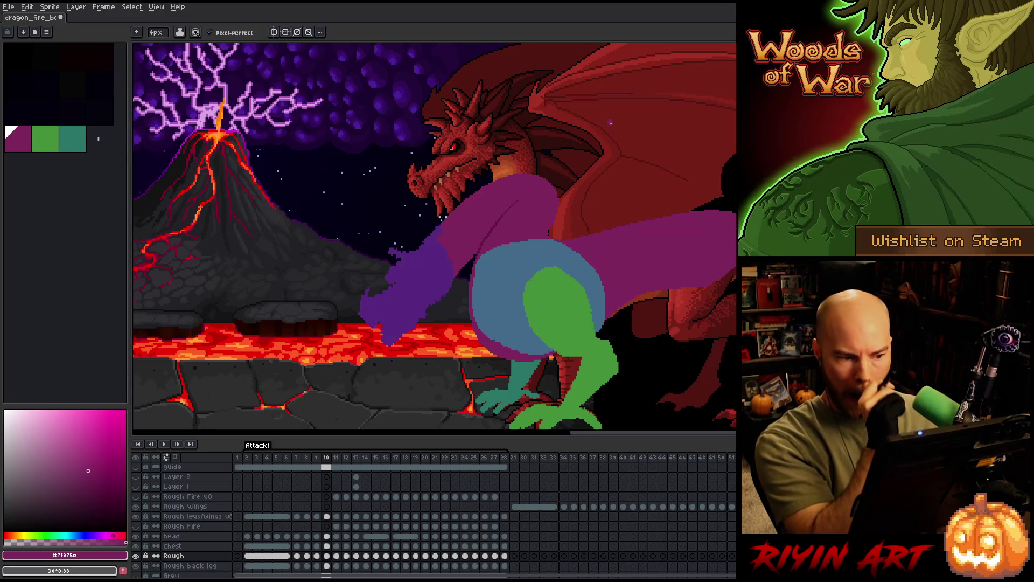
Flip rapidly between frames 9 and 10 to compare torso poses, ending on frame 10.
{"action": "key", "text": "Left"}
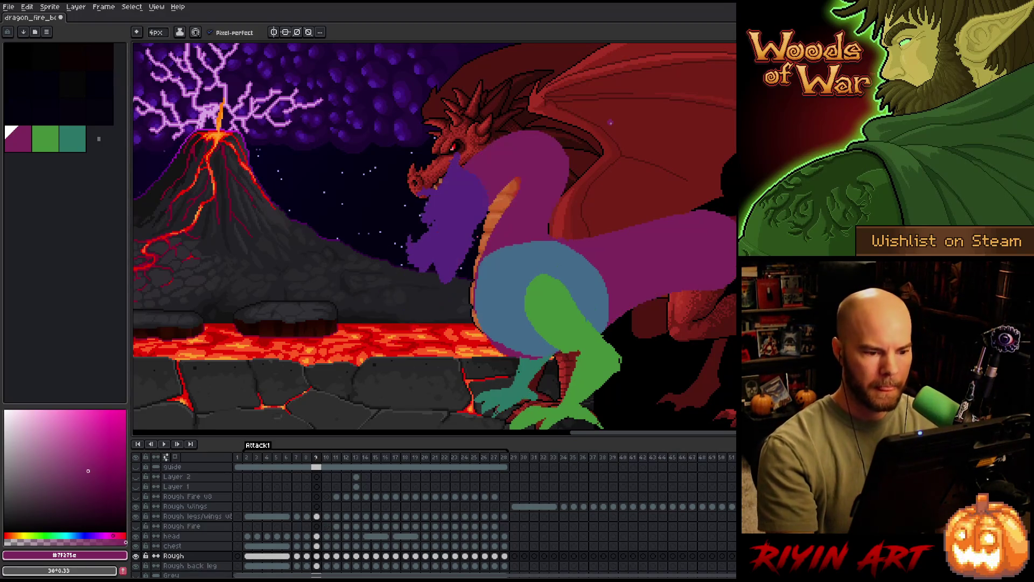
{"action": "key", "text": "Right"}
{"action": "key", "text": "Left"}
{"action": "key", "text": "Right"}
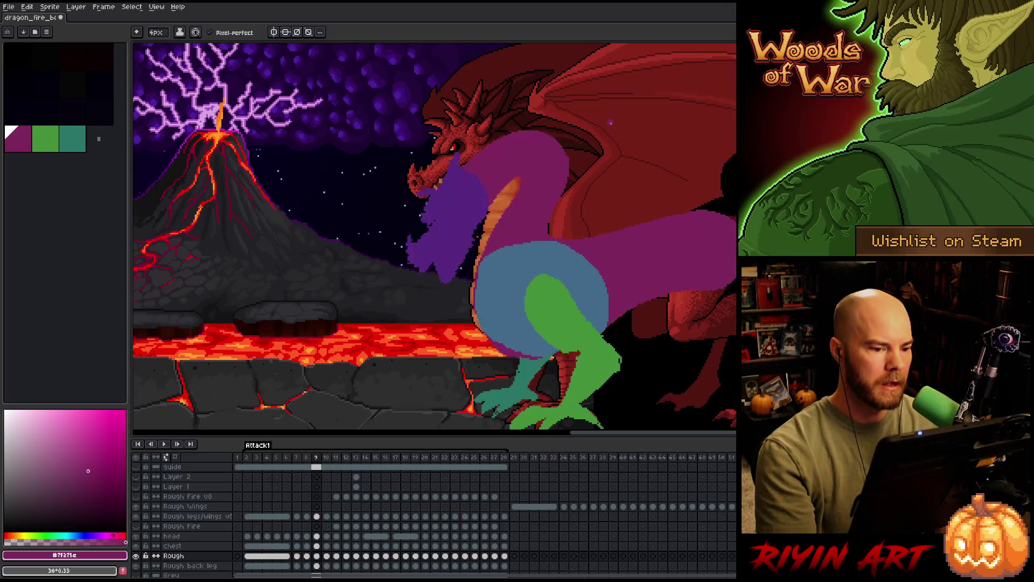
{"action": "key", "text": "Left"}
{"action": "key", "text": "Right"}
{"action": "key", "text": "Left"}
{"action": "key", "text": "Right"}
{"action": "key", "text": "Left"}
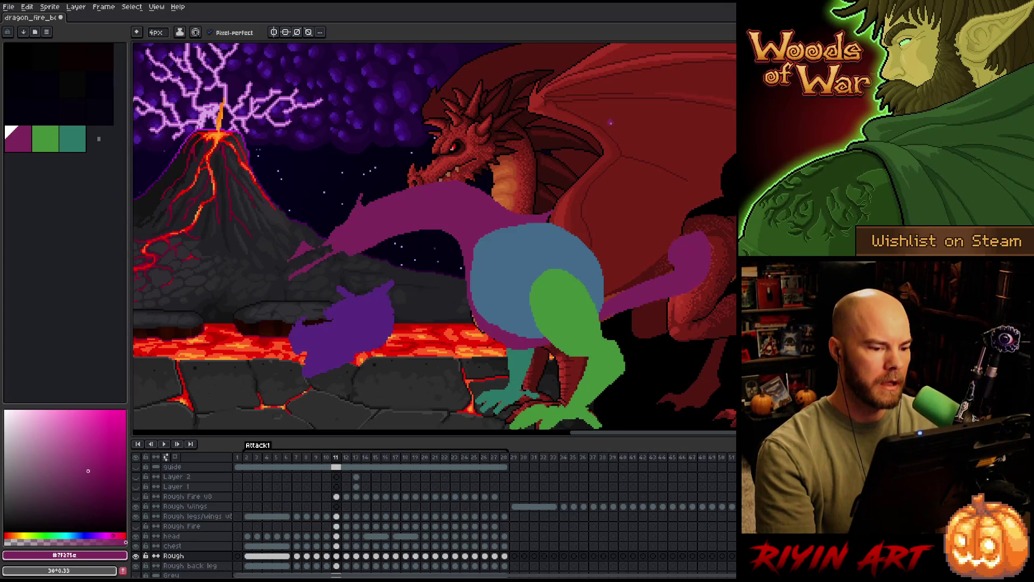
{"action": "key", "text": "Left"}
{"action": "key", "text": "Right"}
{"action": "key", "text": "Right"}
{"action": "key", "text": "Left"}
{"action": "key", "text": "Right"}
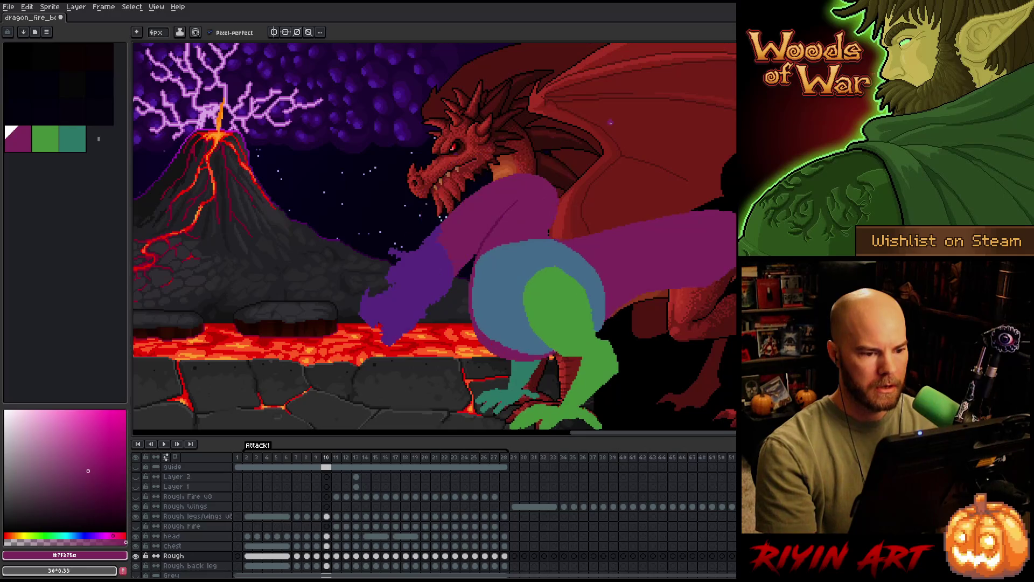
{"action": "key", "text": "Left"}
{"action": "key", "text": "Right"}
{"action": "key", "text": "Left"}
{"action": "key", "text": "Right"}
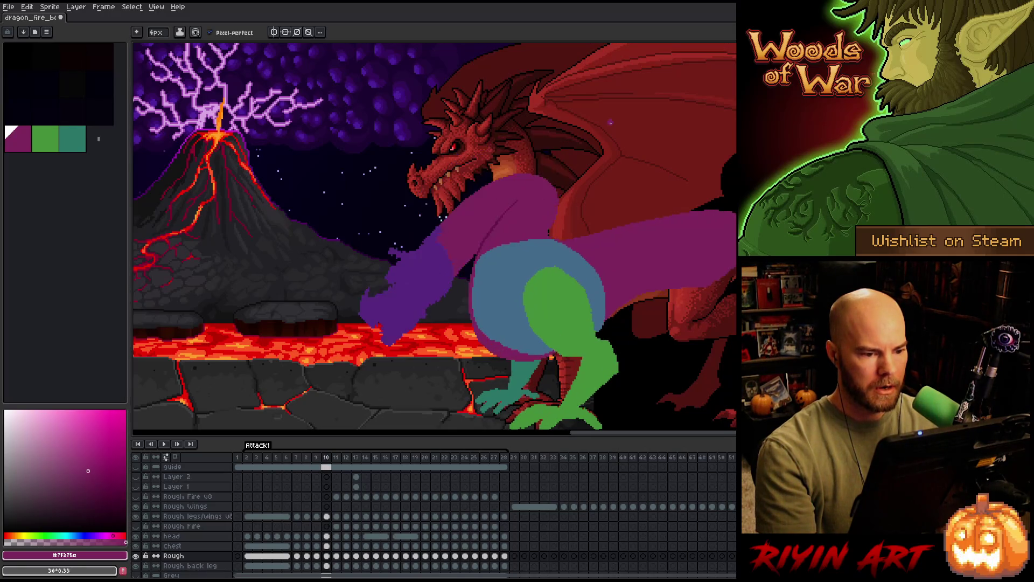
{"action": "key", "text": "Left"}
{"action": "key", "text": "Right"}
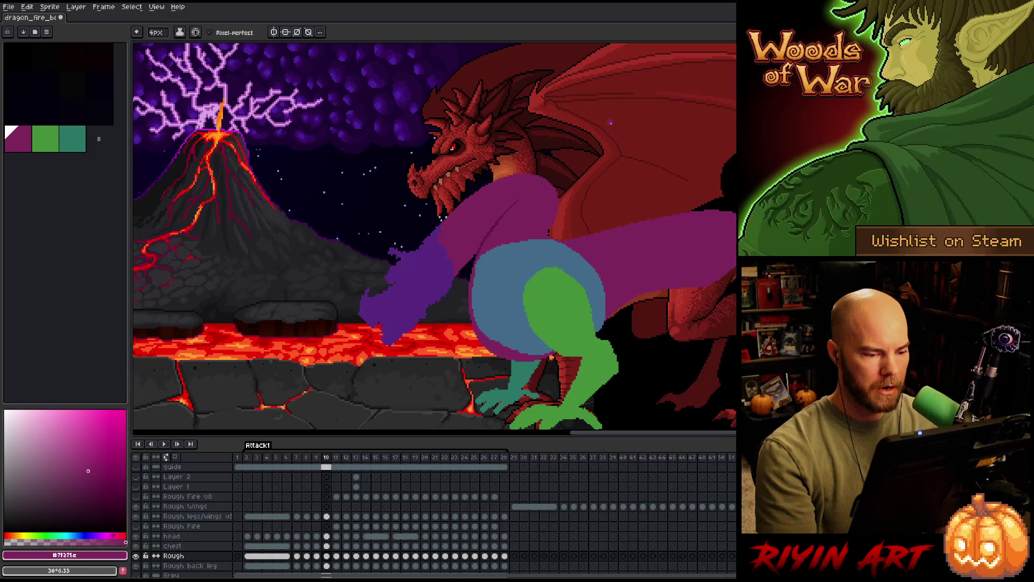
{"action": "key", "text": "q"}
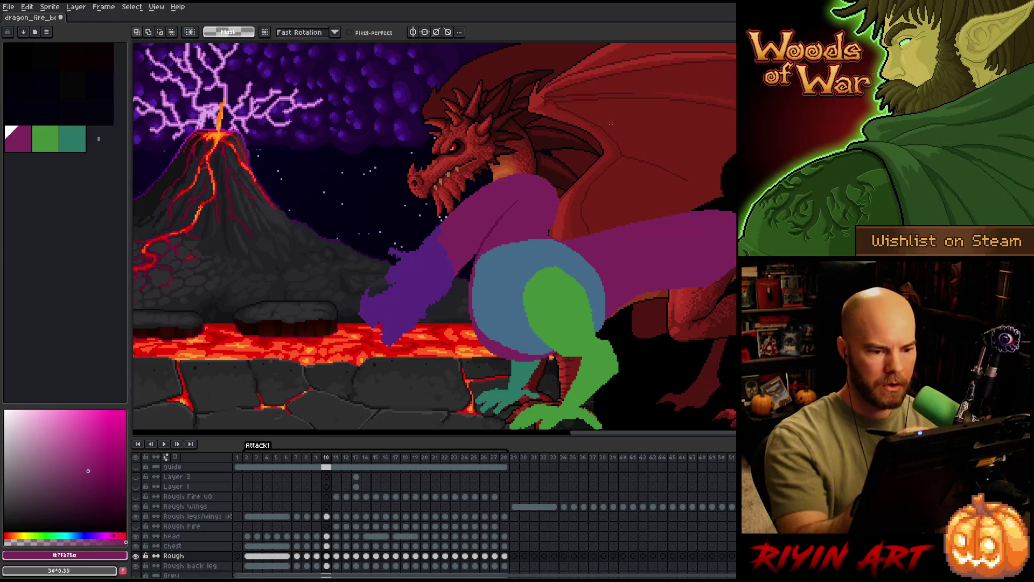
Lasso frame 10's purple neck, nudge it into a new position and deselect.
{"action": "mouse_move", "coordinate": [565, 142]}
{"action": "left_mouse_down"}
{"action": "mouse_move", "coordinate": [554, 236]}
{"action": "mouse_move", "coordinate": [491, 252]}
{"action": "mouse_move", "coordinate": [421, 137]}
{"action": "left_mouse_up"}
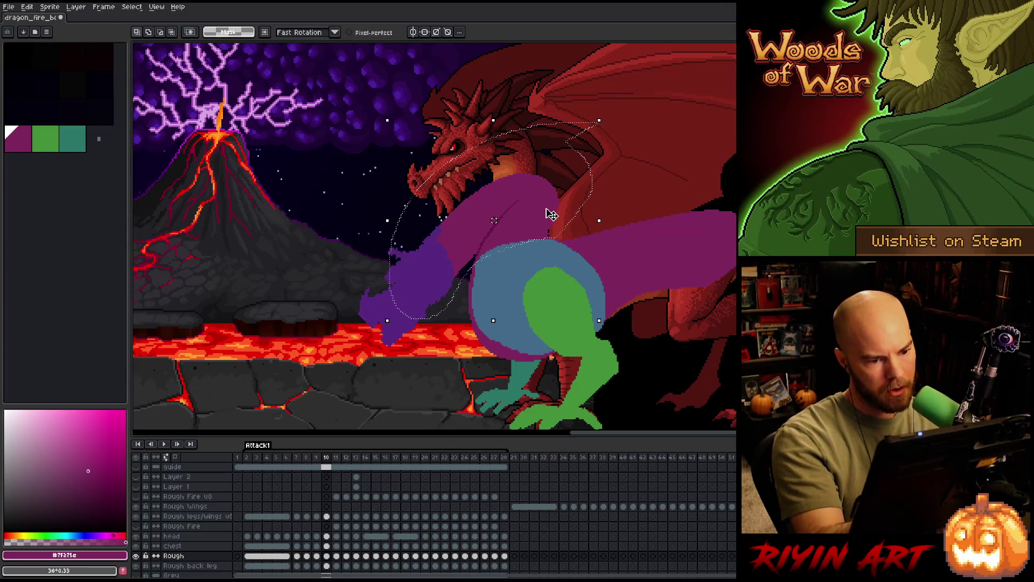
{"action": "left_click_drag", "start_coordinate": [547, 213], "coordinate": [542, 229]}
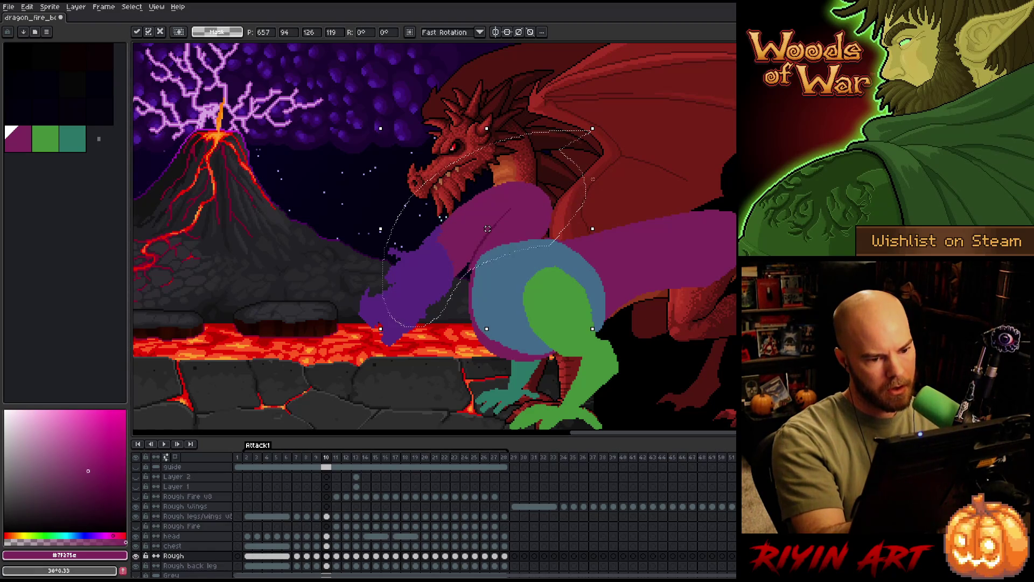
{"action": "key", "text": "ctrl+d"}
{"action": "key", "text": "b"}
Check the moved neck against frame 9, then extend the blue body further left.
{"action": "key", "text": "Left"}
{"action": "key", "text": "Left"}
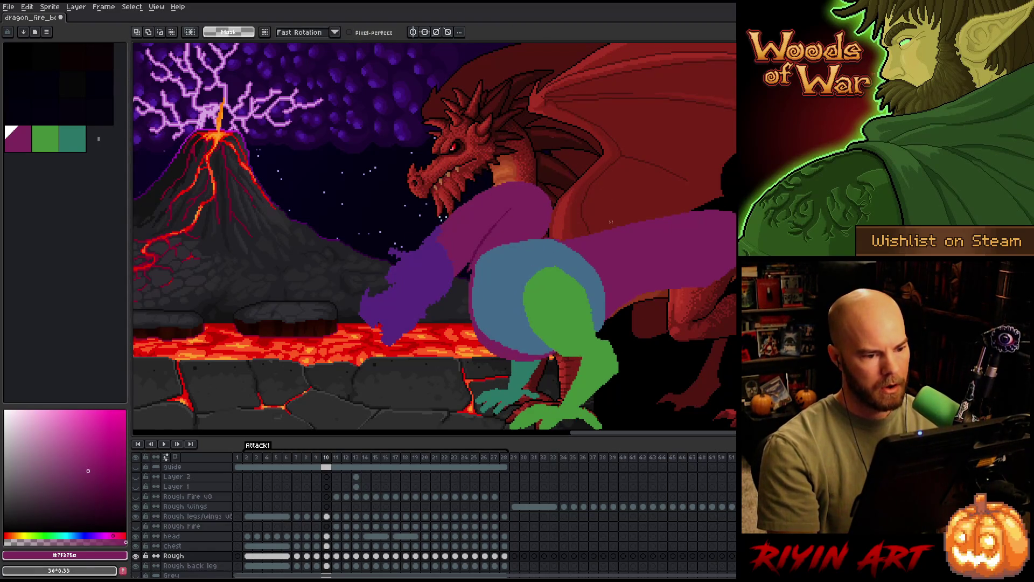
{"action": "key", "text": "Right"}
{"action": "key", "text": "Right"}
{"action": "key", "text": "b"}
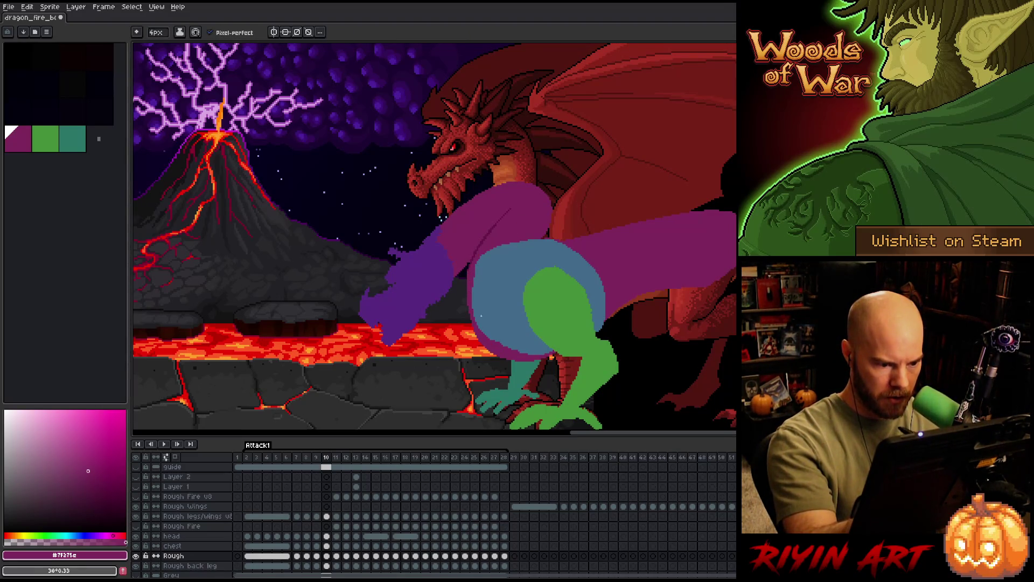
{"action": "left_click_drag", "start_coordinate": [469, 315], "coordinate": [468, 283]}
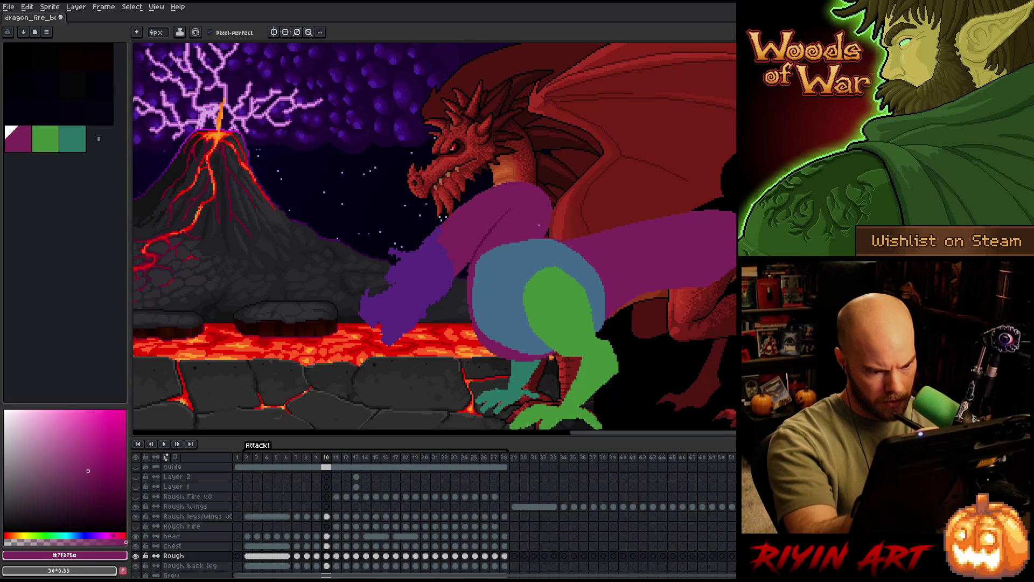
Step between frames 8–10 of the Attack1 tag to compare the drooping neck.
{"action": "key", "text": "Right"}
{"action": "key", "text": "Left"}
{"action": "key", "text": "Left"}
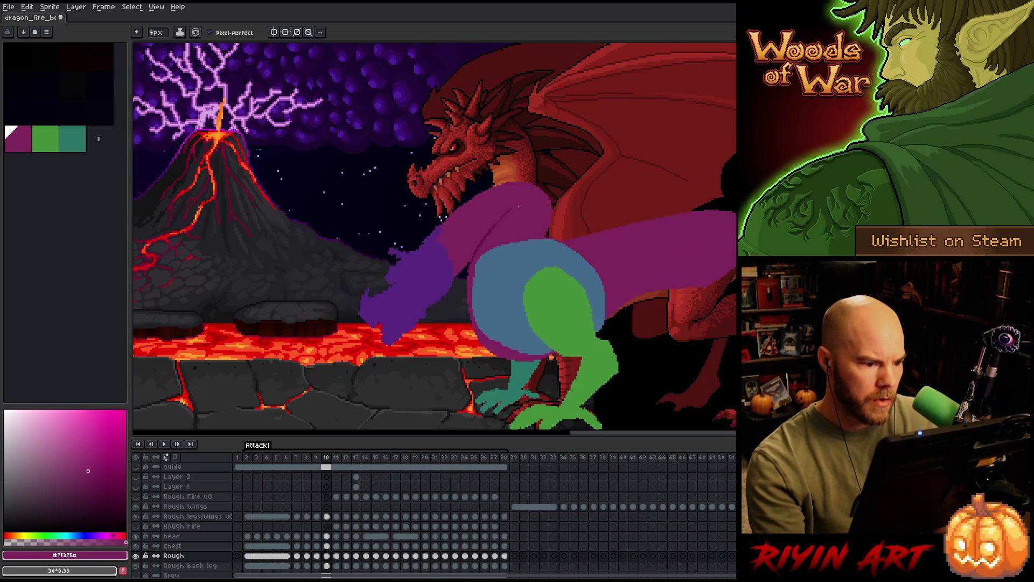
{"action": "key", "text": "Left"}
{"action": "key", "text": "Right"}
{"action": "key", "text": "Right"}
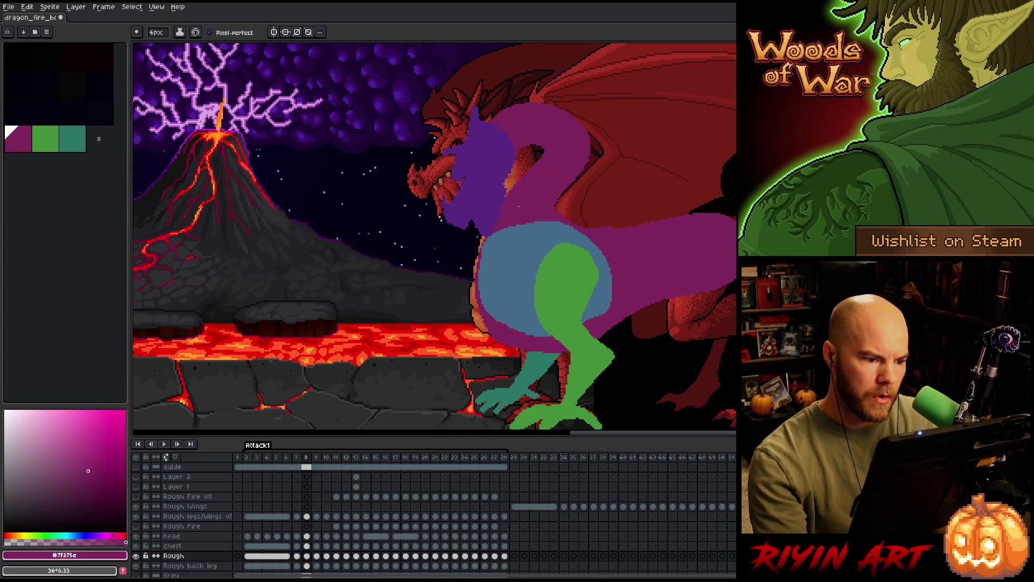
{"action": "key", "text": "Left"}
{"action": "key", "text": "Left"}
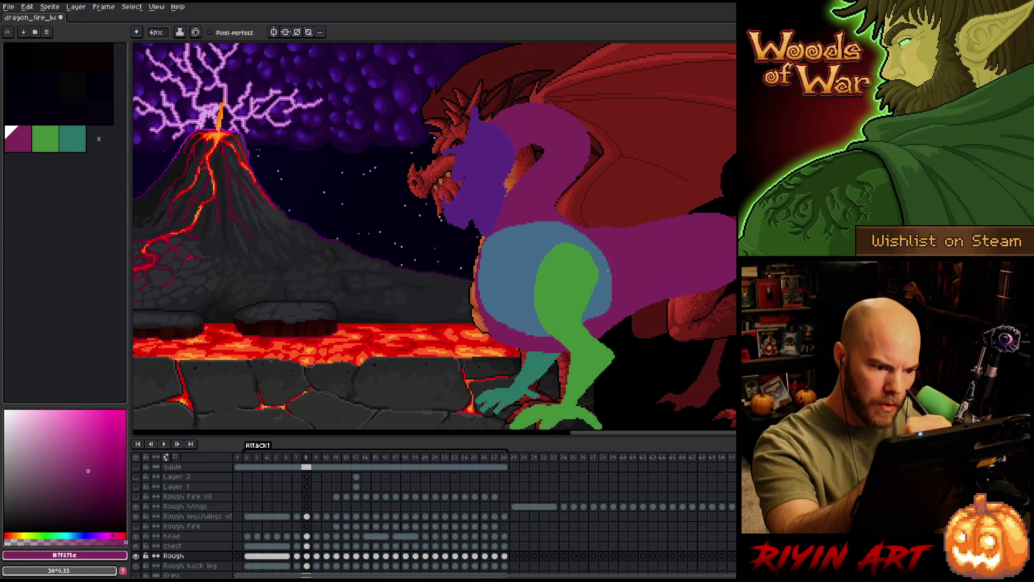
{"action": "key", "text": "Right"}
{"action": "key", "text": "Right"}
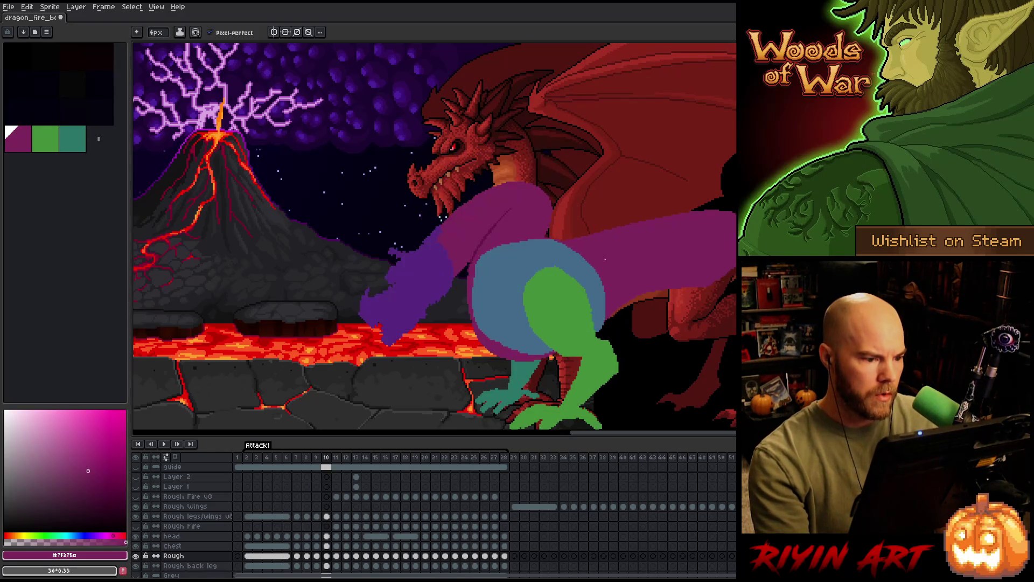
{"action": "key", "text": "Left"}
{"action": "key", "text": "Left"}
{"action": "key", "text": "Right"}
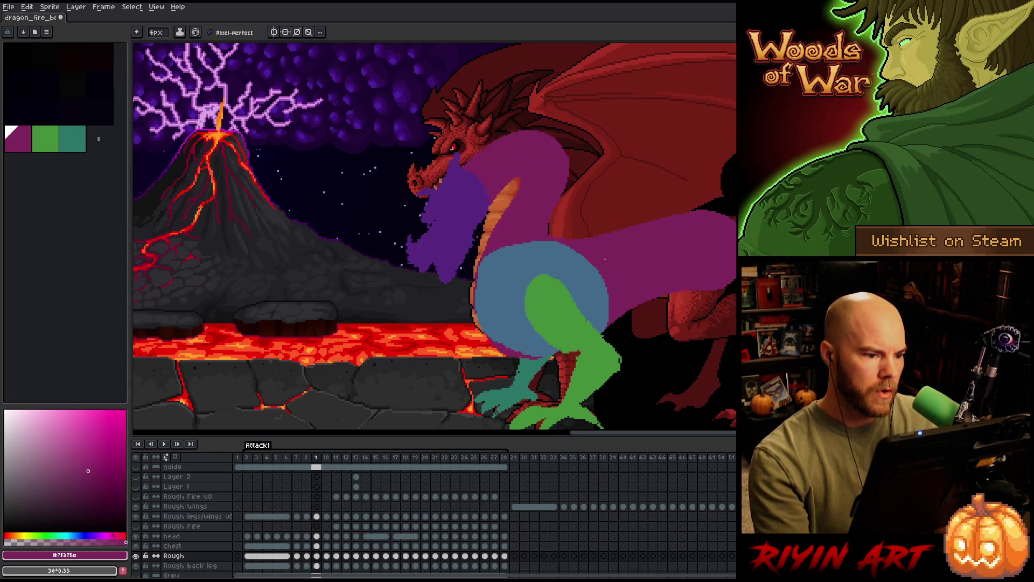
Flip through frames 7–9 and settle on frame 9's low-hanging head.
{"action": "key", "text": "Left"}
{"action": "key", "text": "Right"}
{"action": "key", "text": "Left"}
{"action": "key", "text": "Left"}
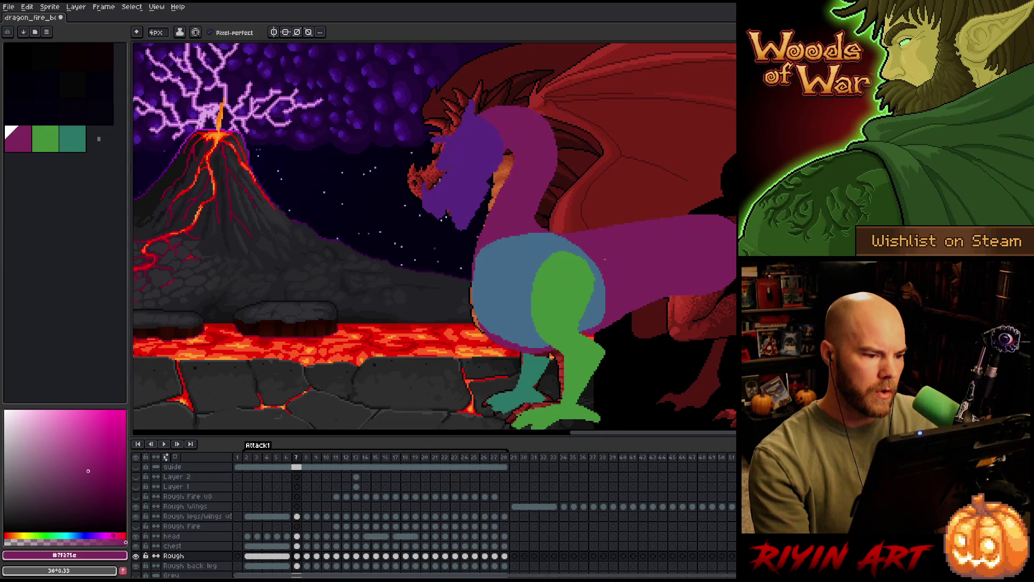
{"action": "key", "text": "Left"}
{"action": "key", "text": "Right"}
{"action": "key", "text": "Right"}
{"action": "key", "text": "Right"}
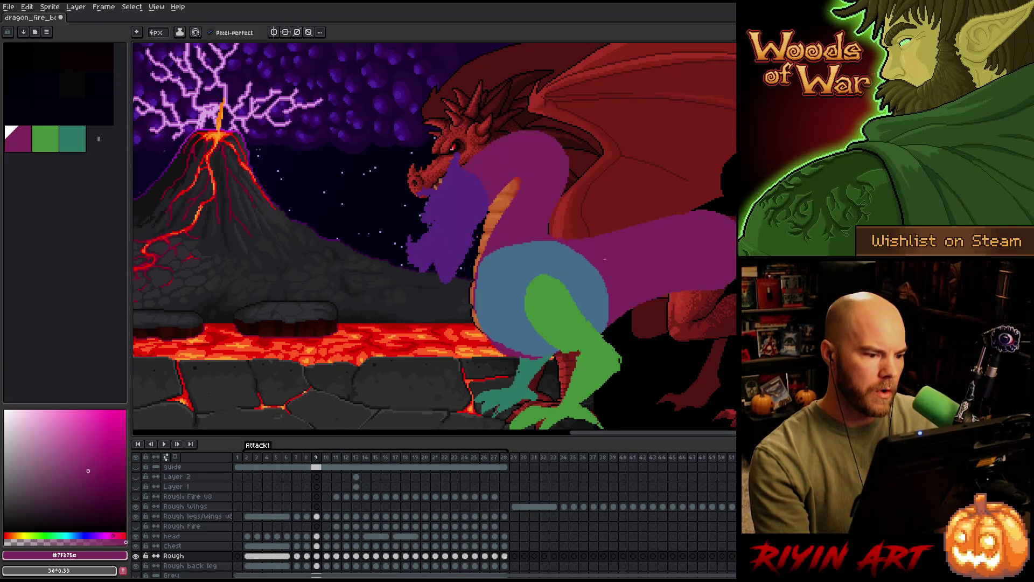
{"action": "key", "text": "Right"}
{"action": "key", "text": "Left"}
{"action": "key", "text": "Left"}
{"action": "key", "text": "Right"}
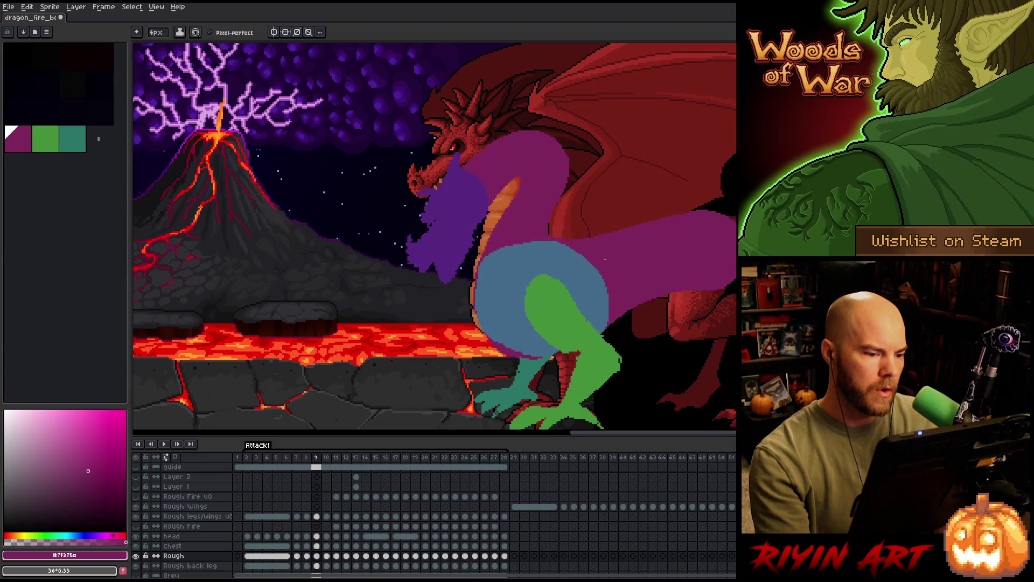
{"action": "key", "text": "Left"}
{"action": "key", "text": "Right"}
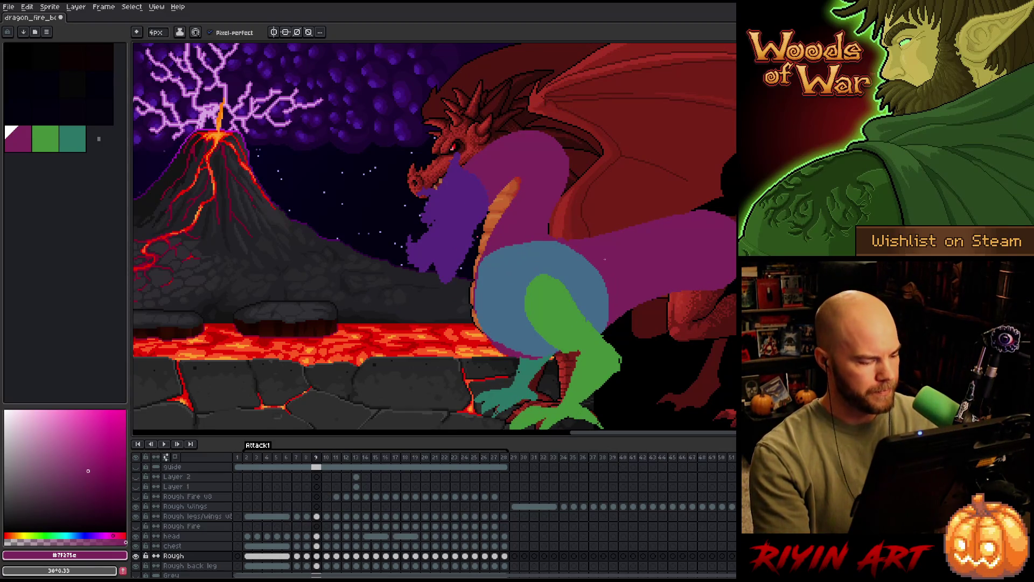
{"action": "left_click", "coordinate": [316, 536]}
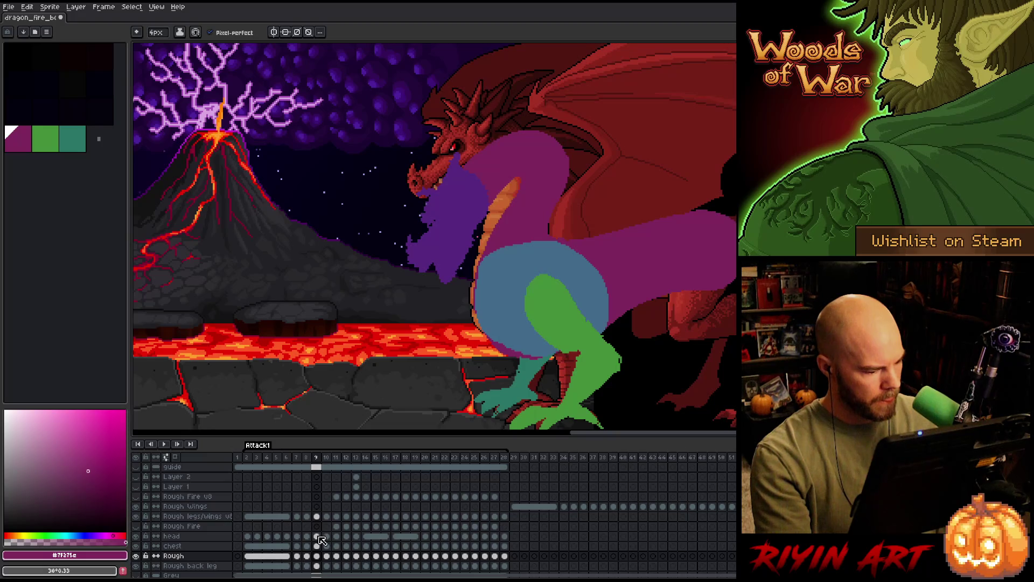
Lower the selected purple head on frame 9 toward the chest, flipping frames 8–10 to judge the pose.
{"action": "key", "text": "ctrl+t"}
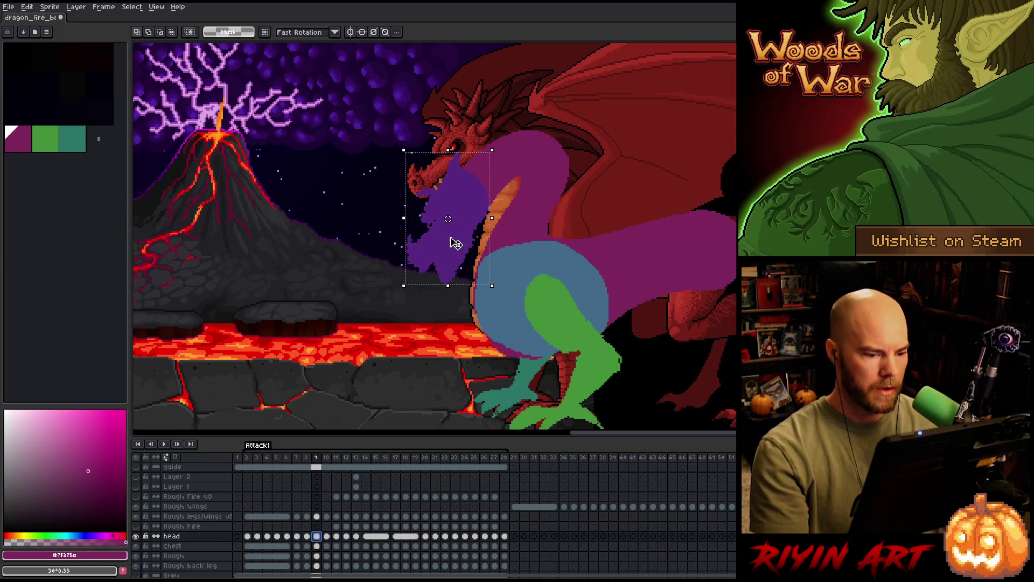
{"action": "key", "text": "Right"}
{"action": "key", "text": "Left"}
{"action": "key", "text": "Left"}
{"action": "key", "text": "Right"}
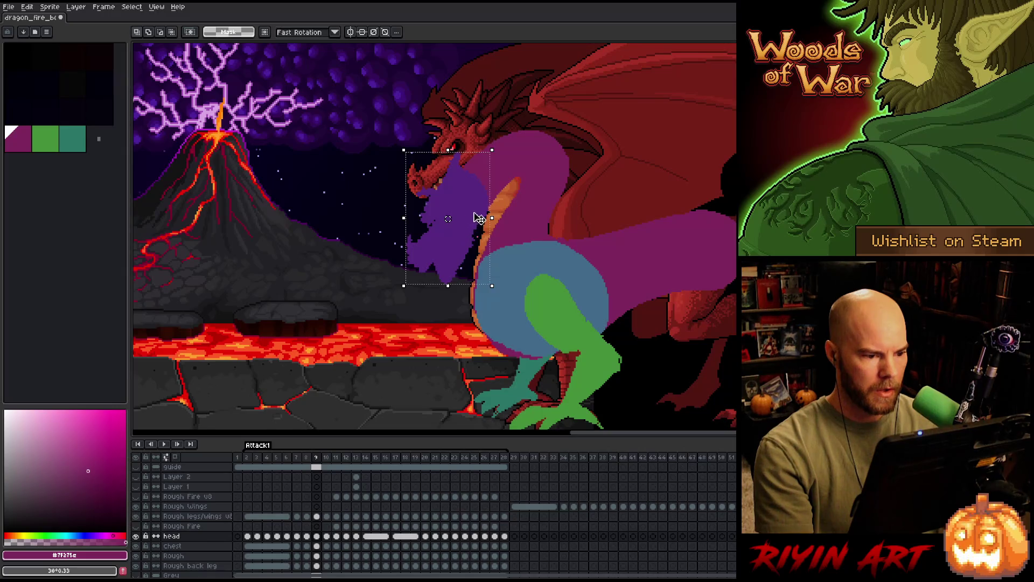
{"action": "key", "text": "Right"}
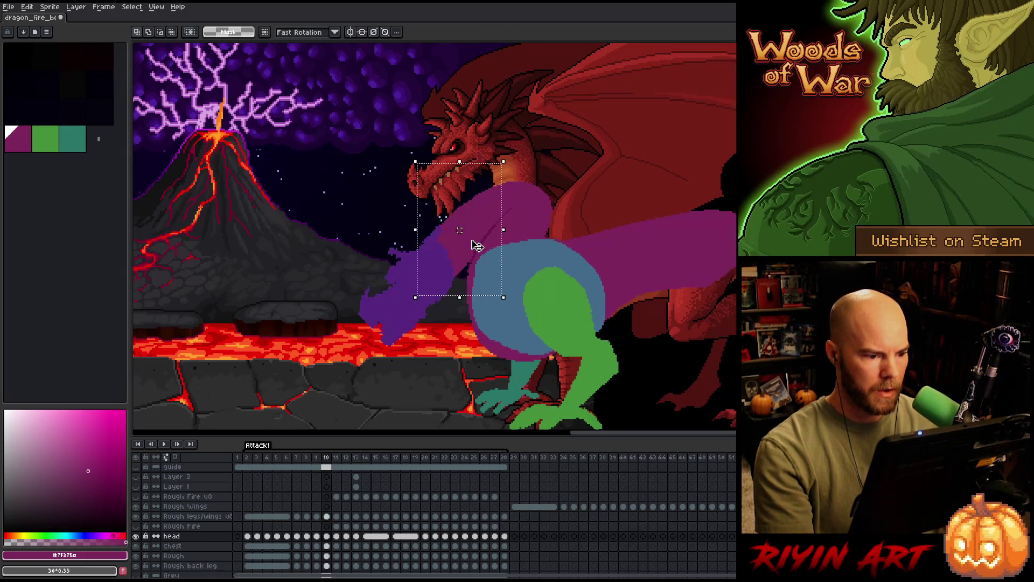
{"action": "key", "text": "Left"}
{"action": "left_click_drag", "start_coordinate": [486, 235], "coordinate": [488, 243]}
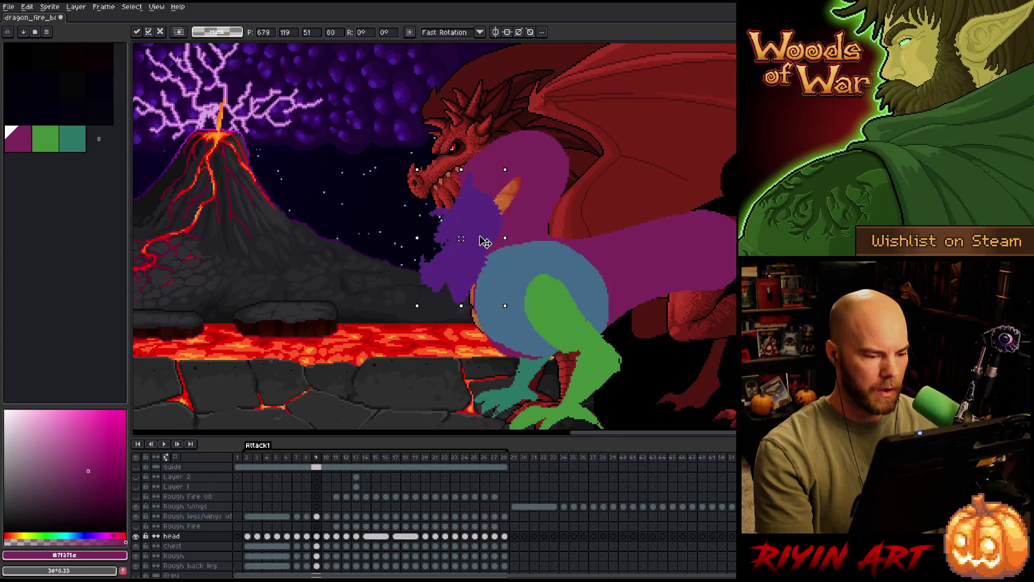
{"action": "key", "text": "Right"}
{"action": "key", "text": "Left"}
{"action": "key", "text": "Right"}
{"action": "key", "text": "Left"}
{"action": "key", "text": "Left"}
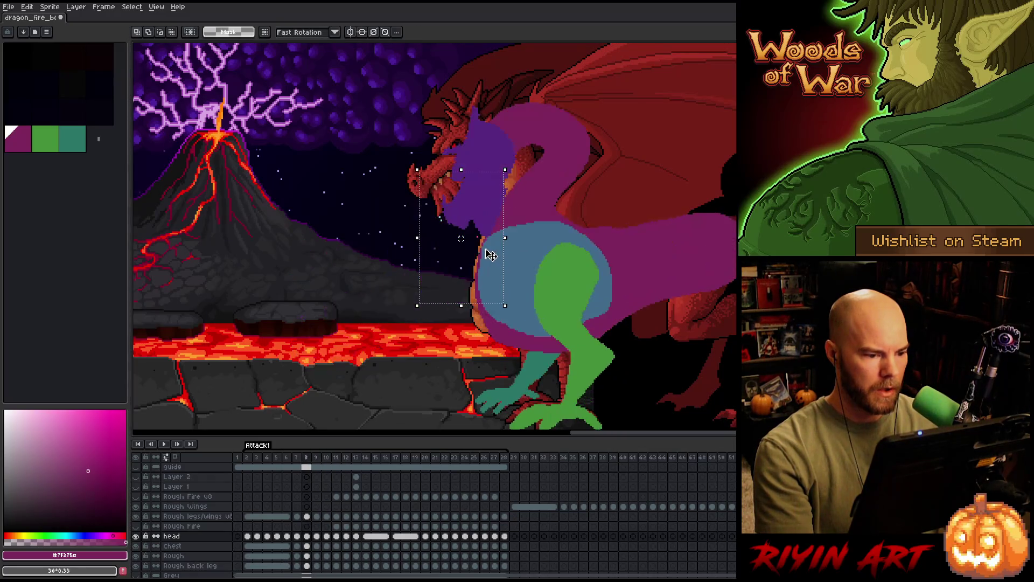
{"action": "key", "text": "Right"}
{"action": "key", "text": "Right"}
{"action": "key", "text": "Left"}
{"action": "key", "text": "Right"}
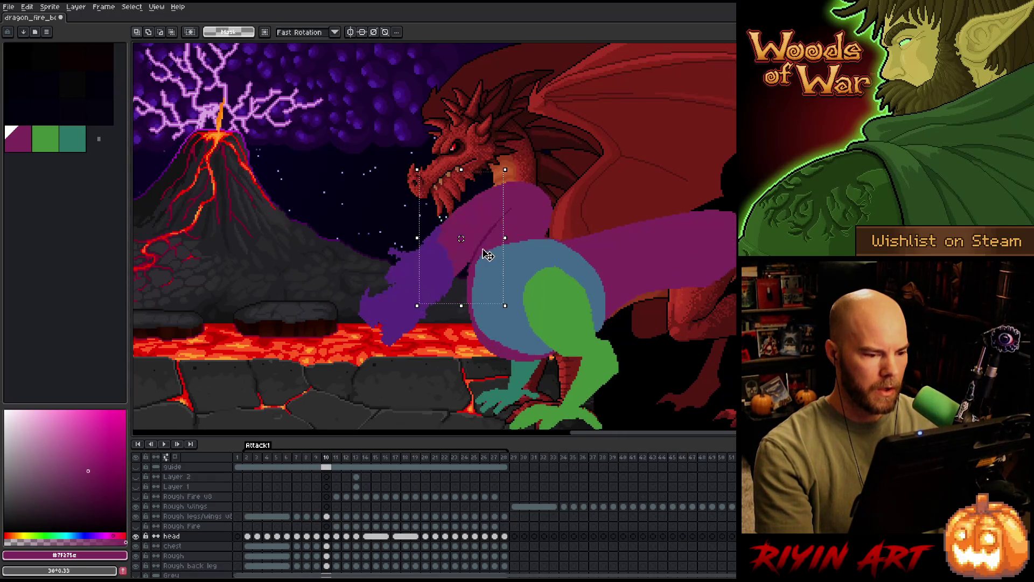
Select frame 10's reaching head, compare it against frames 8–9, then deselect back on frame 9.
{"action": "left_click", "coordinate": [439, 265]}
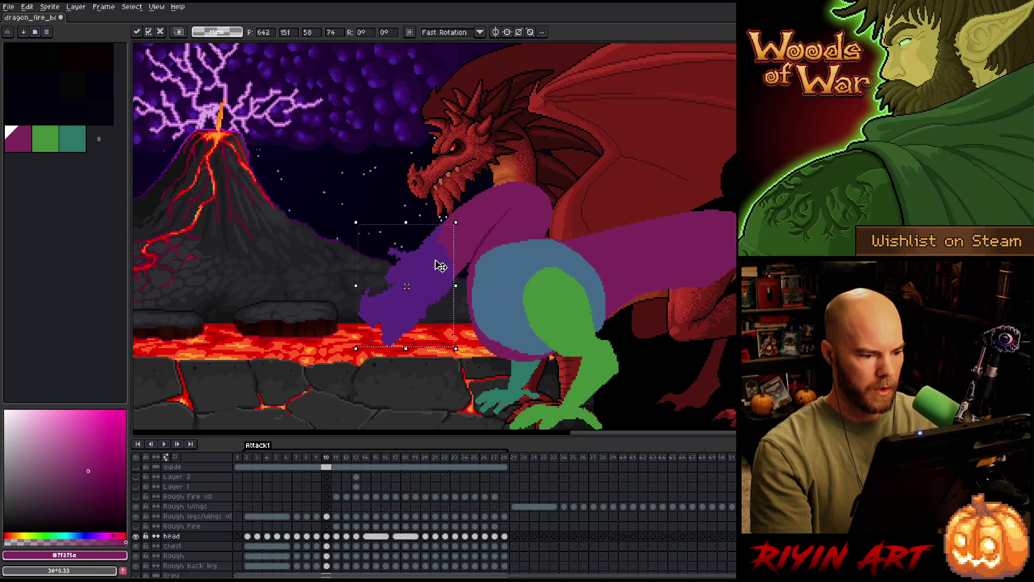
{"action": "key", "text": "Left"}
{"action": "key", "text": "Right"}
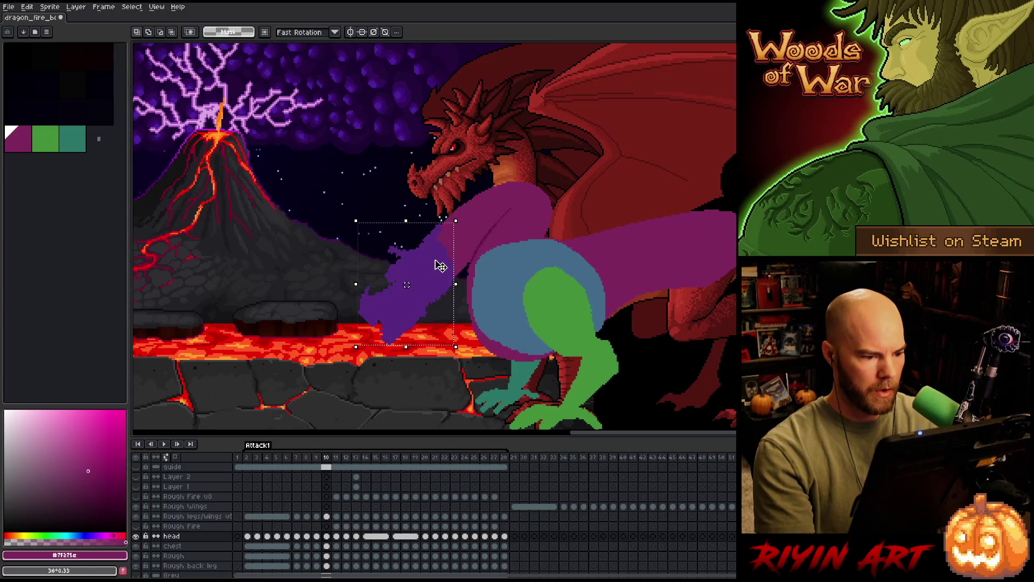
{"action": "key", "text": "Left"}
{"action": "key", "text": "Right"}
{"action": "key", "text": "Left"}
{"action": "key", "text": "Left"}
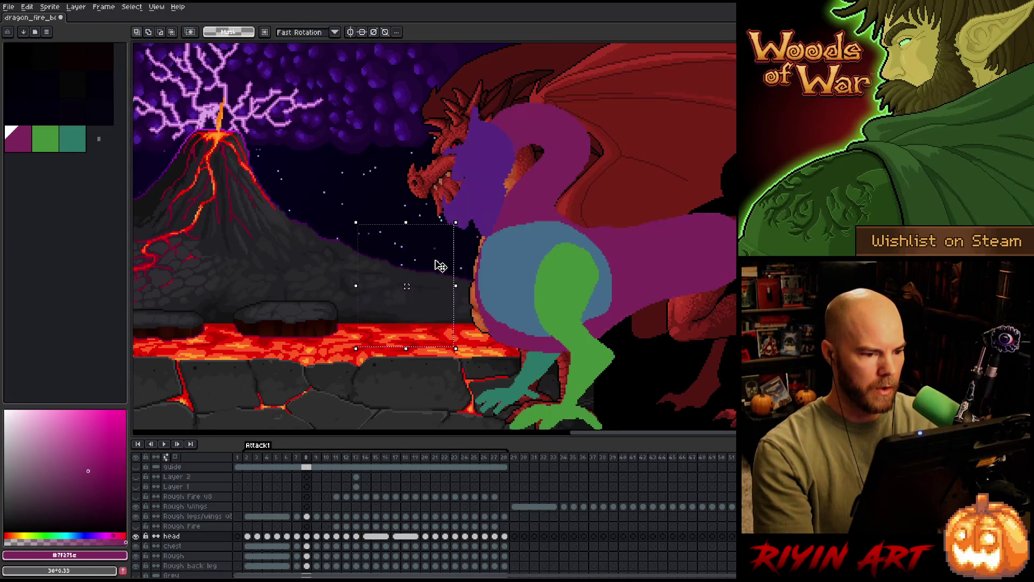
{"action": "key", "text": "Right"}
{"action": "key", "text": "ctrl+d"}
{"action": "key", "text": "b"}
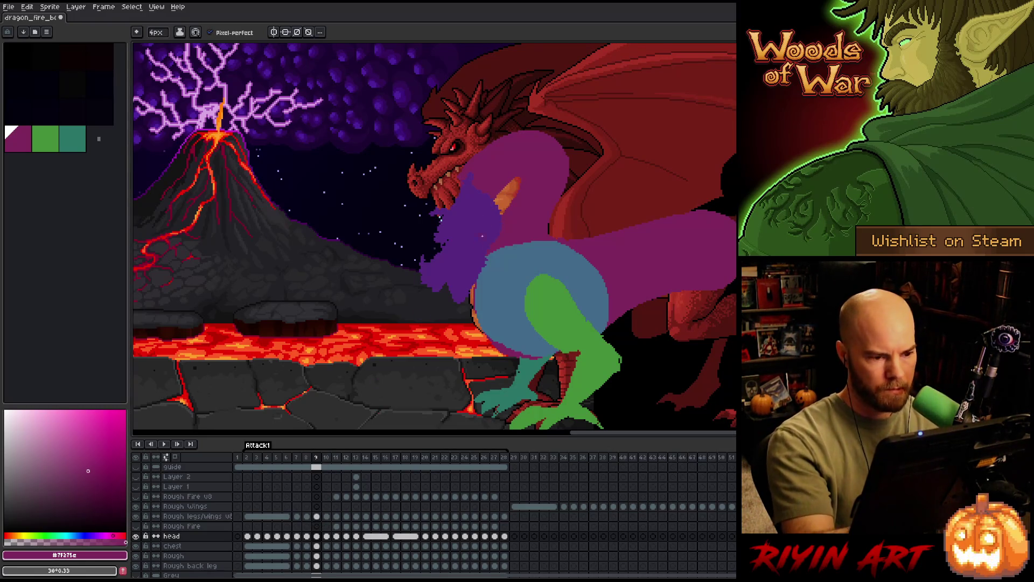
On the Rough layer's frame 9 cel, paint purple over the orange neck patch.
{"action": "left_click", "coordinate": [317, 555]}
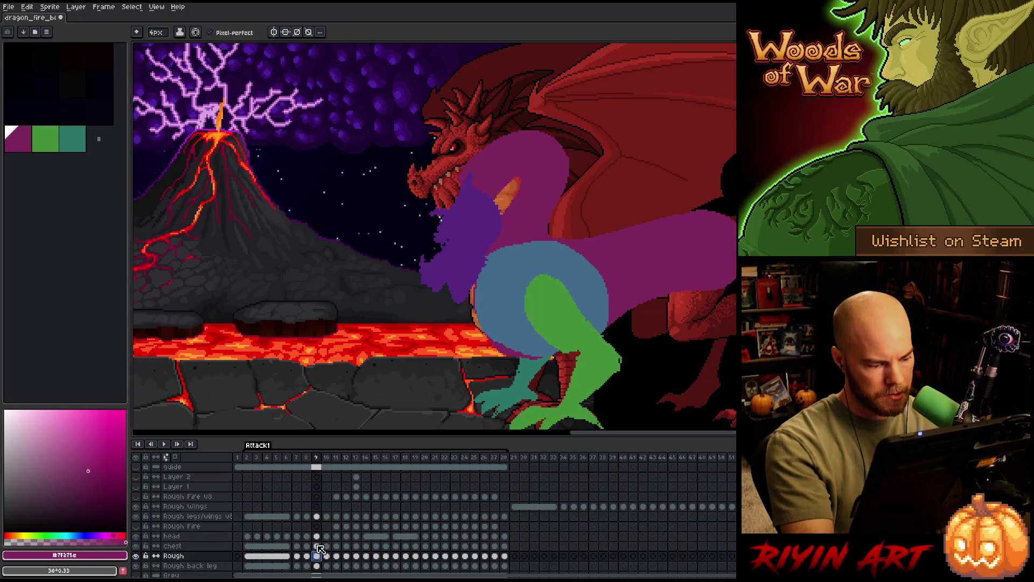
{"action": "left_click_drag", "start_coordinate": [505, 182], "coordinate": [509, 209]}
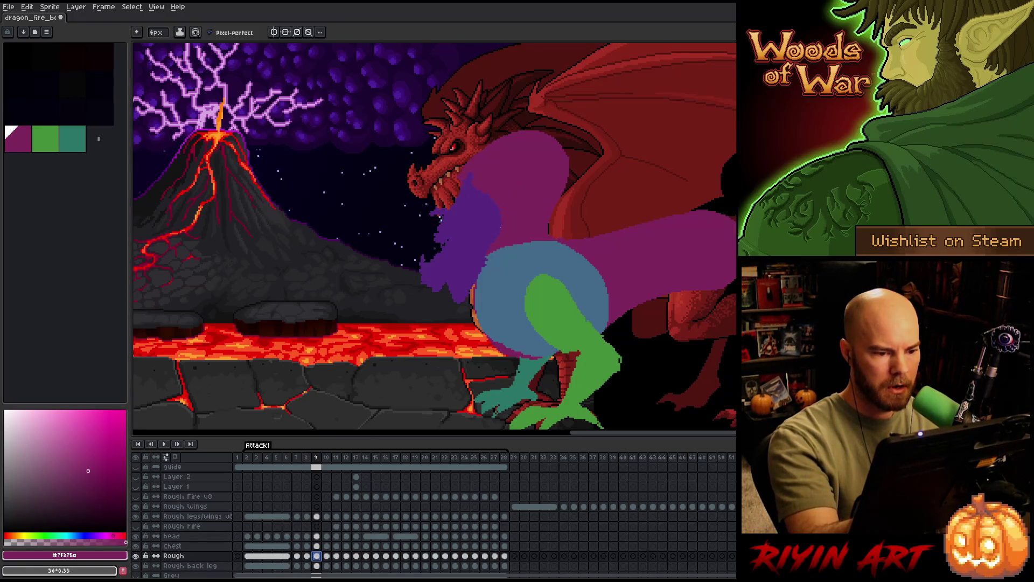
{"action": "key", "text": "b"}
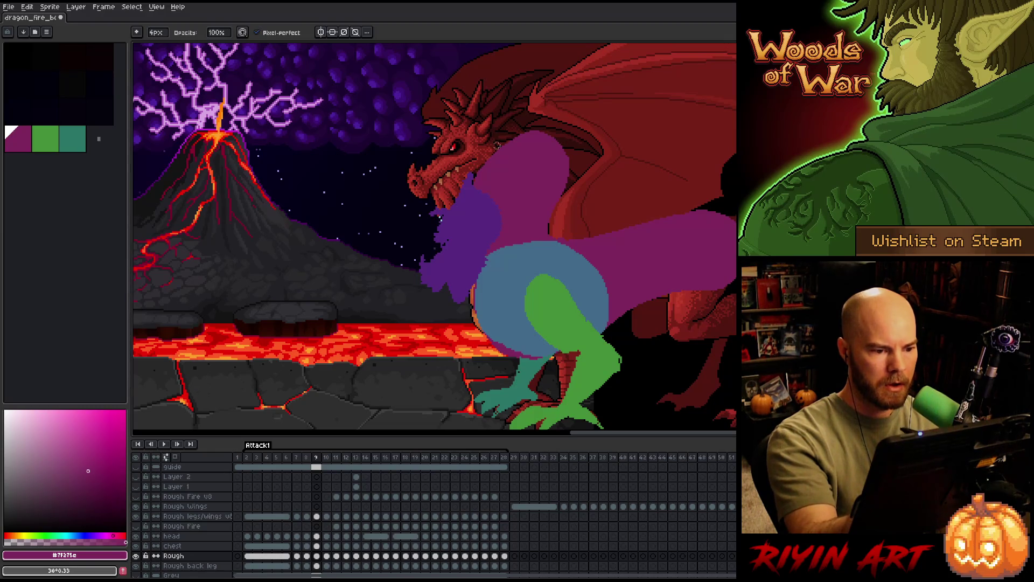
{"action": "key", "text": "e"}
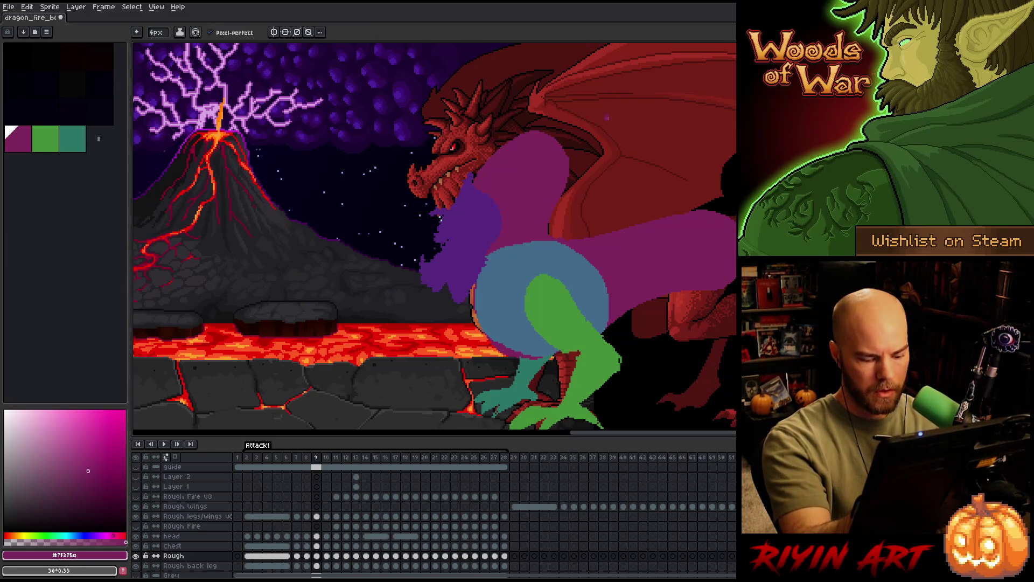
Flip through frames 8–11 to check the neck, then pick the lighter magenta shade.
{"action": "key", "text": "period"}
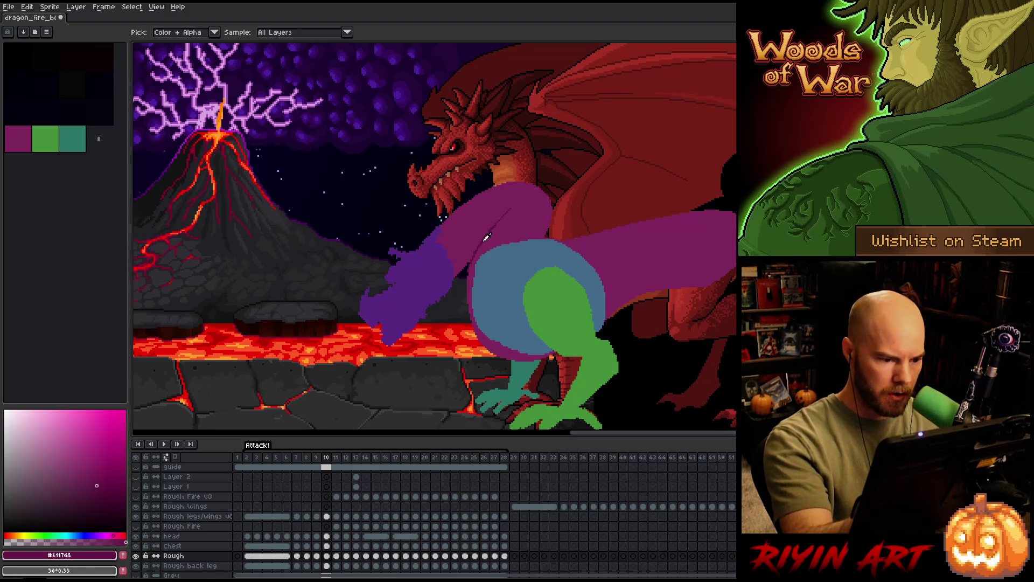
{"action": "key", "text": "period"}
{"action": "key", "text": "comma"}
{"action": "key", "text": "comma"}
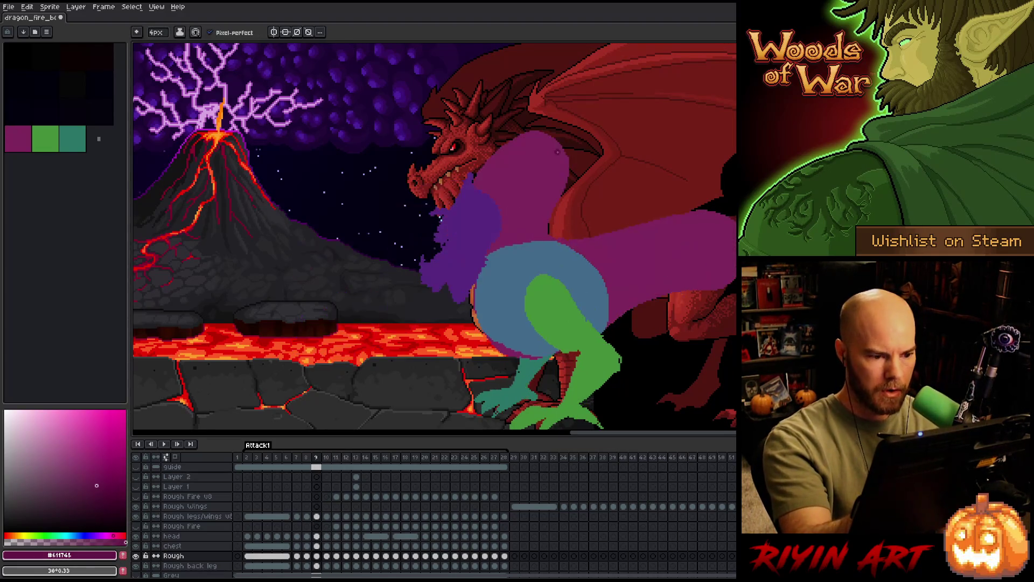
{"action": "key", "text": "comma"}
{"action": "key", "text": "period"}
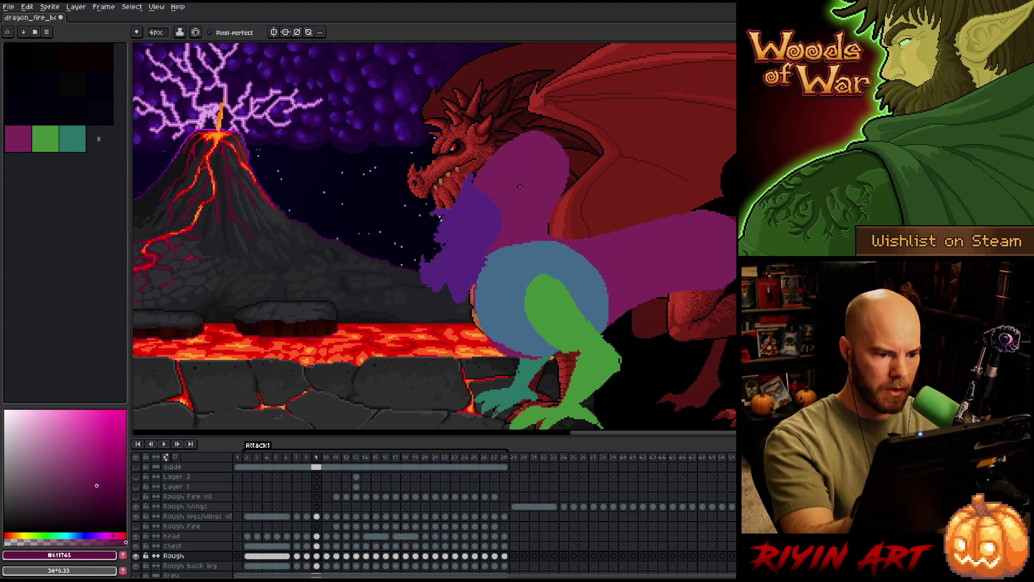
{"action": "key", "text": "period"}
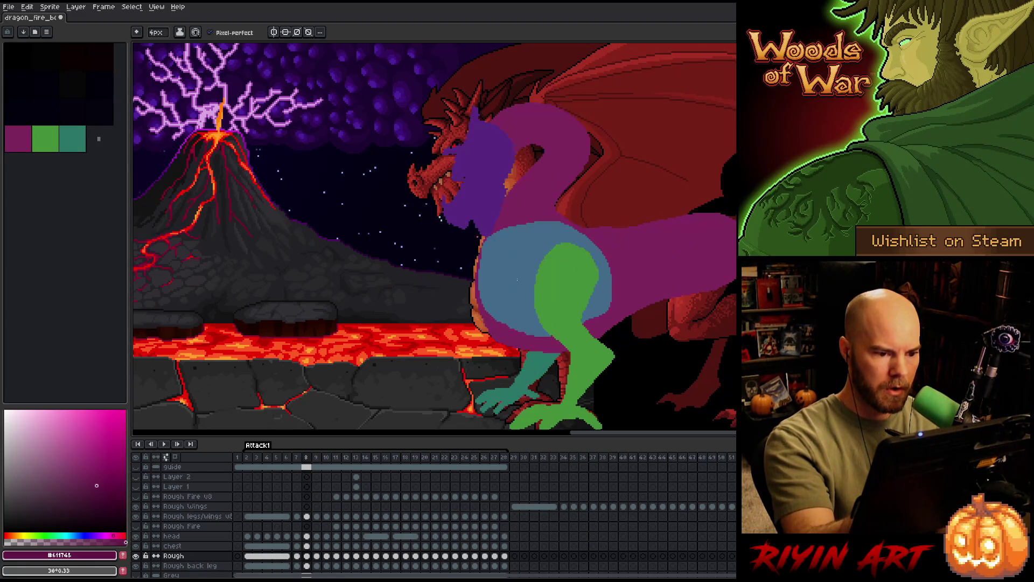
{"action": "key", "text": "comma"}
{"action": "key", "text": "period"}
{"action": "key", "text": "comma"}
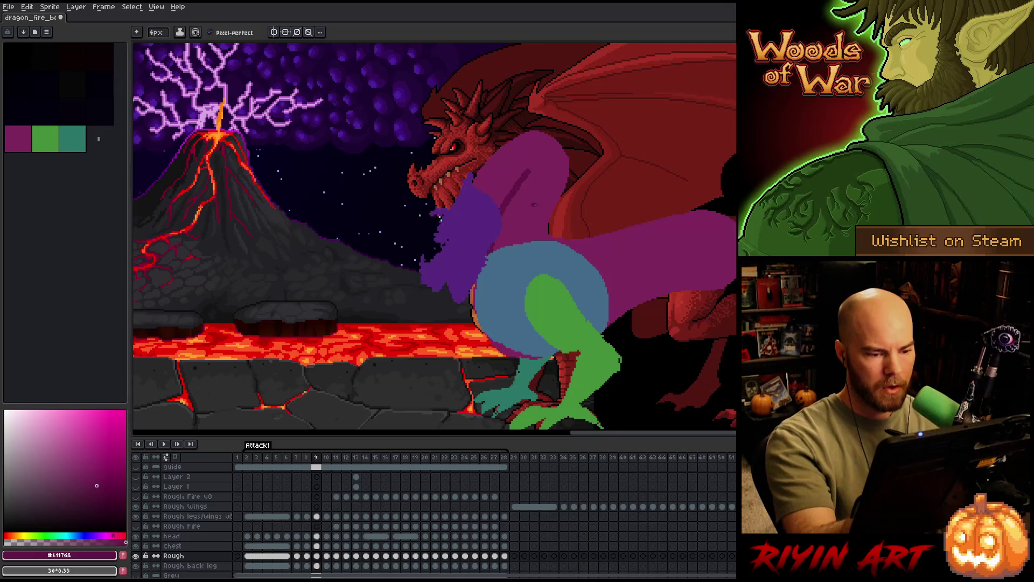
{"action": "left_click", "coordinate": [526, 178], "text": "alt"}
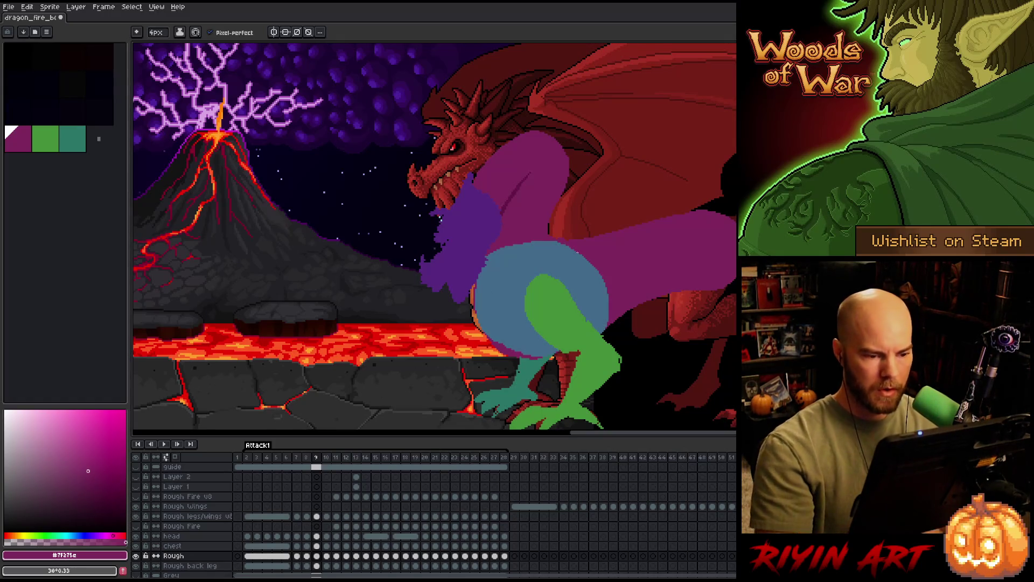
Scrub back and forth across frames 9–11 to compare the arching neck poses, settling on frame 11.
{"action": "key", "text": "period"}
{"action": "key", "text": "period"}
{"action": "key", "text": "comma"}
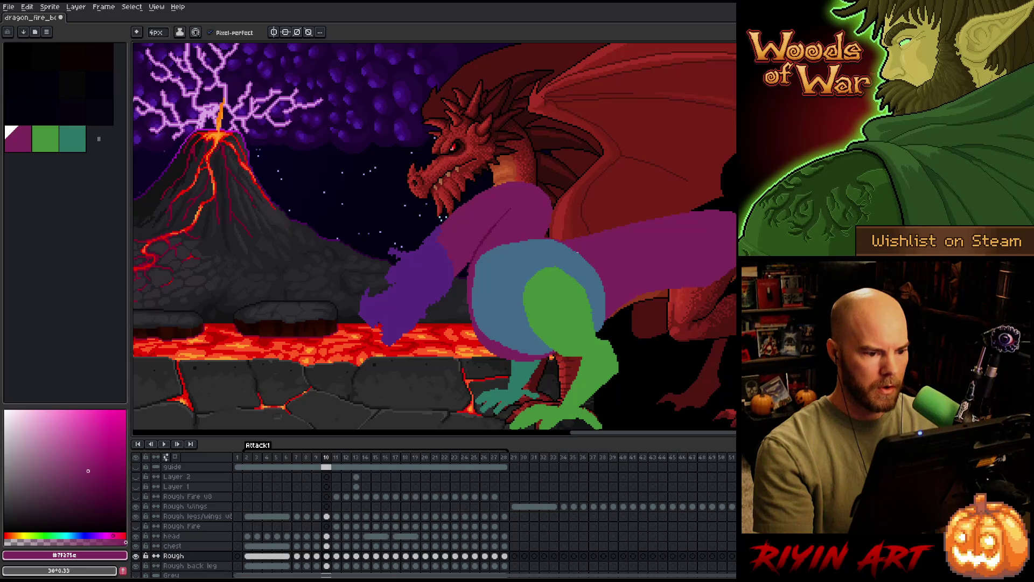
{"action": "key", "text": "period"}
{"action": "key", "text": "comma"}
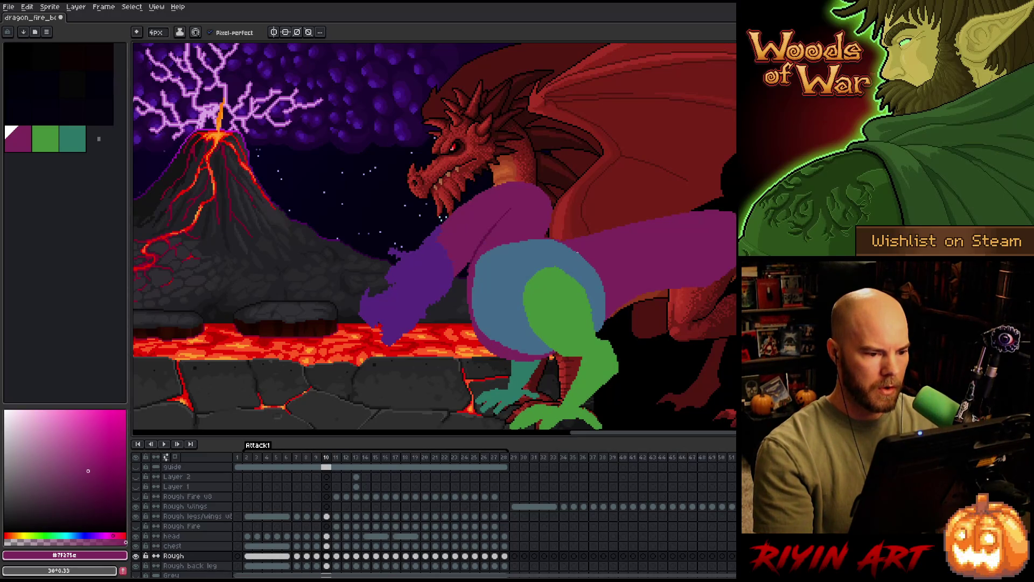
{"action": "key", "text": "period"}
{"action": "key", "text": "period"}
{"action": "key", "text": "period"}
{"action": "key", "text": "comma"}
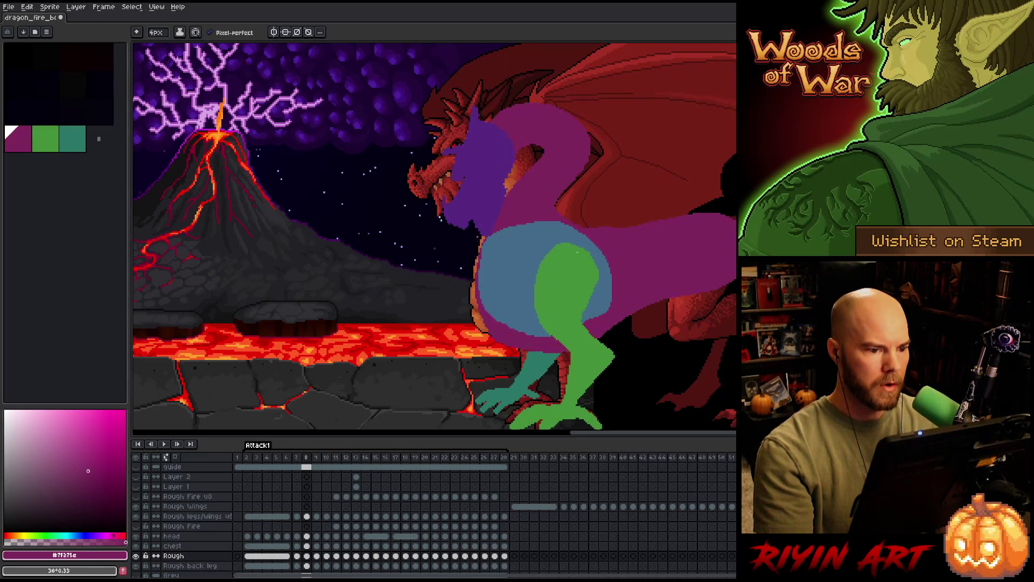
{"action": "key", "text": "comma"}
{"action": "key", "text": "comma"}
{"action": "key", "text": "period"}
{"action": "key", "text": "period"}
{"action": "key", "text": "period"}
{"action": "key", "text": "period"}
{"action": "key", "text": "comma"}
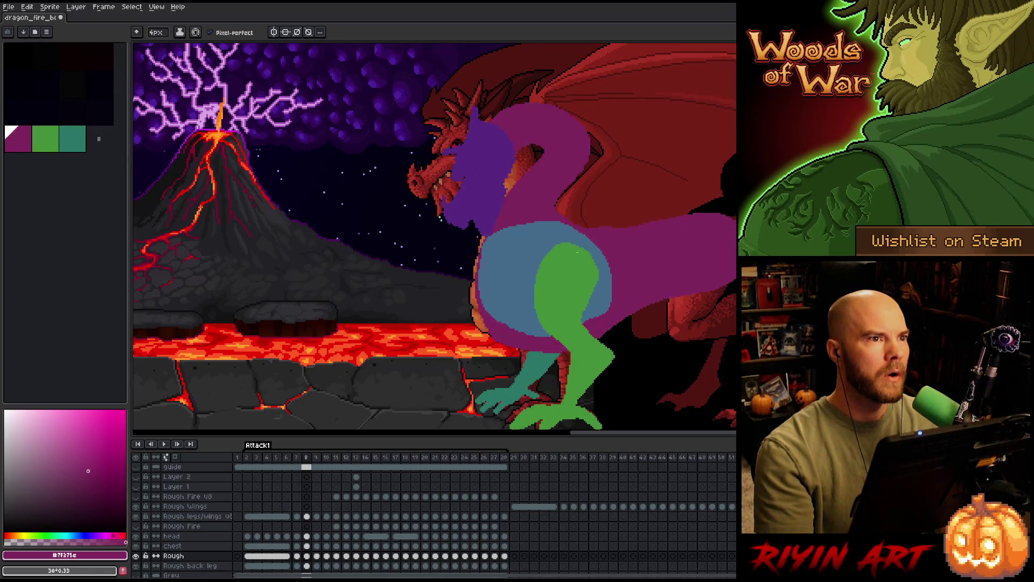
{"action": "key", "text": "comma"}
{"action": "key", "text": "comma"}
{"action": "key", "text": "comma"}
{"action": "key", "text": "period"}
{"action": "key", "text": "period"}
{"action": "key", "text": "comma"}
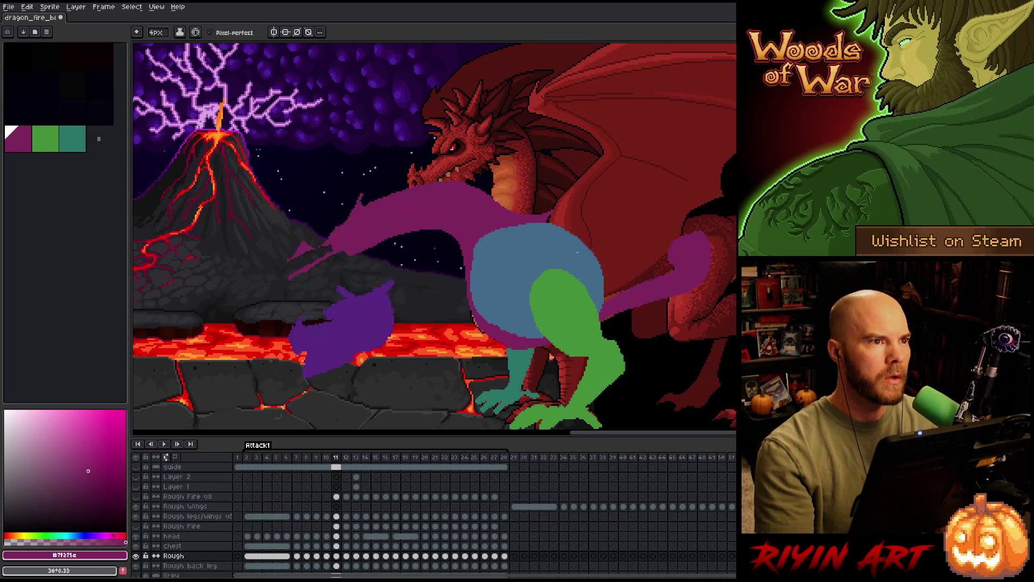
{"action": "key", "text": "comma"}
{"action": "key", "text": "period"}
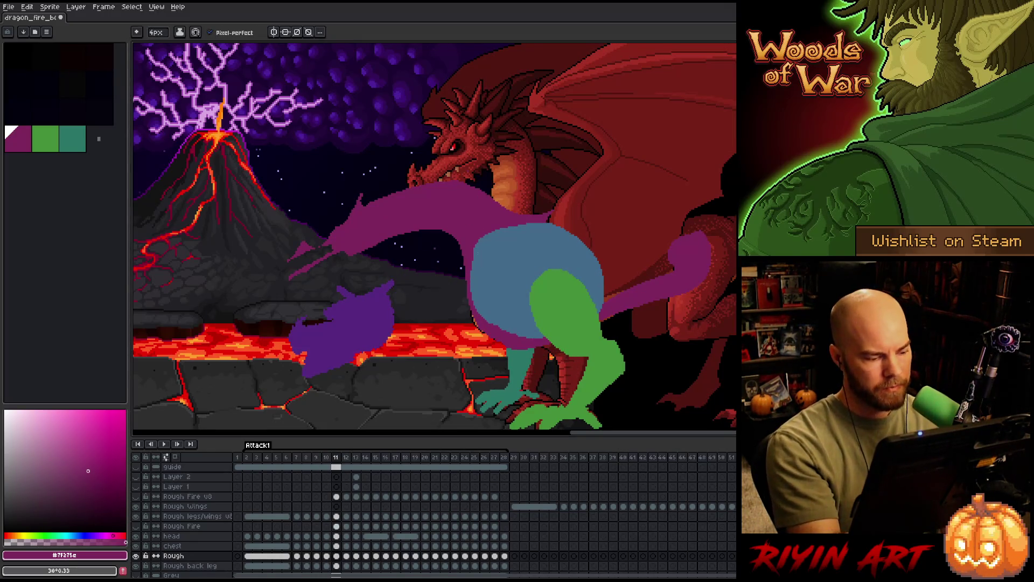
{"action": "key", "text": "q"}
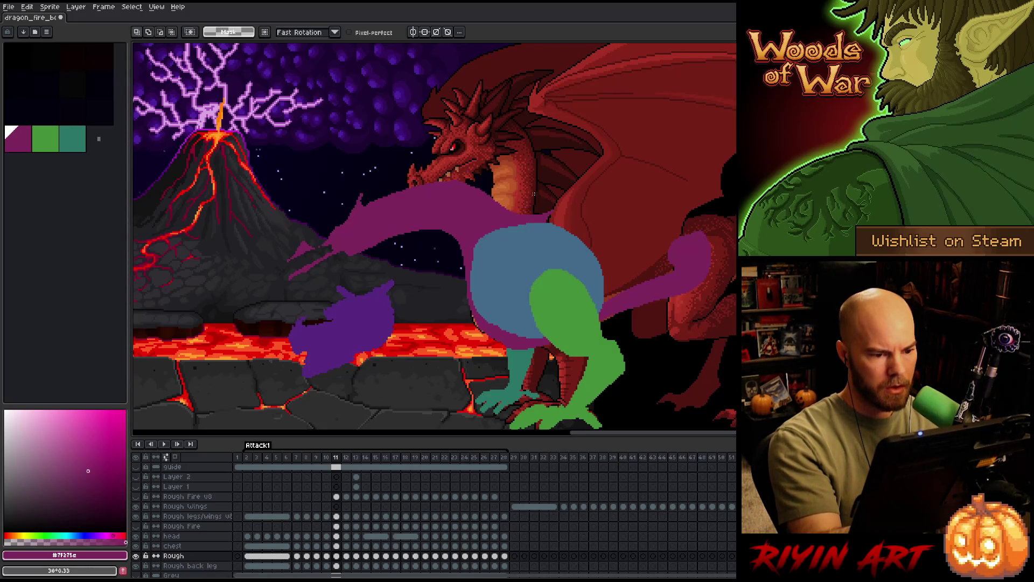
Lasso and delete frame 11's long purple neck arch, then flip frames 9–11 to check the result.
{"action": "left_click_drag", "start_coordinate": [536, 196], "coordinate": [538, 131]}
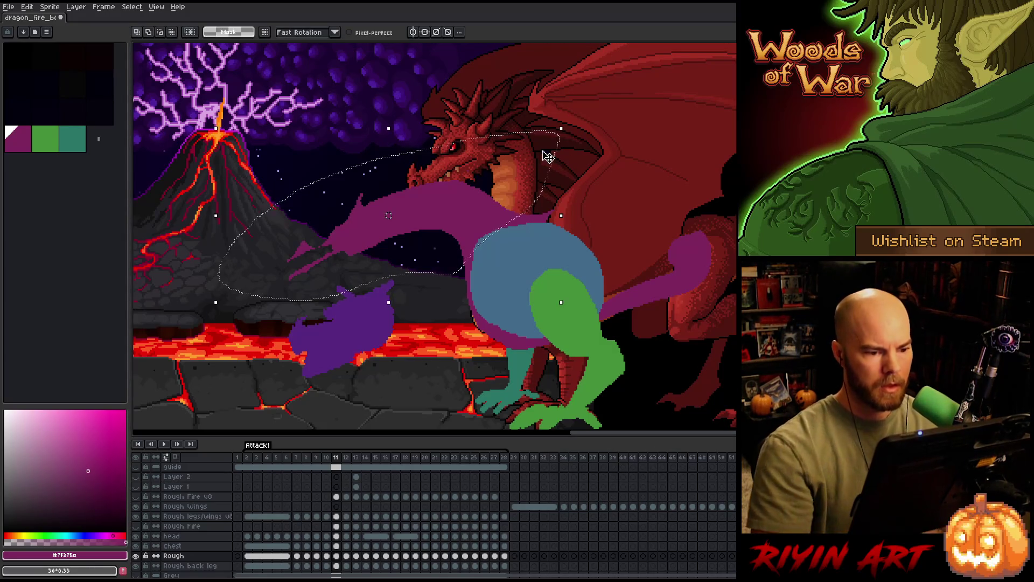
{"action": "key", "text": "Delete"}
{"action": "key", "text": "ctrl+d"}
{"action": "key", "text": "Left"}
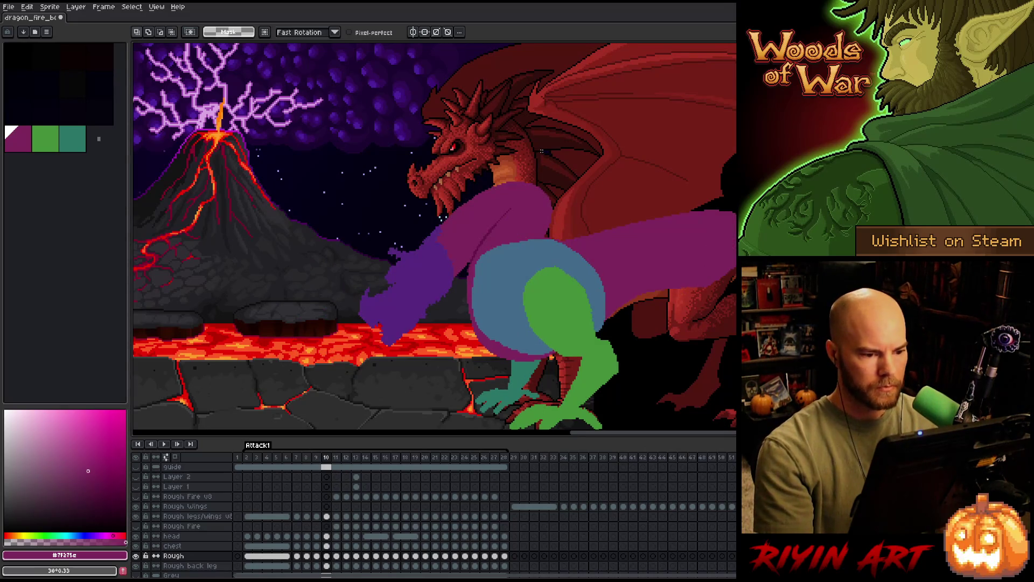
{"action": "key", "text": "Right"}
{"action": "key", "text": "Left"}
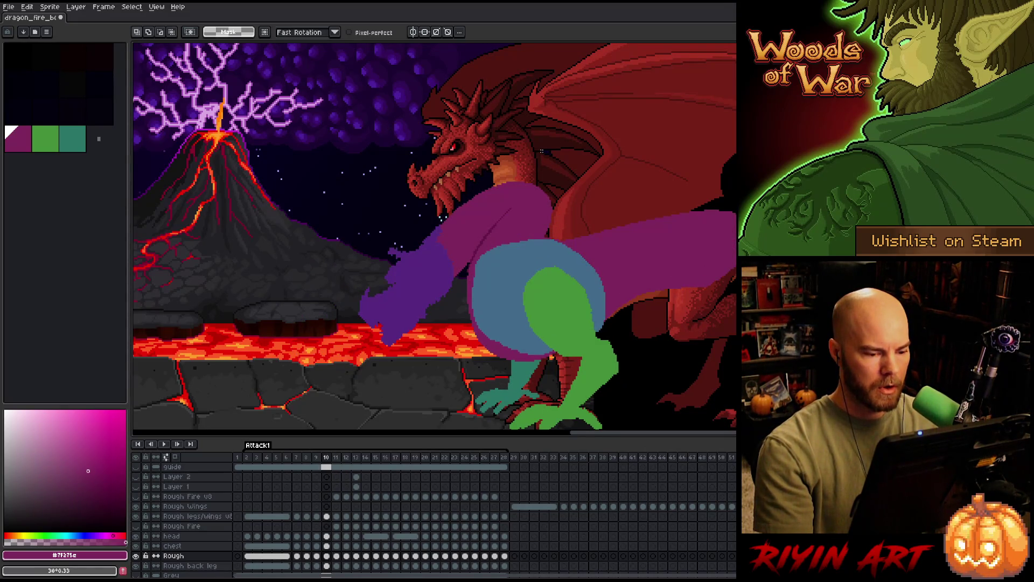
{"action": "key", "text": "Right"}
{"action": "key", "text": "Left"}
{"action": "key", "text": "Left"}
{"action": "key", "text": "Left"}
{"action": "key", "text": "Right"}
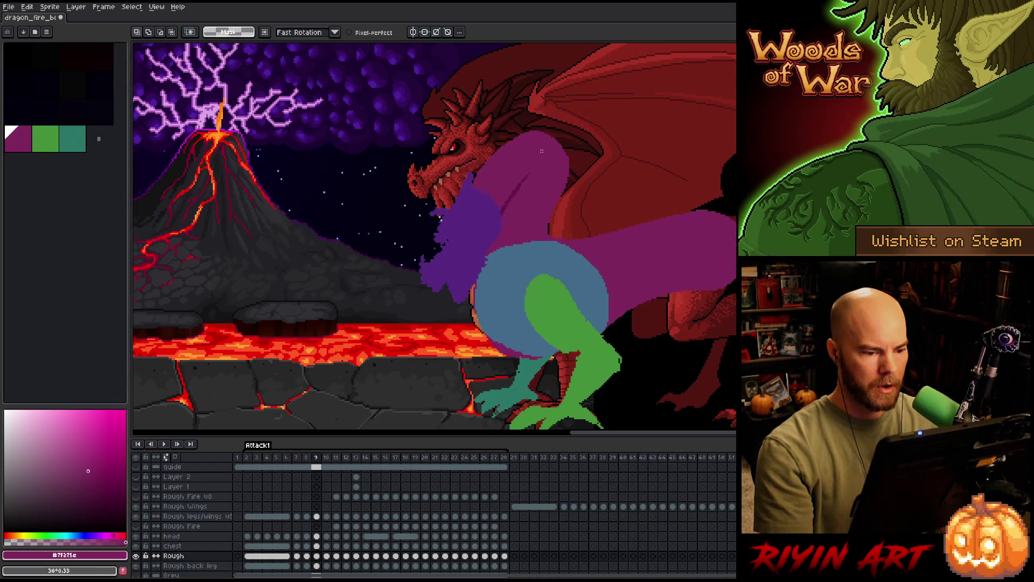
{"action": "key", "text": "Right"}
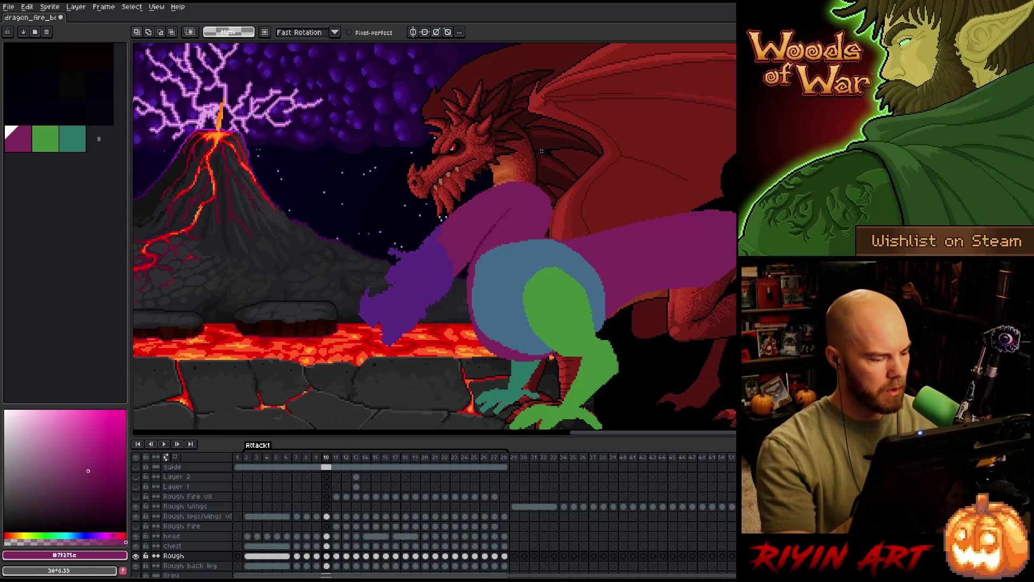
Activate the Chest layer and nudge the chest shape down one pixel in transform mode.
{"action": "key", "text": "Up"}
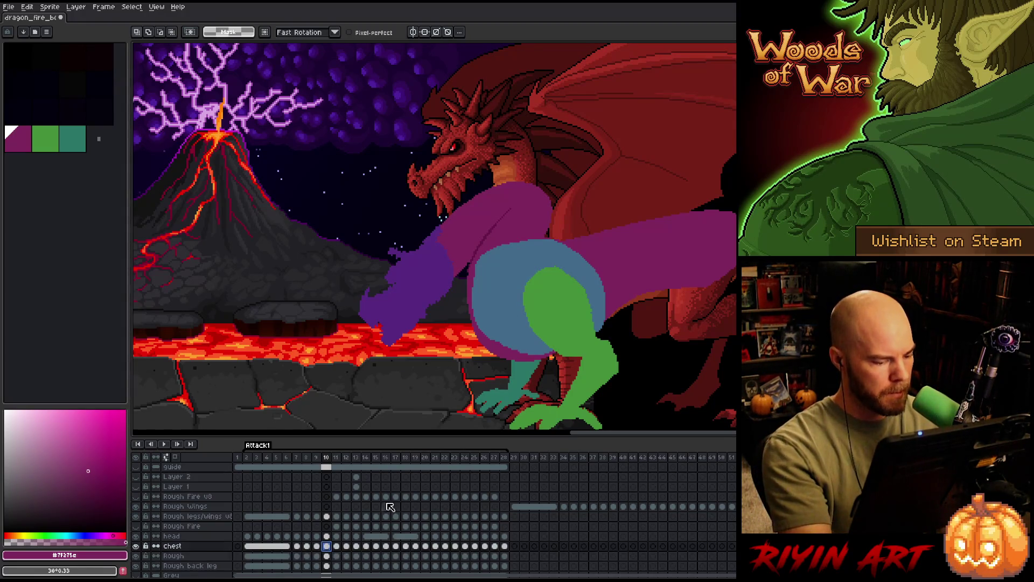
{"action": "key", "text": "ctrl+t"}
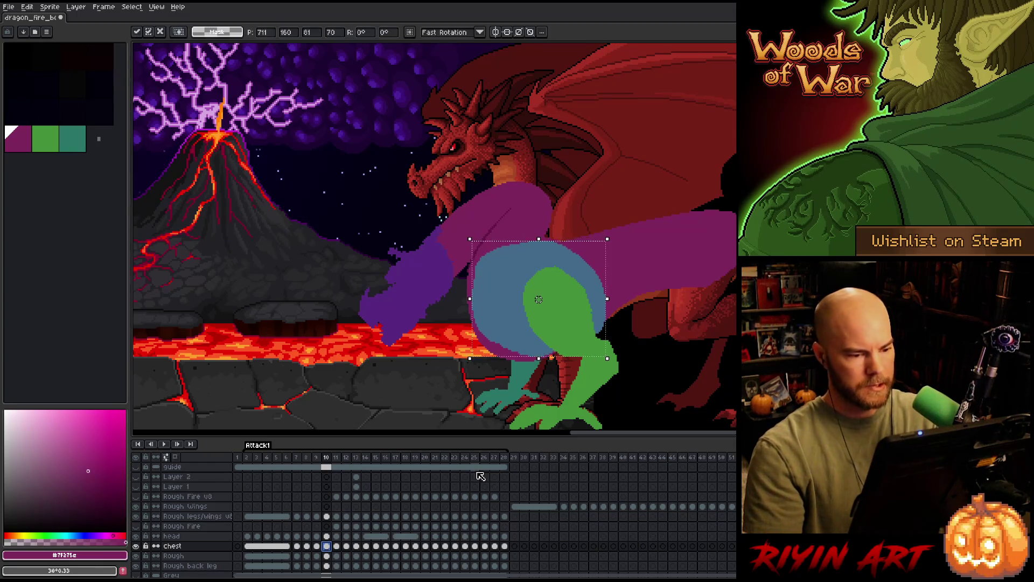
{"action": "key", "text": "Down"}
{"action": "key", "text": "Down"}
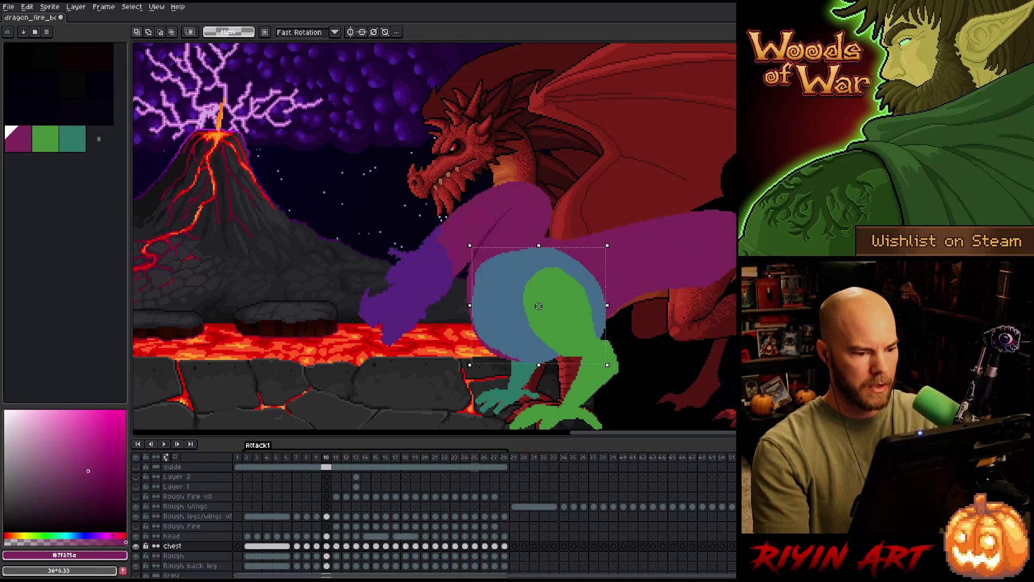
{"action": "key", "text": "Return"}
{"action": "key", "text": "Return"}
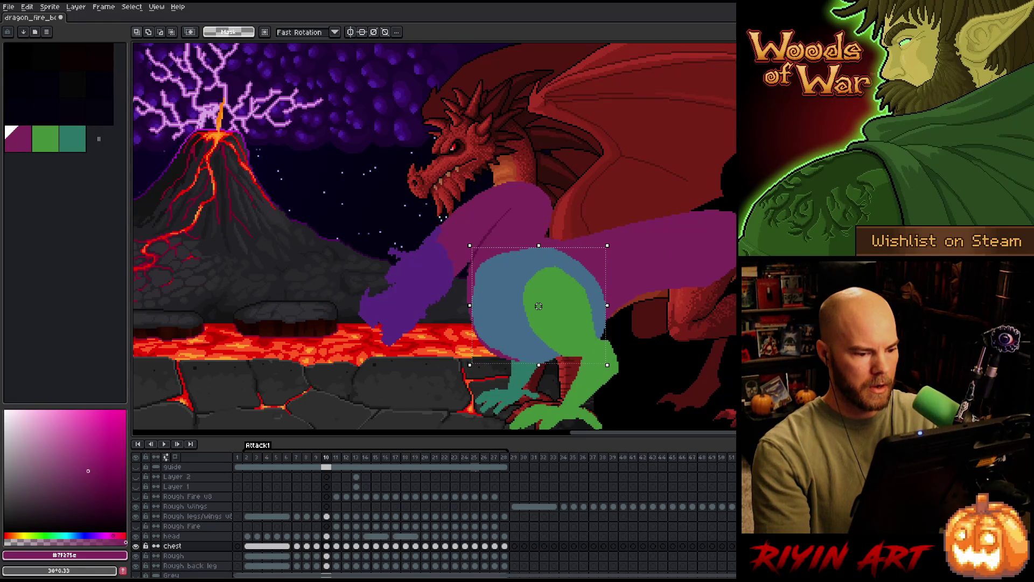
{"action": "key", "text": "Return"}
{"action": "key", "text": "Return"}
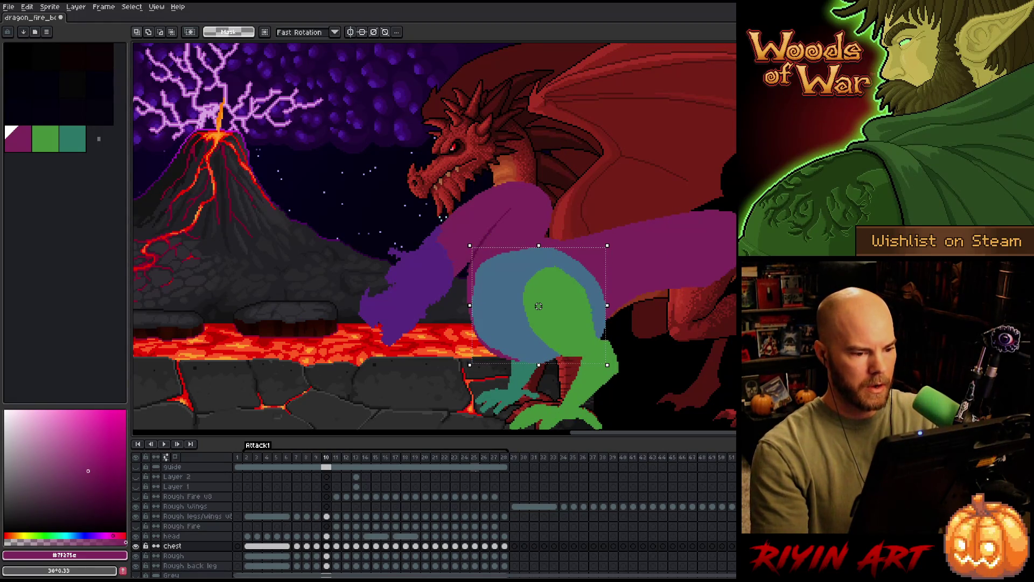
Drag the chest circle slightly lower and flip frames 8–11 to compare the body positions.
{"action": "left_click_drag", "start_coordinate": [539, 306], "coordinate": [538, 310]}
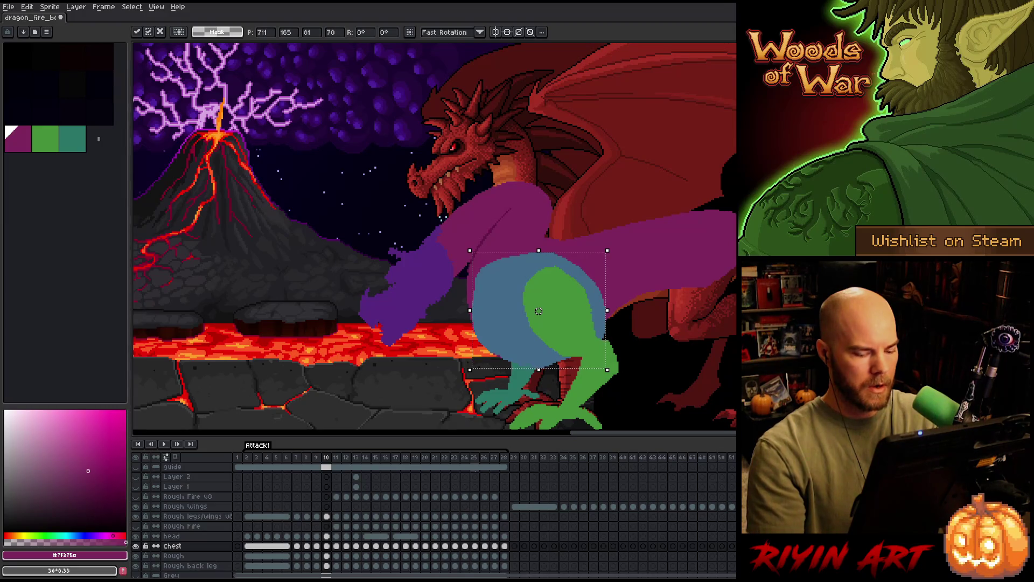
{"action": "key", "text": "Left"}
{"action": "key", "text": "Right"}
{"action": "key", "text": "Left"}
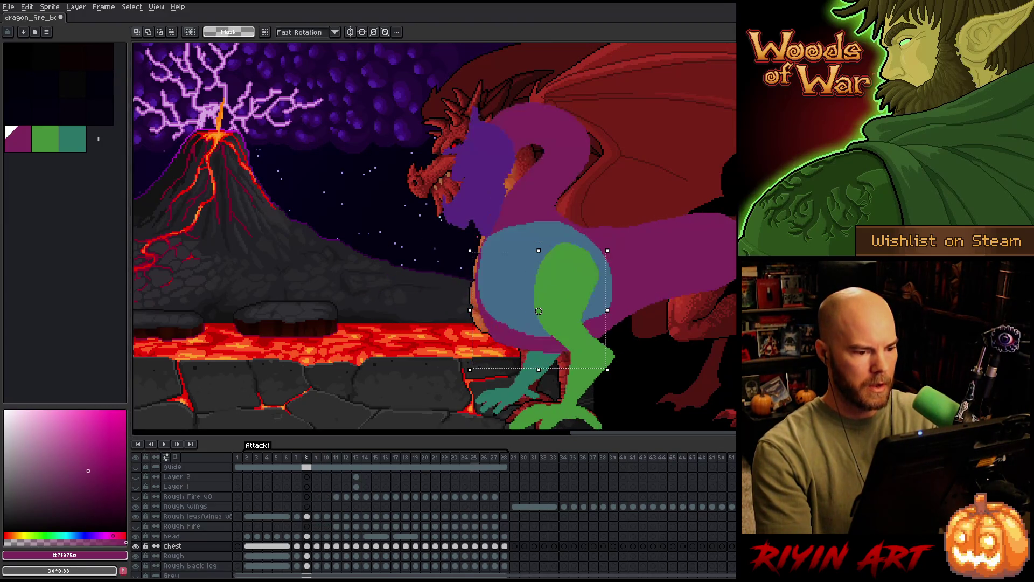
{"action": "key", "text": "Right"}
{"action": "key", "text": "Right"}
{"action": "key", "text": "Left"}
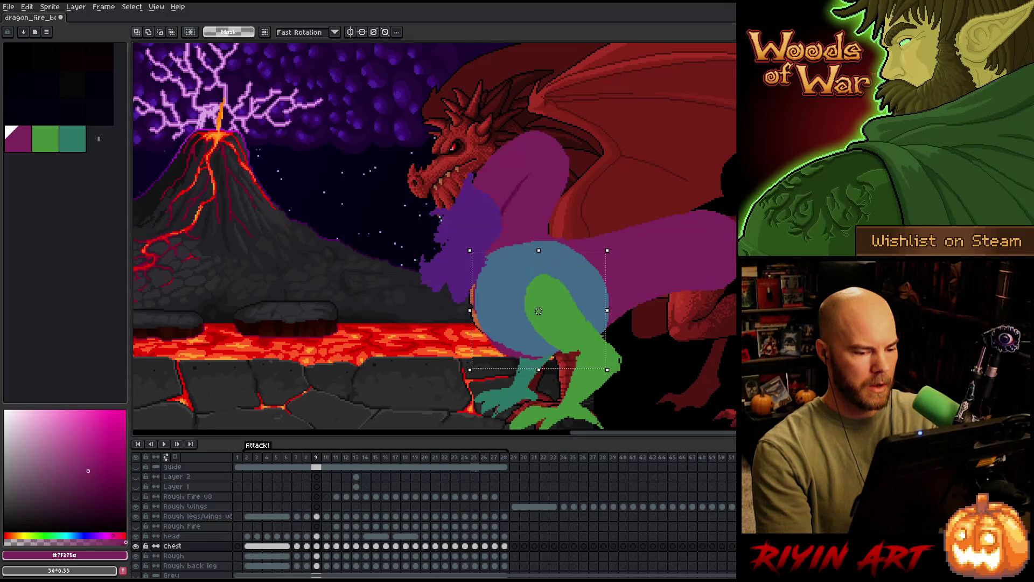
{"action": "key", "text": "Right"}
{"action": "key", "text": "Right"}
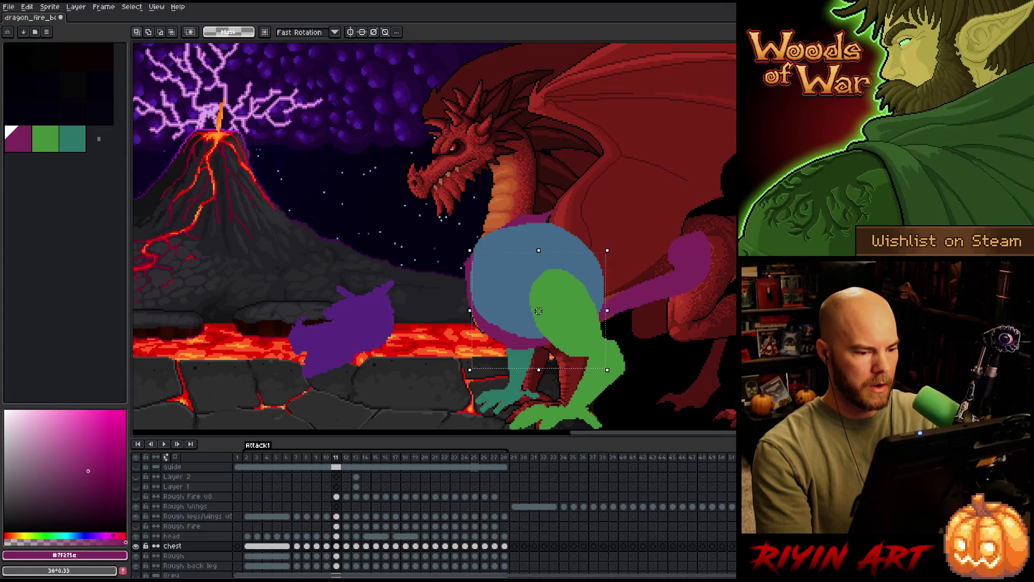
{"action": "key", "text": "Left"}
{"action": "key", "text": "Right"}
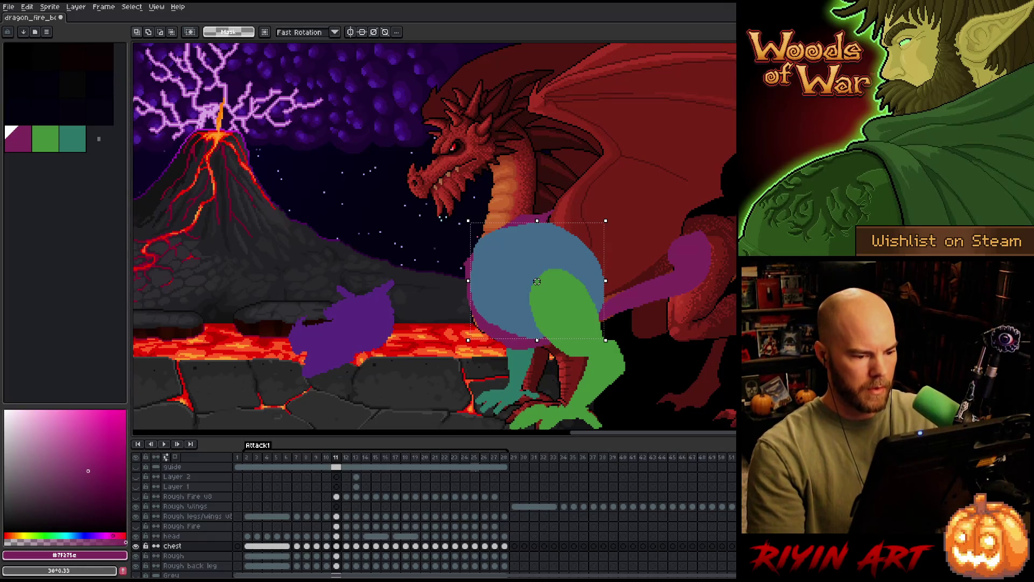
Shift frame 11's chest circle down-left in front of the green leg, checking against frames 9–10.
{"action": "left_click_drag", "start_coordinate": [524, 308], "coordinate": [518, 344]}
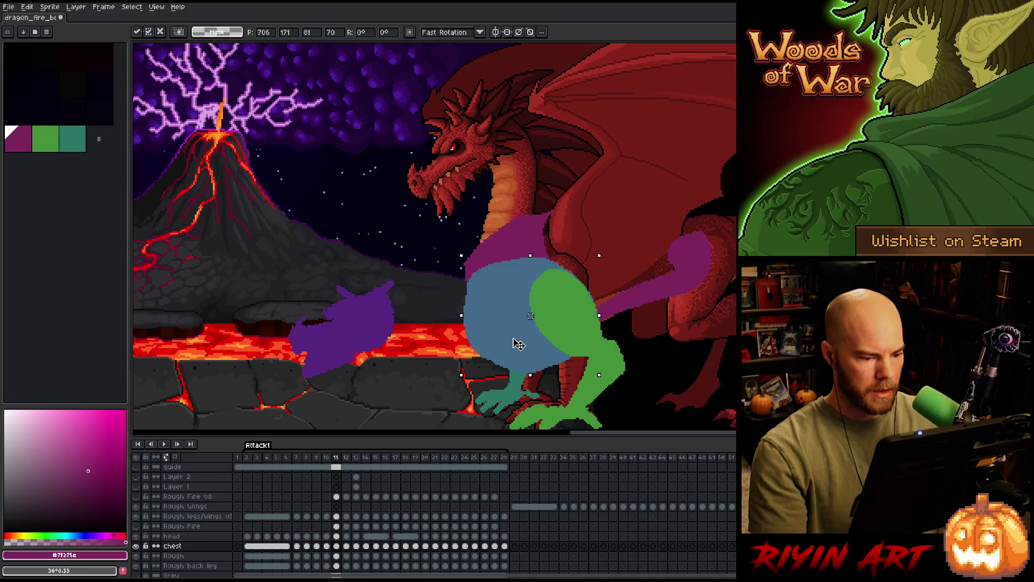
{"action": "key", "text": "Left"}
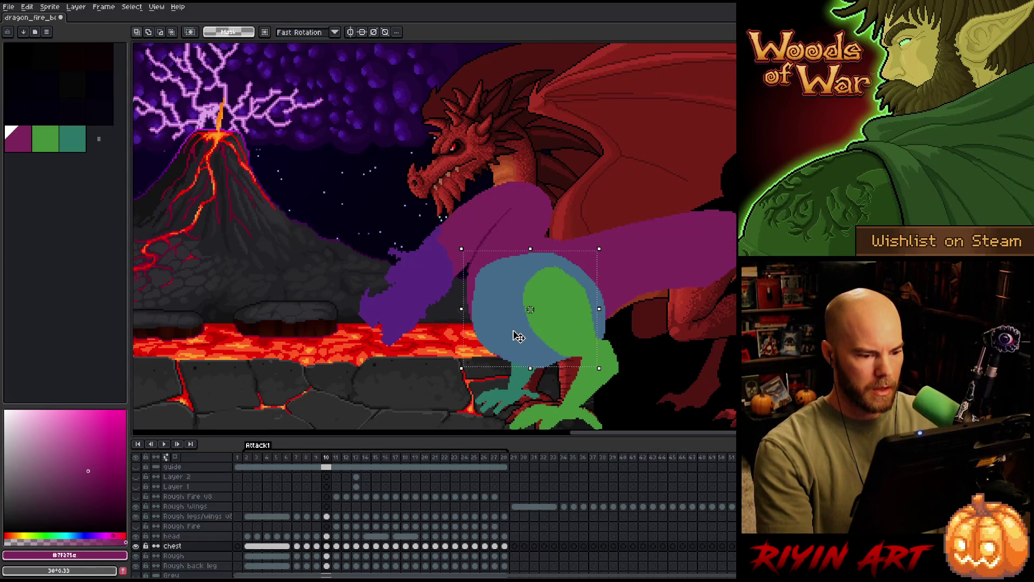
{"action": "key", "text": "Right"}
{"action": "left_click_drag", "start_coordinate": [518, 336], "coordinate": [510, 337]}
{"action": "key", "text": "Left"}
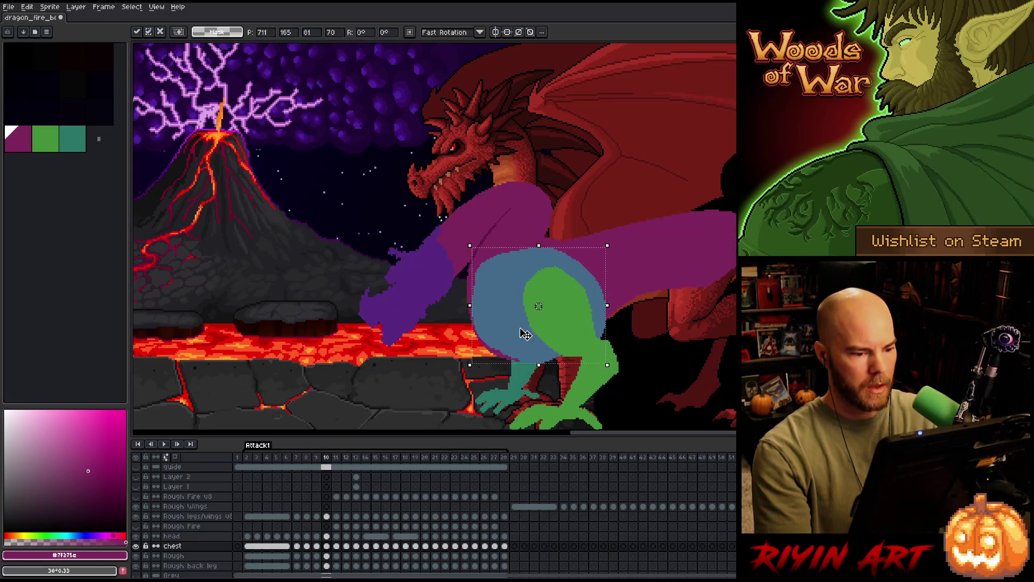
{"action": "key", "text": "Left"}
{"action": "key", "text": "Right"}
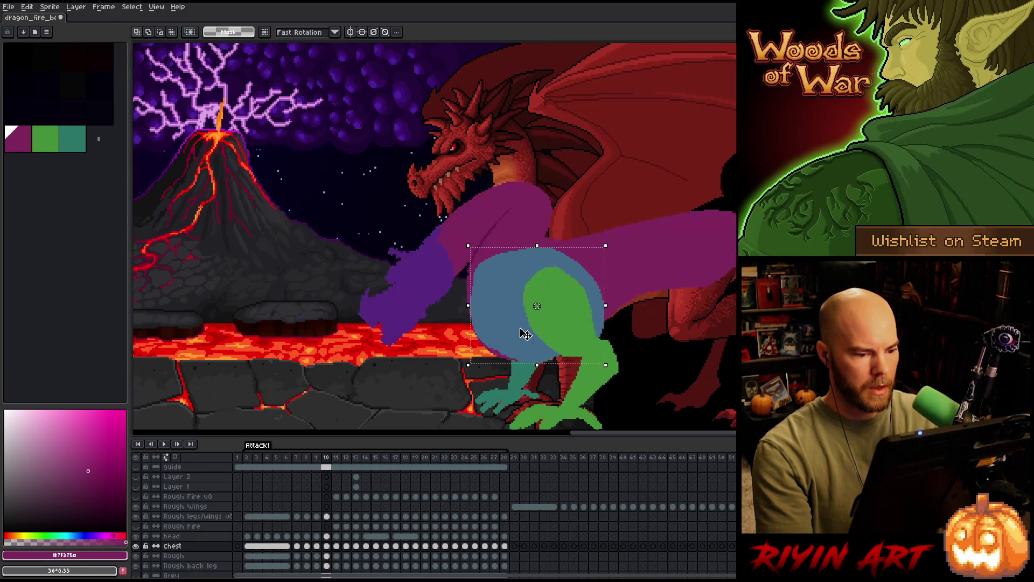
{"action": "key", "text": "Right"}
{"action": "key", "text": "Left"}
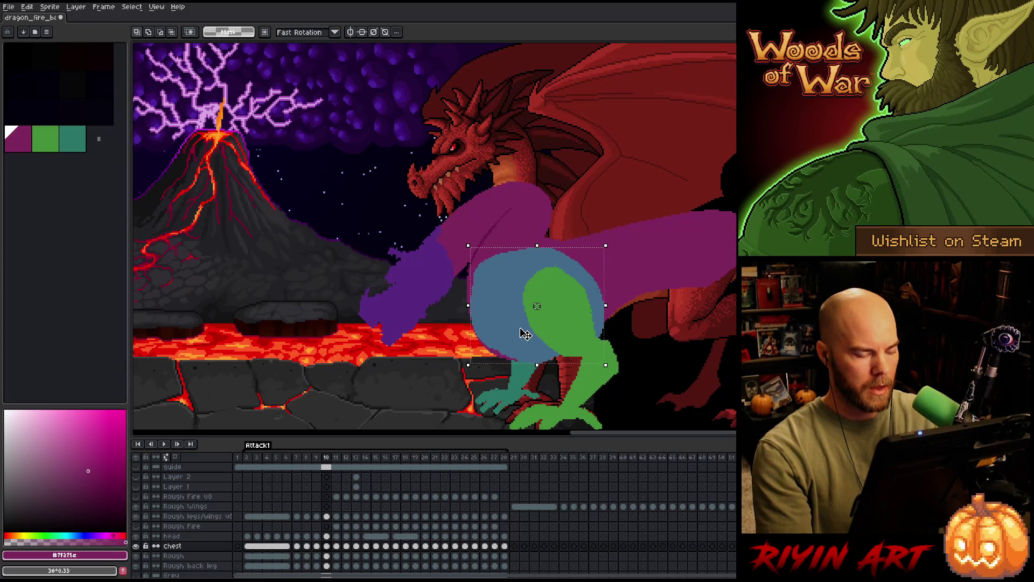
Scrub frames 8–11 once more, commit the repositioned chest, and move to the Rough layer's frame 11 cel.
{"action": "key", "text": "Left"}
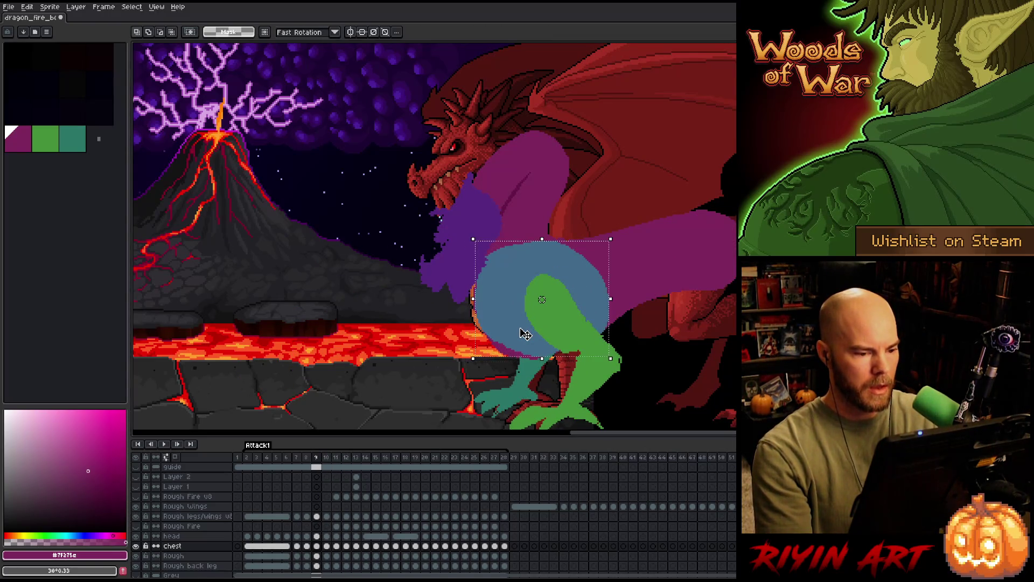
{"action": "key", "text": "Left"}
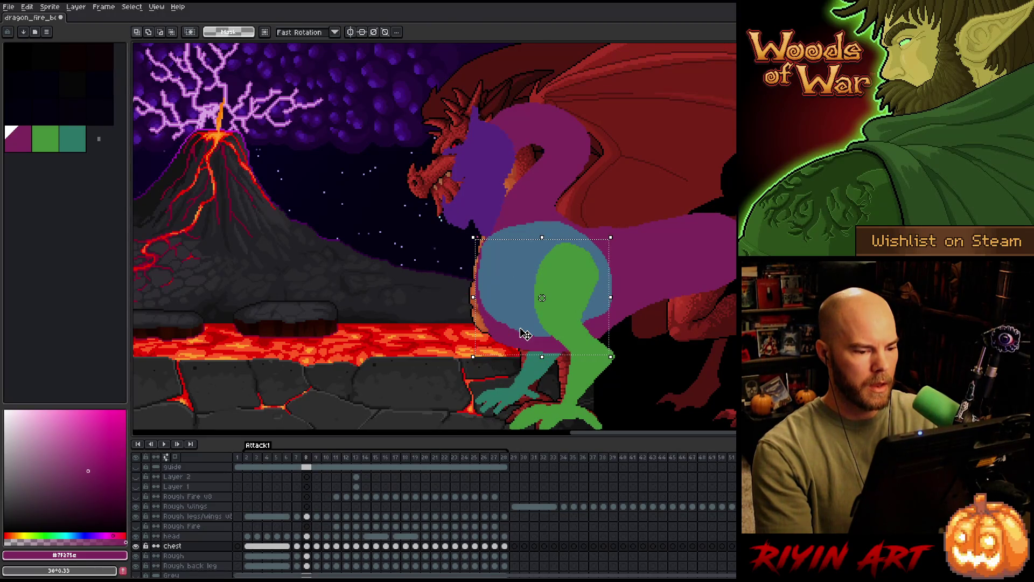
{"action": "key", "text": "Right"}
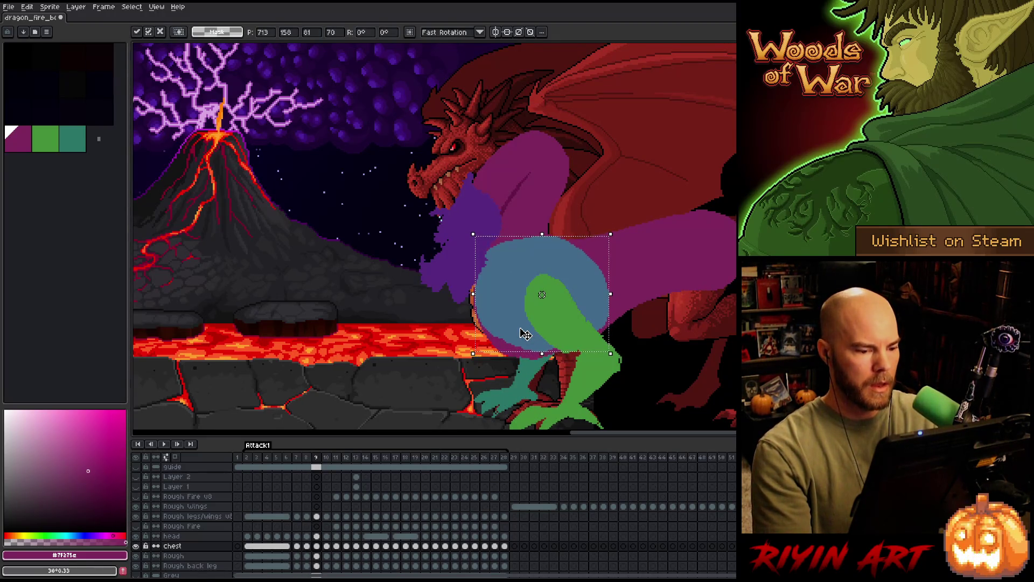
{"action": "key", "text": "Right"}
{"action": "key", "text": "Right"}
{"action": "key", "text": "Right"}
{"action": "key", "text": "Left"}
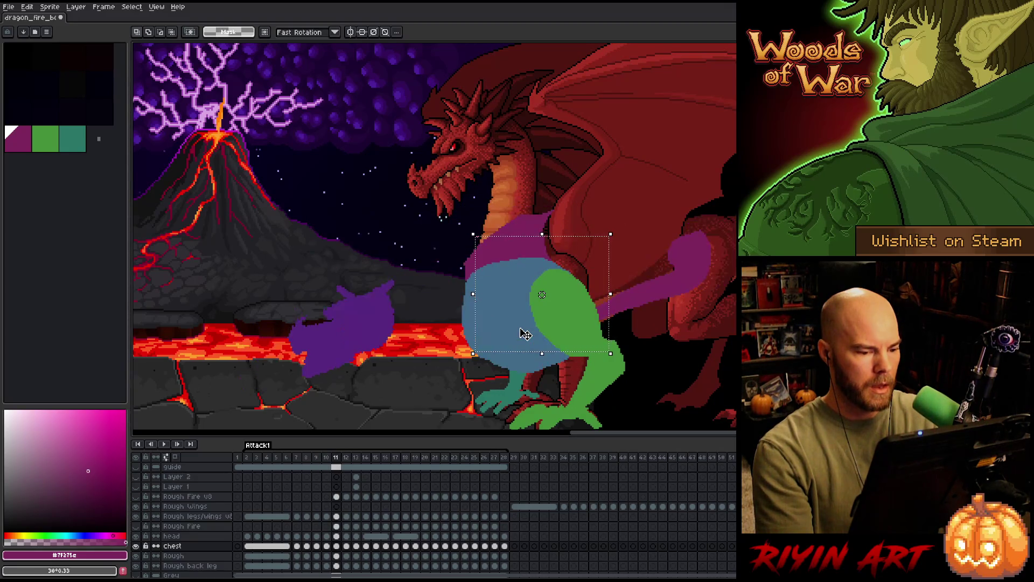
{"action": "key", "text": "ctrl+d"}
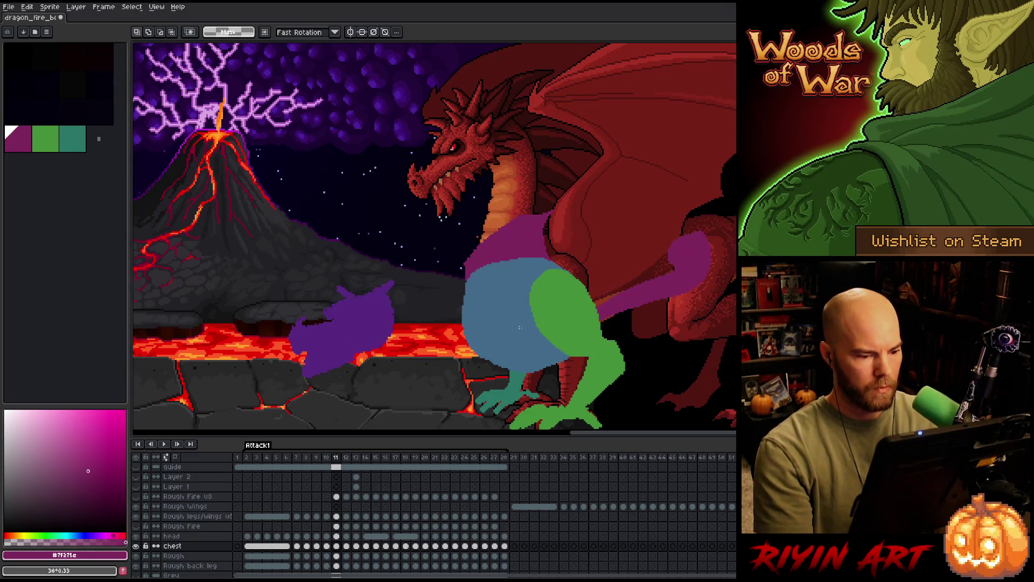
{"action": "left_click", "coordinate": [337, 555]}
{"action": "key", "text": "b"}
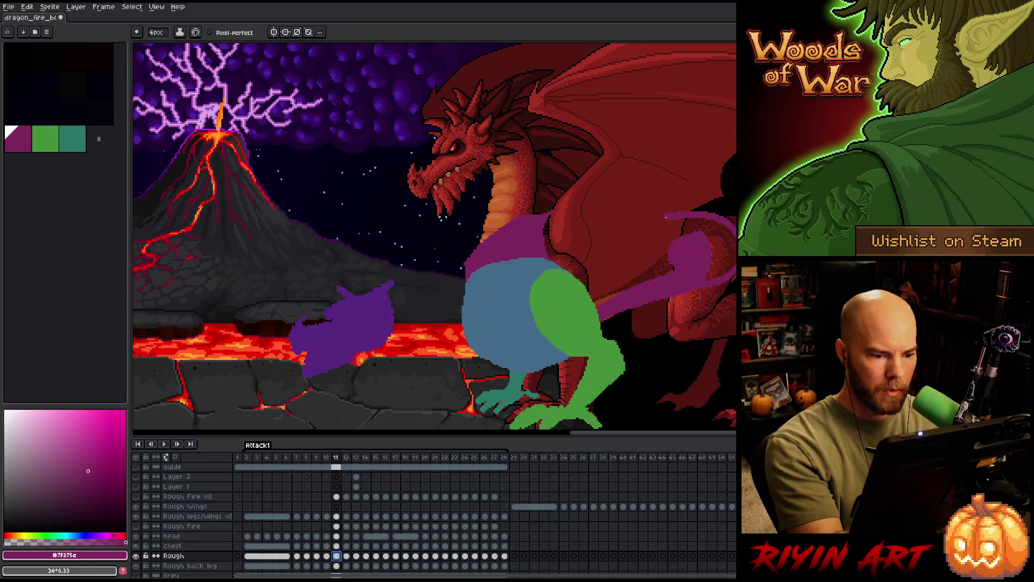
Erase the old purple neck strokes on frame 11's Rough layer and sketch the new neck outline.
{"action": "key", "text": "e"}
{"action": "left_click_drag", "start_coordinate": [485, 257], "coordinate": [554, 233]}
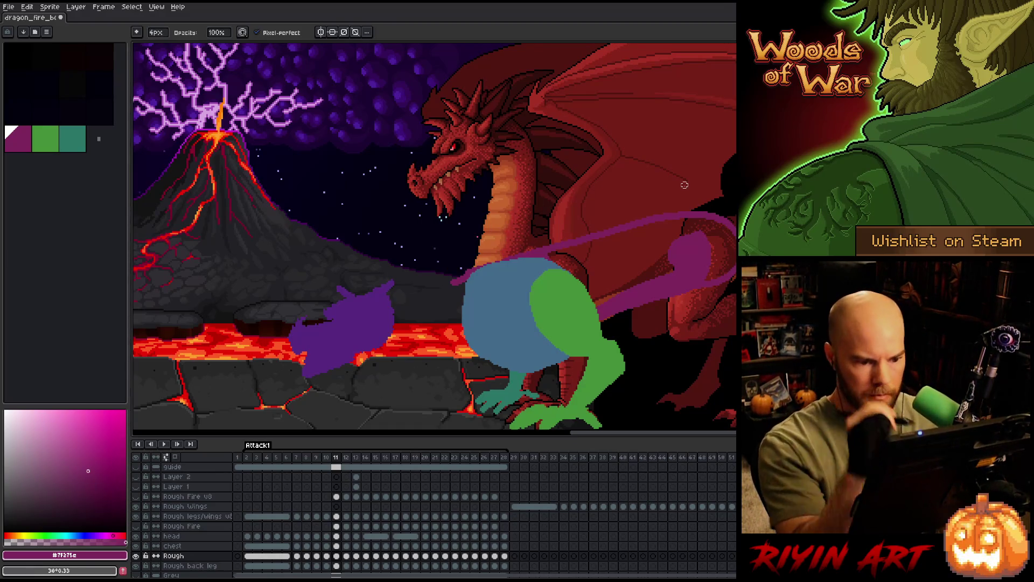
{"action": "key", "text": "b"}
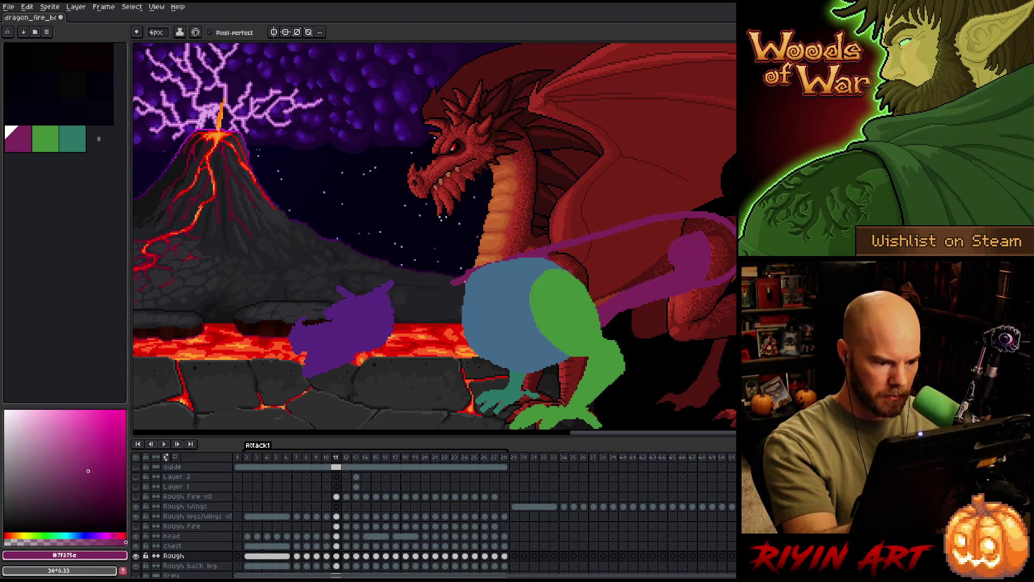
{"action": "key", "text": "e"}
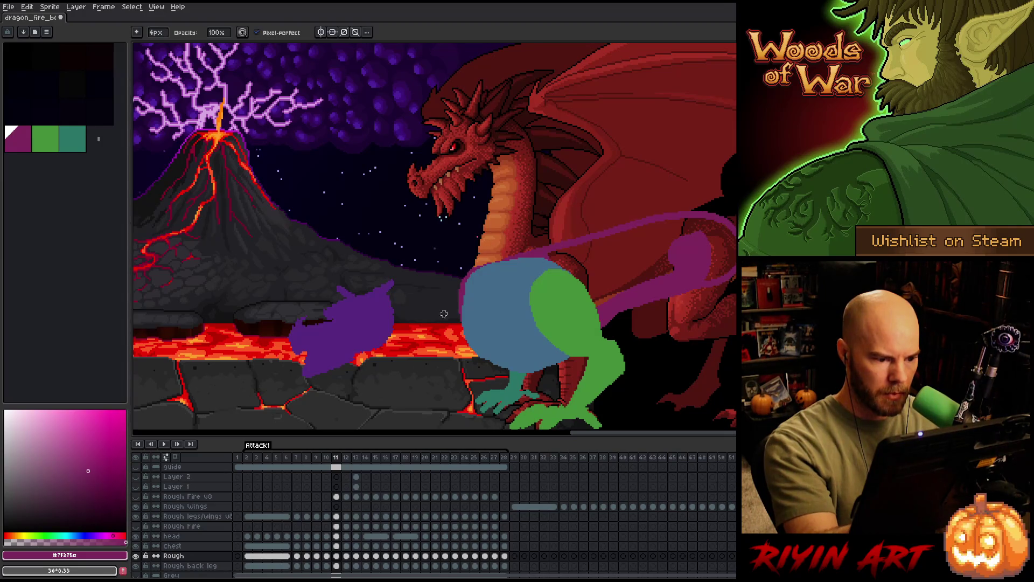
{"action": "key", "text": "b"}
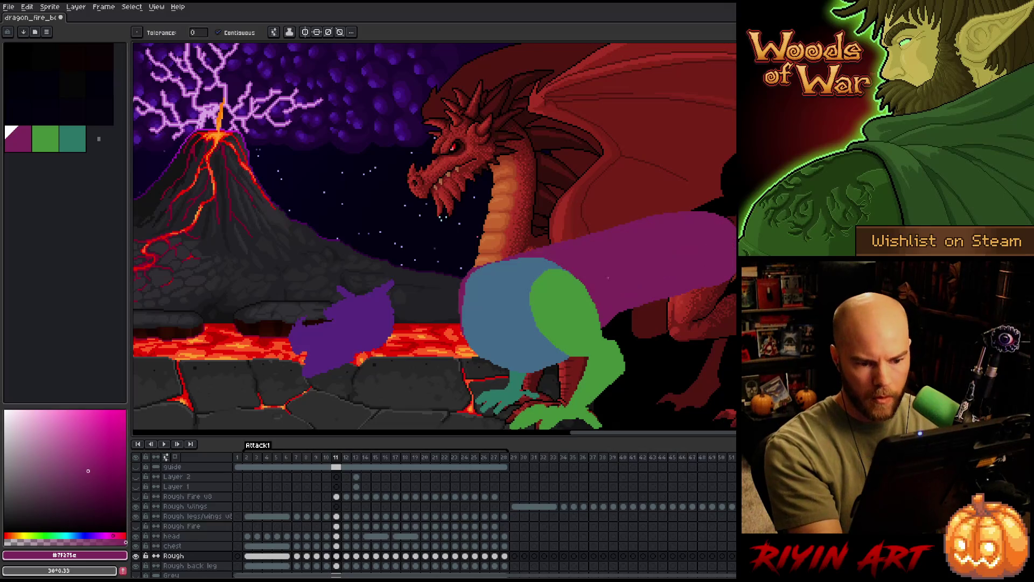
Fill the neck outline solid purple and trim its lower edge with the eraser.
{"action": "left_click_drag", "start_coordinate": [731, 275], "coordinate": [557, 291]}
{"action": "key", "text": "e"}
{"action": "mouse_move", "coordinate": [620, 313]}
{"action": "left_mouse_down"}
{"action": "mouse_move", "coordinate": [663, 287]}
{"action": "mouse_move", "coordinate": [634, 312]}
{"action": "left_mouse_up"}
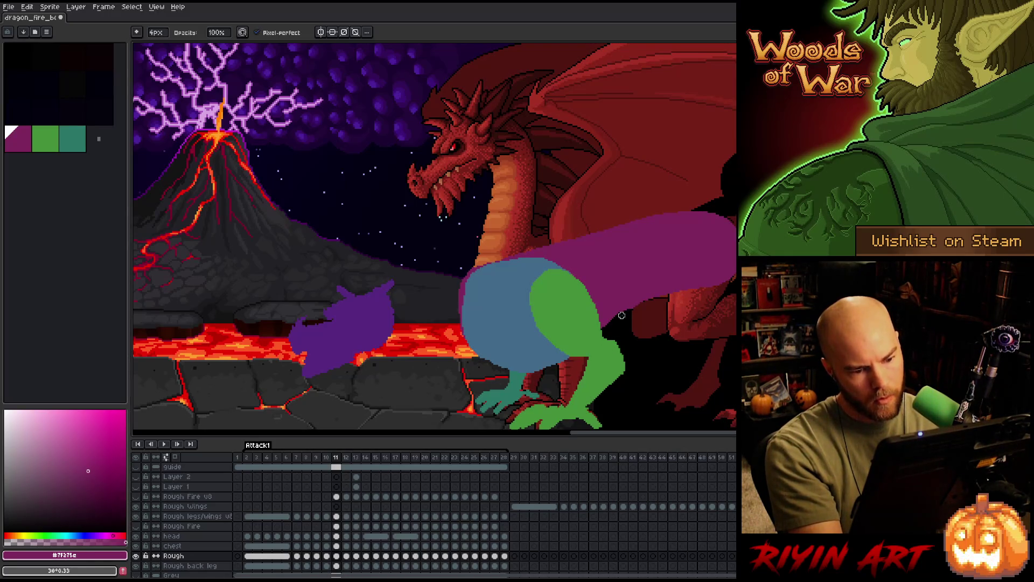
{"action": "left_click_drag", "start_coordinate": [622, 315], "coordinate": [717, 285]}
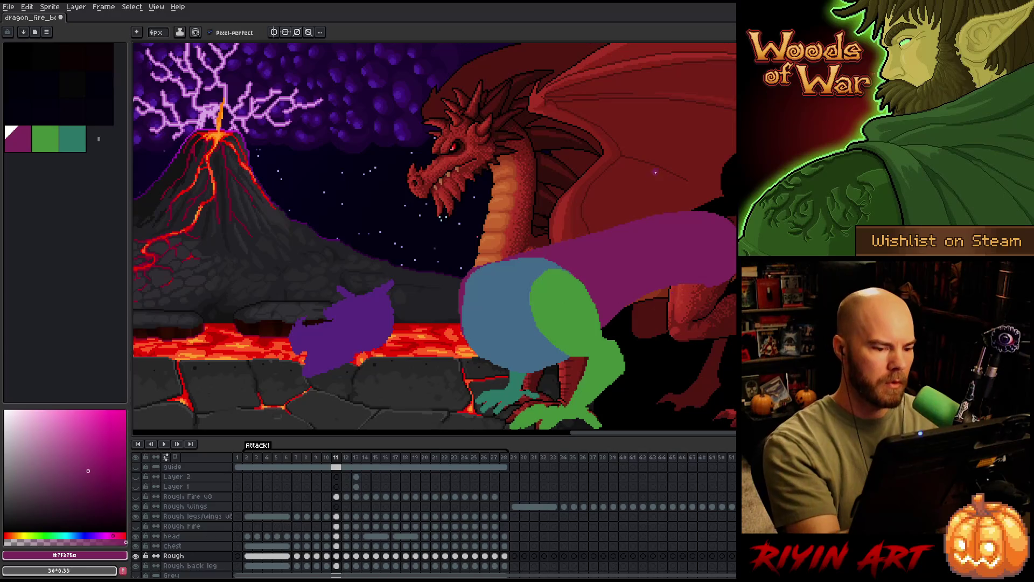
{"action": "key", "text": "e"}
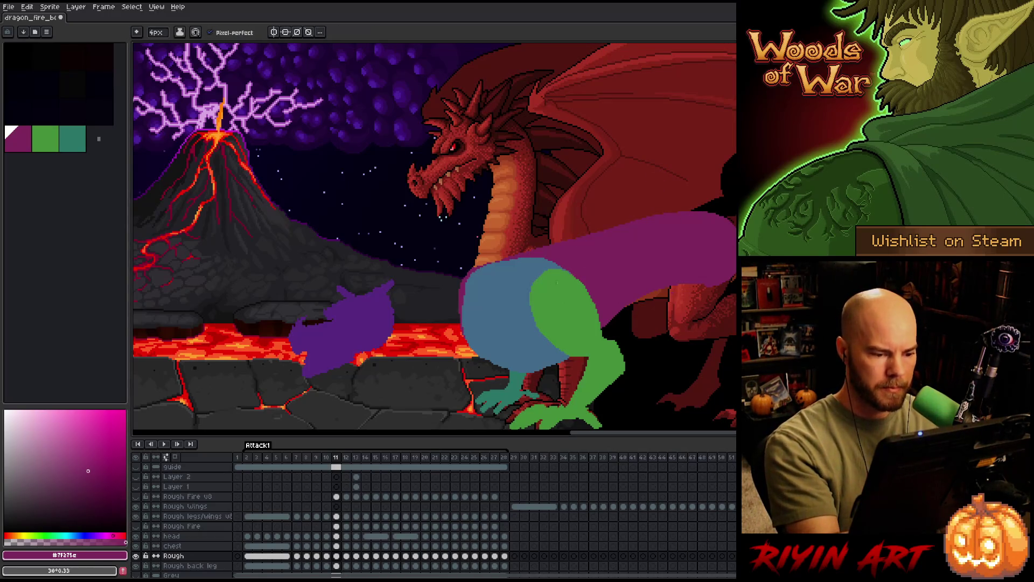
After checking frame 10, draw a purple line joining the head toward the neck and undo its hooked end.
{"action": "key", "text": "Left"}
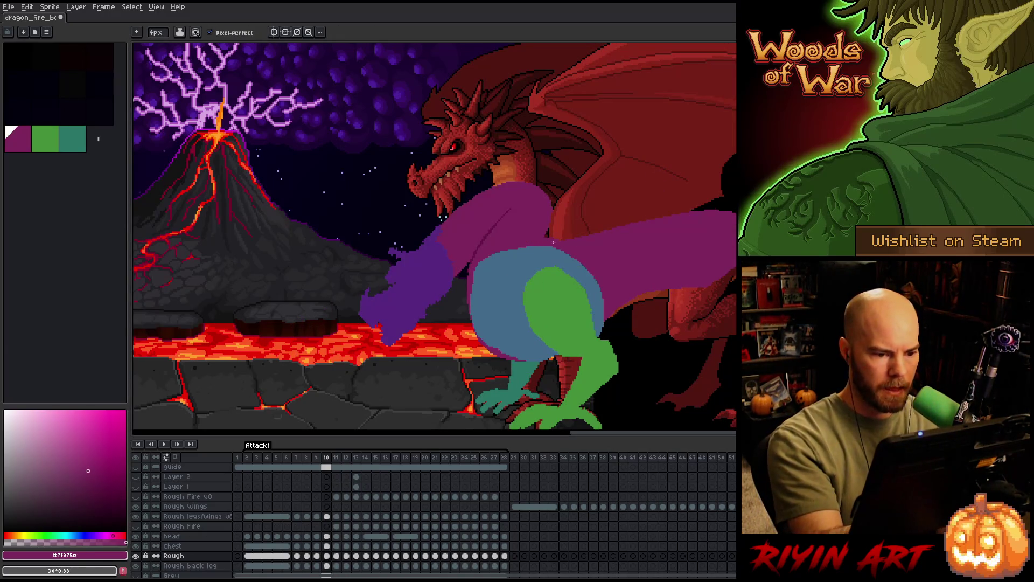
{"action": "key", "text": "Right"}
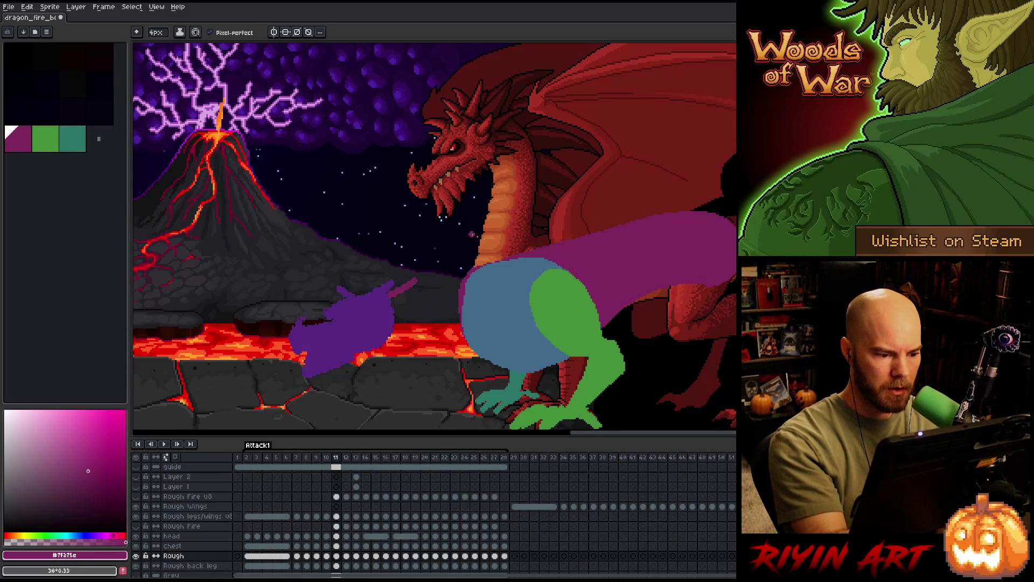
{"action": "left_click_drag", "start_coordinate": [396, 284], "coordinate": [497, 234]}
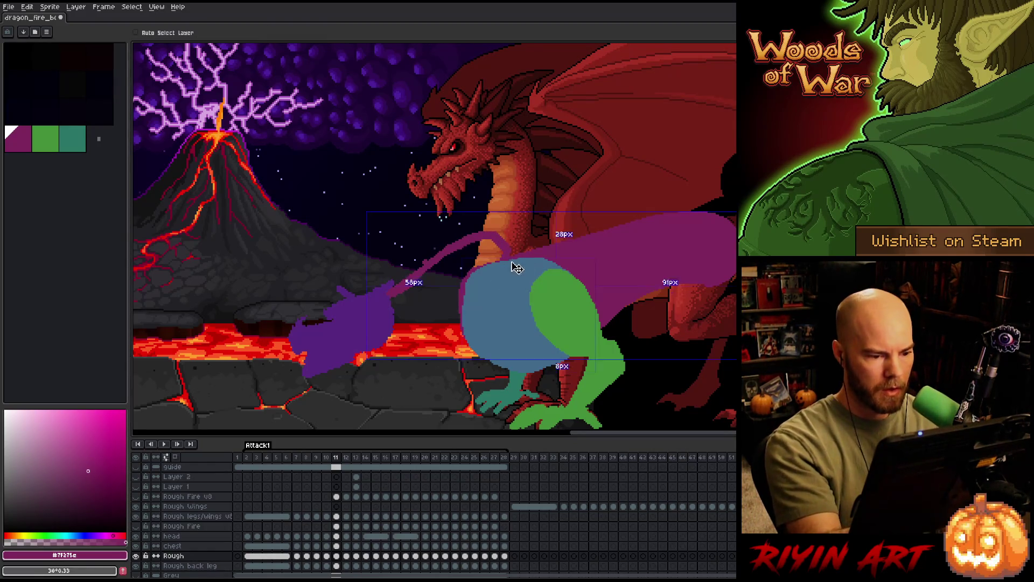
{"action": "key", "text": "ctrl+z"}
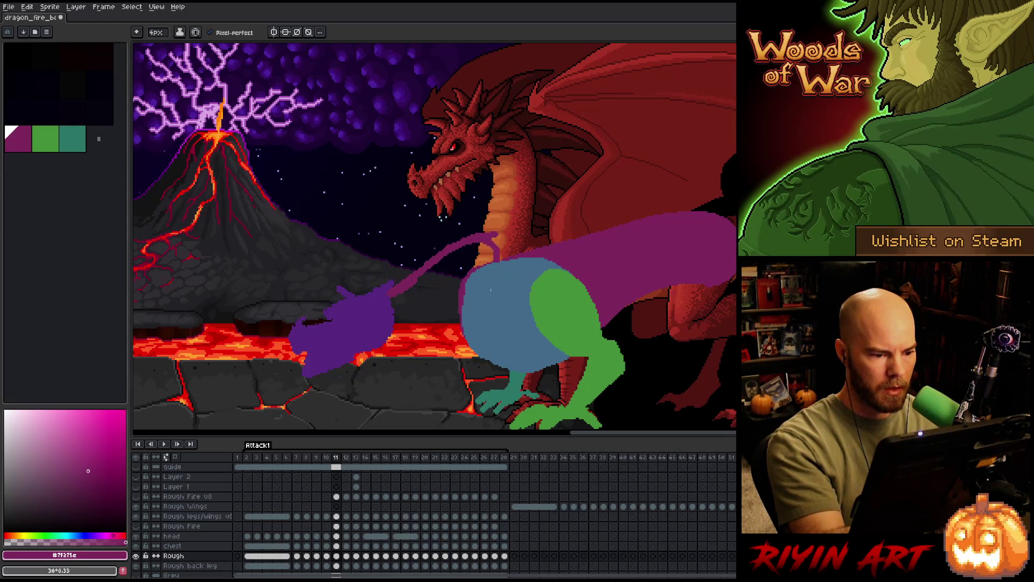
{"action": "key", "text": "b"}
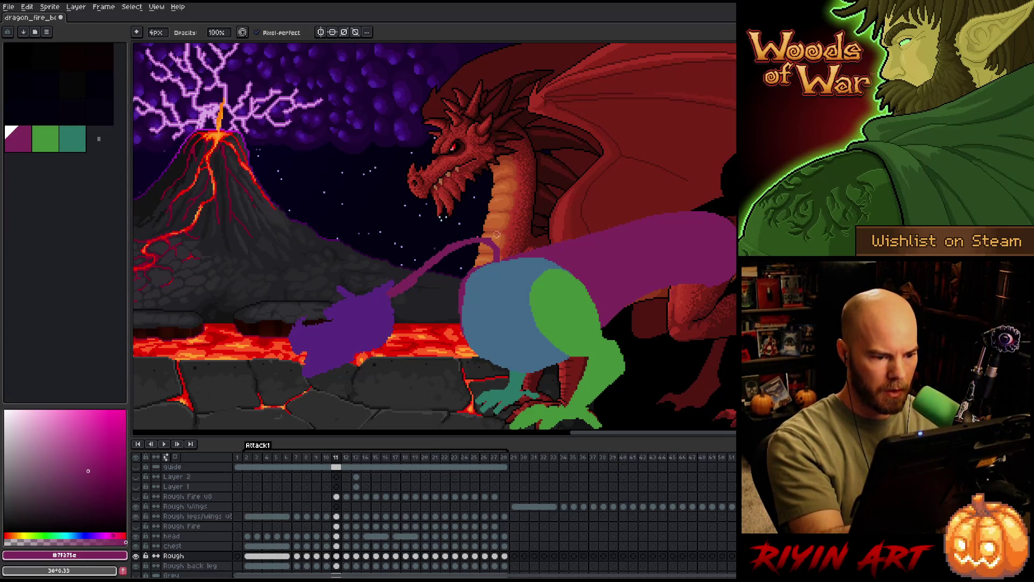
{"action": "key", "text": "e"}
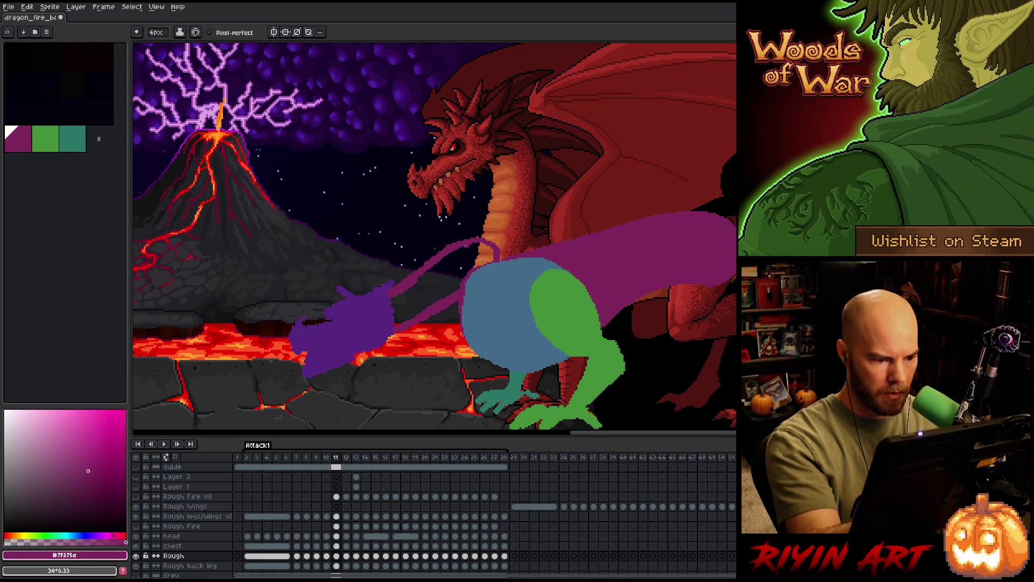
Draw a second curved line down to the head and fill between them, comparing with frame 10.
{"action": "mouse_move", "coordinate": [466, 246]}
{"action": "left_mouse_down"}
{"action": "mouse_move", "coordinate": [446, 300]}
{"action": "mouse_move", "coordinate": [454, 338]}
{"action": "left_mouse_up"}
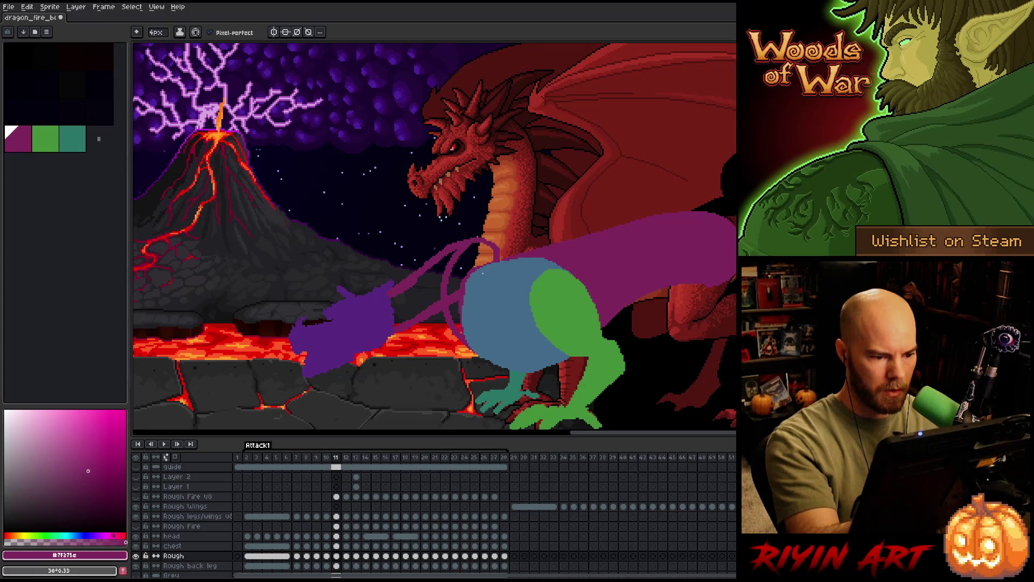
{"action": "key", "text": "comma"}
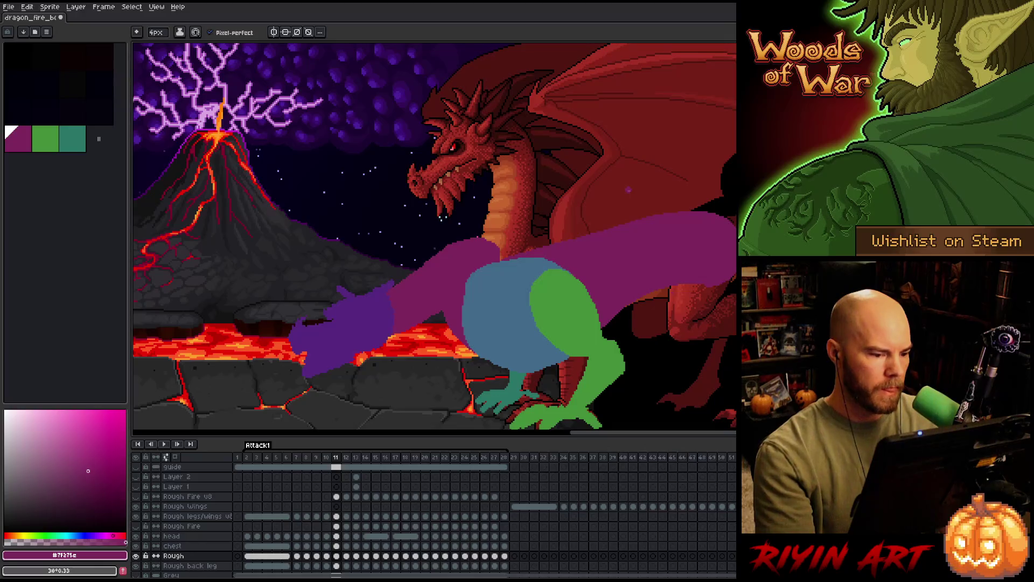
{"action": "key", "text": "period"}
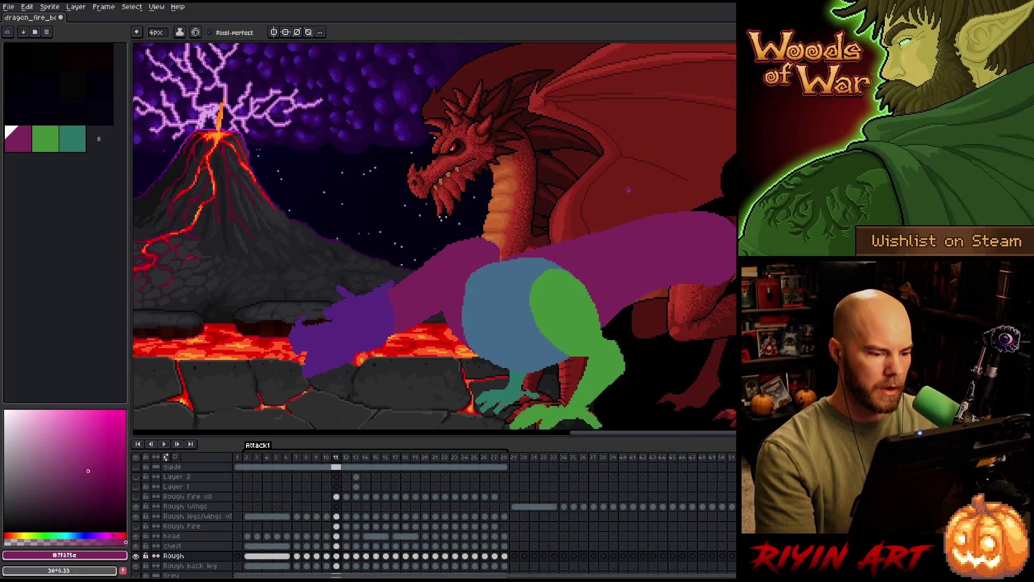
{"action": "key", "text": "e"}
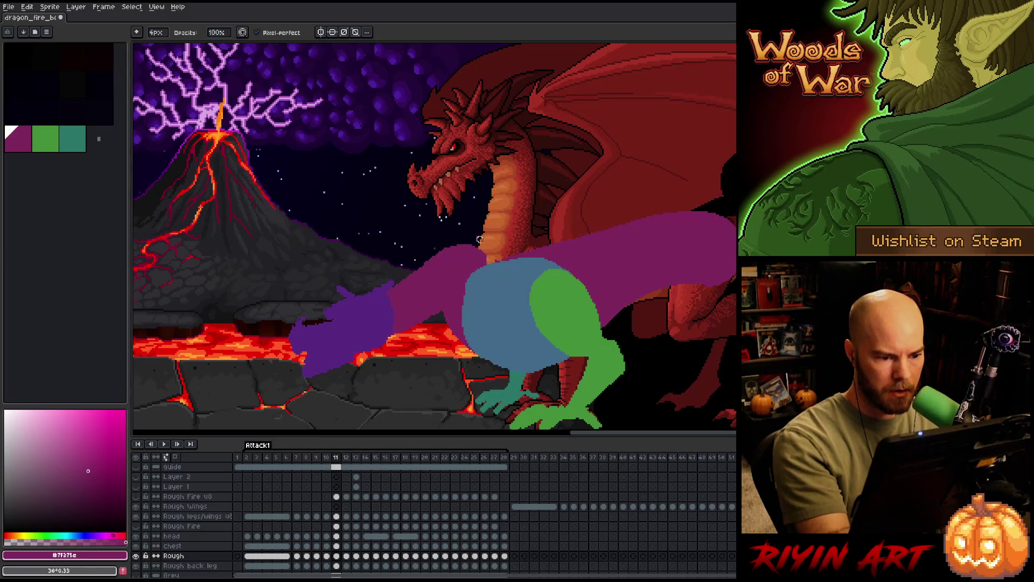
{"action": "key", "text": "e"}
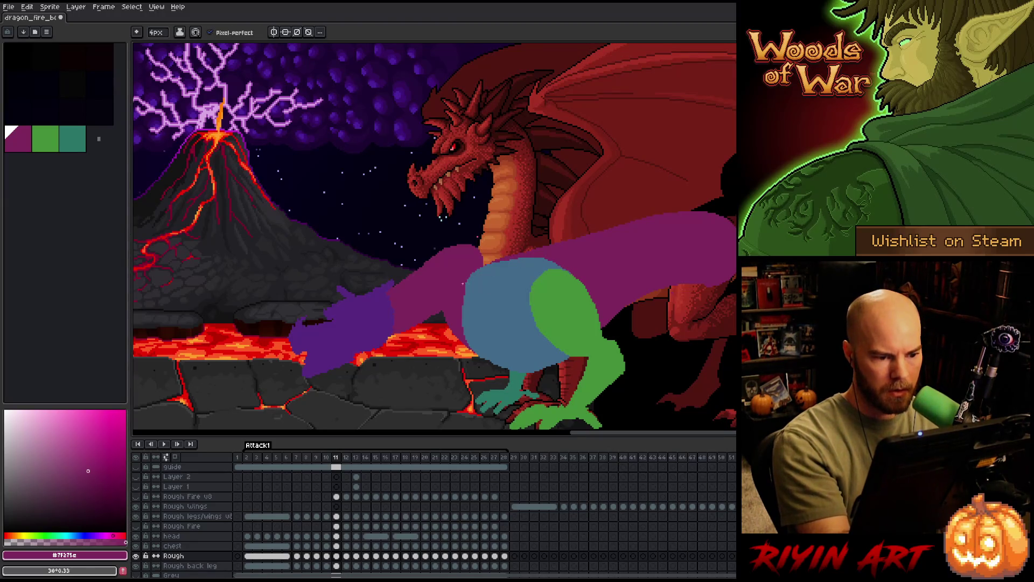
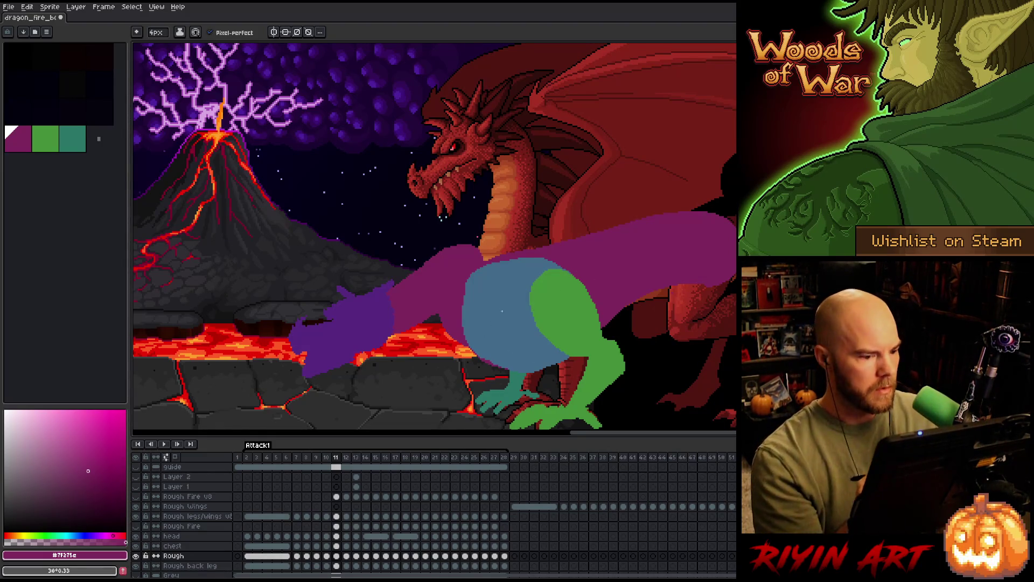
Sketch a short, near-vertical dark purple stroke on frame 11's rough body.
{"action": "key", "text": "Left"}
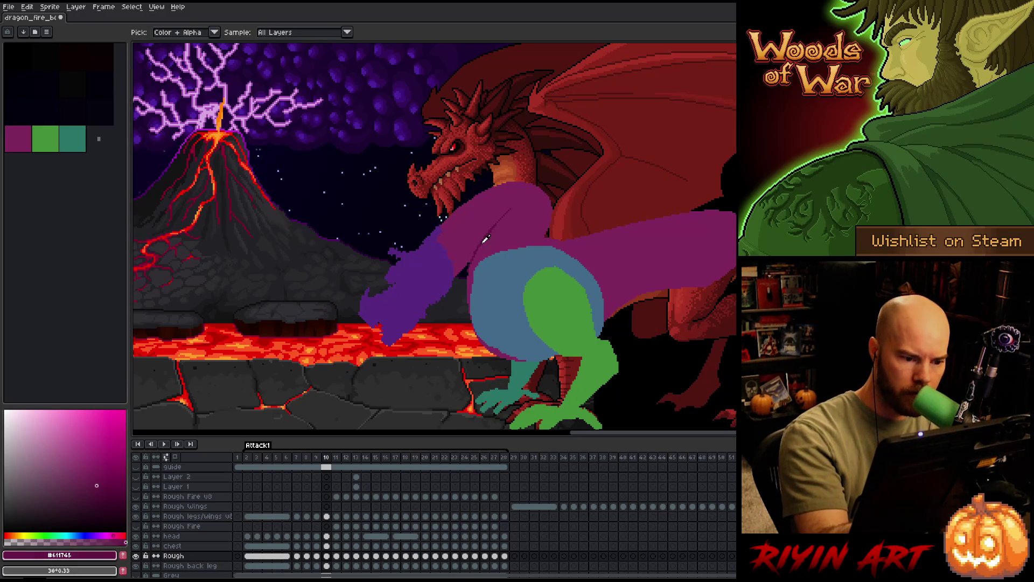
{"action": "key", "text": "Right"}
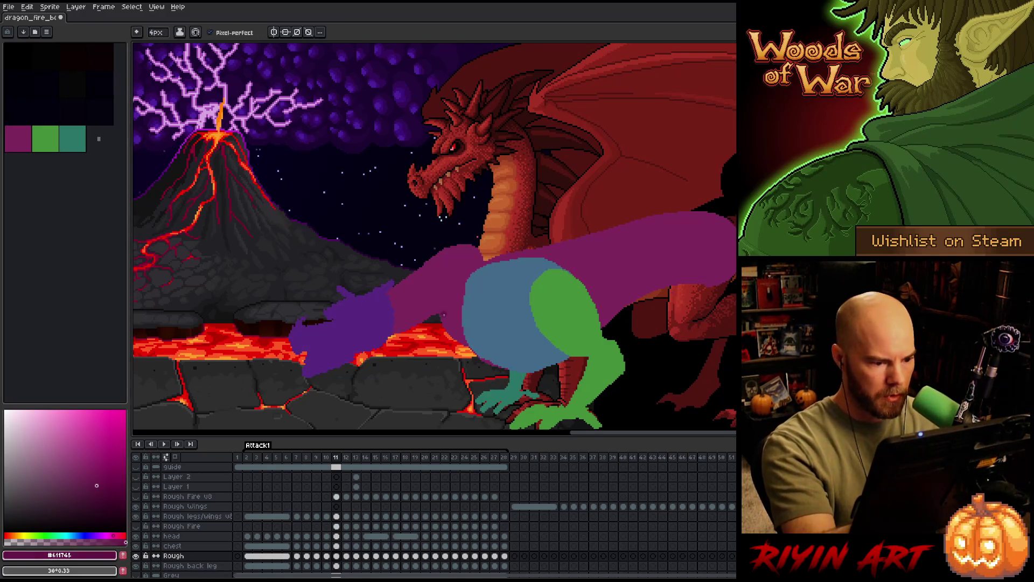
{"action": "left_click_drag", "start_coordinate": [465, 268], "coordinate": [441, 319]}
{"action": "key", "text": "ctrl+z"}
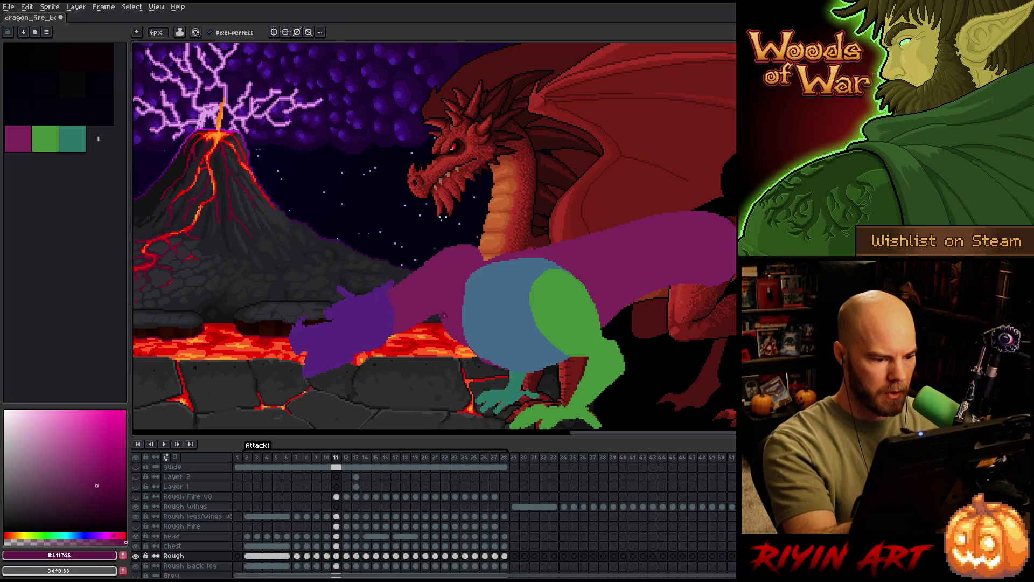
{"action": "left_click_drag", "start_coordinate": [446, 279], "coordinate": [442, 321]}
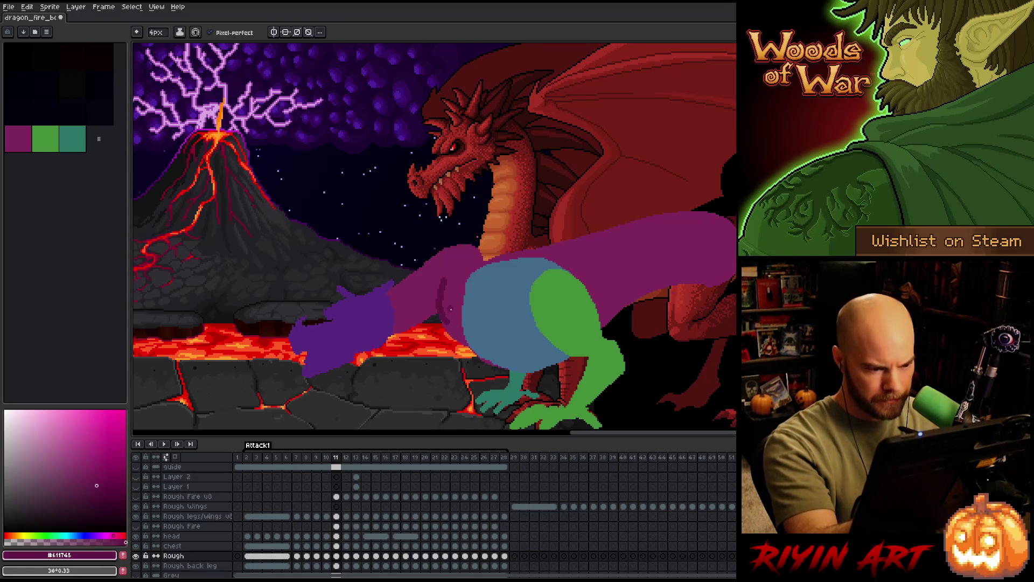
Toggle between the lighter magenta #7F275E and darker magenta #611745 swatches.
{"action": "left_click", "coordinate": [88, 471]}
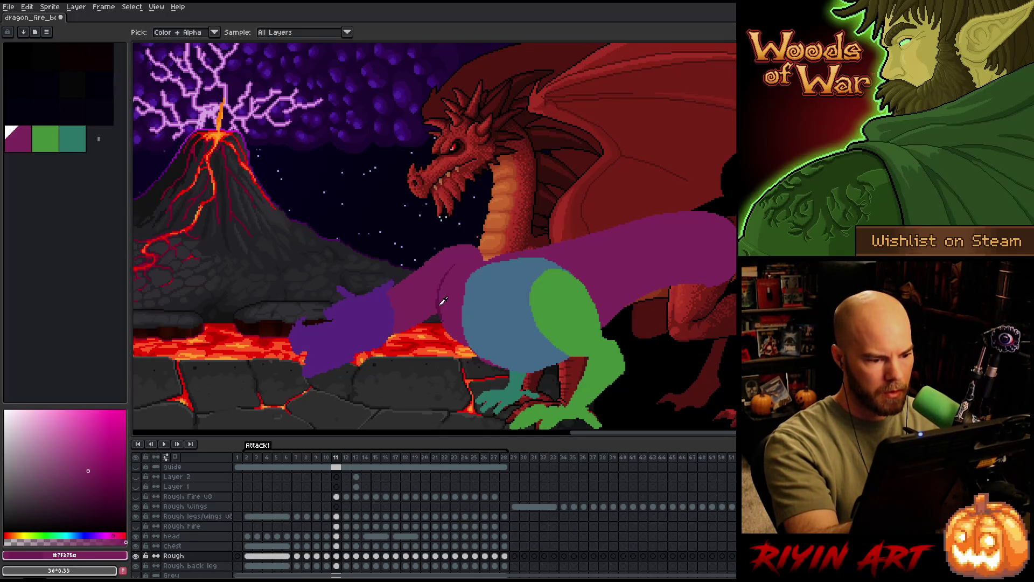
{"action": "left_click", "coordinate": [96, 484]}
{"action": "left_click", "coordinate": [451, 310], "text": "alt"}
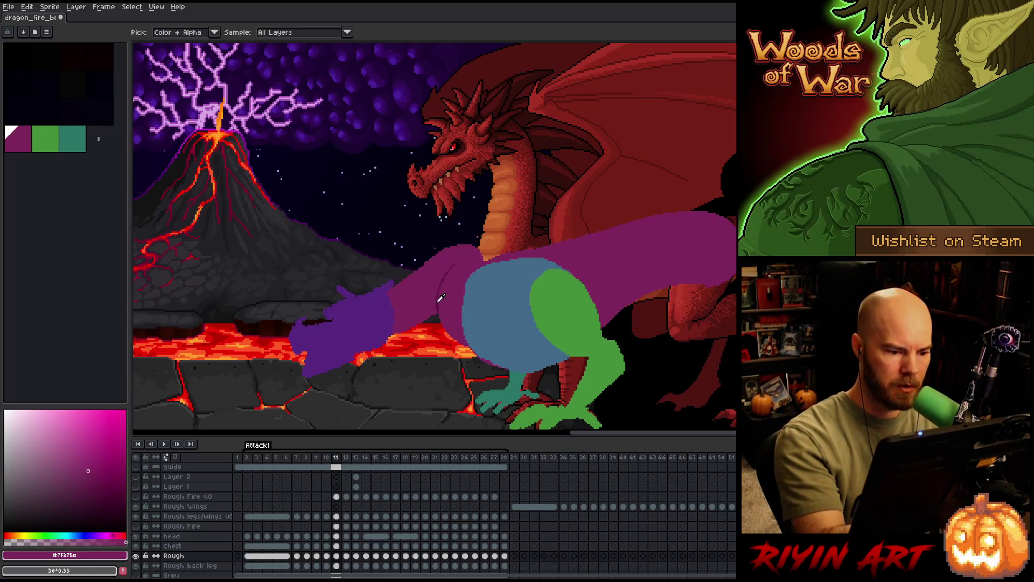
{"action": "left_click", "coordinate": [466, 275], "text": "alt"}
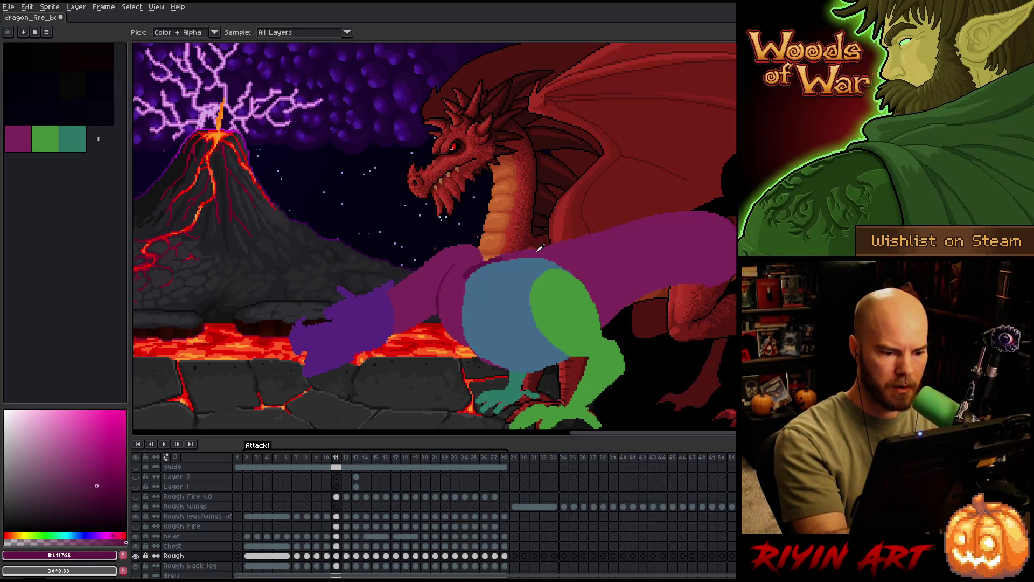
{"action": "left_click", "coordinate": [511, 243], "text": "alt"}
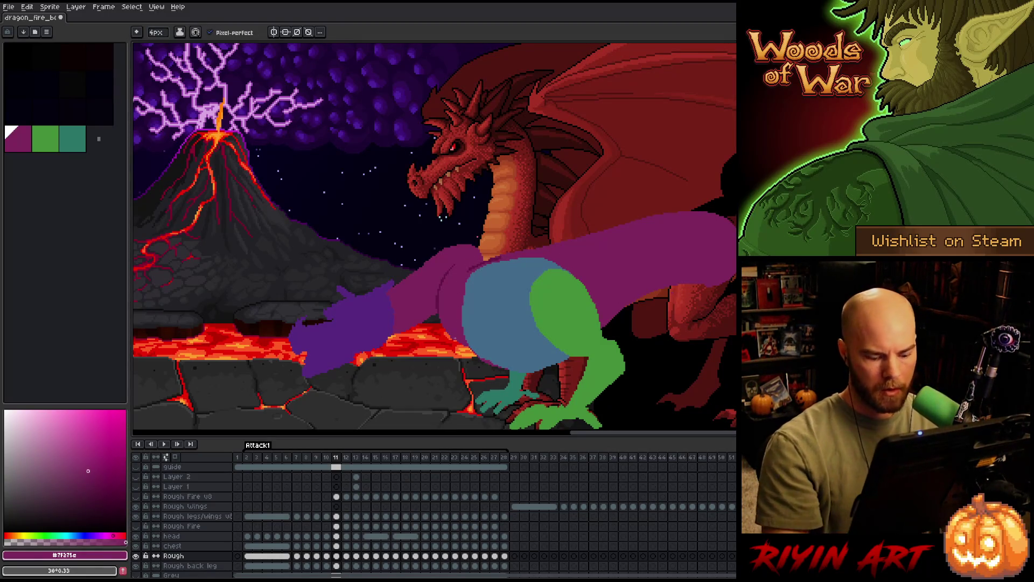
Flip through frames 10–12 to compare poses, landing on frame 12's chest cel.
{"action": "key", "text": "Left"}
{"action": "key", "text": "Right"}
{"action": "key", "text": "Left"}
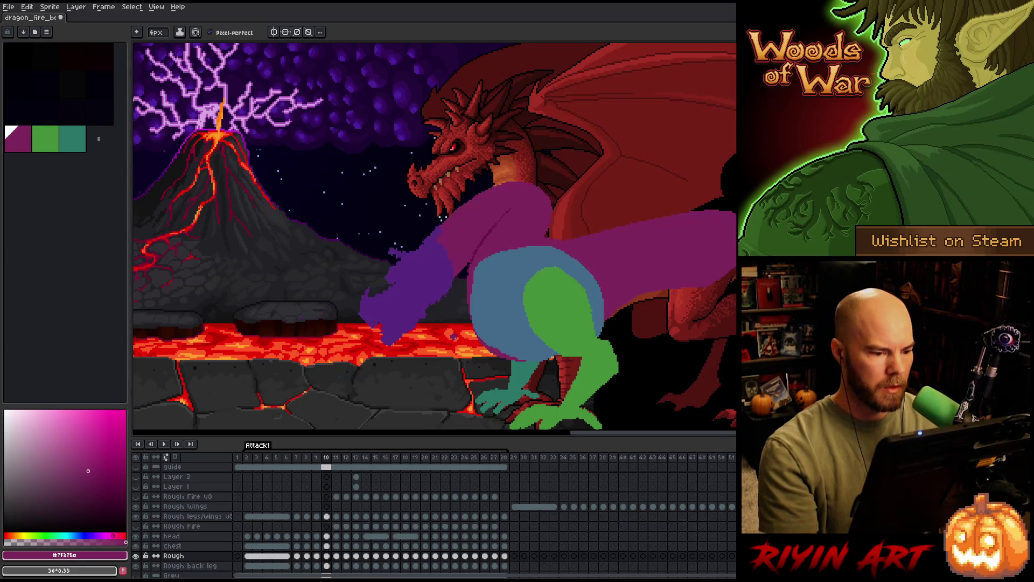
{"action": "key", "text": "Right"}
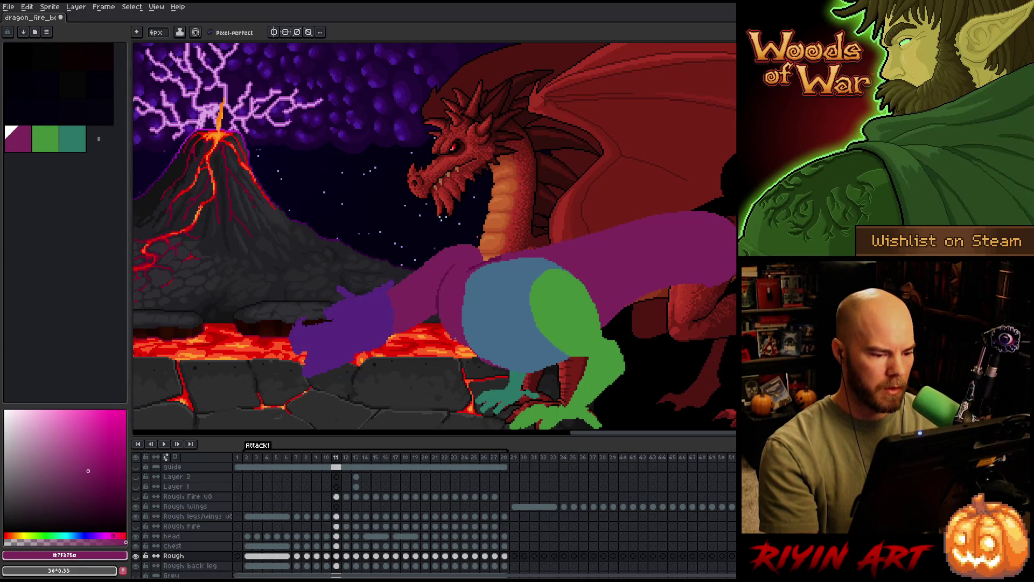
{"action": "key", "text": "Left"}
{"action": "key", "text": "Left"}
{"action": "key", "text": "Right"}
{"action": "key", "text": "Right"}
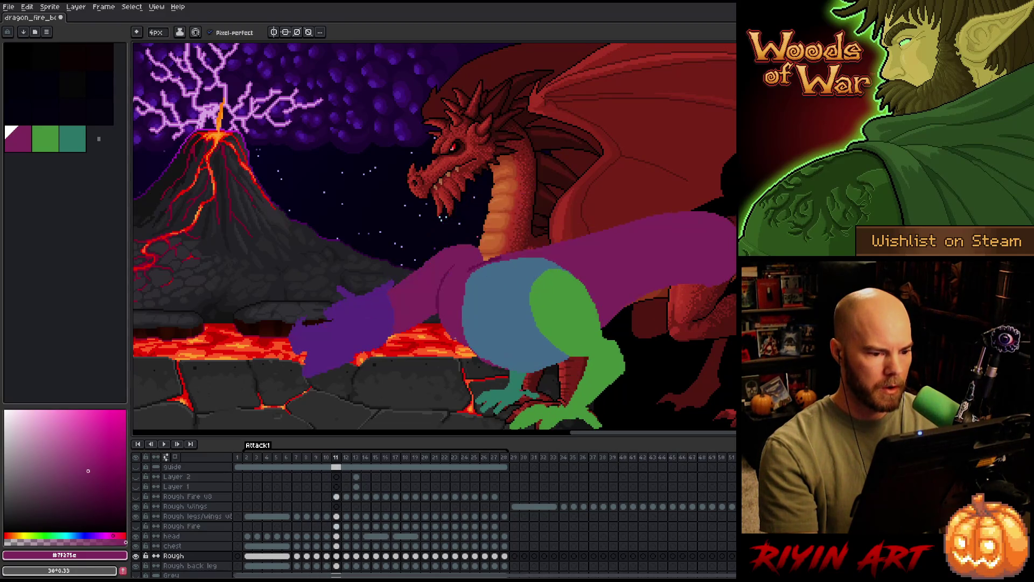
{"action": "key", "text": "Right"}
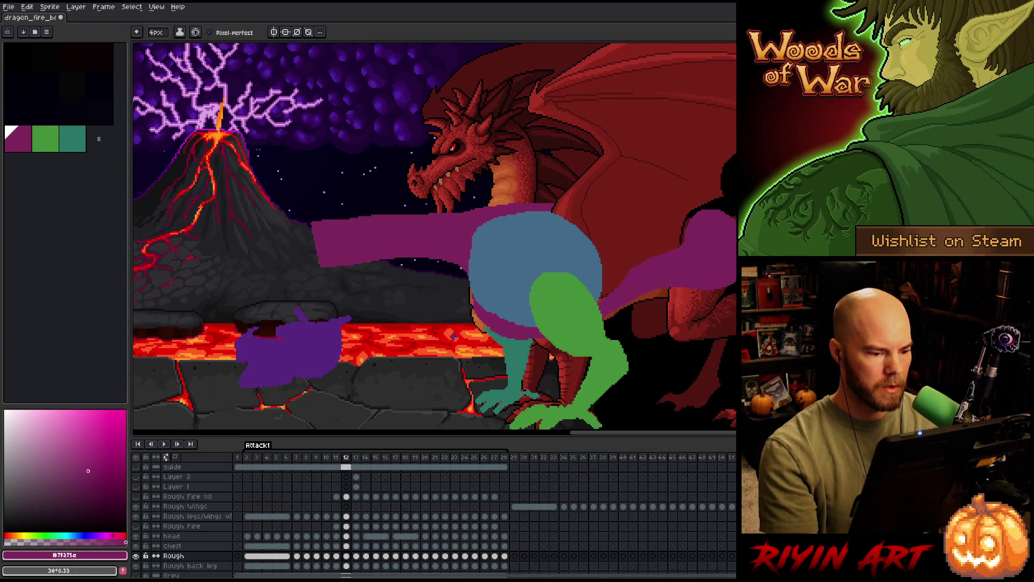
{"action": "key", "text": "Left"}
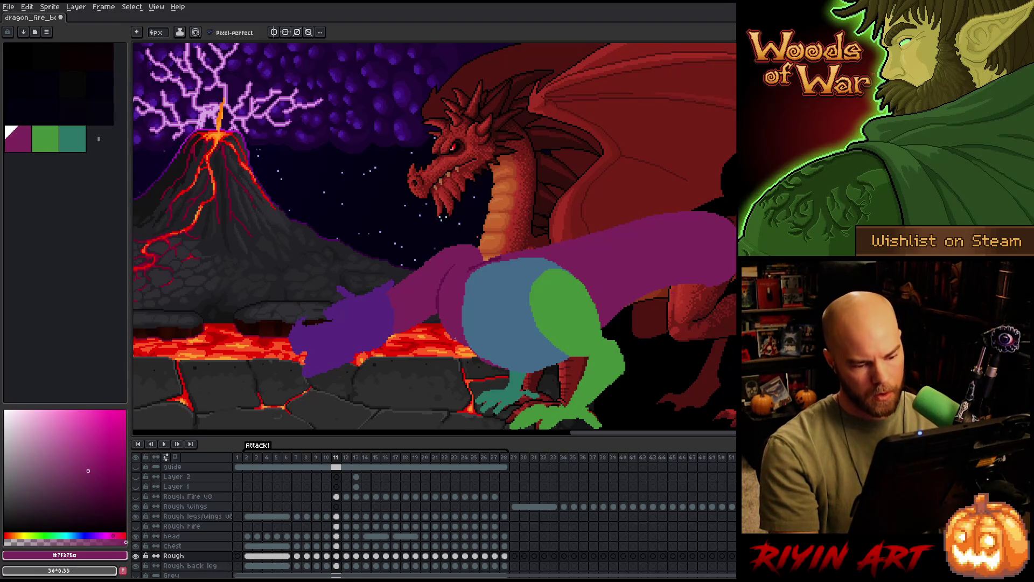
{"action": "key", "text": "Right"}
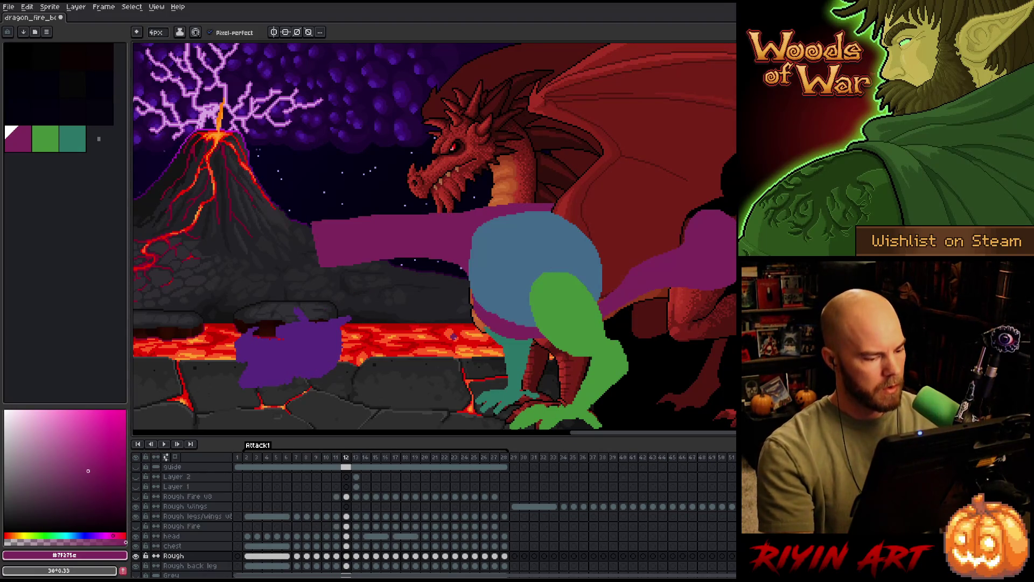
{"action": "left_click", "coordinate": [348, 537]}
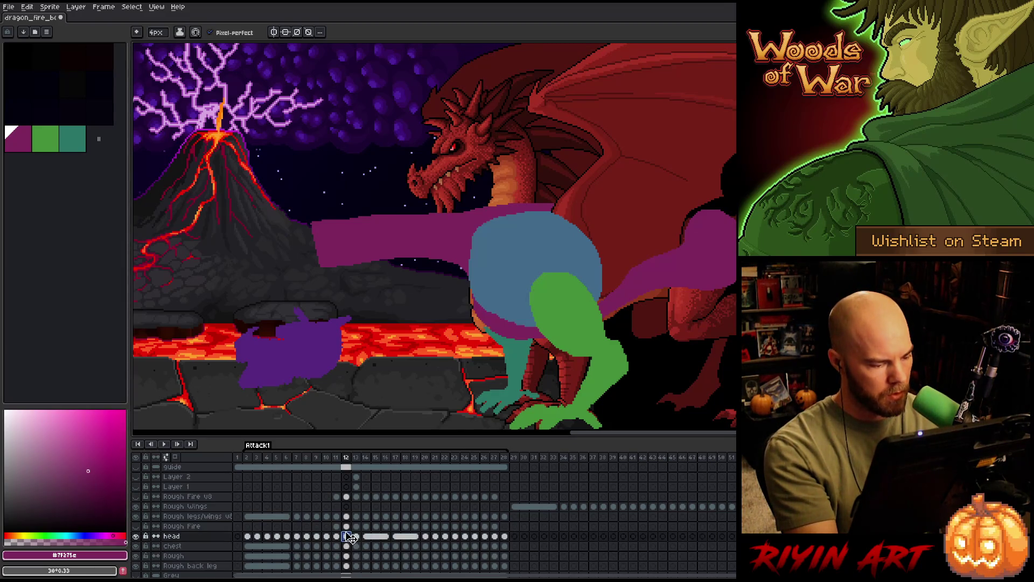
{"action": "left_click", "coordinate": [348, 546]}
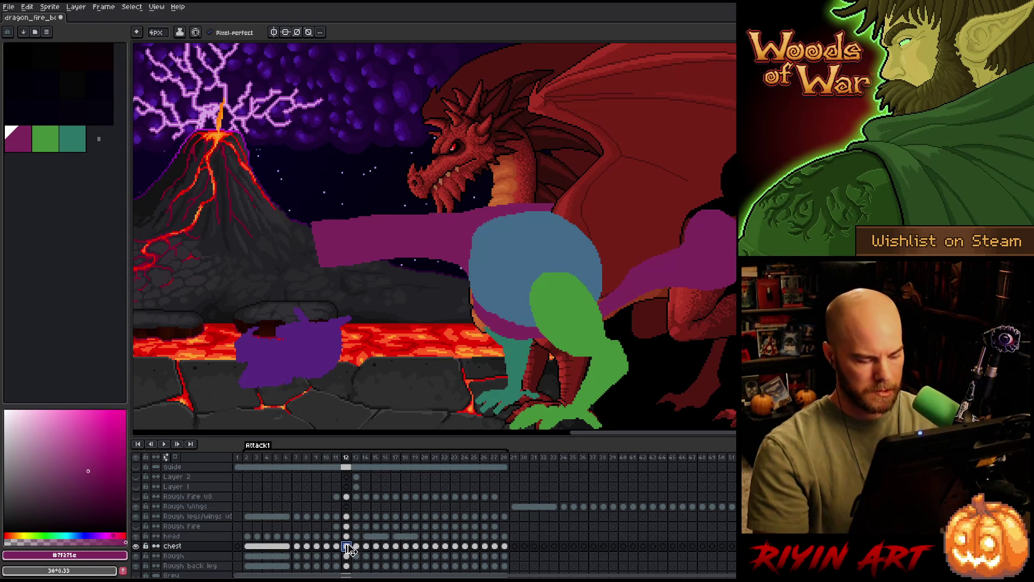
Nudge the frame-12 chest shape down and slightly left with the Move tool, checking against frame 13.
{"action": "key", "text": "v"}
{"action": "key", "text": "Down"}
{"action": "key", "text": "Down"}
{"action": "key", "text": "Down"}
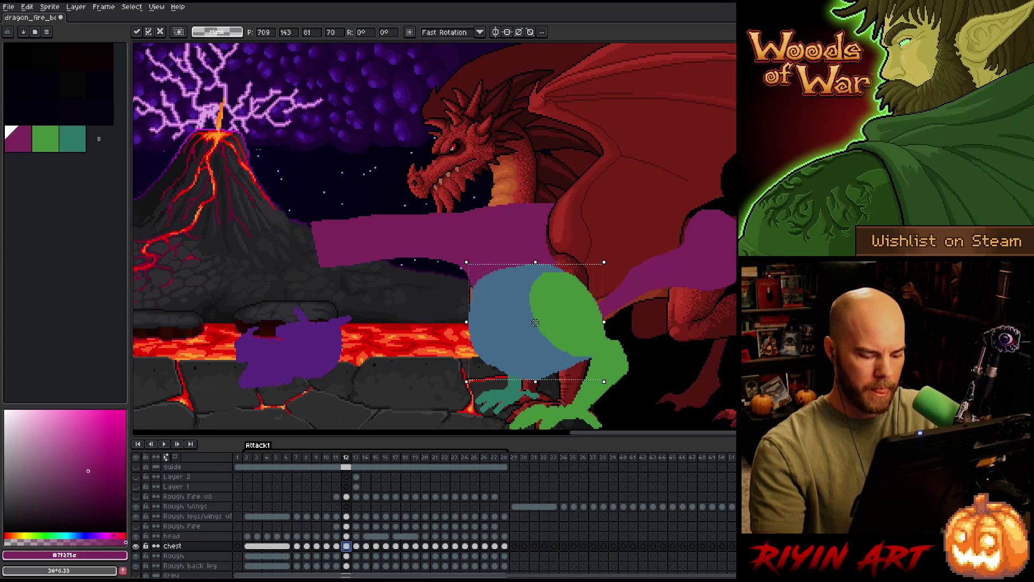
{"action": "key", "text": "comma"}
{"action": "key", "text": "period"}
{"action": "key", "text": "comma"}
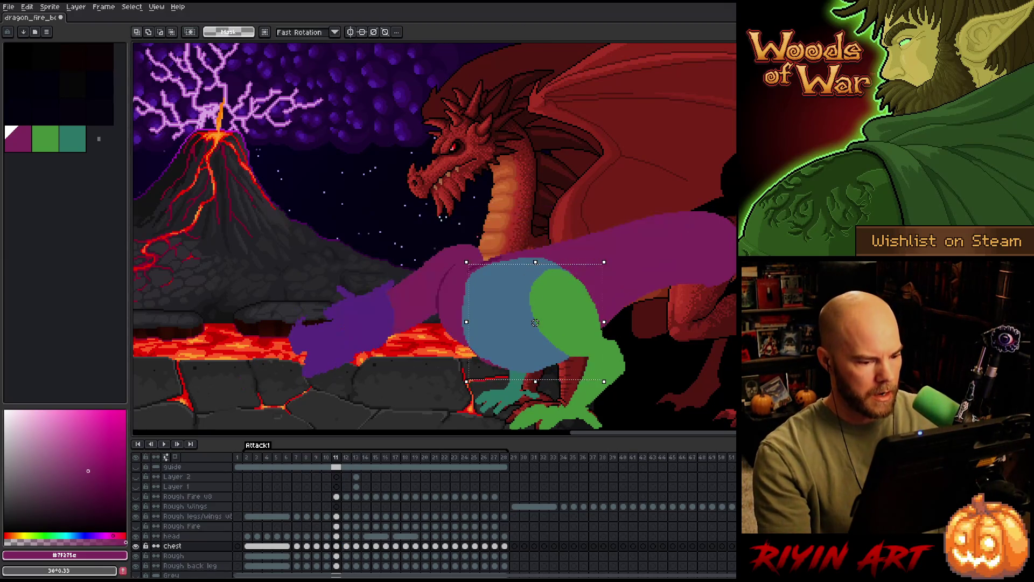
{"action": "key", "text": "period"}
{"action": "key", "text": "Left"}
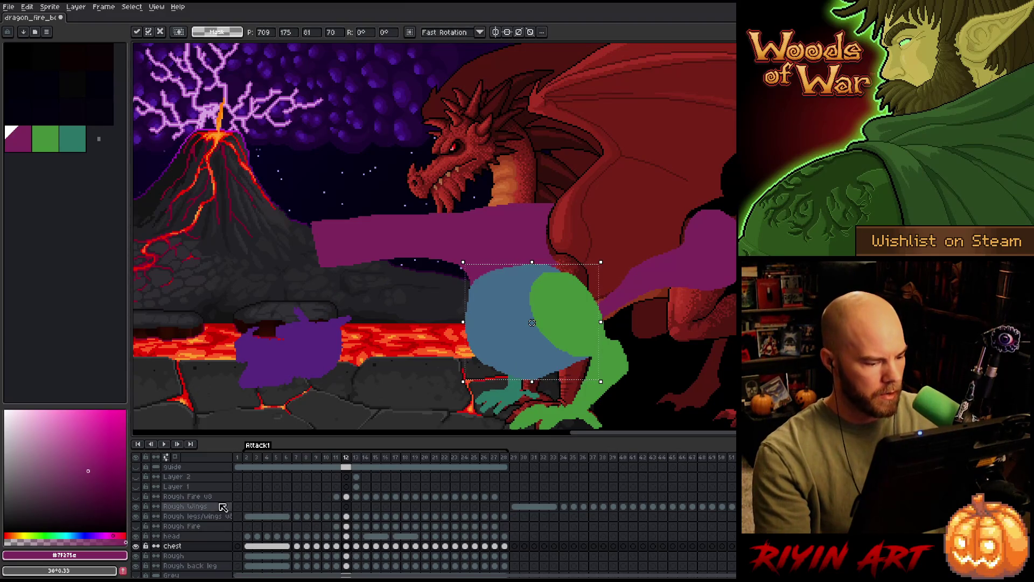
{"action": "key", "text": "comma"}
{"action": "key", "text": "period"}
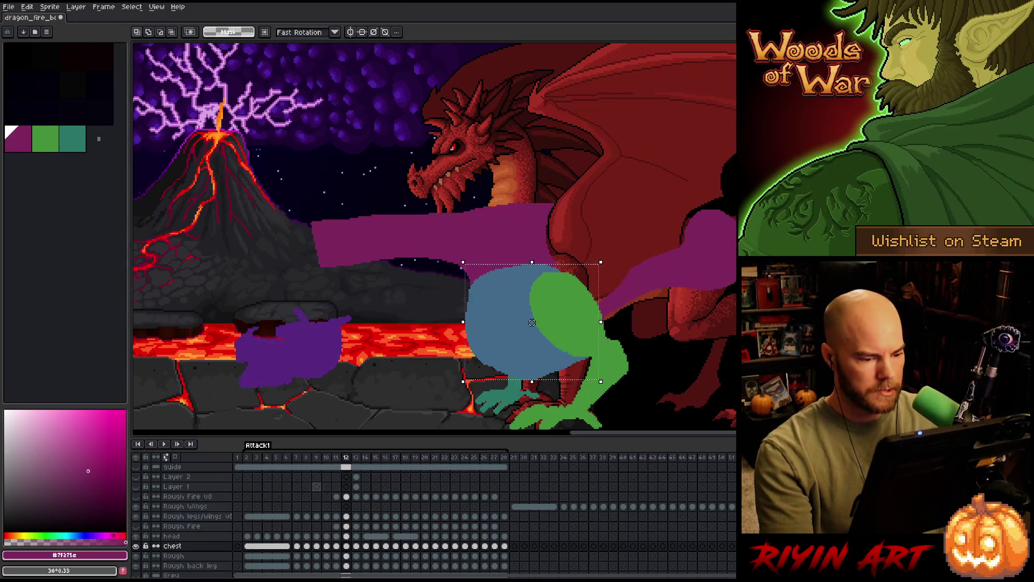
{"action": "key", "text": "period"}
Show the Layer 2 sketch and flip between frames 11 and 12 to compare arm poses.
{"action": "left_click", "coordinate": [136, 476]}
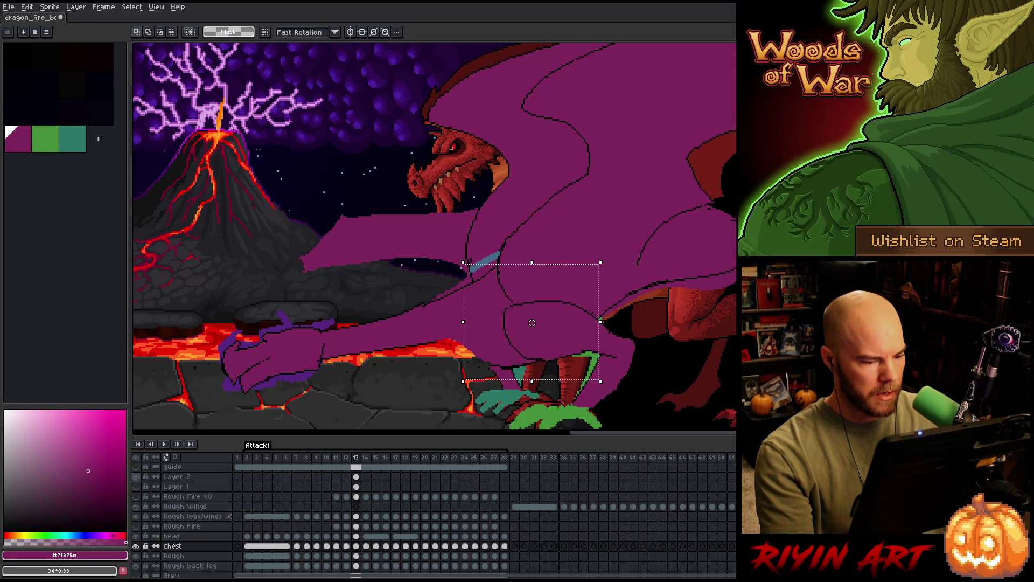
{"action": "key", "text": "comma"}
{"action": "key", "text": "comma"}
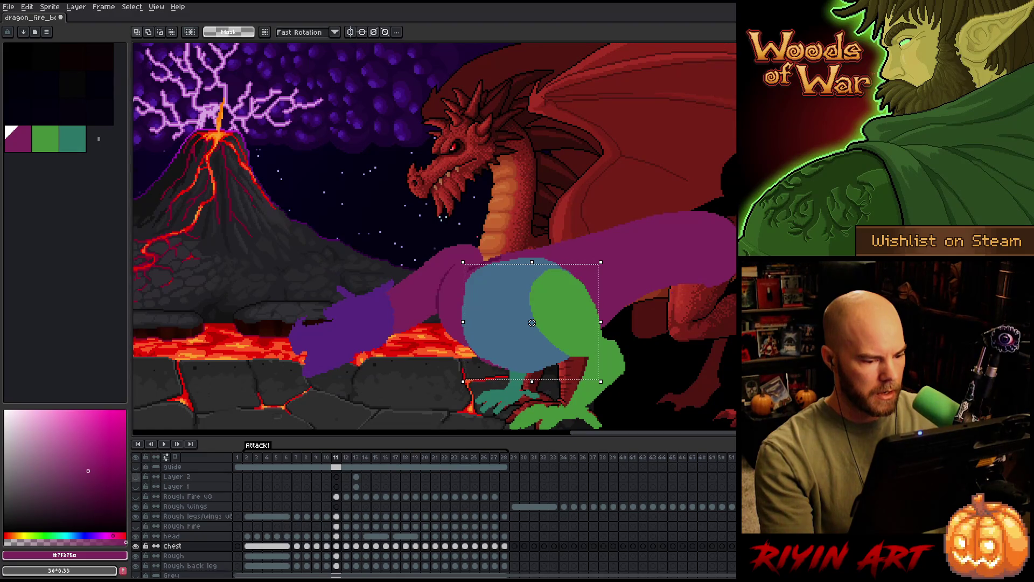
{"action": "key", "text": "period"}
{"action": "key", "text": "comma"}
{"action": "key", "text": "period"}
{"action": "key", "text": "comma"}
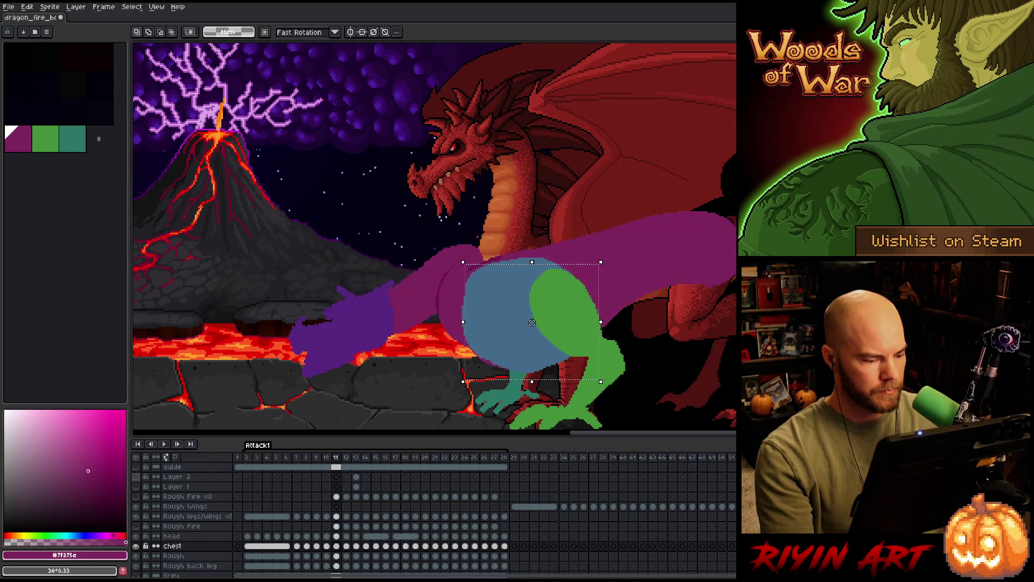
{"action": "key", "text": "period"}
{"action": "key", "text": "comma"}
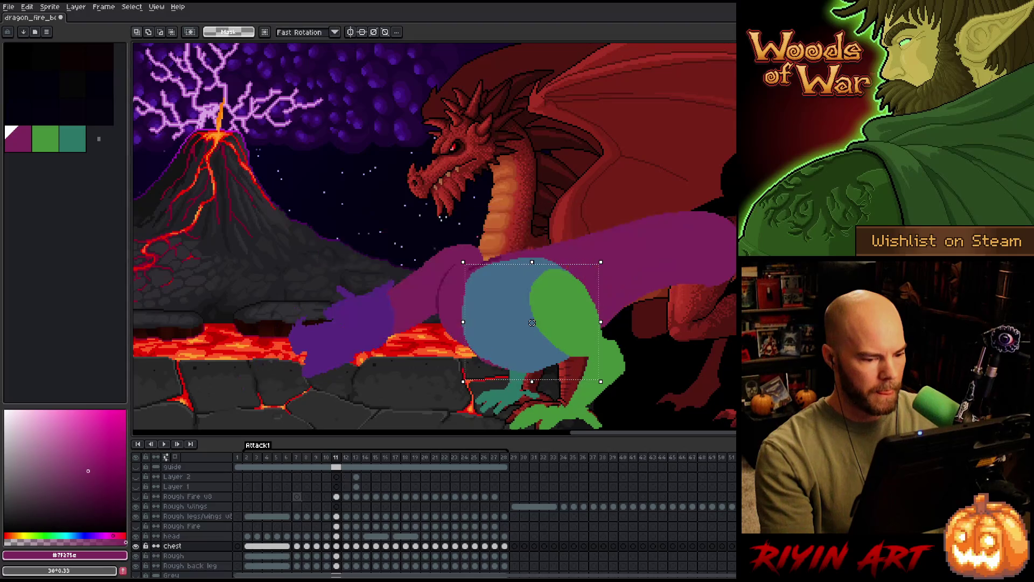
{"action": "key", "text": "period"}
{"action": "key", "text": "comma"}
{"action": "key", "text": "period"}
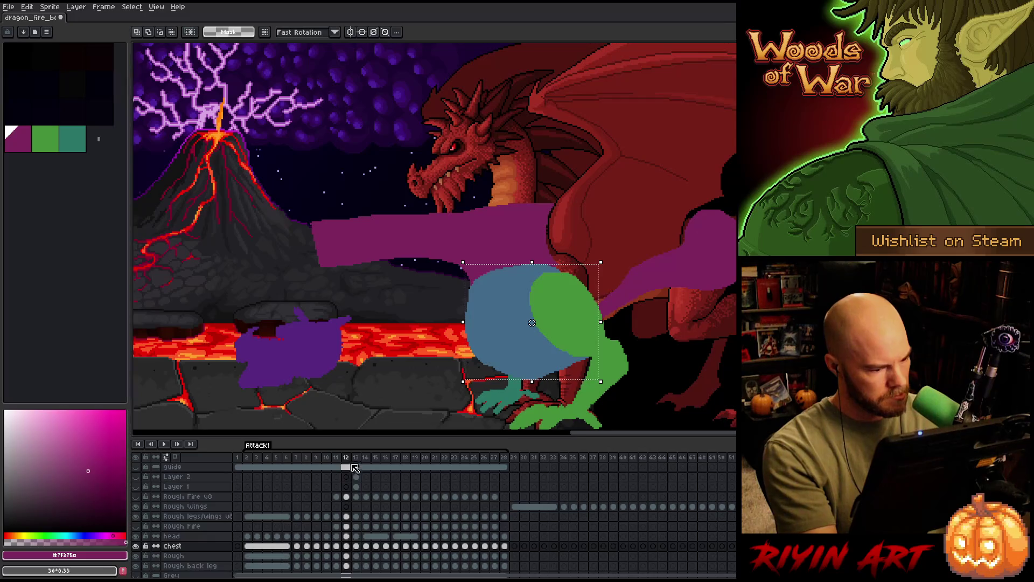
On the Rough frame-12 cel, draw a purple leg band and fill a solid band across the wing.
{"action": "left_click", "coordinate": [346, 556]}
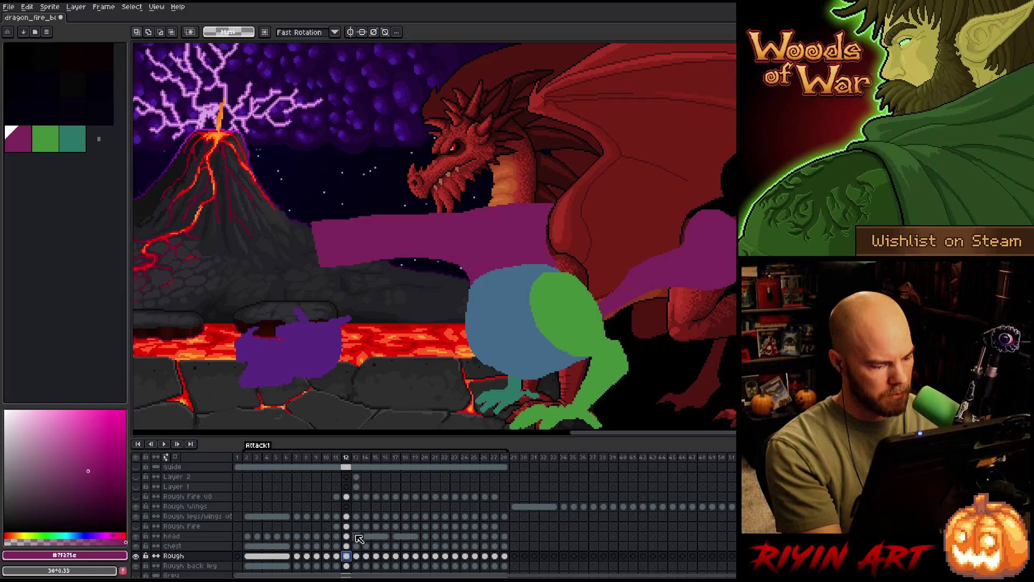
{"action": "key", "text": "b"}
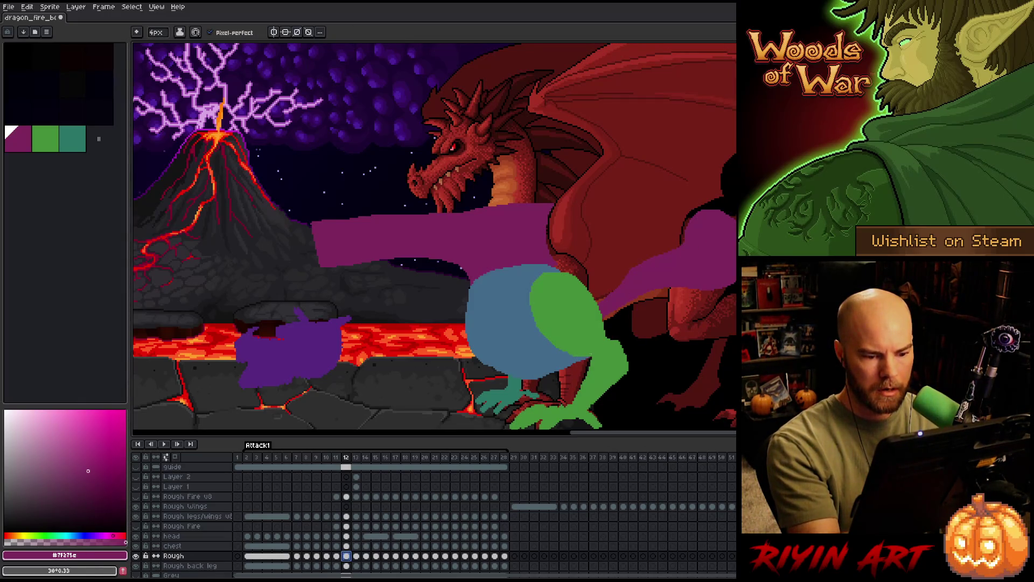
{"action": "left_click_drag", "start_coordinate": [608, 339], "coordinate": [660, 291]}
{"action": "key", "text": "ctrl+z"}
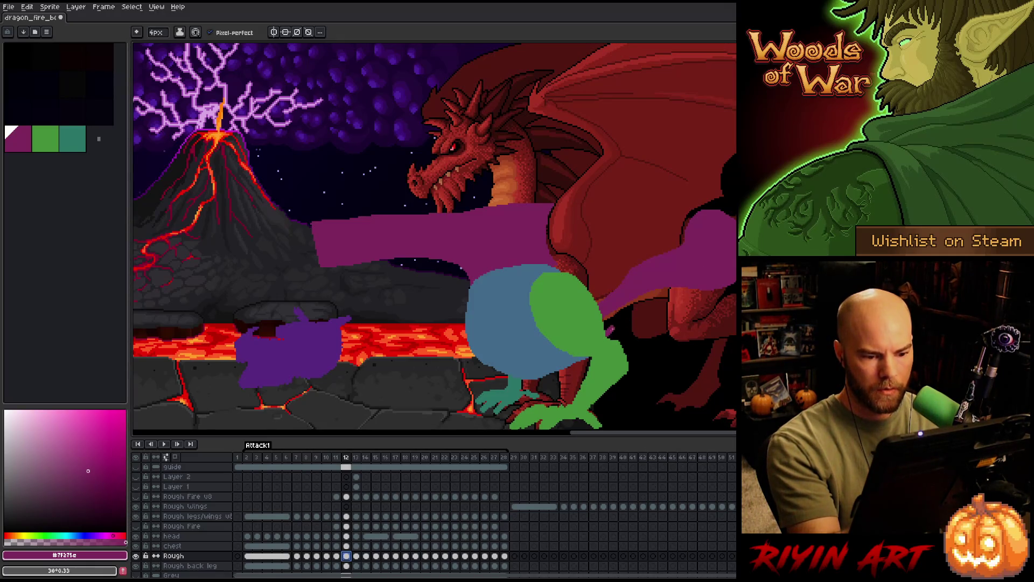
{"action": "left_click_drag", "start_coordinate": [613, 329], "coordinate": [644, 299]}
{"action": "left_click_drag", "start_coordinate": [606, 330], "coordinate": [637, 301]}
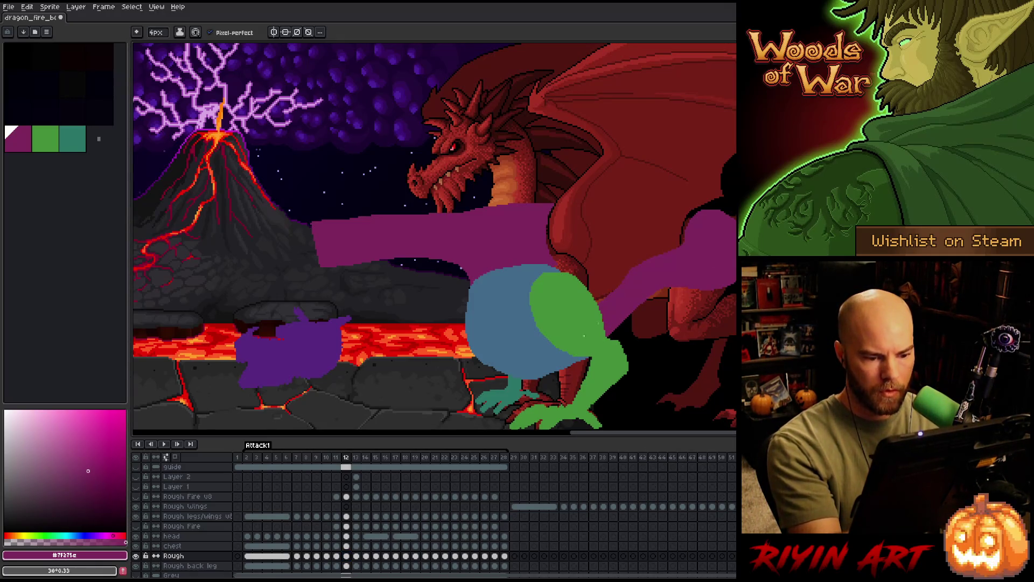
{"action": "left_click_drag", "start_coordinate": [710, 207], "coordinate": [557, 260]}
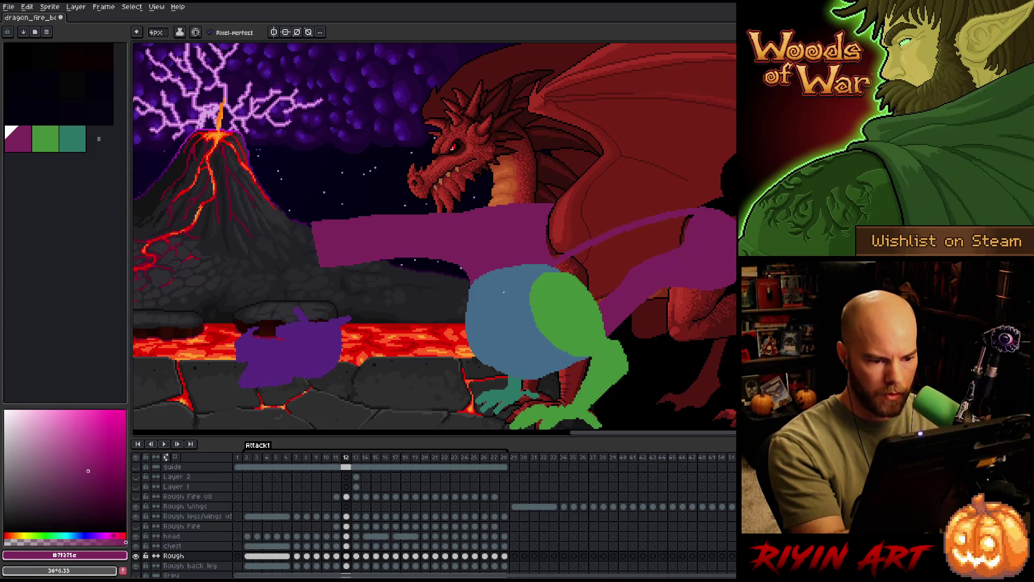
{"action": "left_click", "coordinate": [563, 246]}
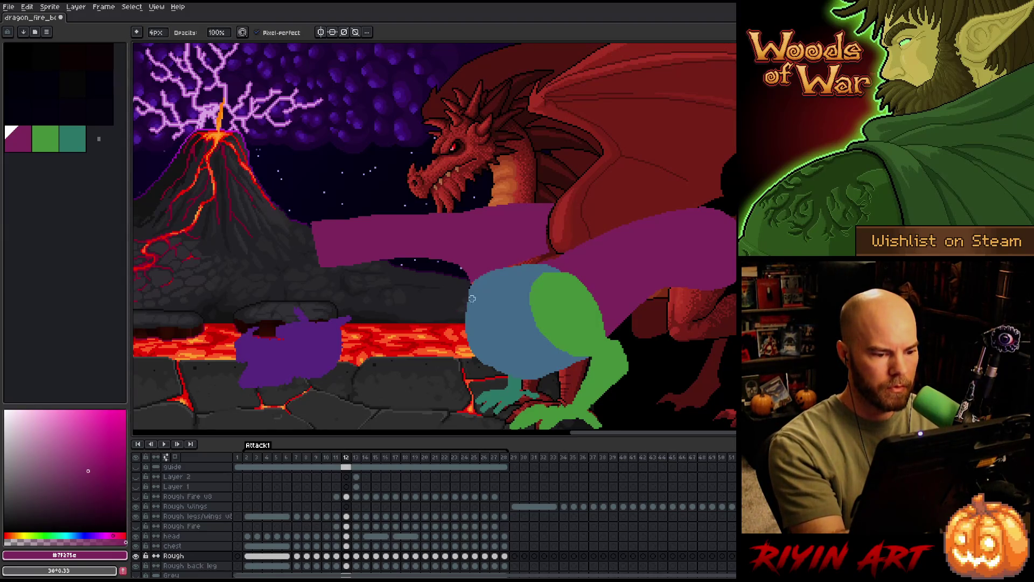
Magic-wand select and delete the band's left part over the volcano slope, then start a neck stroke.
{"action": "key", "text": "w"}
{"action": "left_click", "coordinate": [433, 242]}
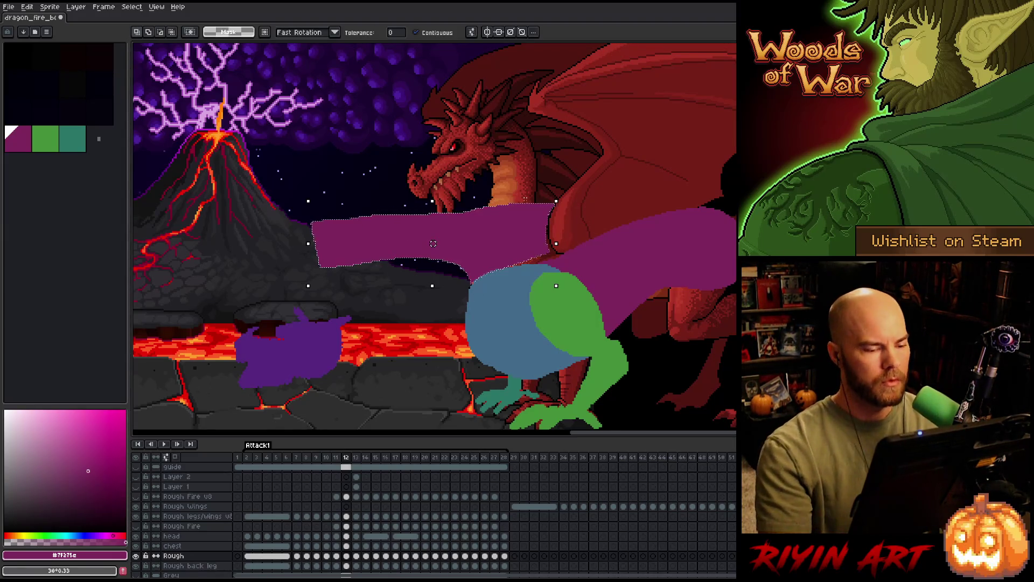
{"action": "key", "text": "Delete"}
{"action": "key", "text": "b"}
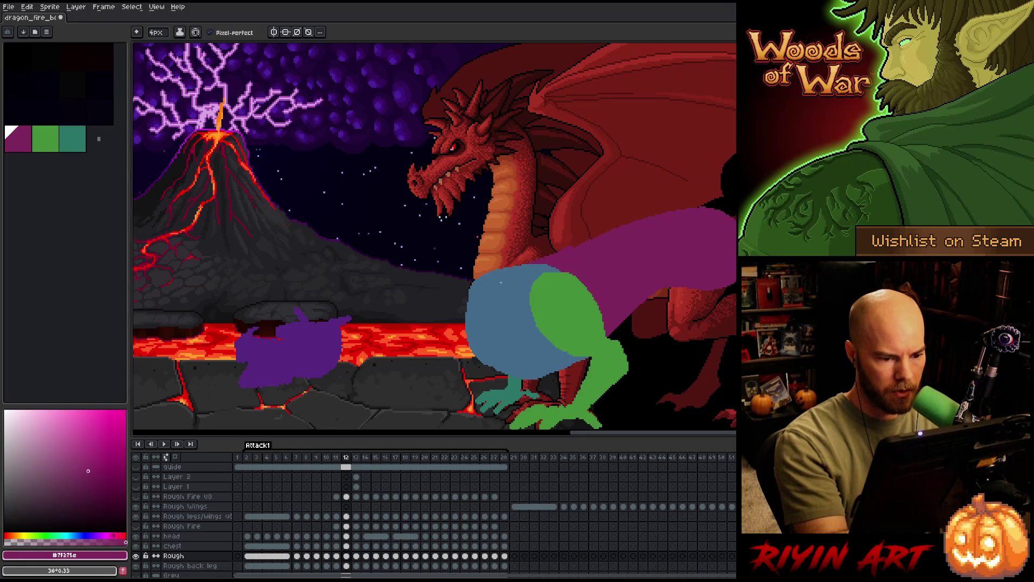
{"action": "key", "text": "Left"}
{"action": "key", "text": "Right"}
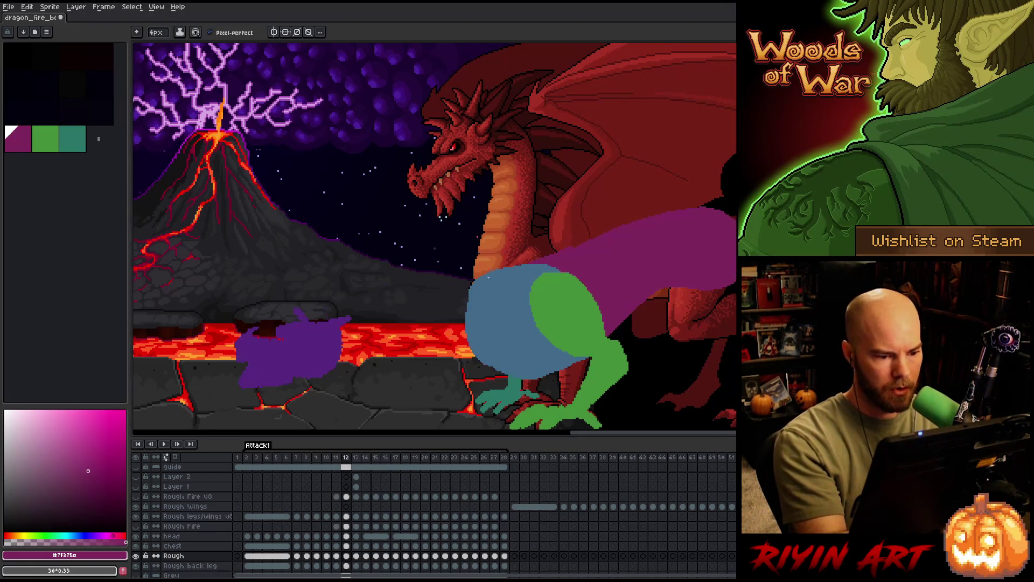
{"action": "mouse_move", "coordinate": [453, 303]}
{"action": "left_mouse_down"}
{"action": "mouse_move", "coordinate": [333, 332]}
{"action": "mouse_move", "coordinate": [461, 293]}
{"action": "left_mouse_up"}
Paint a thick purple neck from the chest across the lava toward the head blob, comparing frames.
{"action": "key", "text": "ctrl+z"}
{"action": "left_click_drag", "start_coordinate": [406, 319], "coordinate": [450, 299]}
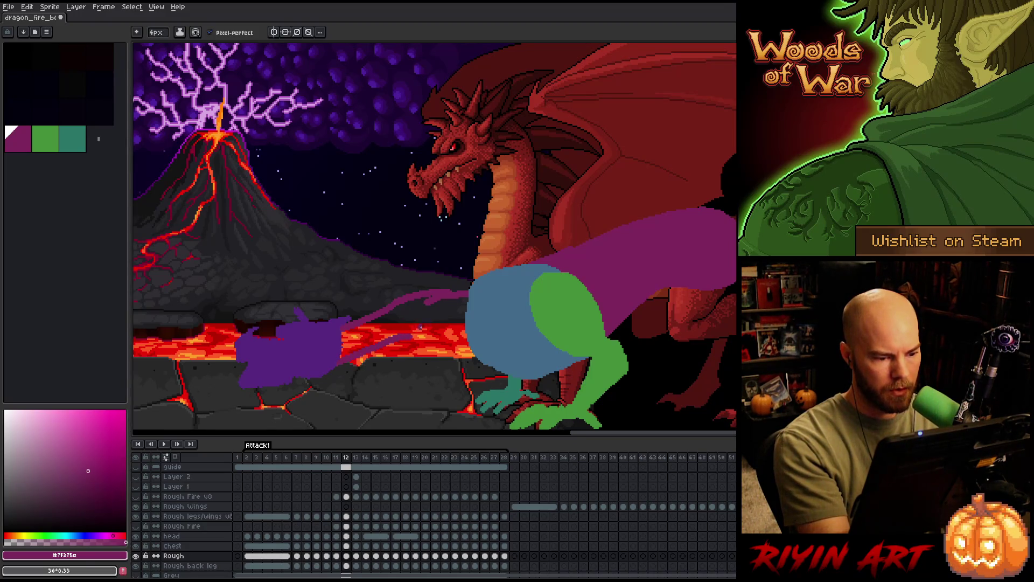
{"action": "left_click_drag", "start_coordinate": [387, 346], "coordinate": [432, 324]}
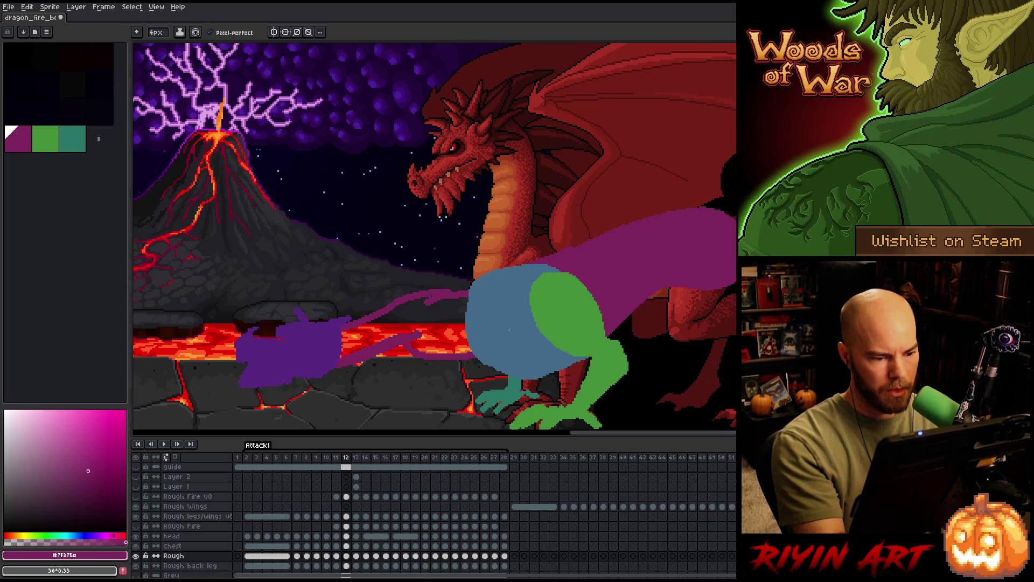
{"action": "key", "text": "Right"}
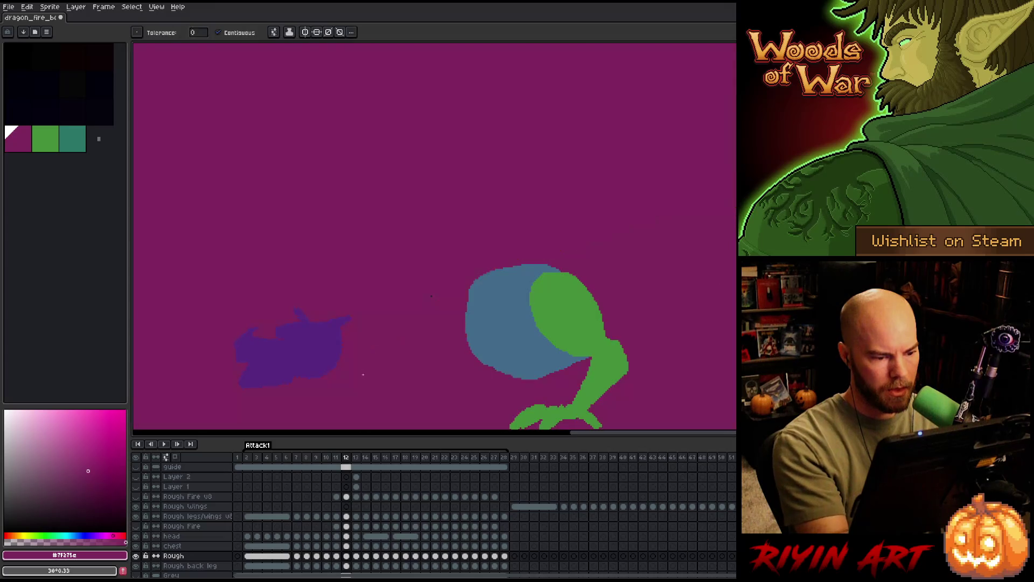
{"action": "key", "text": "Left"}
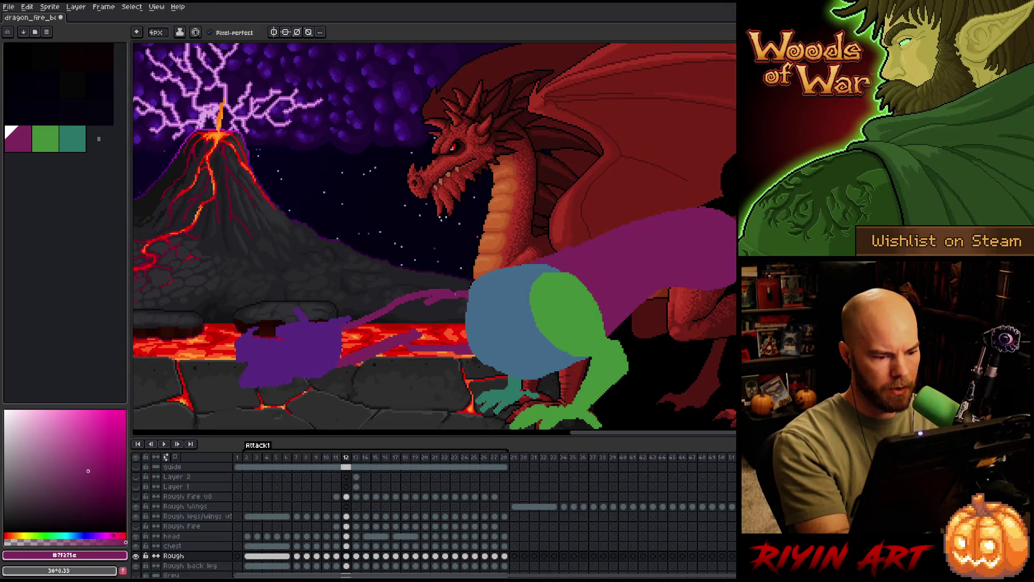
{"action": "left_click_drag", "start_coordinate": [356, 340], "coordinate": [460, 312]}
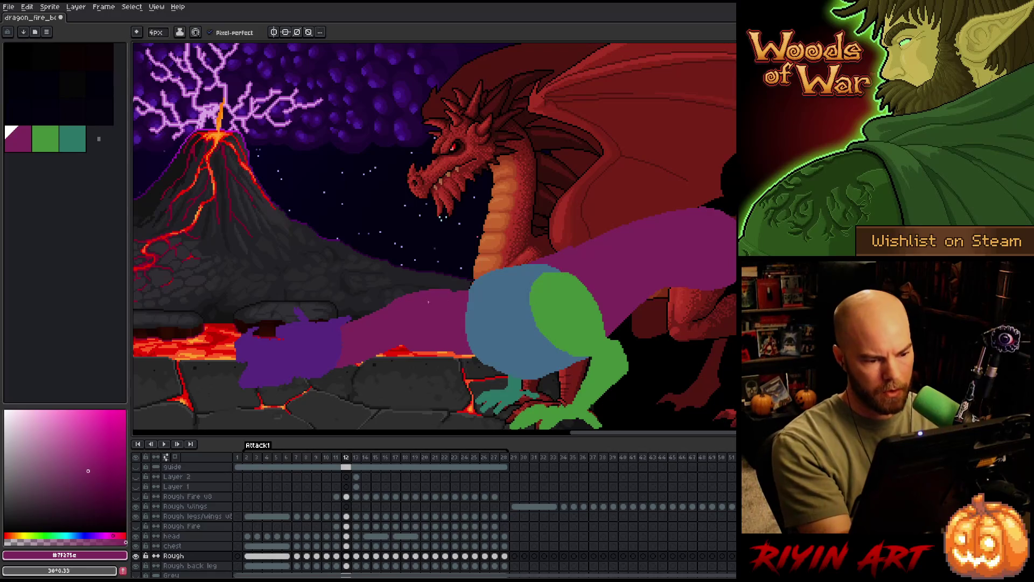
{"action": "key", "text": "Right"}
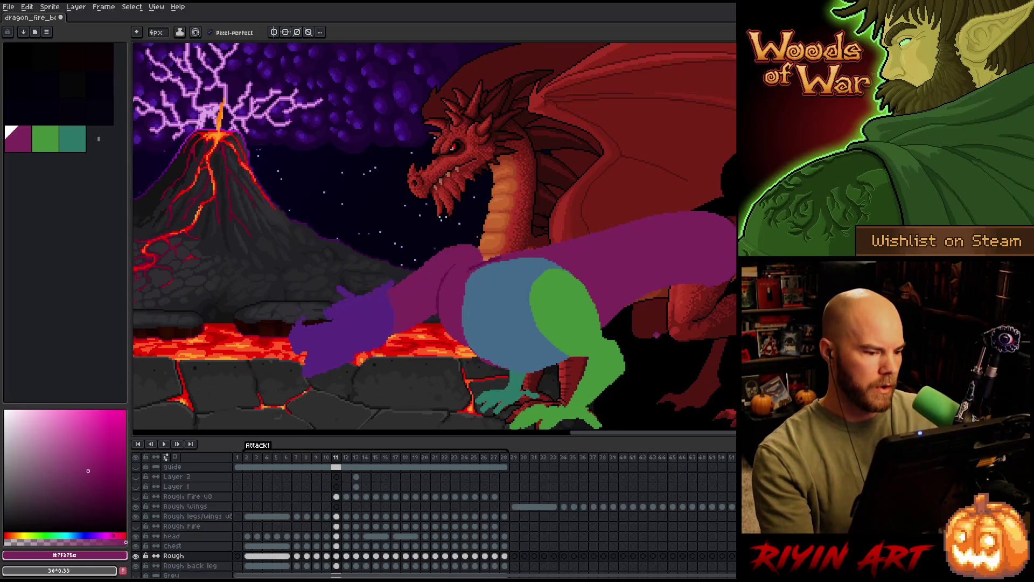
{"action": "key", "text": "Left"}
{"action": "key", "text": "Left"}
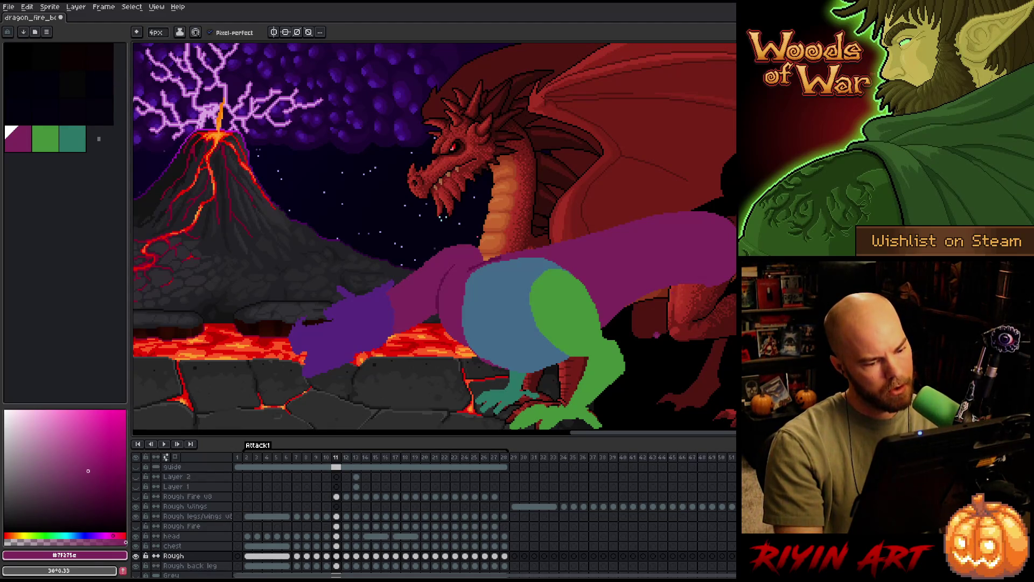
{"action": "key", "text": "Right"}
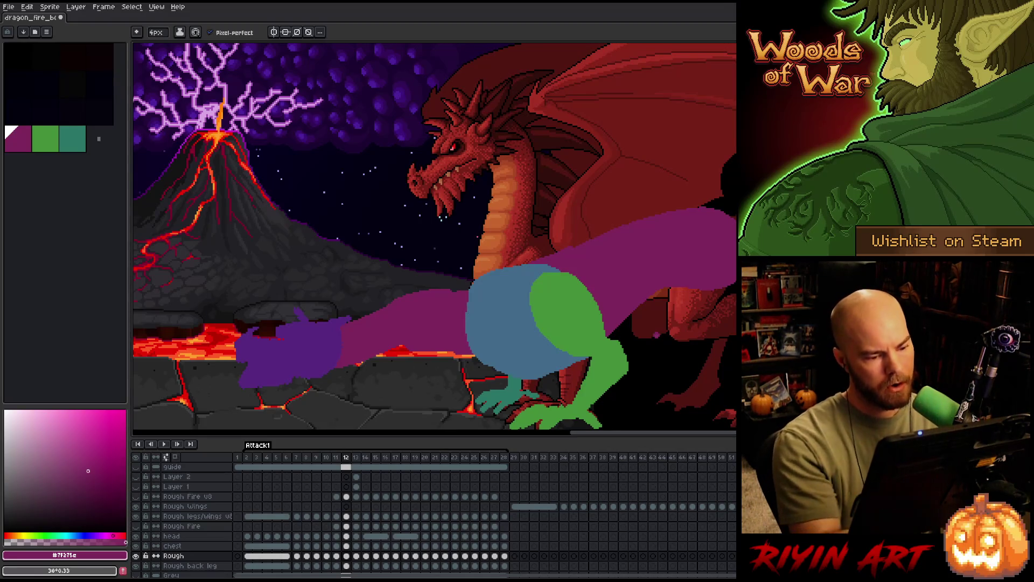
Refine the neck with eraser, a small dark curve and sampled lighter purple, checking against frame 11.
{"action": "key", "text": "b"}
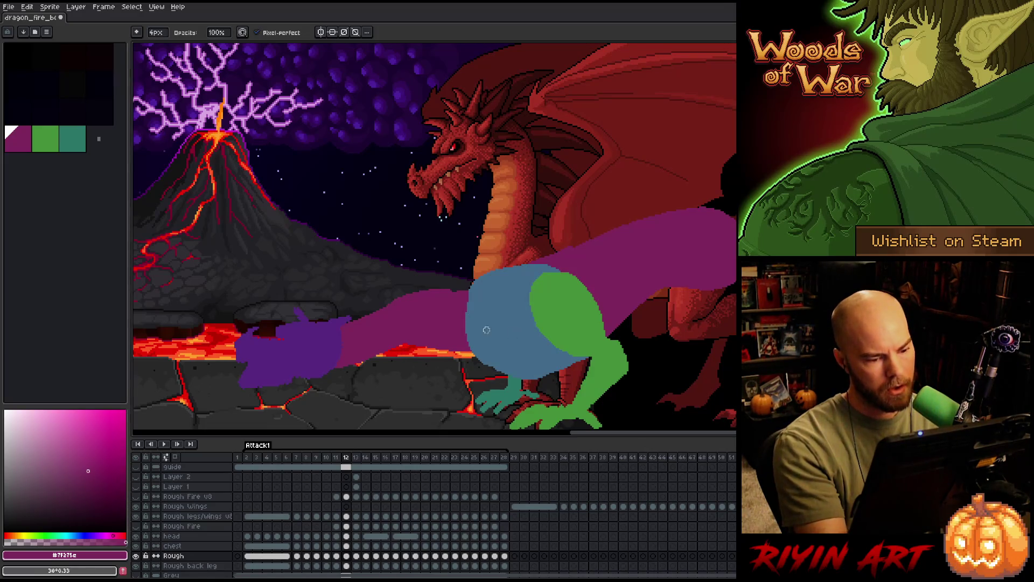
{"action": "key", "text": "e"}
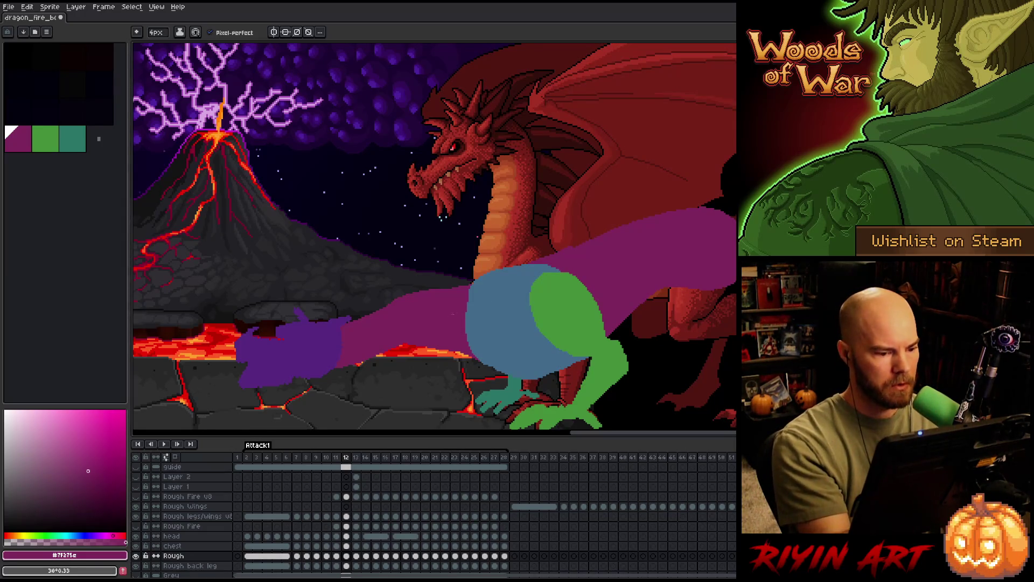
{"action": "key", "text": "comma"}
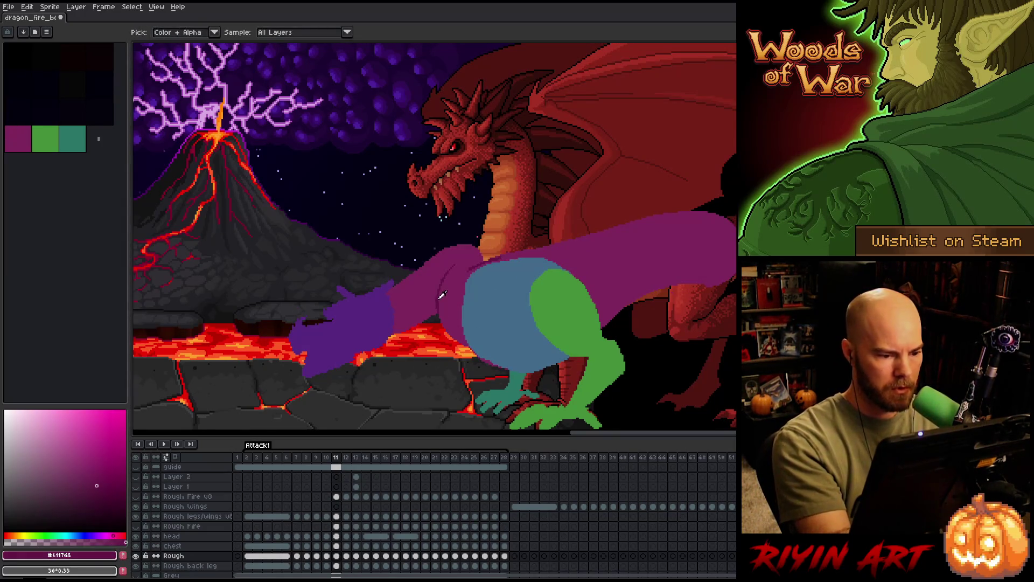
{"action": "key", "text": "period"}
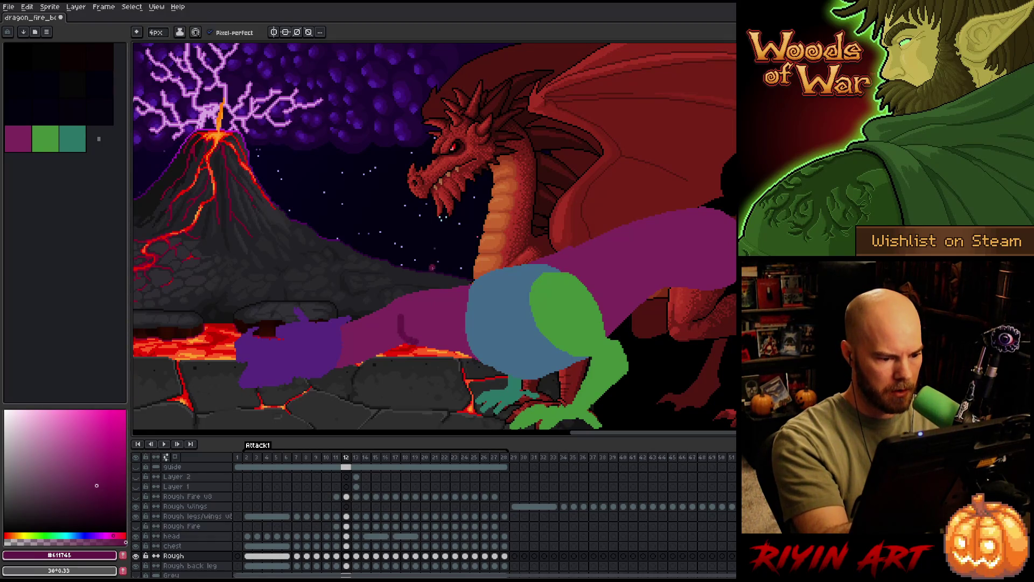
{"action": "left_click_drag", "start_coordinate": [409, 316], "coordinate": [411, 341]}
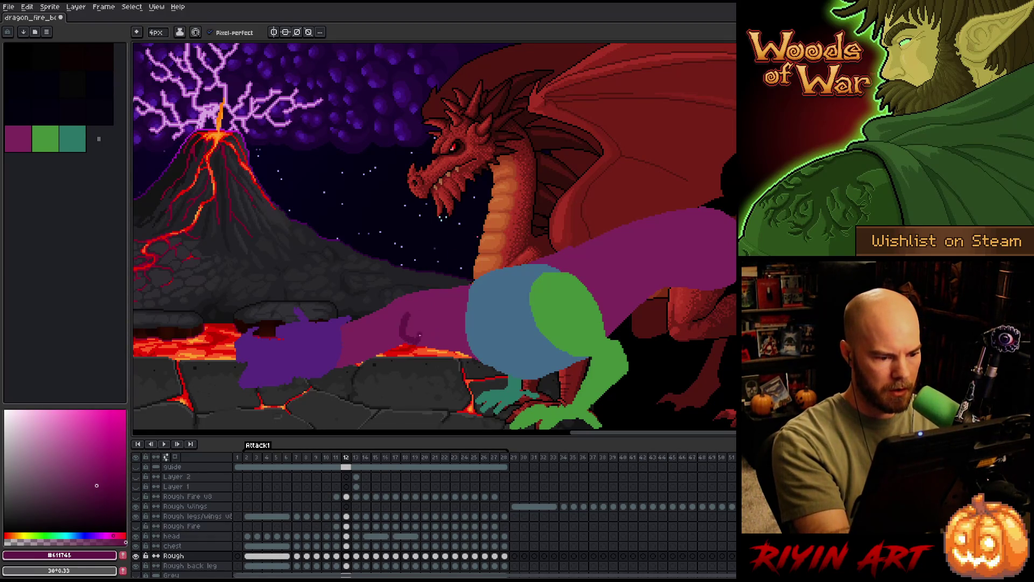
{"action": "left_click", "coordinate": [423, 311], "text": "alt"}
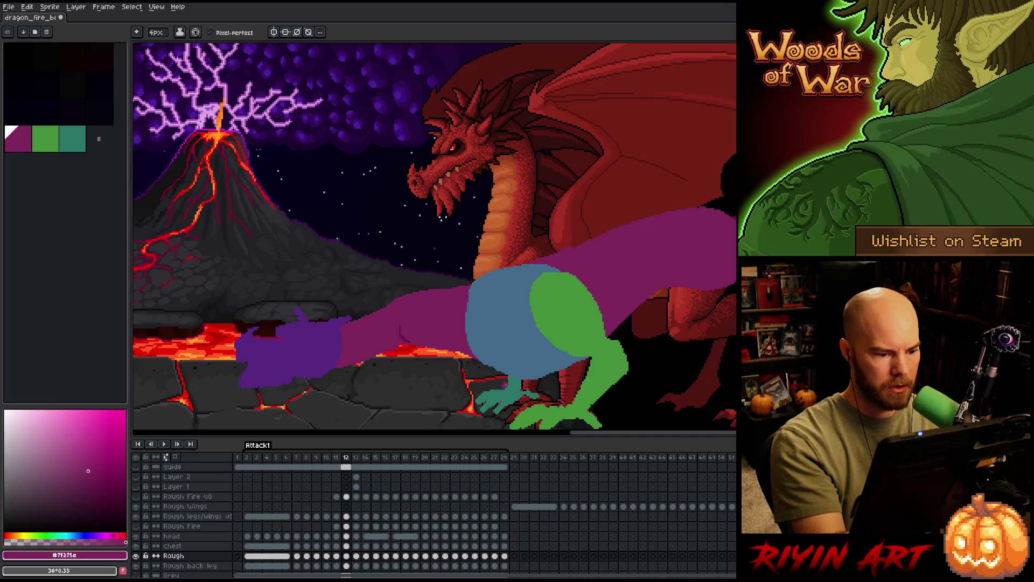
{"action": "key", "text": "b"}
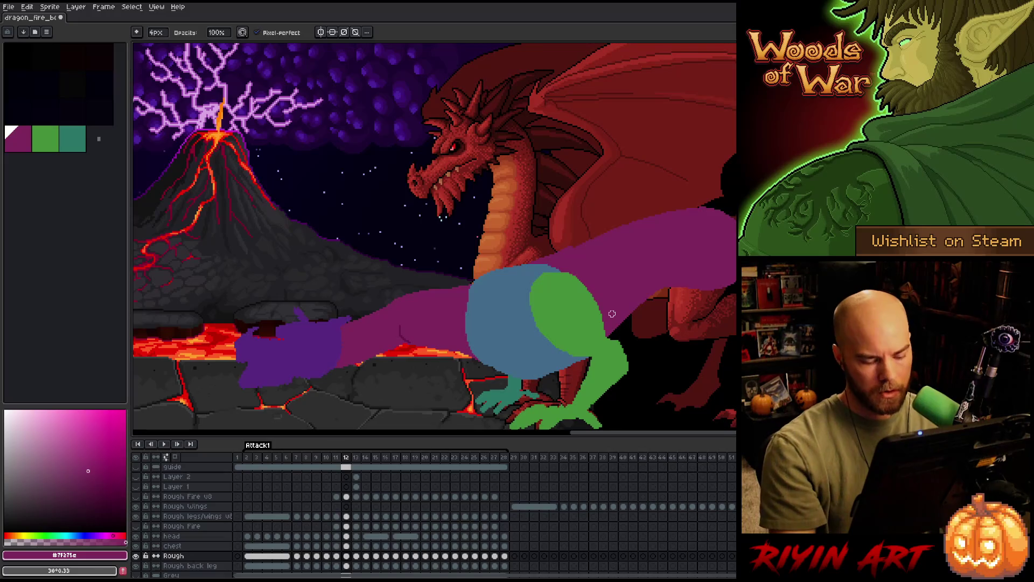
{"action": "key", "text": "Left"}
{"action": "key", "text": "Right"}
{"action": "key", "text": "Left"}
{"action": "key", "text": "Right"}
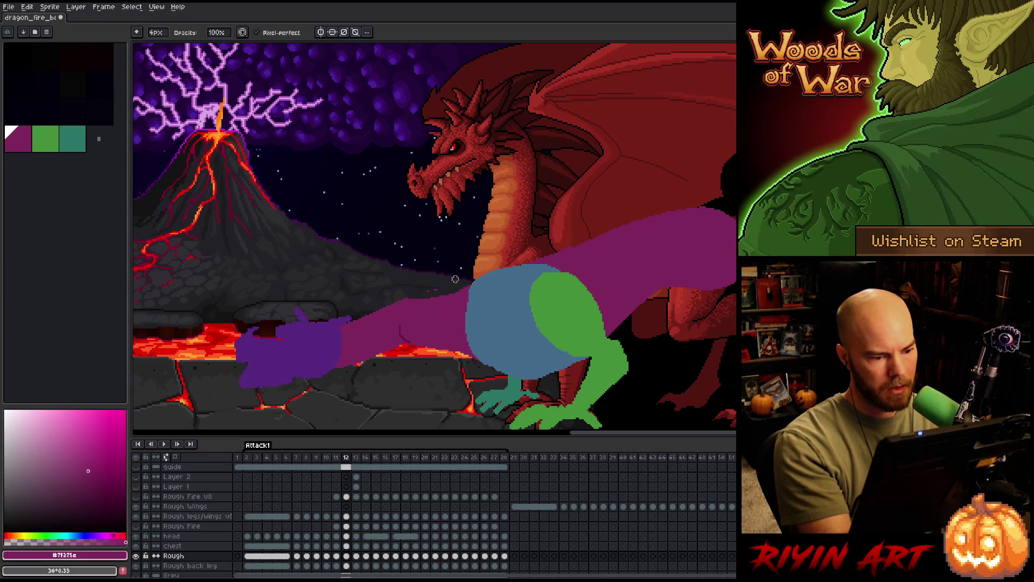
{"action": "key", "text": "e"}
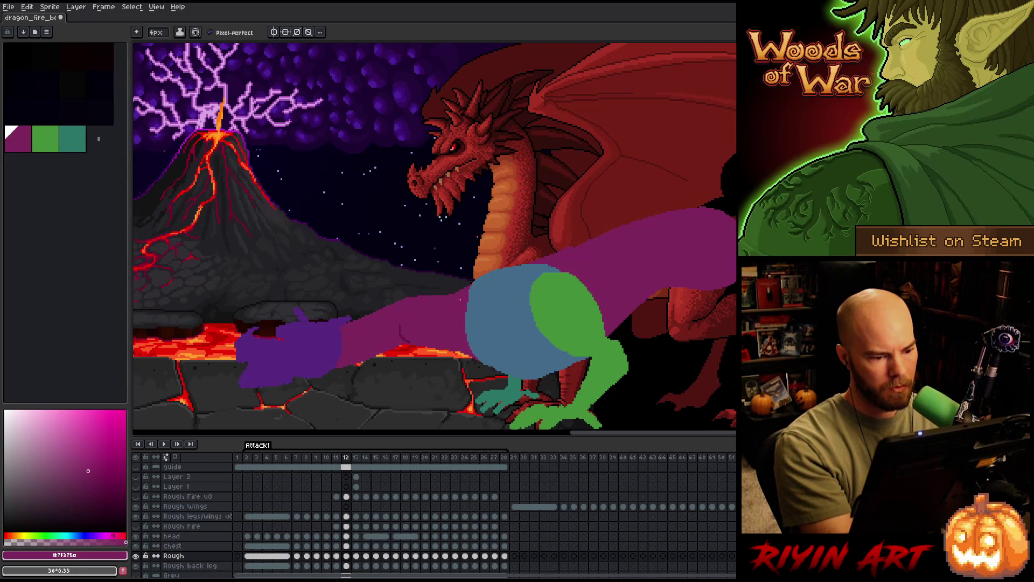
{"action": "key", "text": "b"}
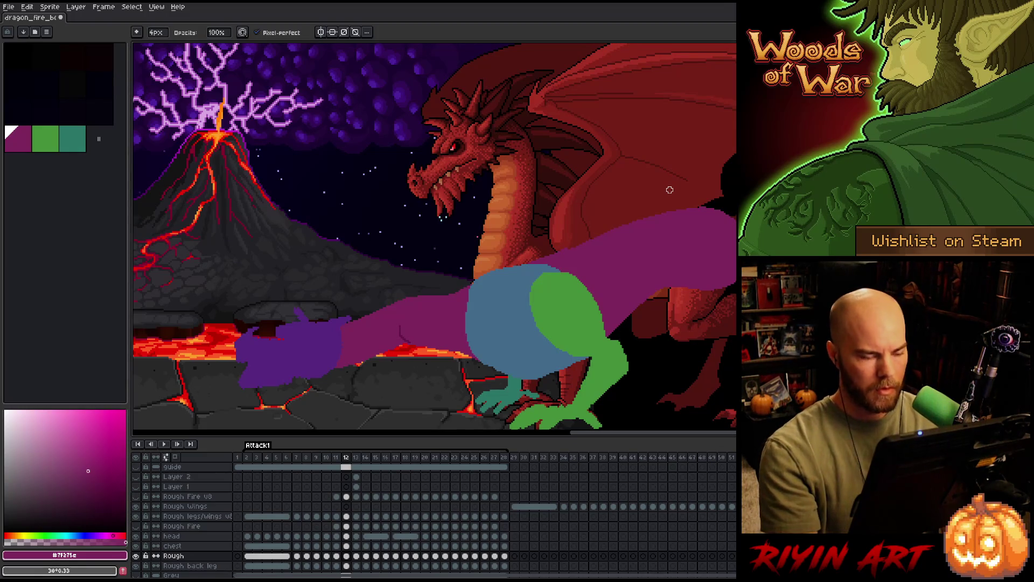
{"action": "scroll", "coordinate": [584, 268], "scroll_direction": "down", "scroll_amount": 2}
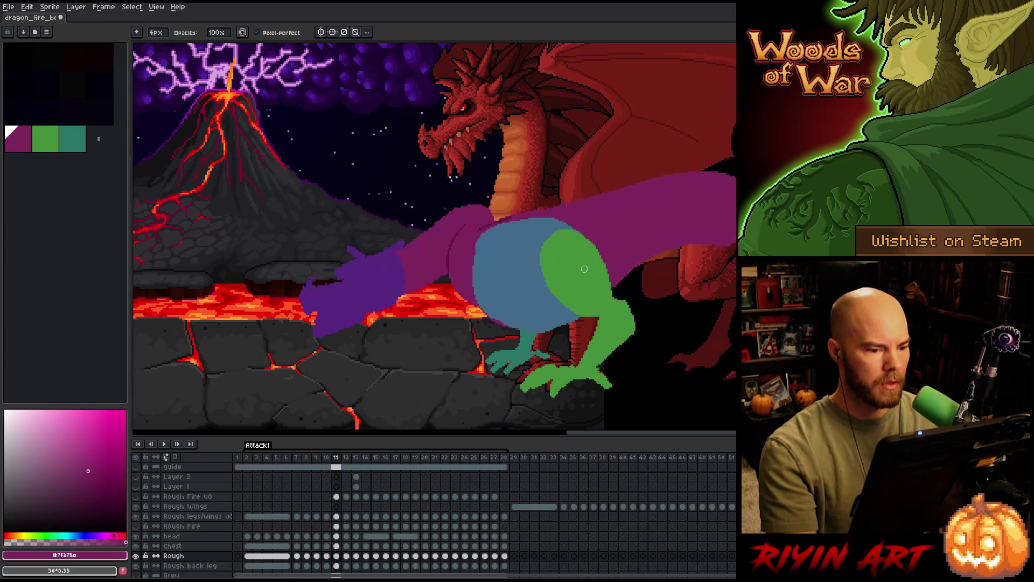
{"action": "key", "text": "Right"}
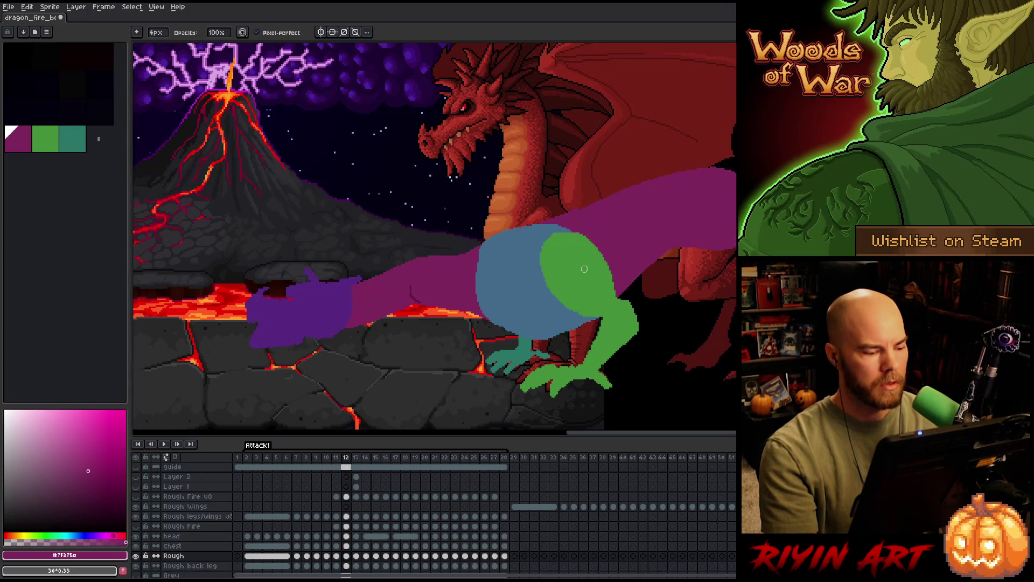
{"action": "key", "text": "Right"}
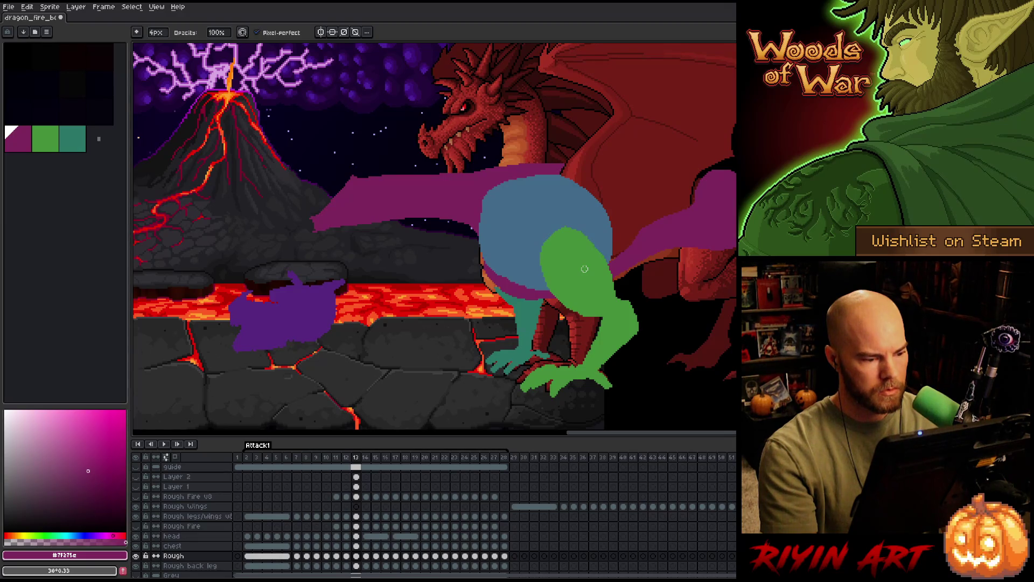
{"action": "key", "text": "Left"}
{"action": "key", "text": "Left"}
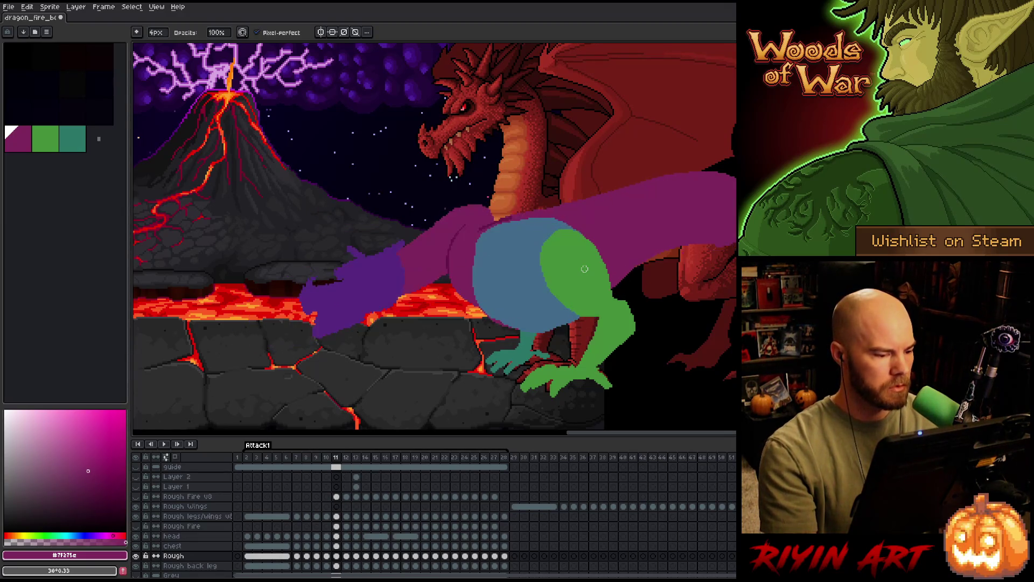
{"action": "key", "text": "Right"}
{"action": "key", "text": "Left"}
{"action": "key", "text": "Right"}
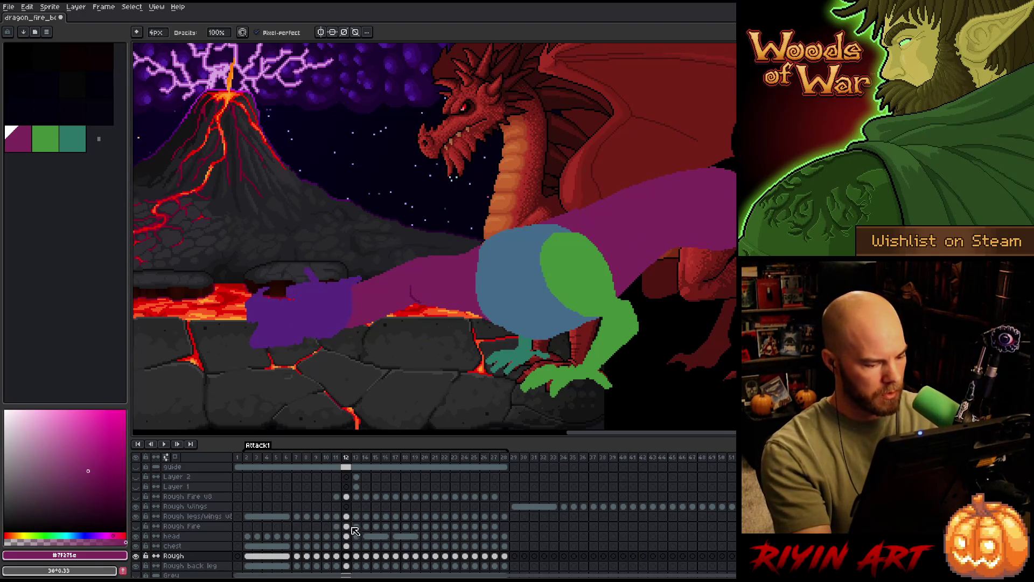
Select the frame-12 head and shift it several pixels right, comparing frames 11–13.
{"action": "left_click", "coordinate": [347, 536]}
{"action": "key", "text": "ctrl+t"}
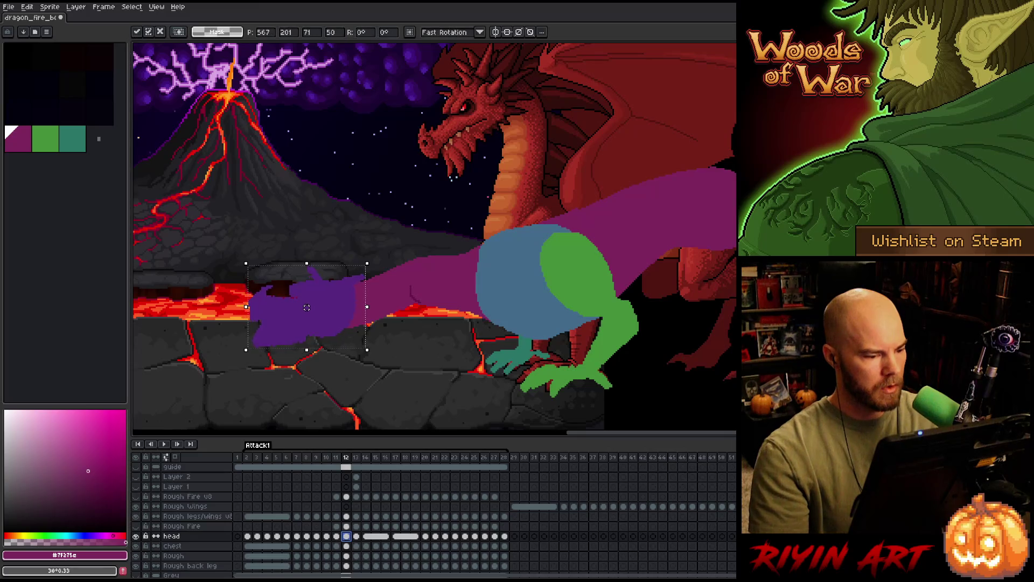
{"action": "key", "text": "Left"}
{"action": "key", "text": "Right"}
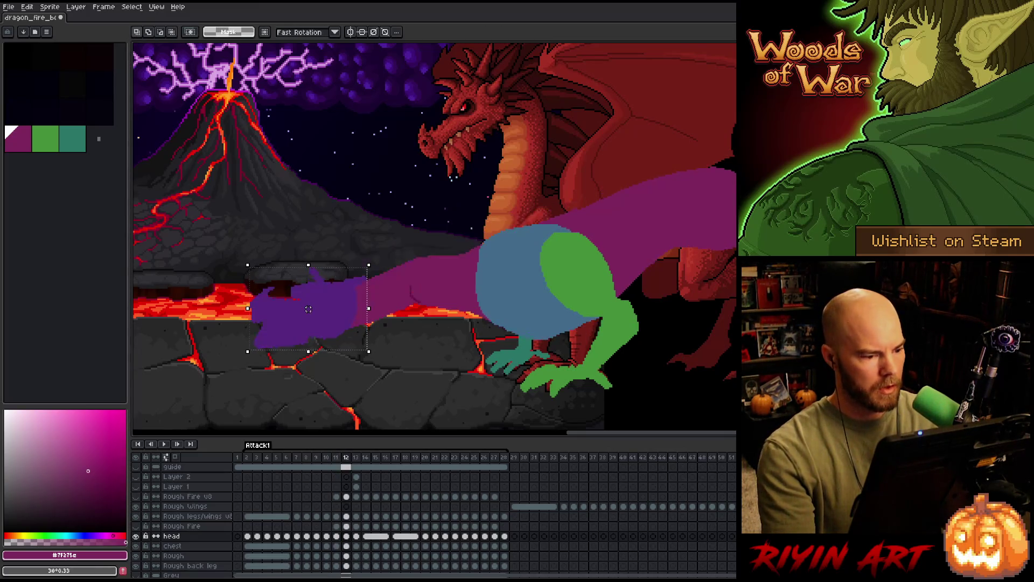
{"action": "key", "text": "Left"}
{"action": "key", "text": "Right"}
{"action": "left_click_drag", "start_coordinate": [308, 309], "coordinate": [314, 309]}
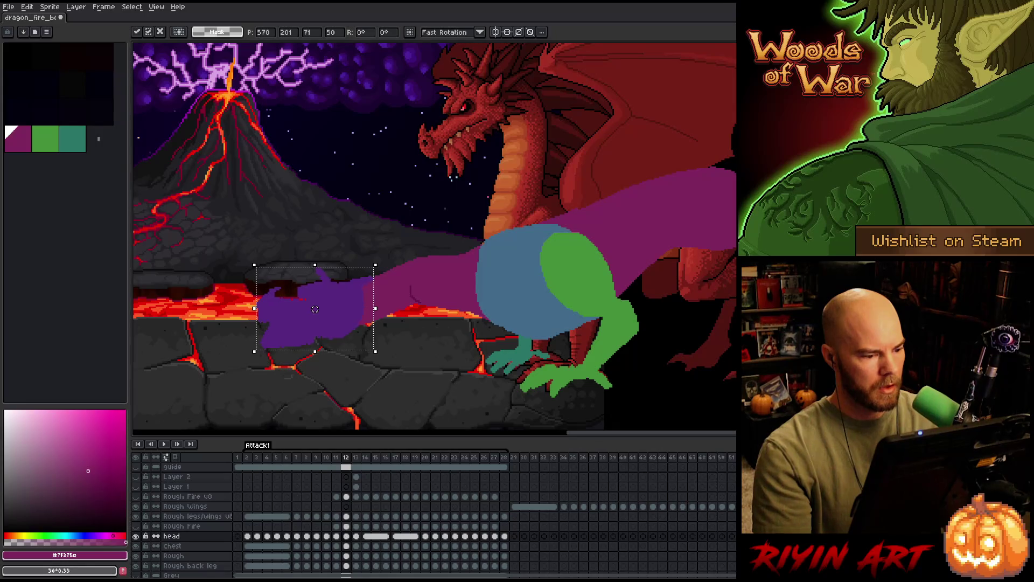
{"action": "key", "text": "Right"}
{"action": "key", "text": "Left"}
{"action": "key", "text": "Left"}
{"action": "key", "text": "Right"}
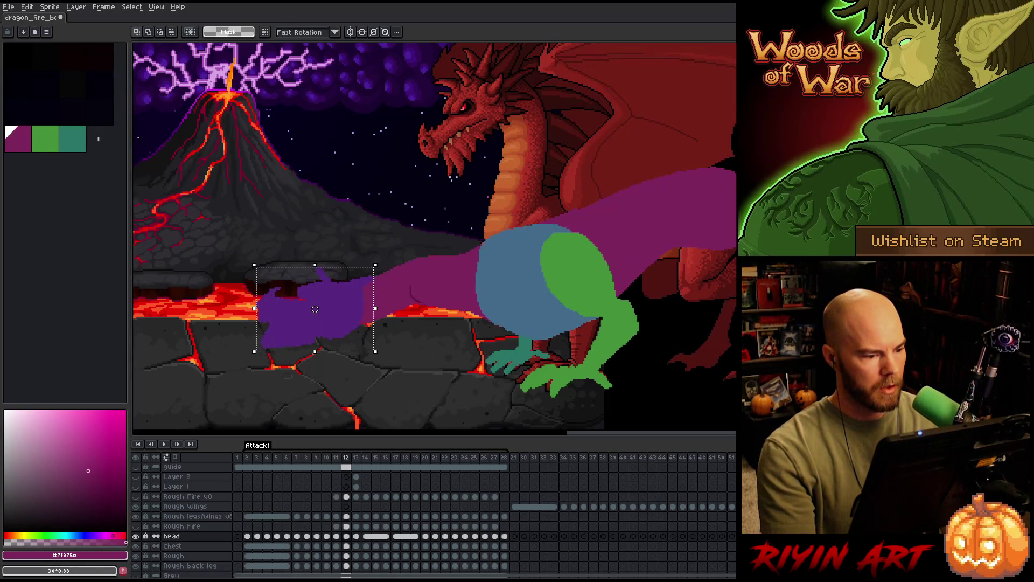
{"action": "key", "text": "Right"}
{"action": "key", "text": "Left"}
{"action": "left_click_drag", "start_coordinate": [314, 308], "coordinate": [322, 307]}
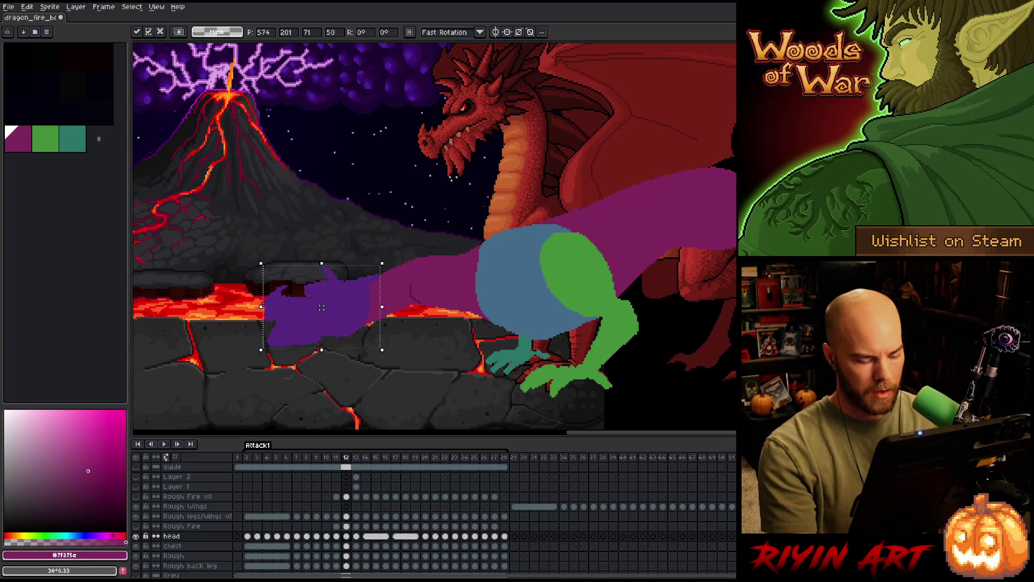
Scrub frames 11–13, nudge the head slightly back left, deselect, and go to the Rough cel on frame 13.
{"action": "key", "text": "Right"}
{"action": "key", "text": "Left"}
{"action": "key", "text": "Right"}
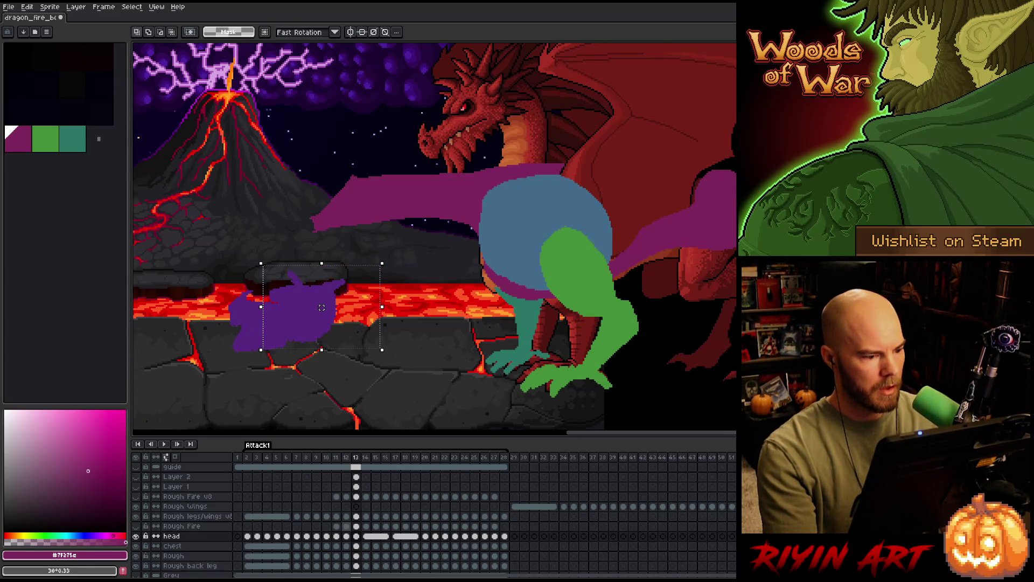
{"action": "key", "text": "Left"}
{"action": "key", "text": "Right"}
{"action": "key", "text": "Left"}
{"action": "key", "text": "Left"}
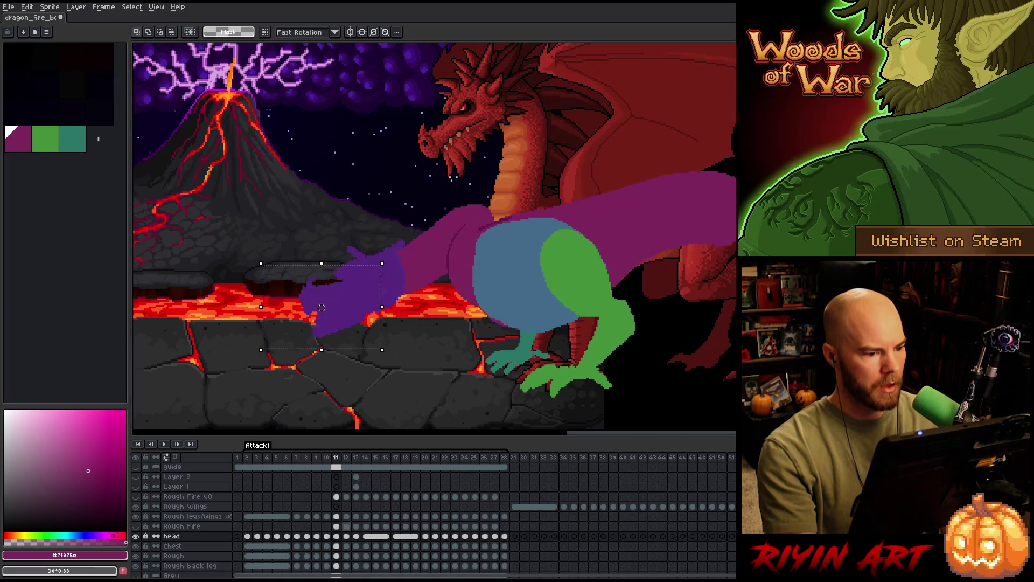
{"action": "key", "text": "Right"}
{"action": "key", "text": "Right"}
{"action": "key", "text": "Left"}
{"action": "key", "text": "Left"}
{"action": "key", "text": "Right"}
{"action": "key", "text": "Left"}
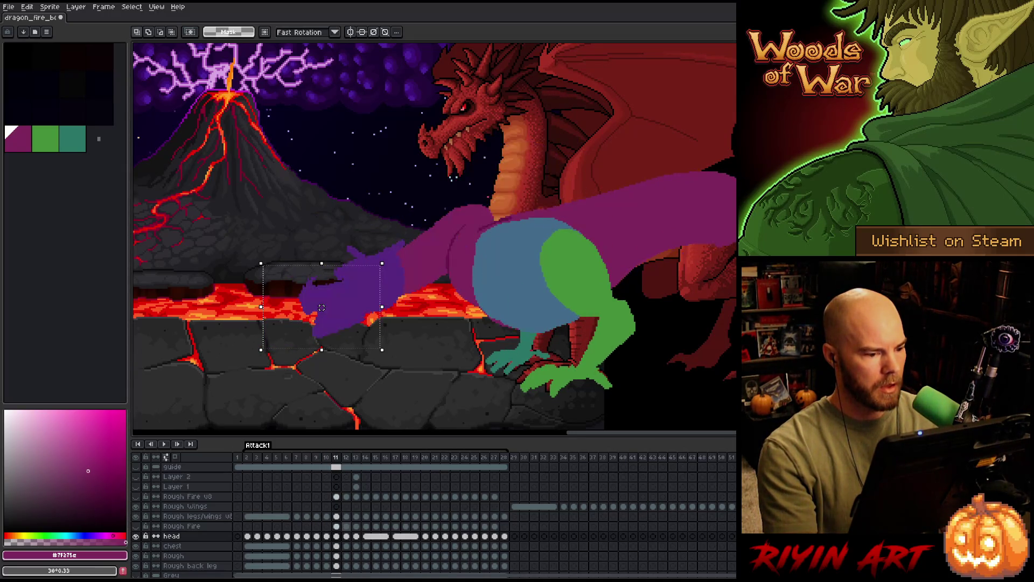
{"action": "key", "text": "Right"}
{"action": "left_click_drag", "start_coordinate": [321, 307], "coordinate": [320, 308]}
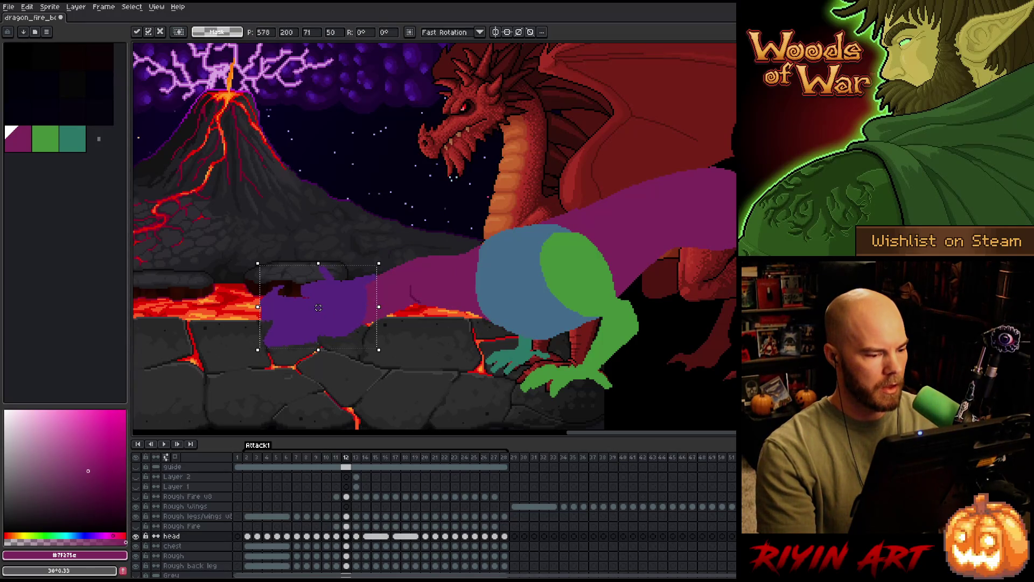
{"action": "key", "text": "Right"}
{"action": "key", "text": "Left"}
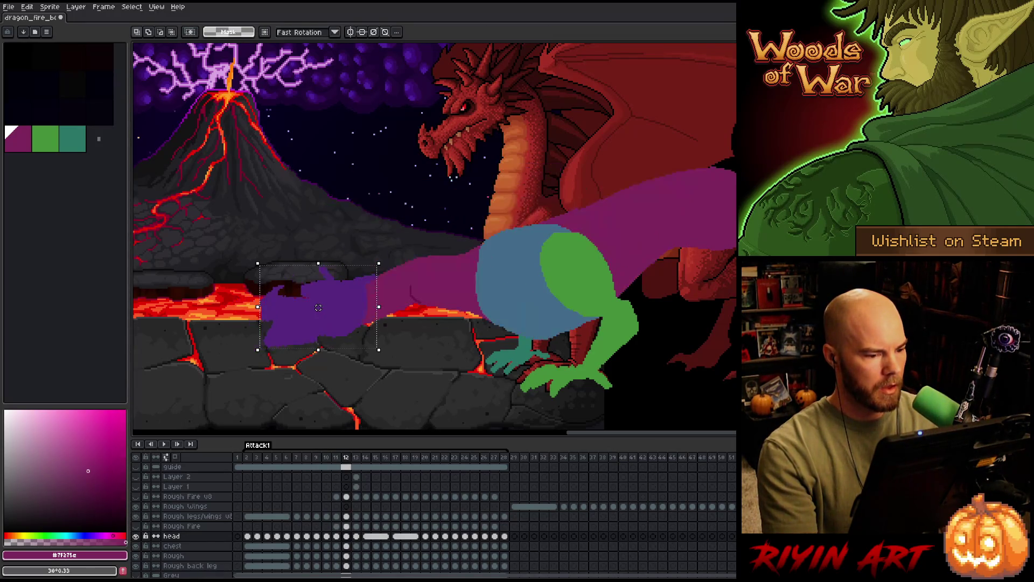
{"action": "key", "text": "Right"}
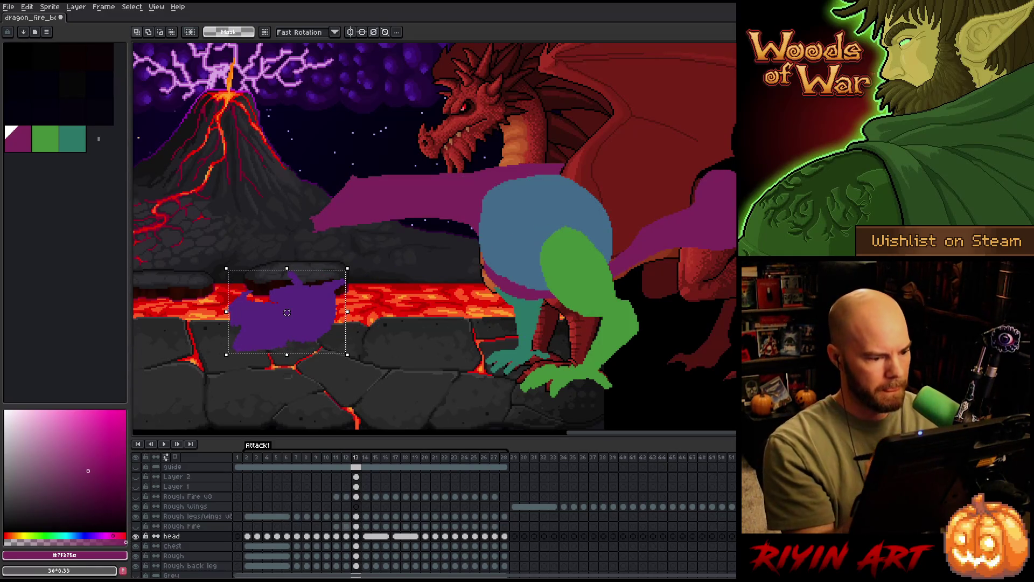
{"action": "key", "text": "ctrl+d"}
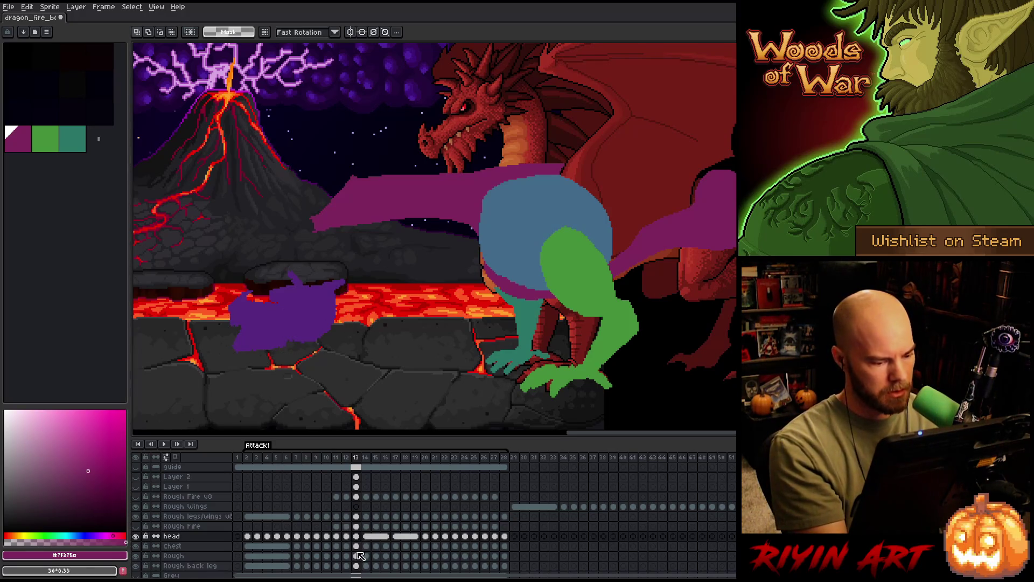
{"action": "left_click", "coordinate": [357, 556]}
With the pencil active, return to frame 12 and move up to the chest layer.
{"action": "key", "text": "b"}
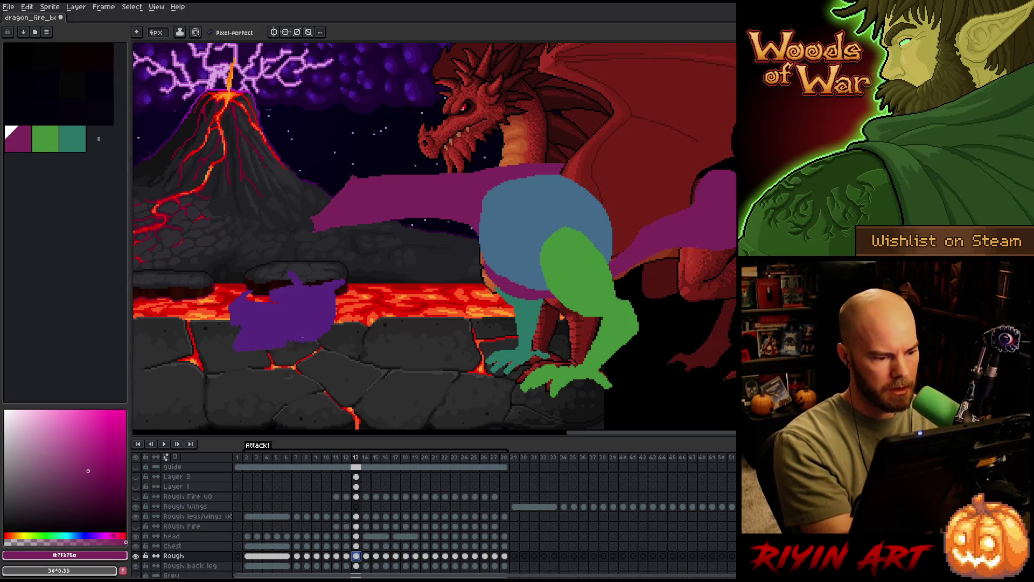
{"action": "key", "text": "Left"}
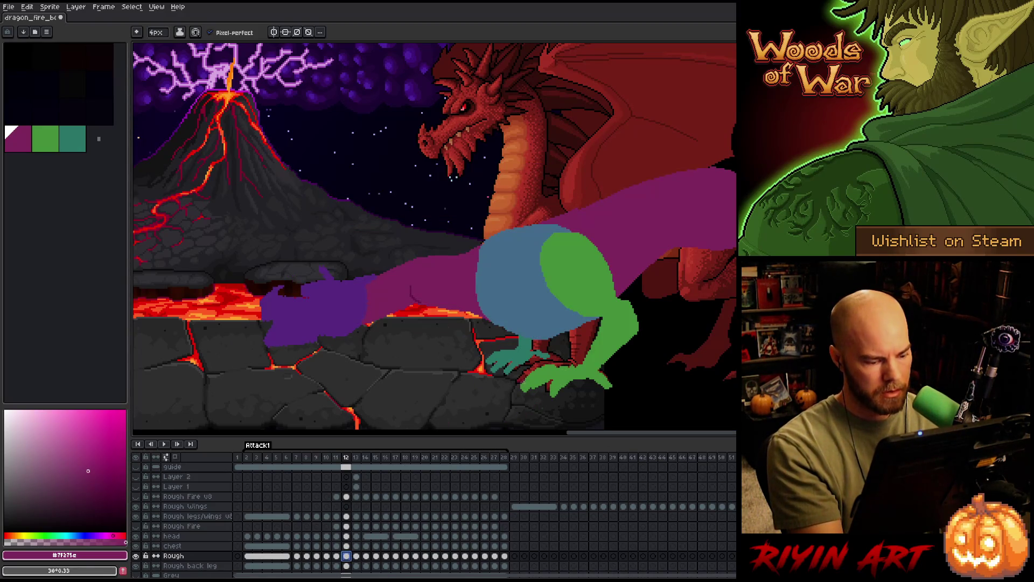
{"action": "key", "text": "Up"}
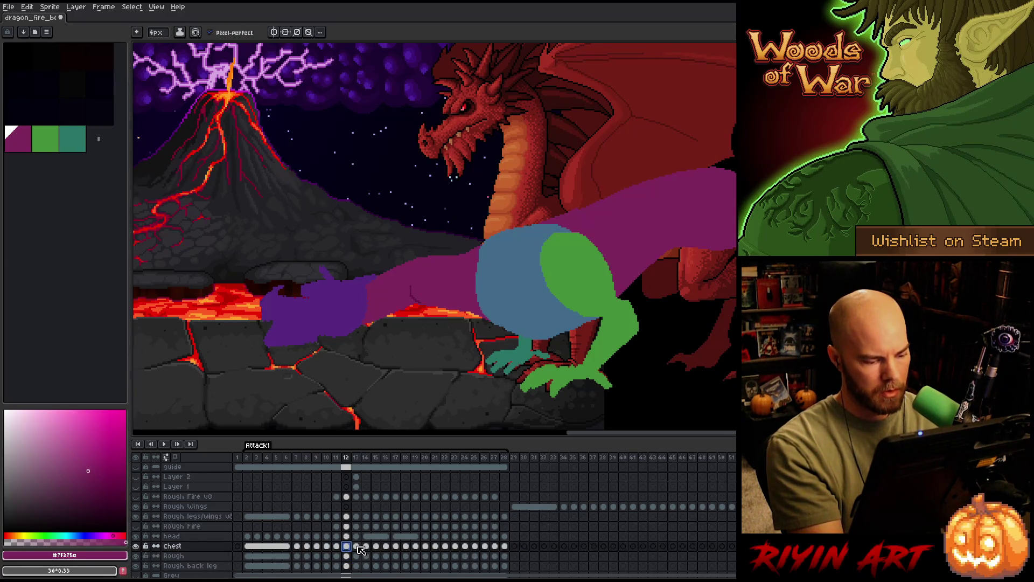
Lower frame 13's blue chest a few pixels down and left with the transform and commit.
{"action": "left_click", "coordinate": [358, 547]}
{"action": "key", "text": "ctrl+t"}
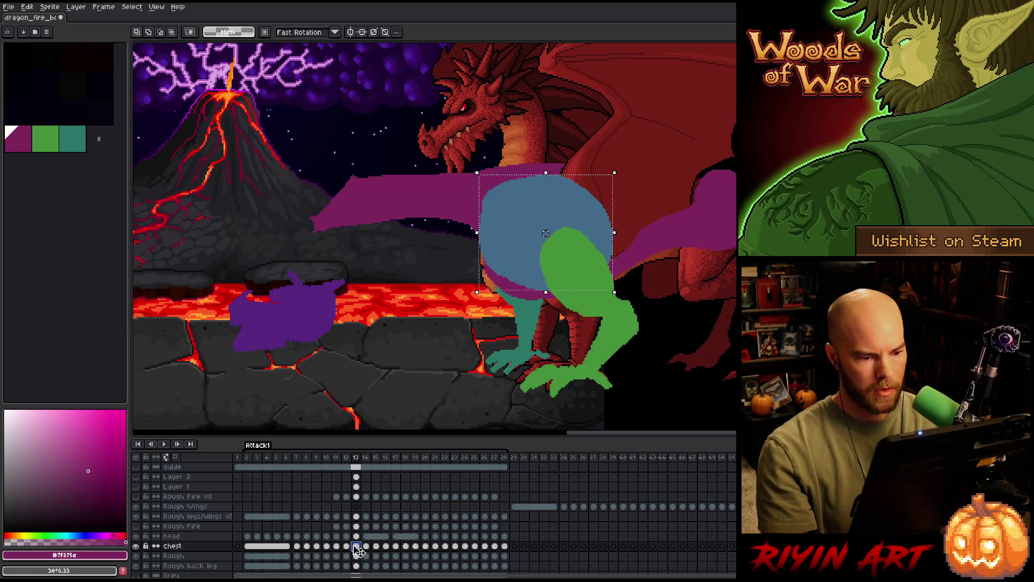
{"action": "key", "text": "Down"}
{"action": "key", "text": "Down"}
{"action": "key", "text": "Down"}
{"action": "key", "text": "Down"}
{"action": "key", "text": "Down"}
{"action": "key", "text": "Down"}
{"action": "key", "text": "Down"}
{"action": "key", "text": "Down"}
{"action": "key", "text": "Down"}
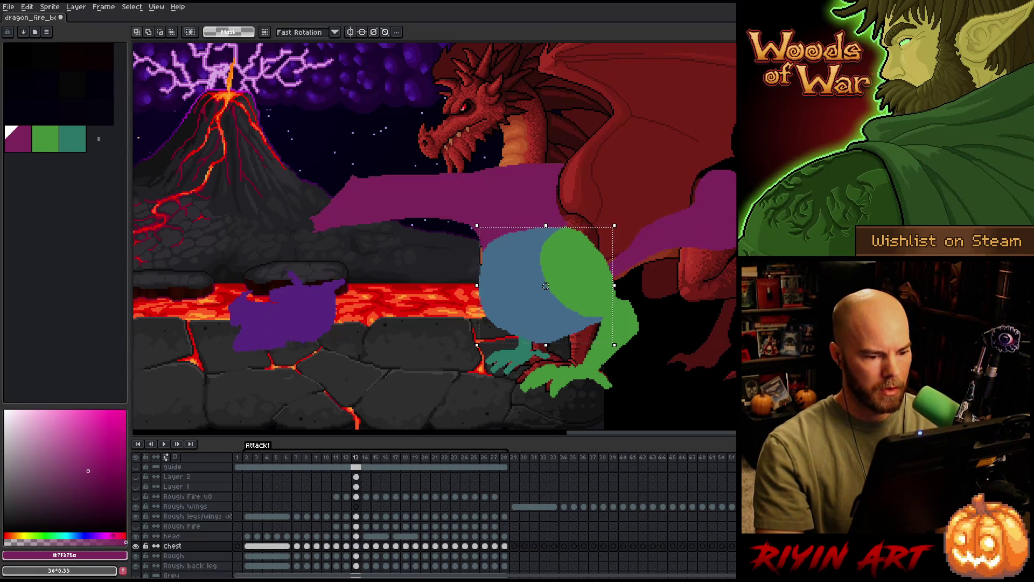
{"action": "key", "text": "Down"}
{"action": "key", "text": "Down"}
{"action": "key", "text": "Left"}
{"action": "key", "text": "Left"}
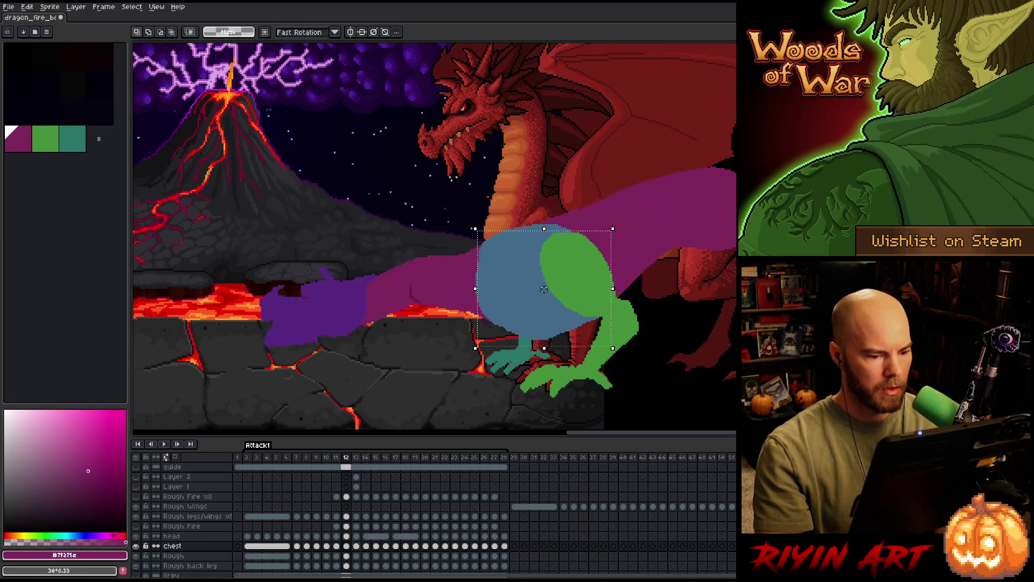
{"action": "key", "text": "Down"}
{"action": "key", "text": "Down"}
{"action": "key", "text": "Return"}
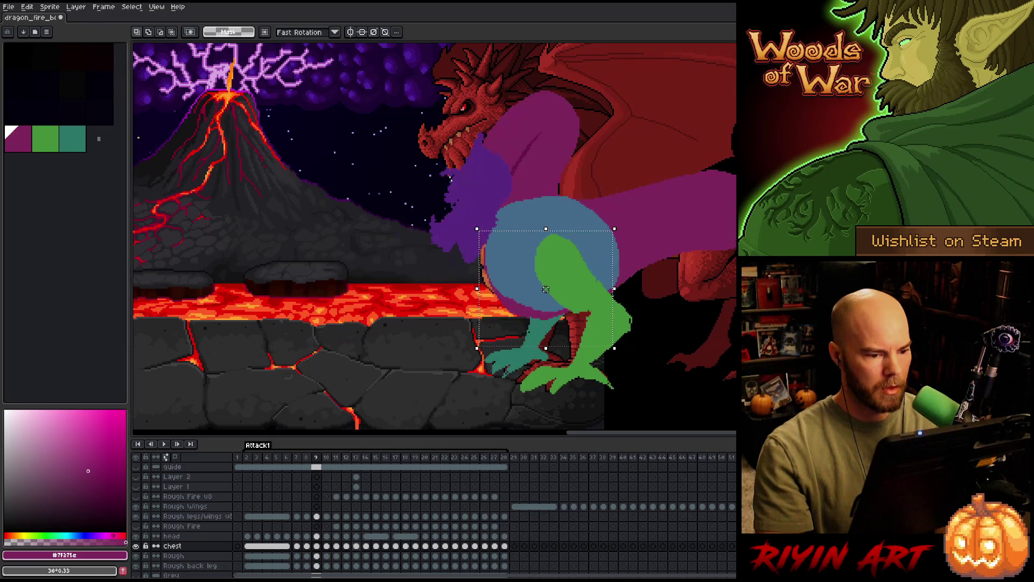
Flip between frames 12 and 13 to compare the chest positions.
{"action": "key", "text": "comma"}
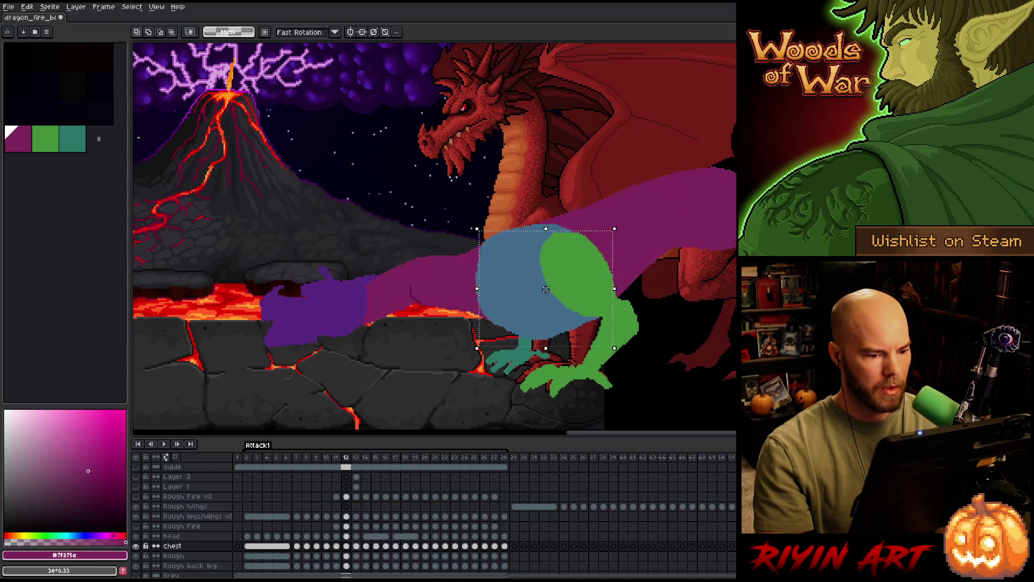
{"action": "key", "text": "period"}
{"action": "key", "text": "comma"}
{"action": "key", "text": "period"}
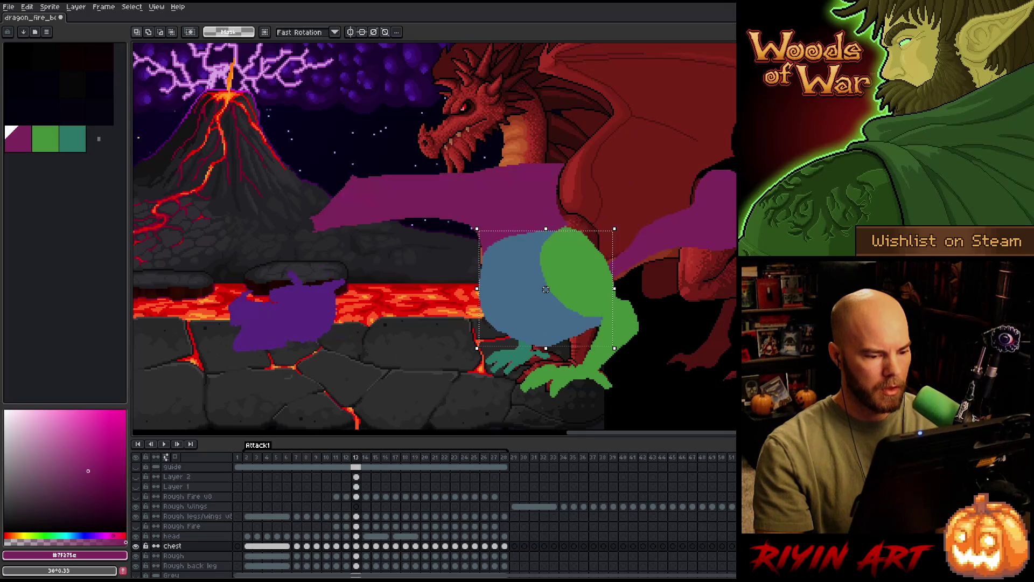
{"action": "key", "text": "comma"}
{"action": "key", "text": "period"}
{"action": "key", "text": "comma"}
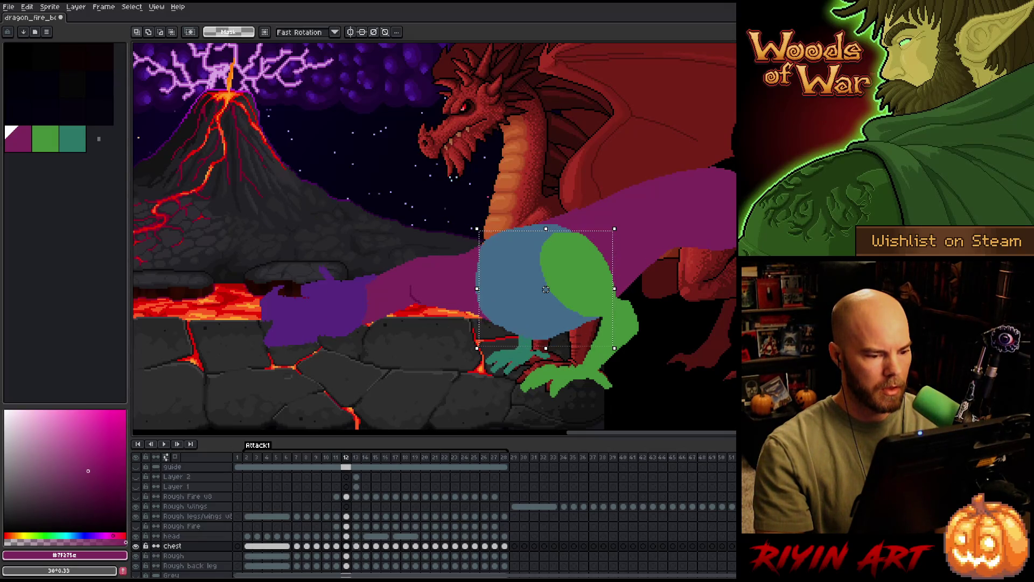
{"action": "key", "text": "comma"}
Shift frame 12's blue chest up and left to line up with frame 13.
{"action": "key", "text": "period"}
{"action": "left_click_drag", "start_coordinate": [545, 289], "coordinate": [544, 289]}
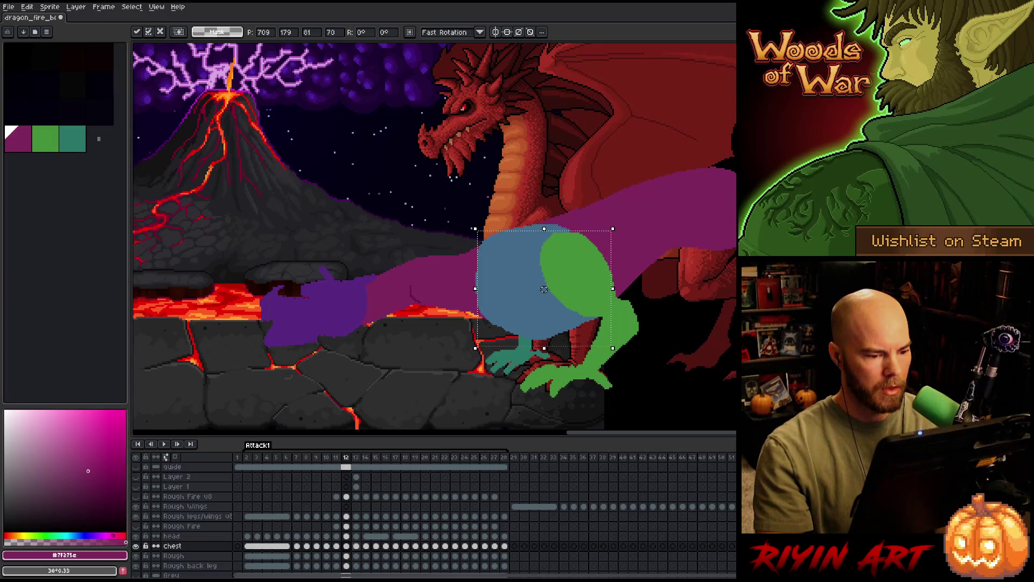
{"action": "key", "text": "period"}
{"action": "key", "text": "comma"}
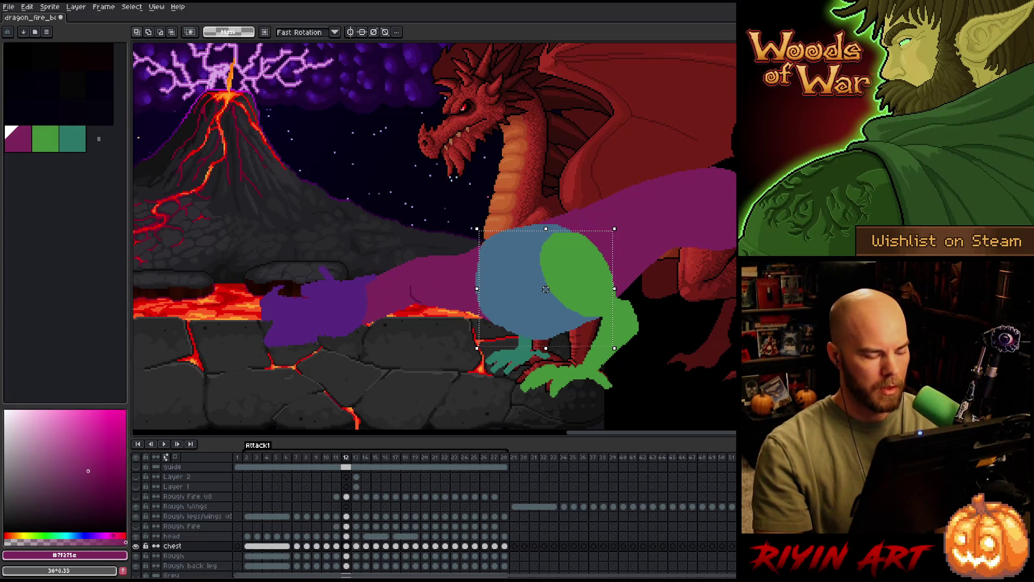
{"action": "left_click_drag", "start_coordinate": [545, 289], "coordinate": [540, 283]}
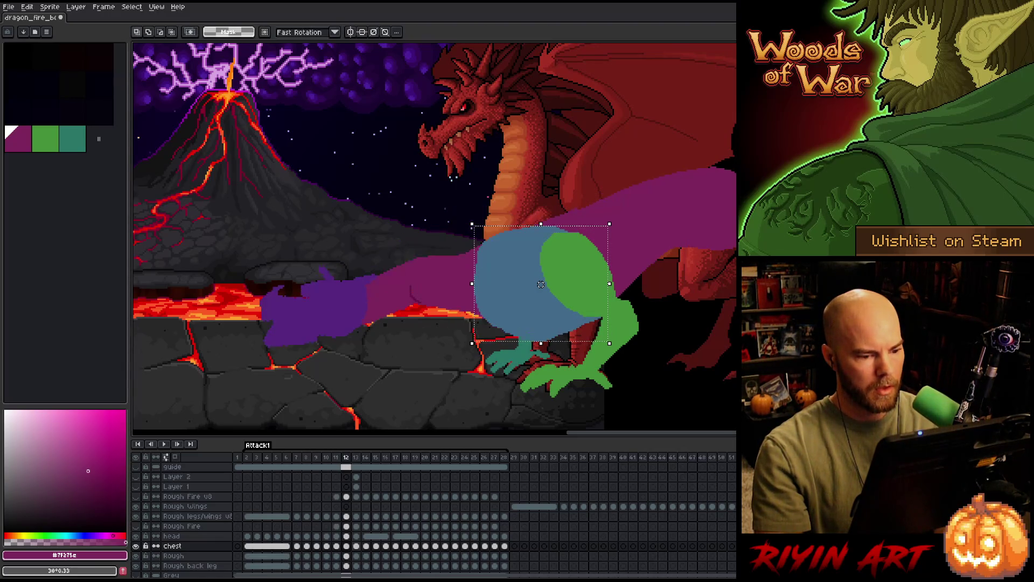
{"action": "key", "text": "period"}
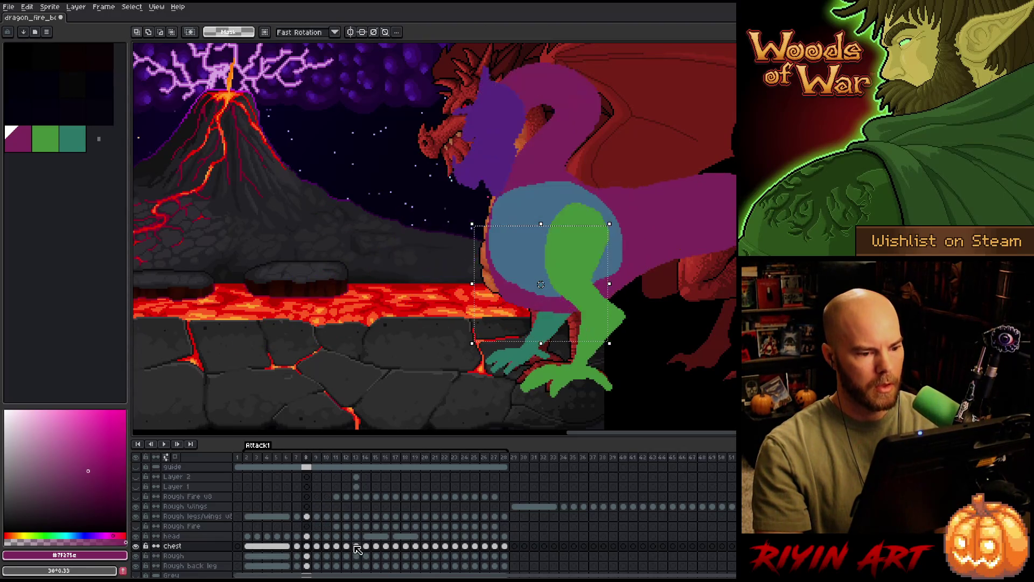
{"action": "key", "text": "Return"}
Raise the blue-and-green body on frame 10 and commit the move.
{"action": "key", "text": "comma"}
{"action": "key", "text": "comma"}
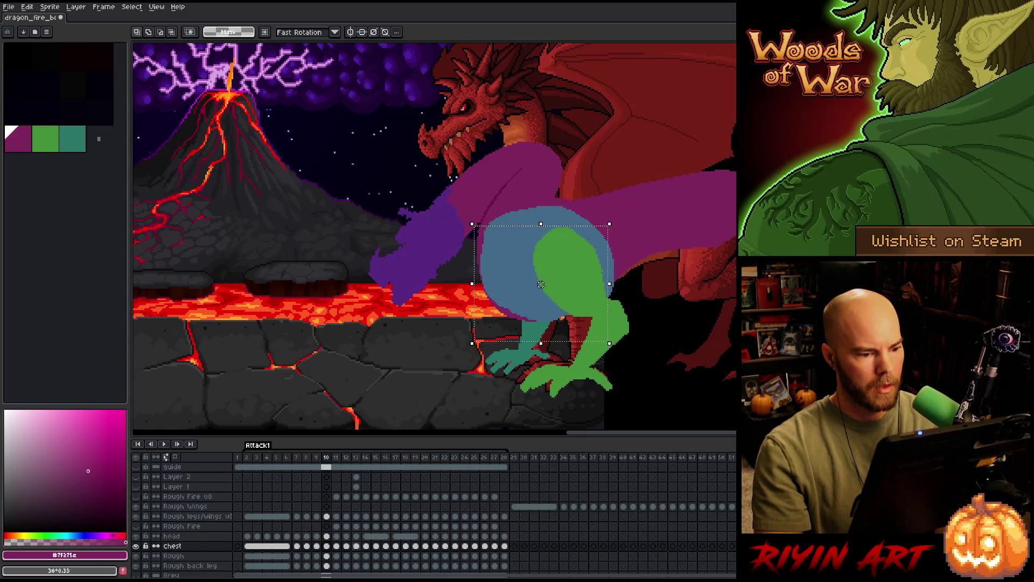
{"action": "key", "text": "period"}
{"action": "key", "text": "period"}
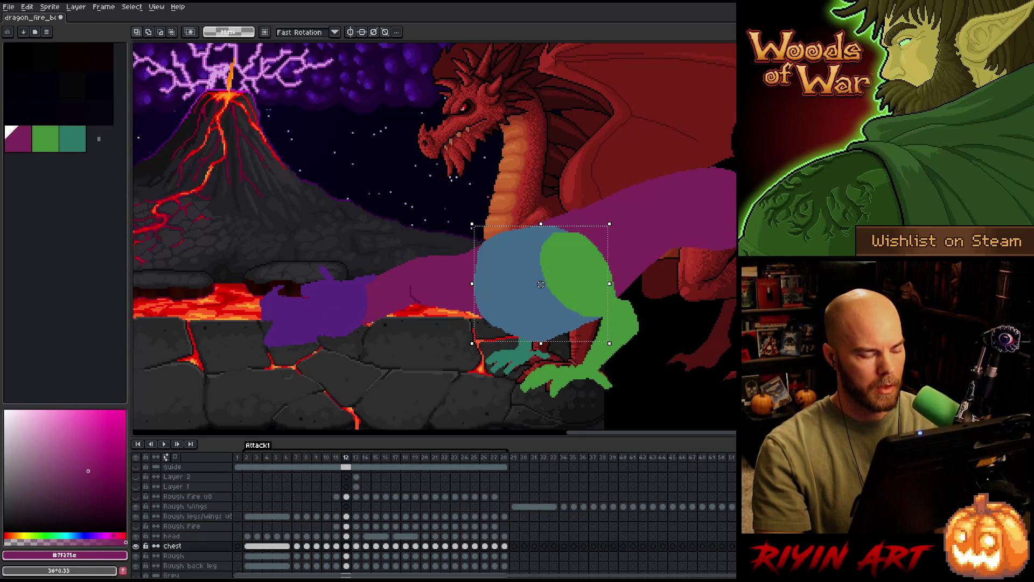
{"action": "key", "text": "comma"}
{"action": "key", "text": "comma"}
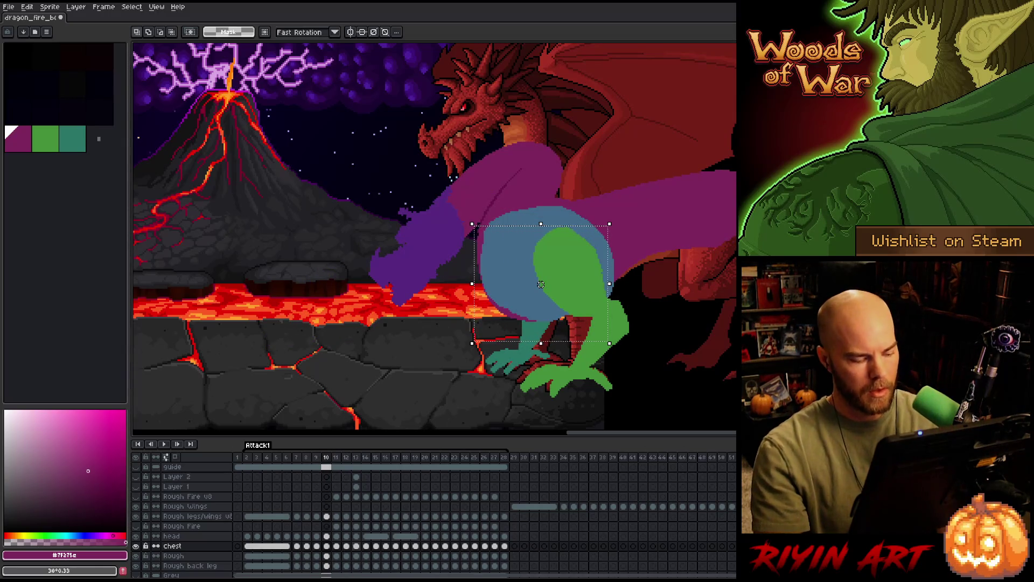
{"action": "left_click_drag", "start_coordinate": [541, 283], "coordinate": [544, 264]}
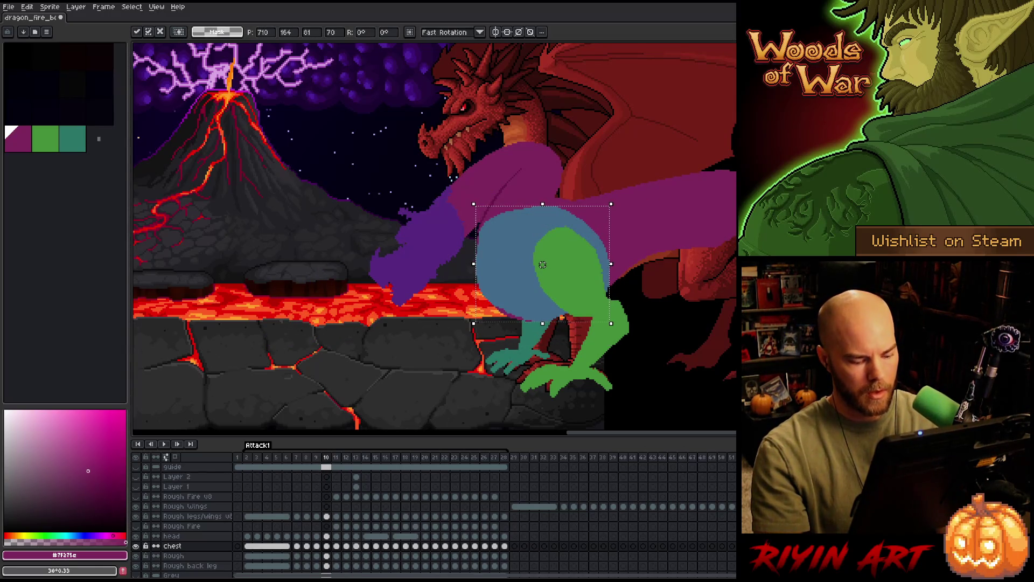
{"action": "key", "text": "period"}
{"action": "key", "text": "Return"}
{"action": "key", "text": "period"}
{"action": "key", "text": "period"}
Play the frames to review the motion, then clear and reselect the chest selection.
{"action": "key", "text": "Return"}
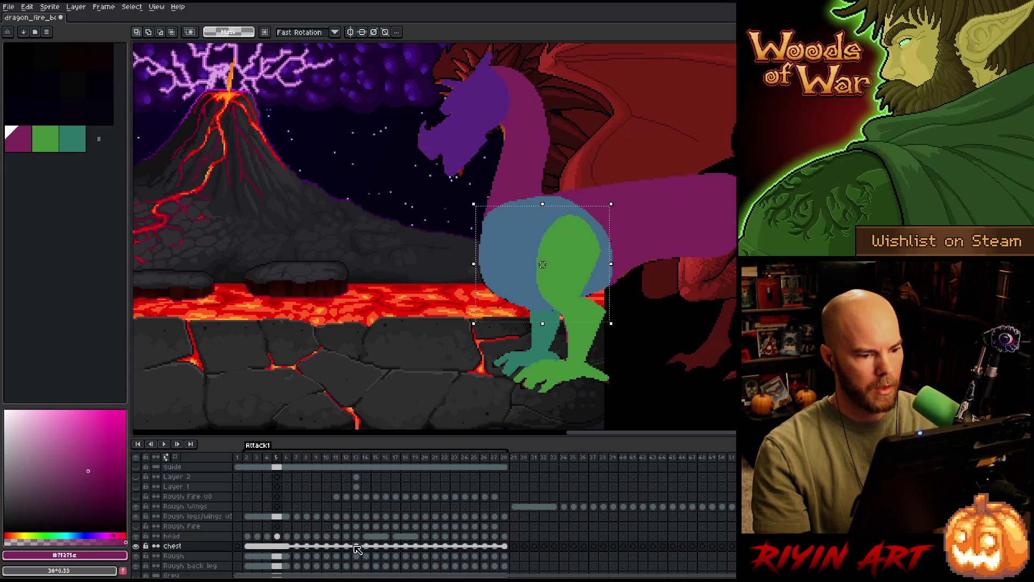
{"action": "key", "text": "Return"}
{"action": "key", "text": "period"}
{"action": "key", "text": "period"}
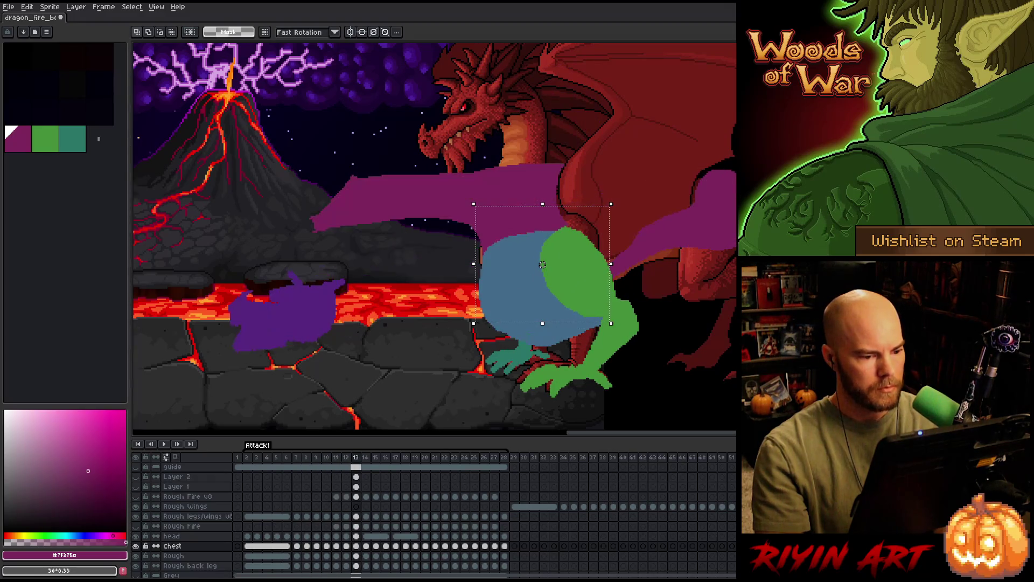
{"action": "key", "text": "comma"}
{"action": "key", "text": "period"}
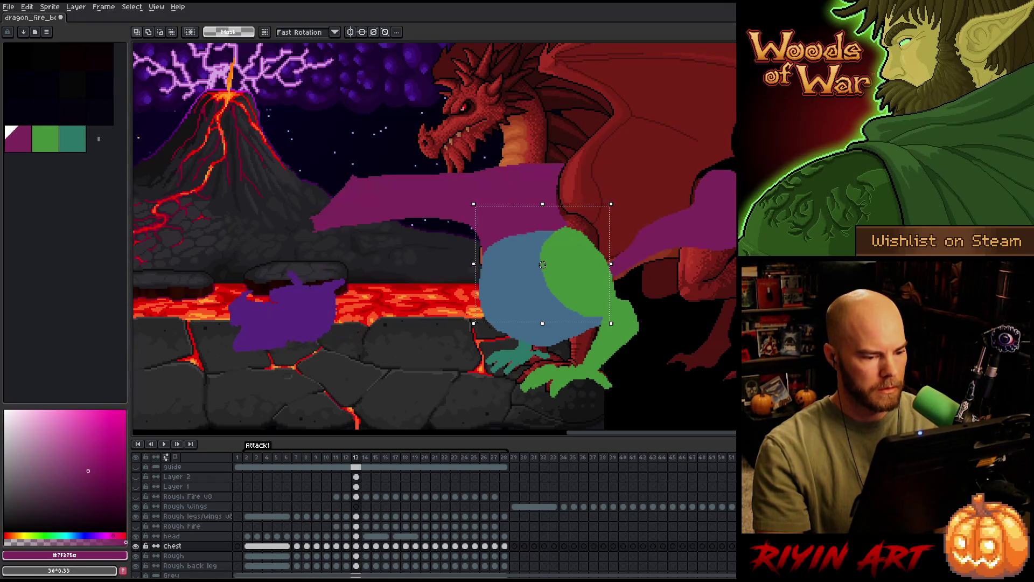
{"action": "key", "text": "comma"}
{"action": "key", "text": "period"}
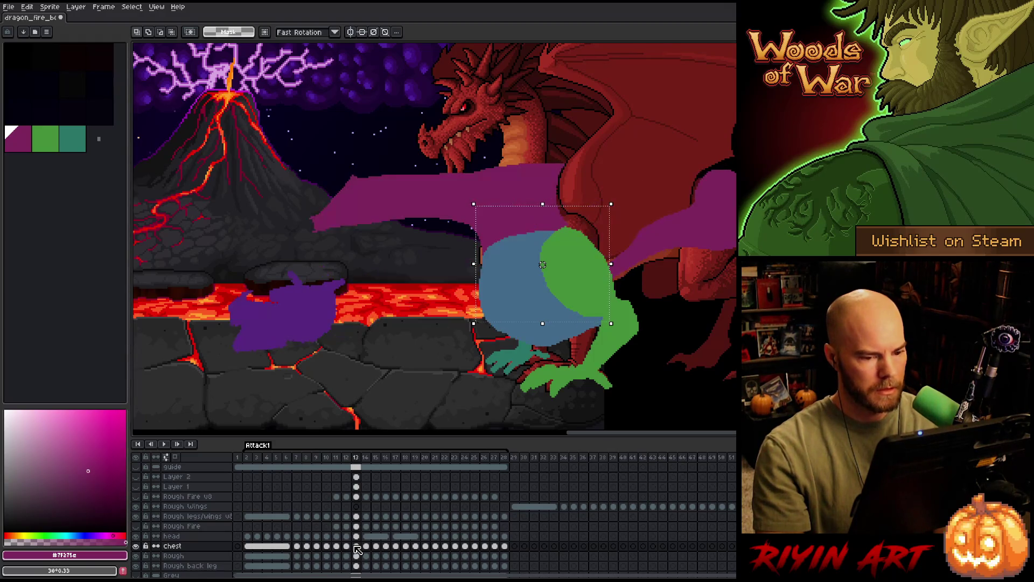
{"action": "key", "text": "ctrl+d"}
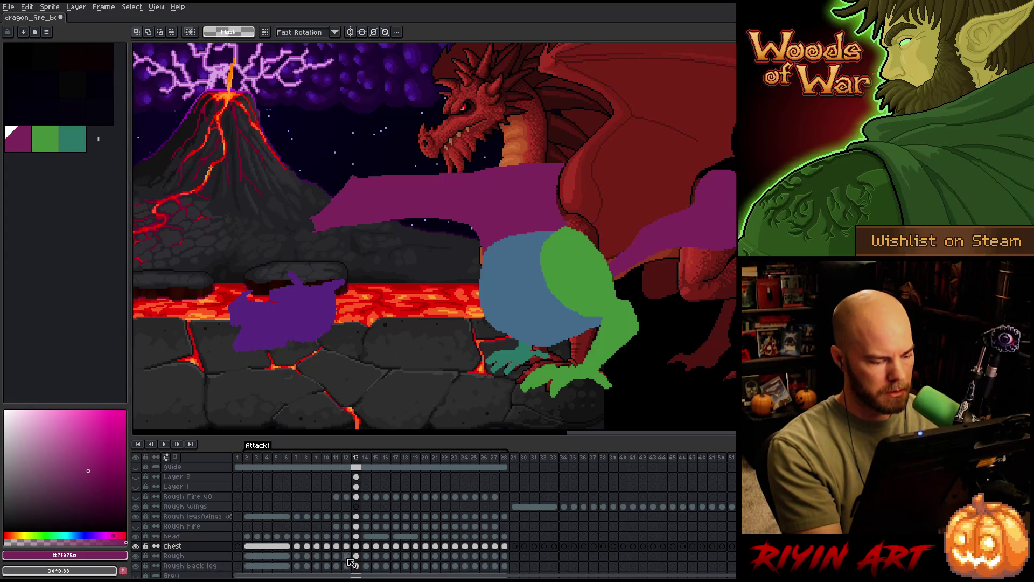
{"action": "key", "text": "ctrl+shift+d"}
Make the Rough layer active, try a magenta fill, delete the unwanted fill and deselect.
{"action": "key", "text": "b"}
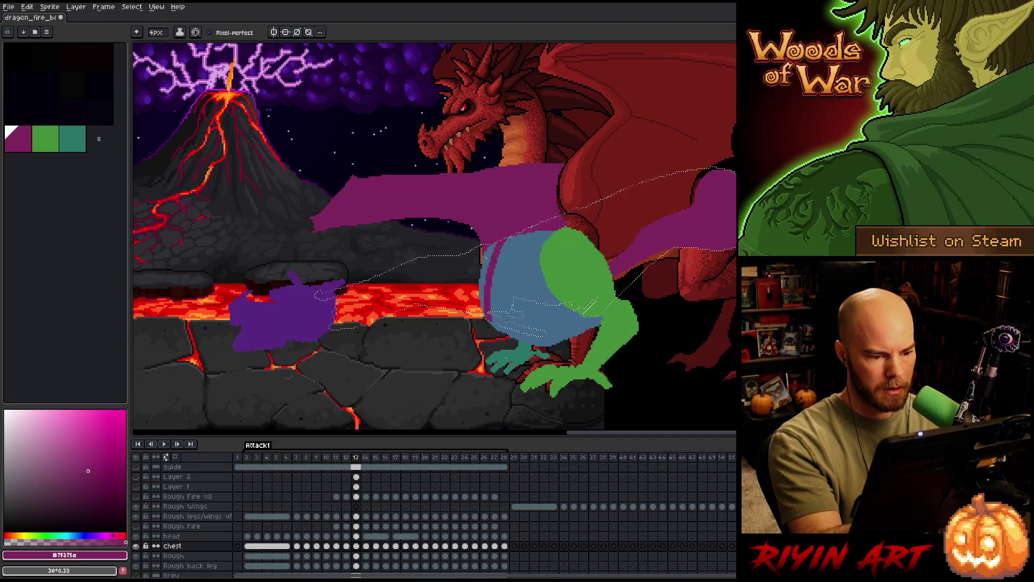
{"action": "key", "text": "alt+Down"}
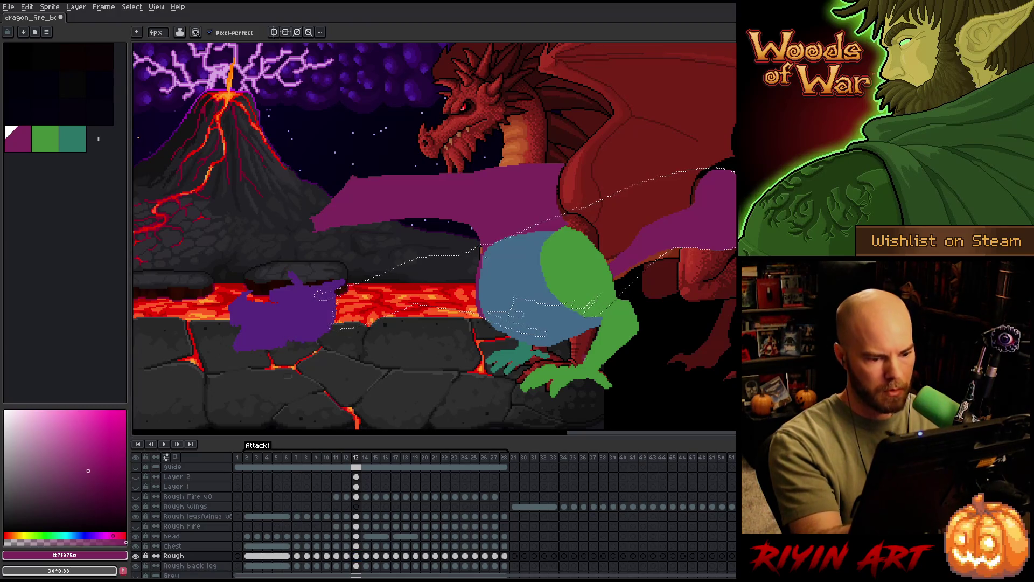
{"action": "key", "text": "g"}
{"action": "left_click", "coordinate": [664, 206]}
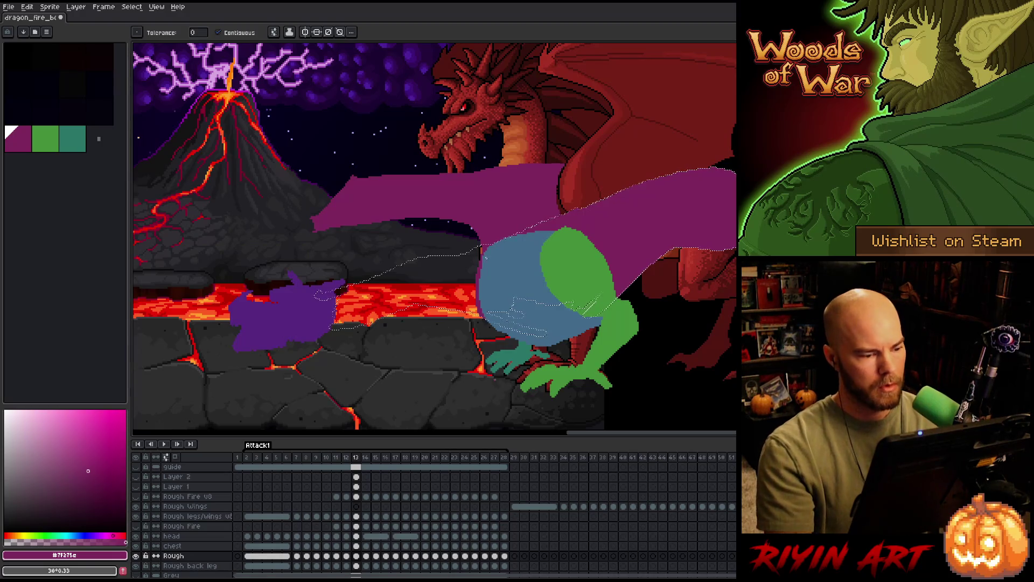
{"action": "key", "text": "Delete"}
{"action": "key", "text": "v"}
Draw the neck's upper and lower edges from the body to the purple head with the Pencil.
{"action": "key", "text": "b"}
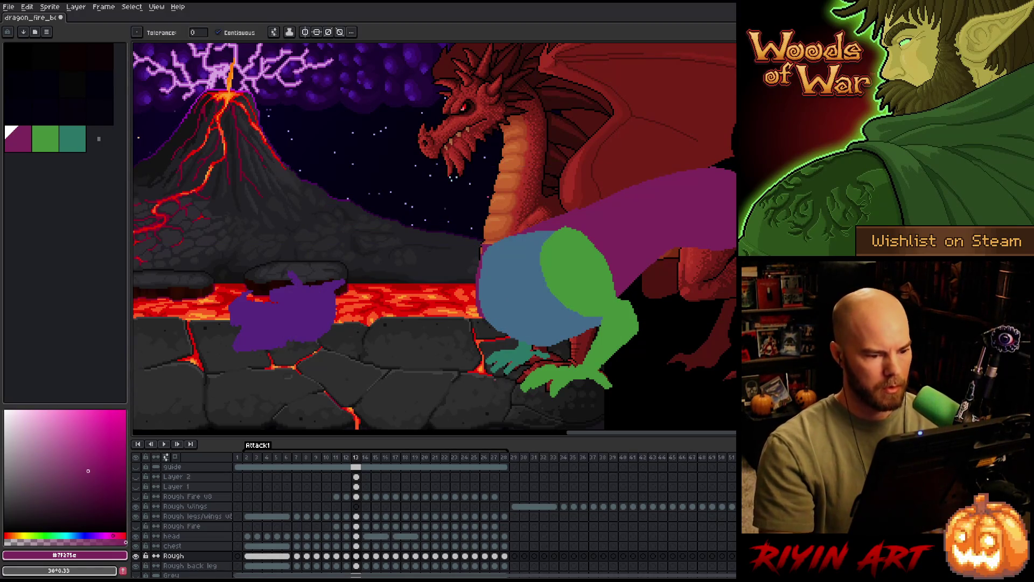
{"action": "left_click_drag", "start_coordinate": [347, 288], "coordinate": [459, 260]}
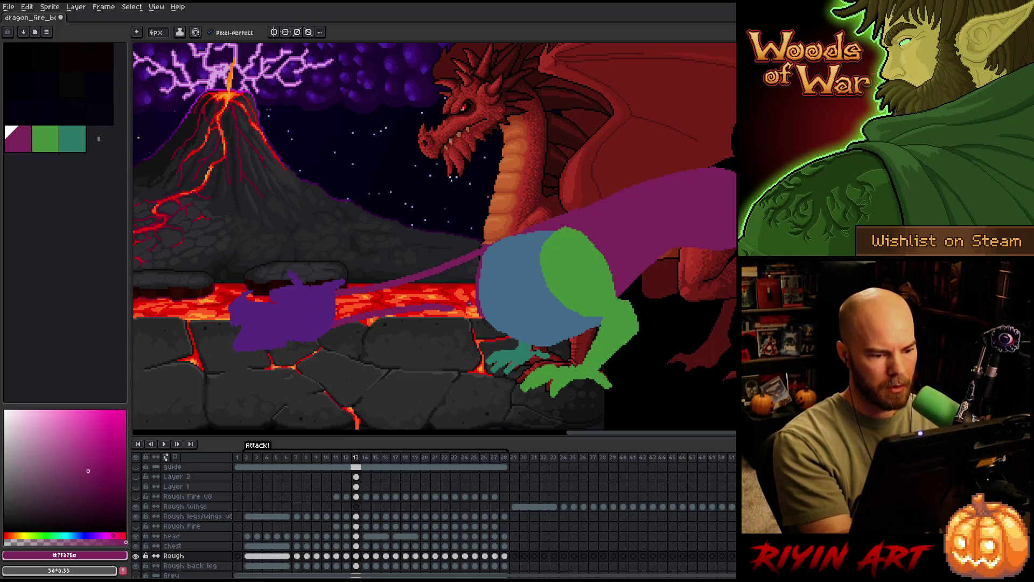
{"action": "left_click_drag", "start_coordinate": [333, 322], "coordinate": [485, 315]}
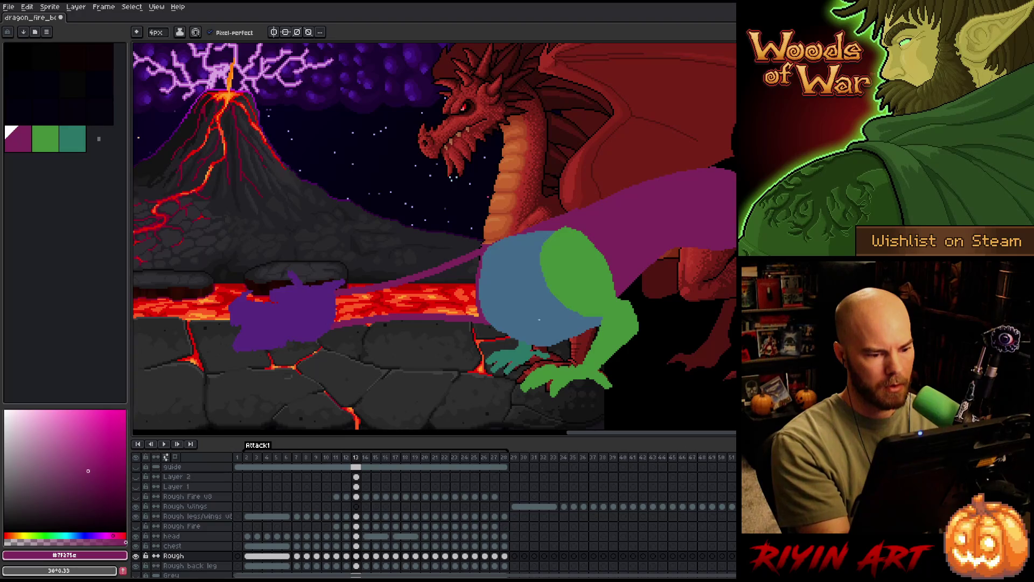
{"action": "key", "text": "ctrl+z"}
{"action": "left_click_drag", "start_coordinate": [335, 325], "coordinate": [482, 313]}
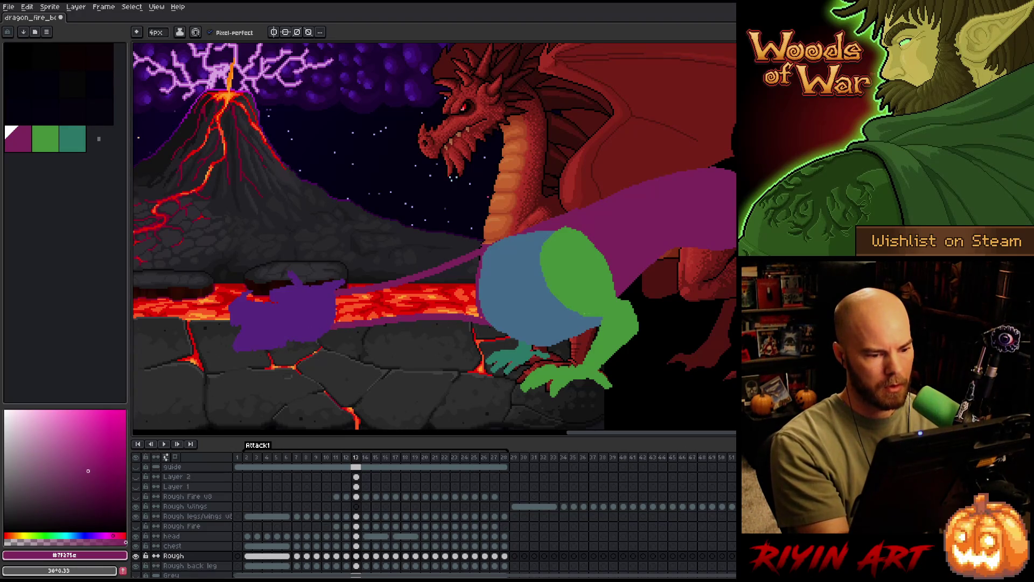
{"action": "key", "text": "ctrl+z"}
{"action": "left_click_drag", "start_coordinate": [364, 320], "coordinate": [485, 314]}
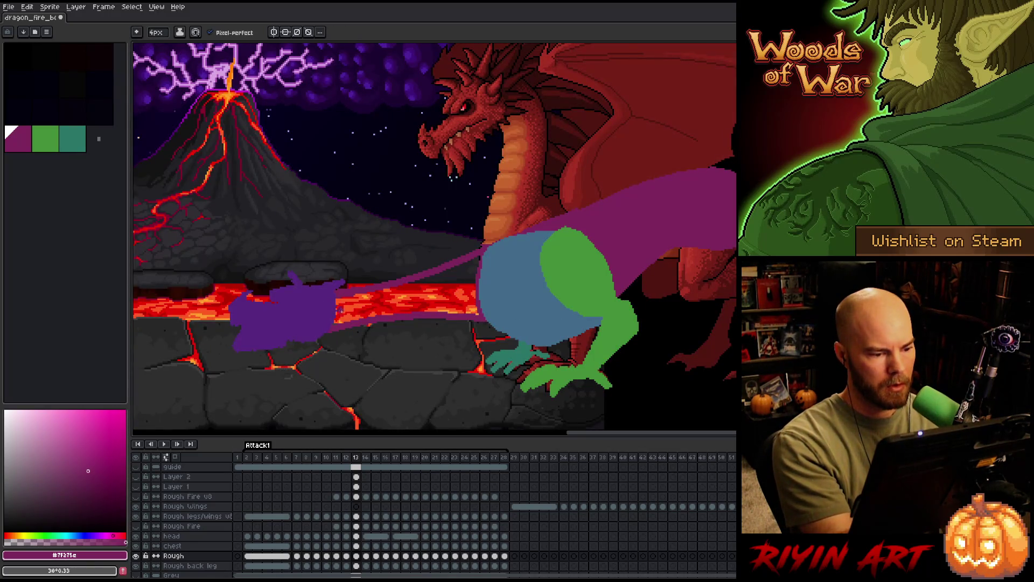
{"action": "left_click_drag", "start_coordinate": [481, 260], "coordinate": [368, 282]}
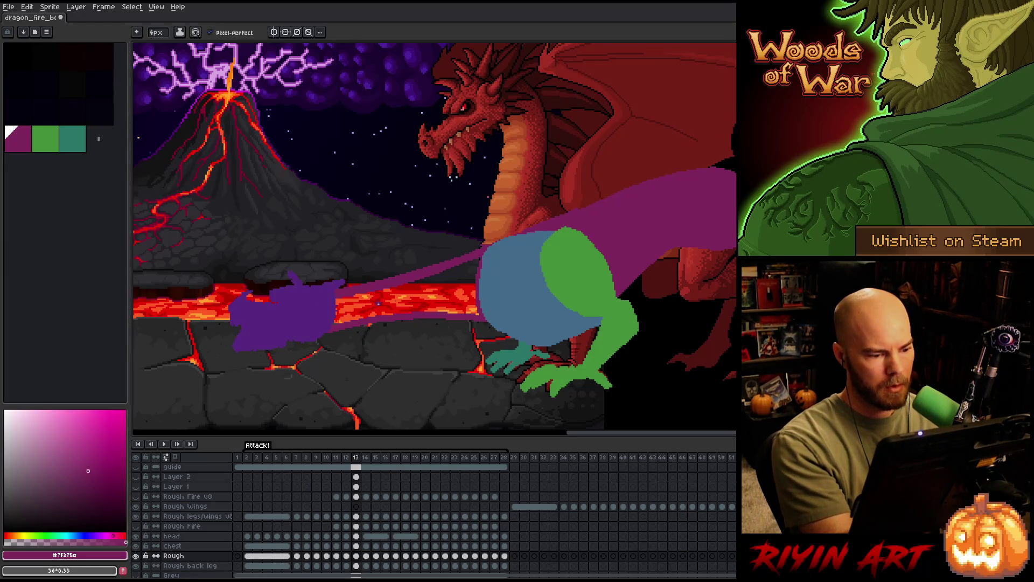
Flood-fill the neck between the lines with magenta and pan across the scene.
{"action": "key", "text": "g"}
{"action": "left_click", "coordinate": [377, 303]}
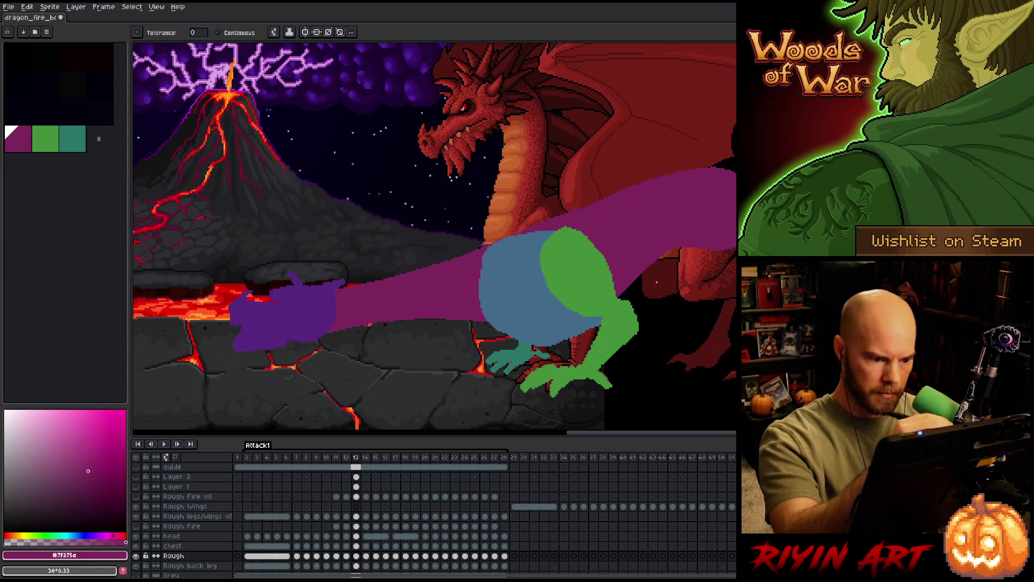
{"action": "key", "text": "b"}
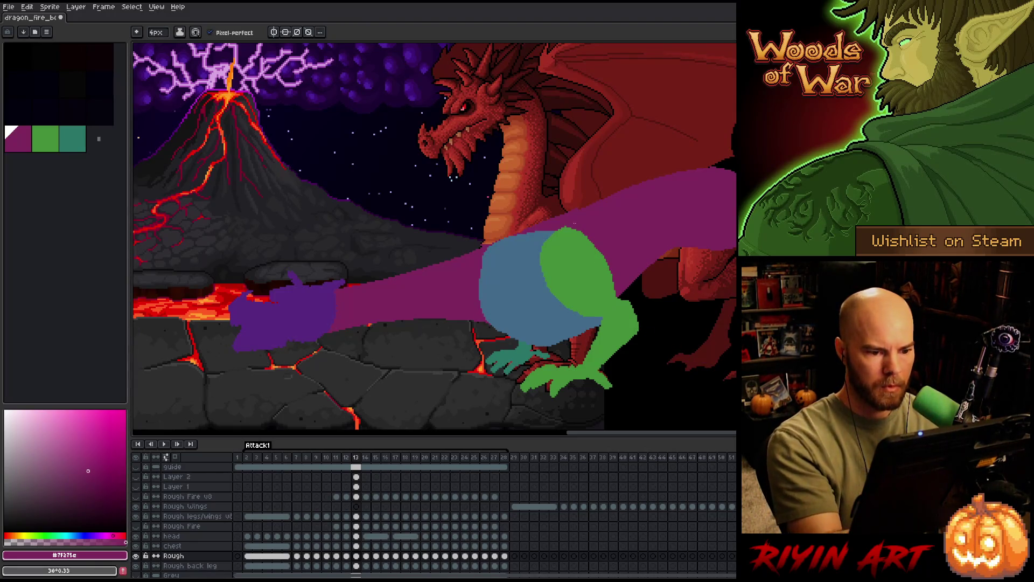
{"action": "mouse_move", "coordinate": [676, 192]}
{"action": "left_mouse_down"}
{"action": "mouse_move", "coordinate": [674, 329]}
{"action": "mouse_move", "coordinate": [575, 344]}
{"action": "left_mouse_up"}
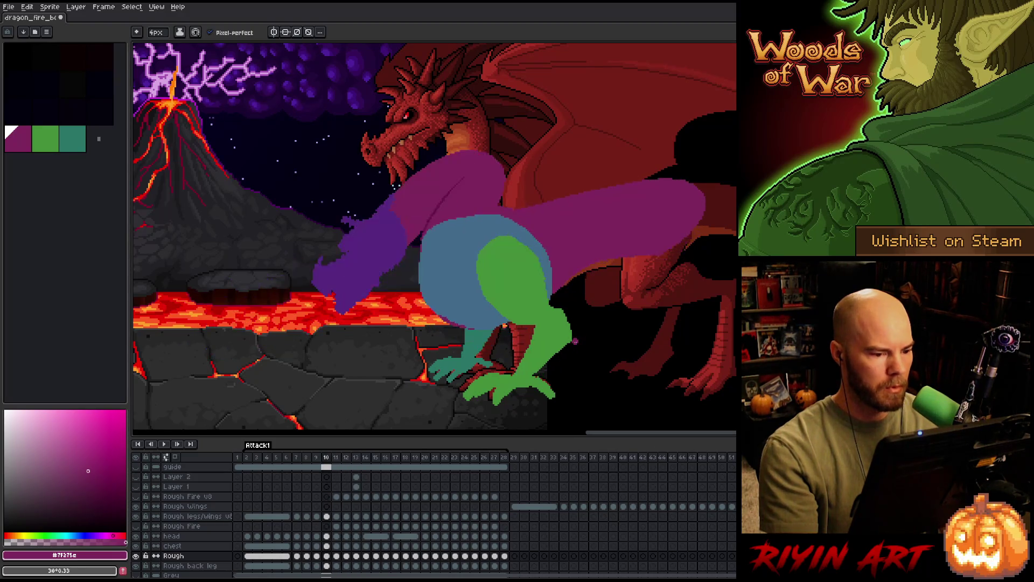
{"action": "scroll", "coordinate": [485, 339], "scroll_direction": "down", "scroll_amount": 1}
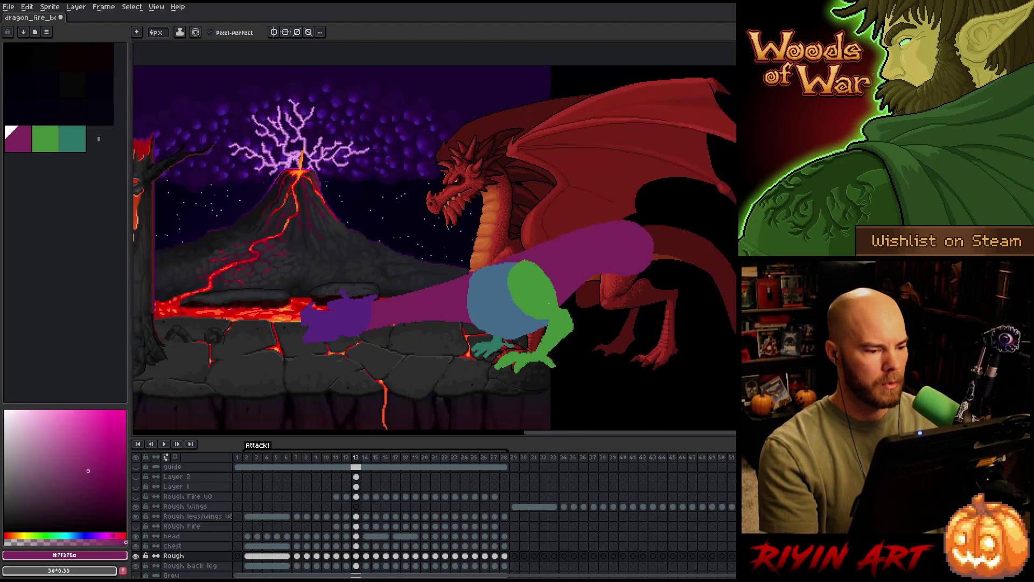
Zoom out to the whole scene and check frames 14 and 13.
{"action": "left_click_drag", "start_coordinate": [463, 345], "coordinate": [486, 342]}
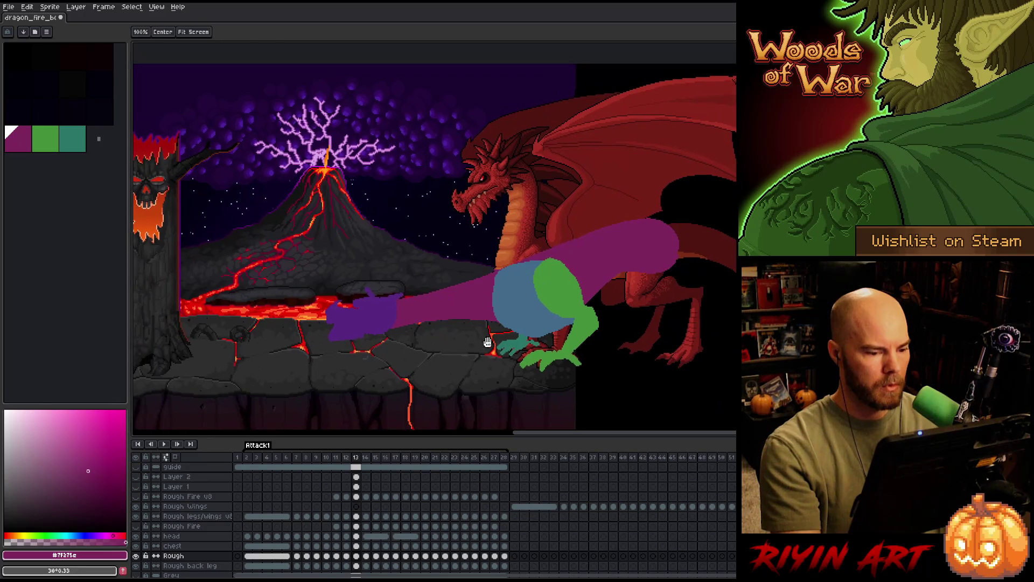
{"action": "left_click", "coordinate": [368, 458]}
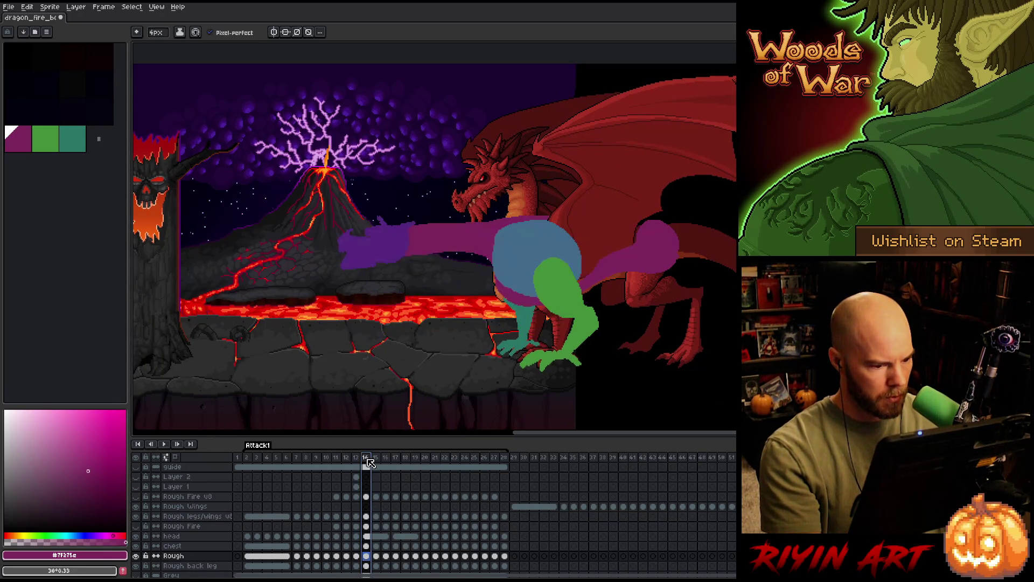
{"action": "left_click", "coordinate": [356, 458]}
Create a new tag spanning frames 6–13 and play the animation.
{"action": "left_click", "coordinate": [281, 459]}
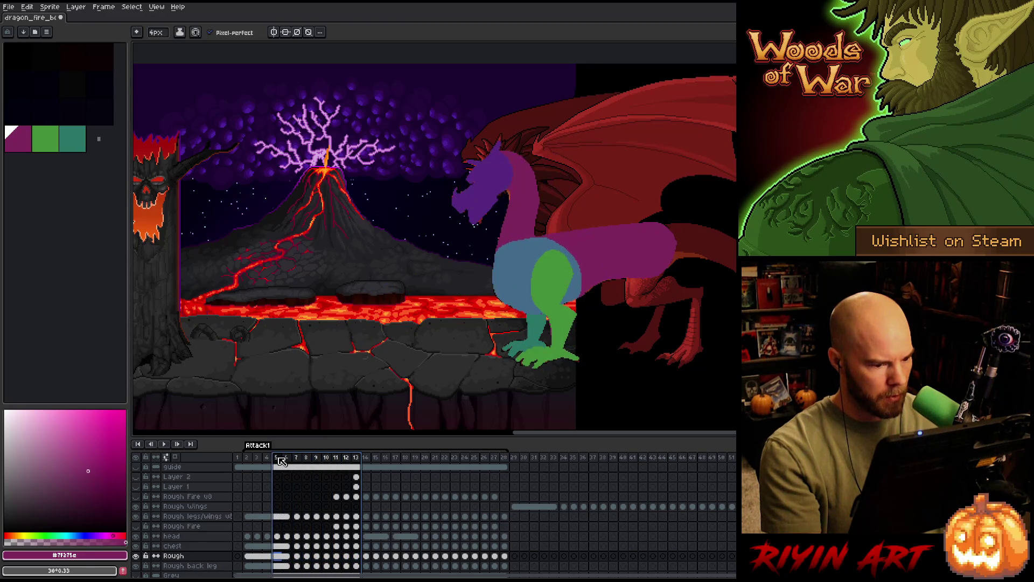
{"action": "right_click", "coordinate": [283, 460]}
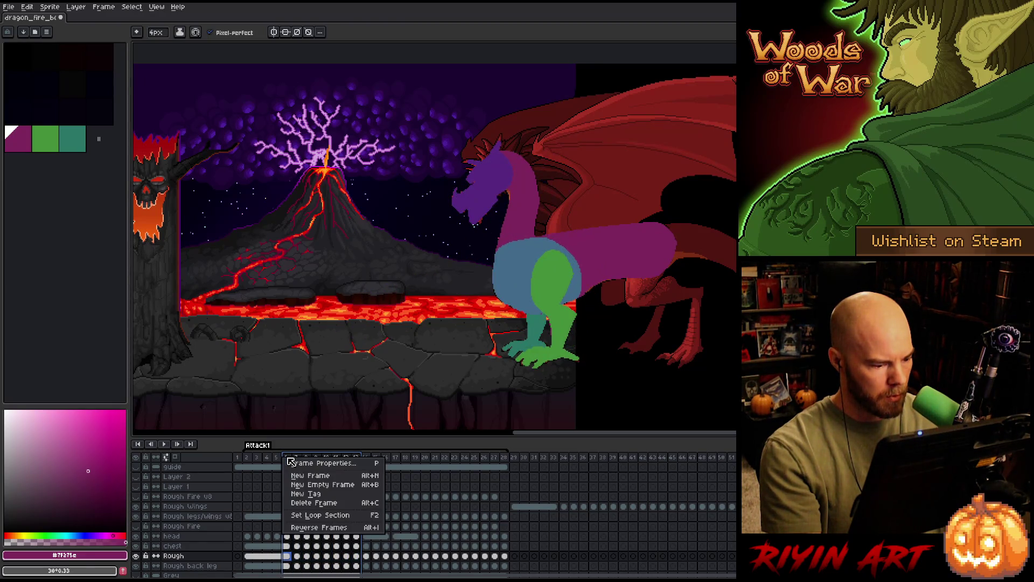
{"action": "left_click", "coordinate": [304, 497]}
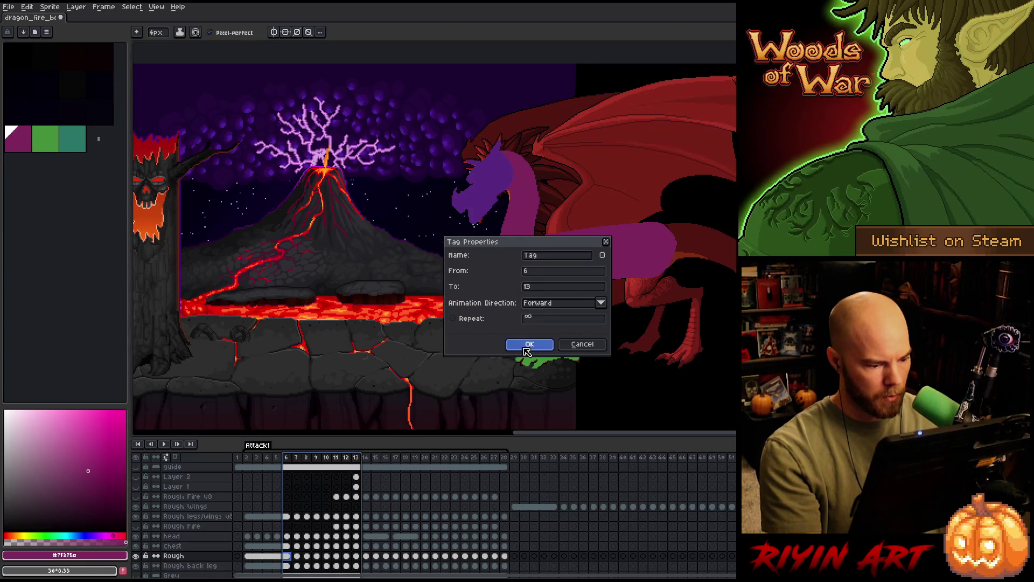
{"action": "left_click", "coordinate": [527, 346]}
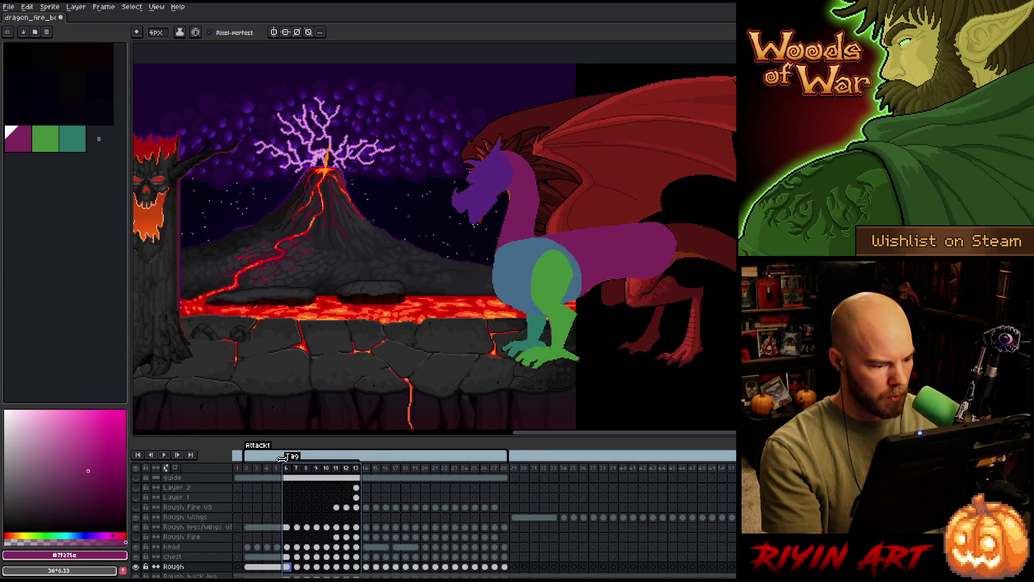
{"action": "left_click_drag", "start_coordinate": [282, 457], "coordinate": [274, 457]}
{"action": "key", "text": "Return"}
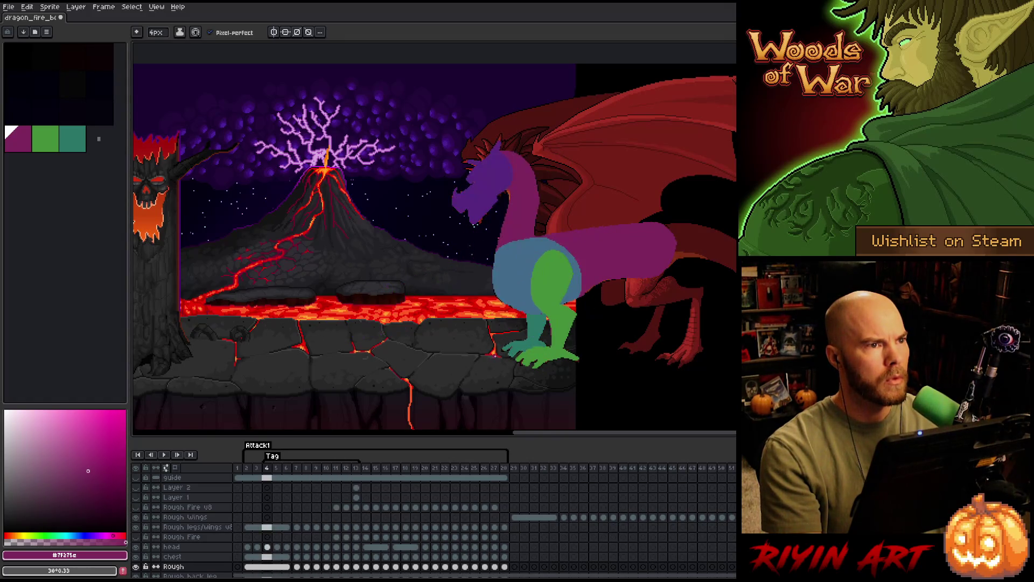
{"action": "scroll", "coordinate": [494, 356], "scroll_direction": "up", "scroll_amount": 1}
{"action": "scroll", "coordinate": [495, 356], "scroll_direction": "down", "scroll_amount": 1}
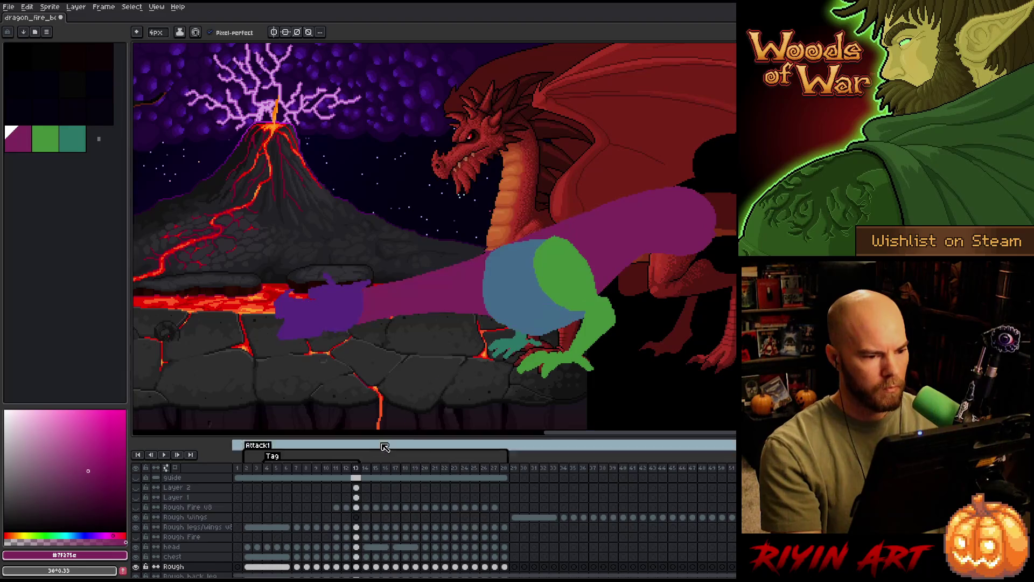
Flip between frames 11 and 13 to compare the poses.
{"action": "left_click", "coordinate": [339, 472]}
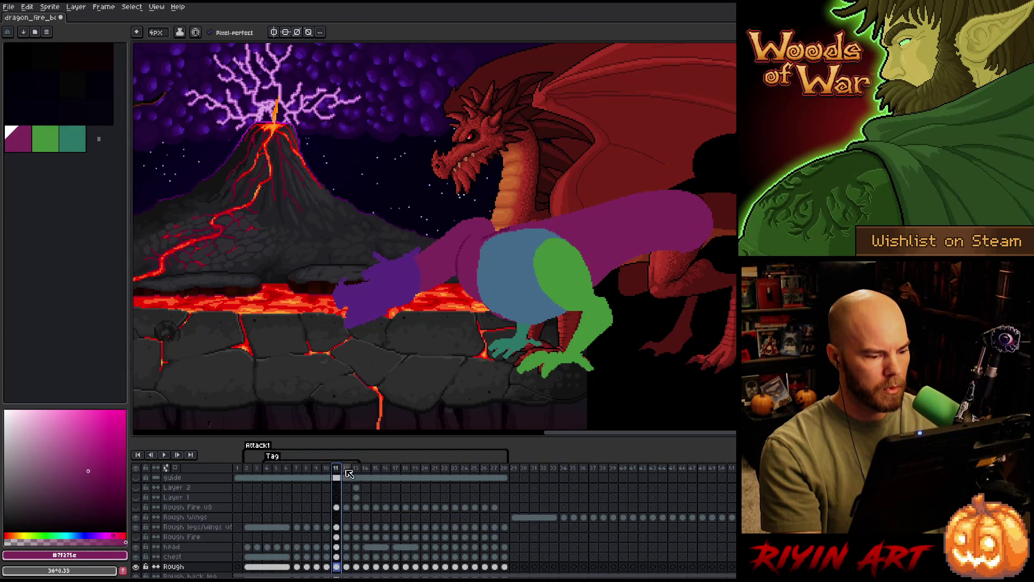
{"action": "left_click", "coordinate": [356, 472]}
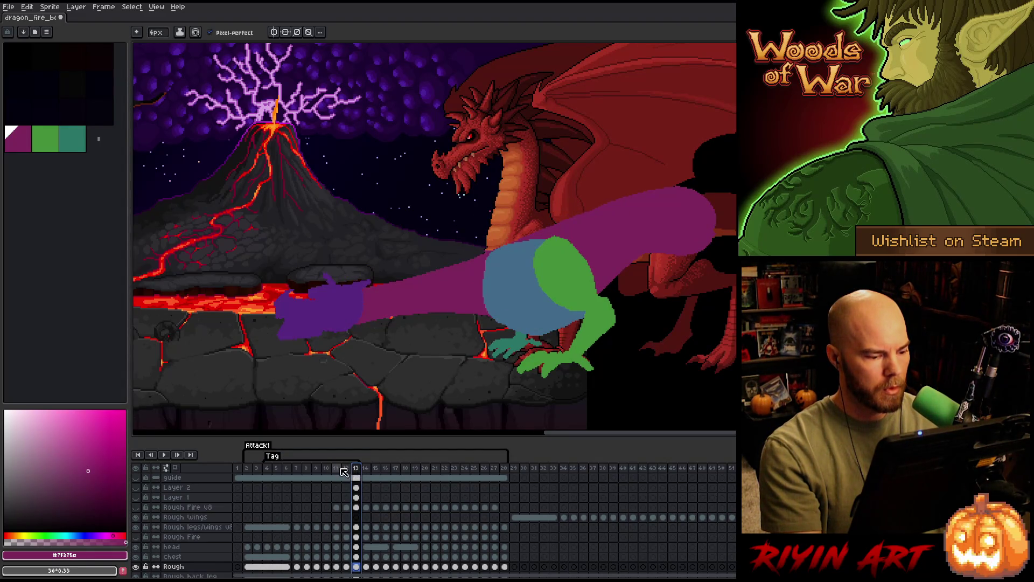
{"action": "left_click", "coordinate": [338, 471]}
{"action": "left_click", "coordinate": [347, 474]}
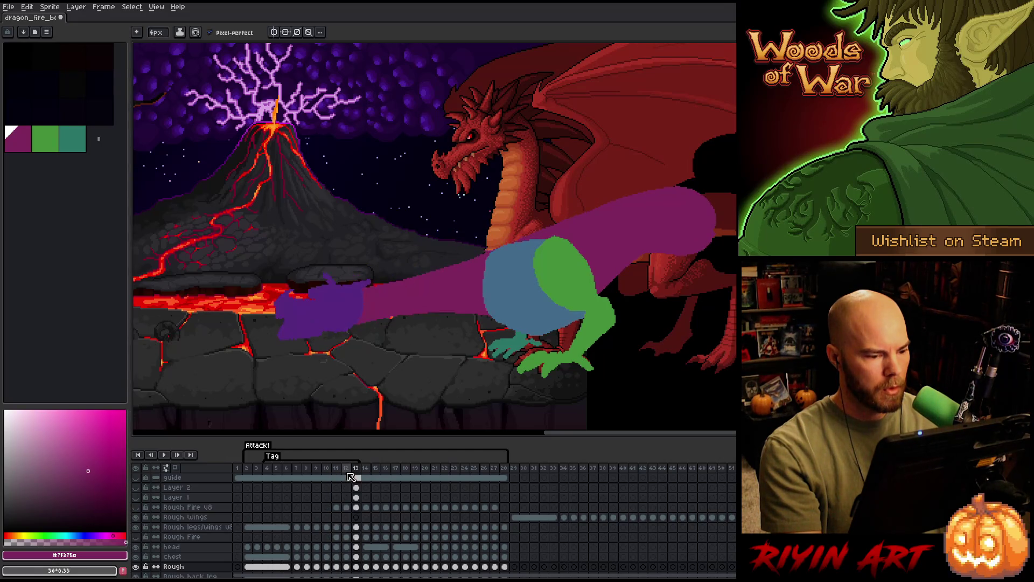
Delete frame 12 from the frame options menu and play the shortened animation.
{"action": "right_click", "coordinate": [350, 473]}
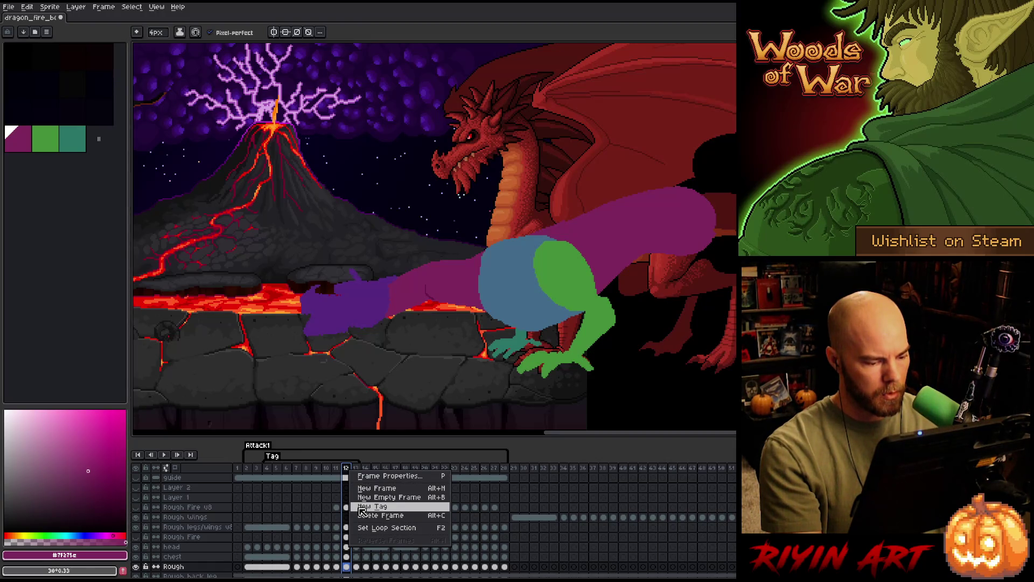
{"action": "left_click", "coordinate": [350, 475]}
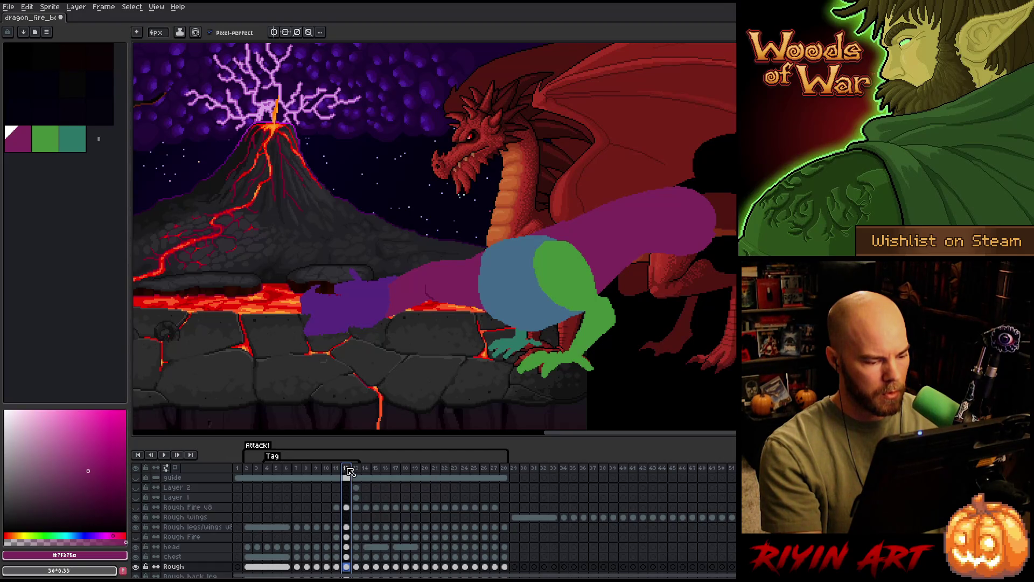
{"action": "right_click", "coordinate": [349, 472]}
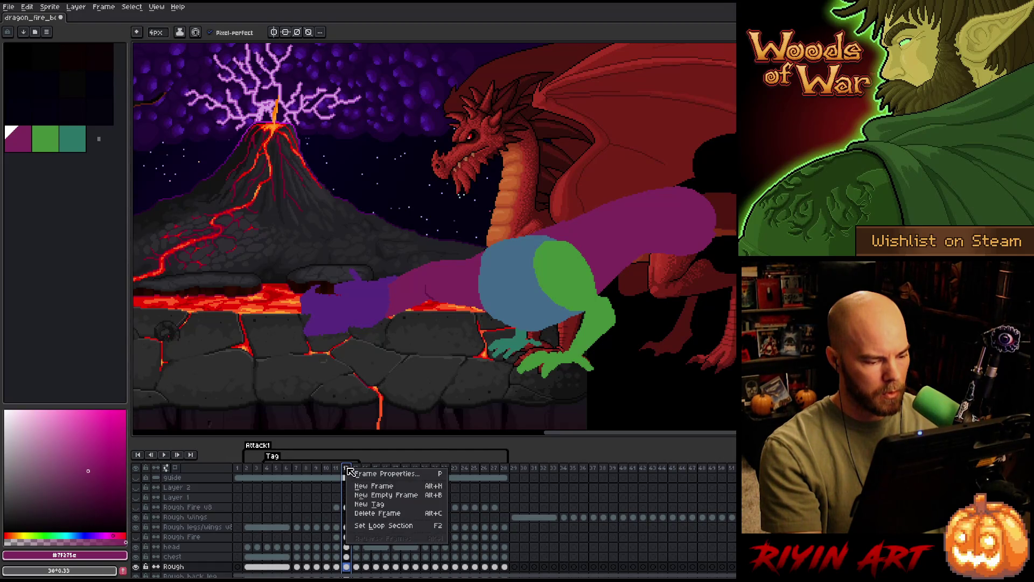
{"action": "left_click", "coordinate": [365, 512]}
{"action": "key", "text": "Return"}
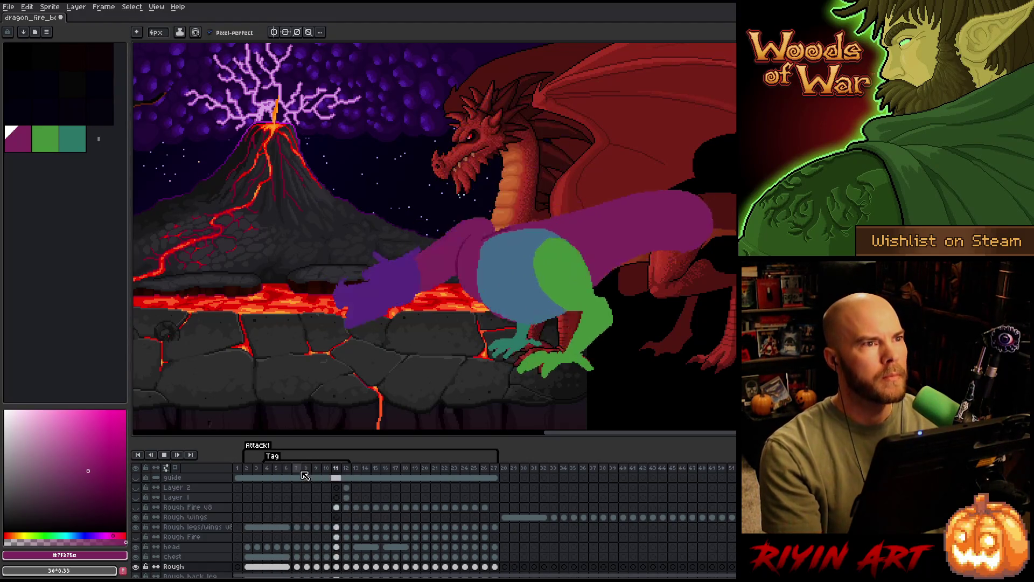
Add a new frame after the last attack frame copying its lunging pose (Alt+N) and play.
{"action": "left_click", "coordinate": [348, 472]}
{"action": "key", "text": "alt+n"}
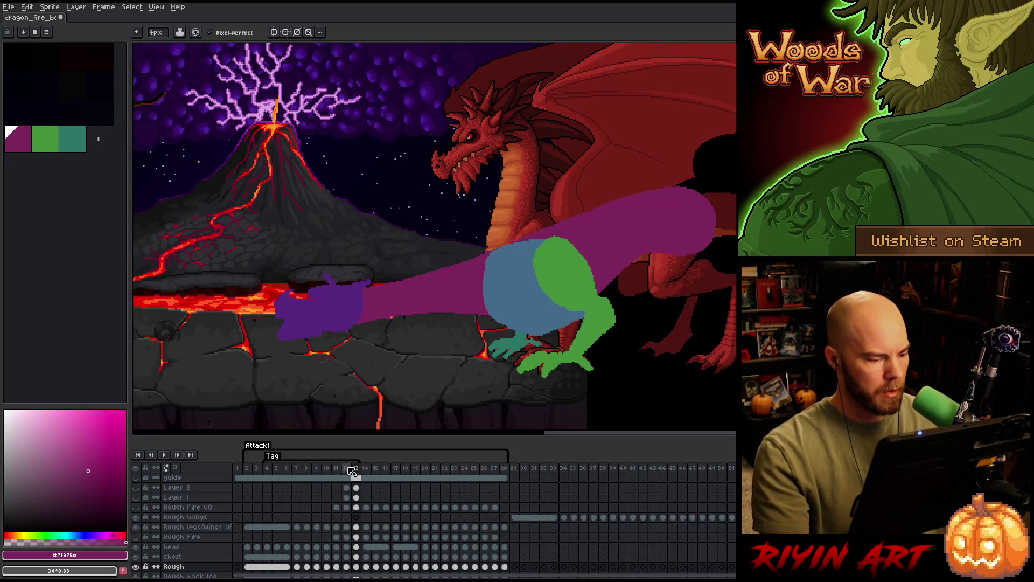
{"action": "key", "text": "Return"}
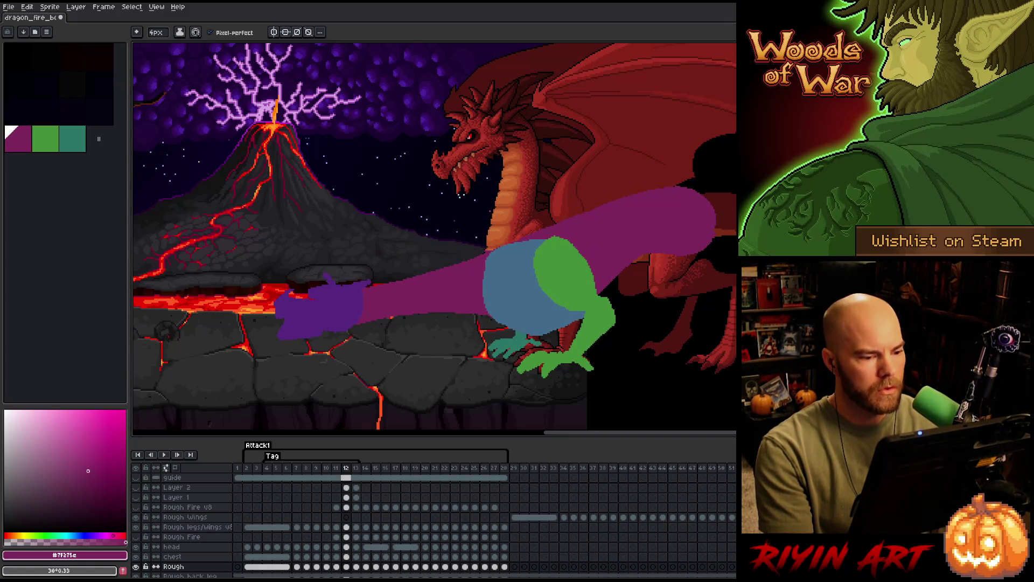
Lasso the whole dragon rough on frame 13 and nudge it slightly.
{"action": "left_click", "coordinate": [352, 483]}
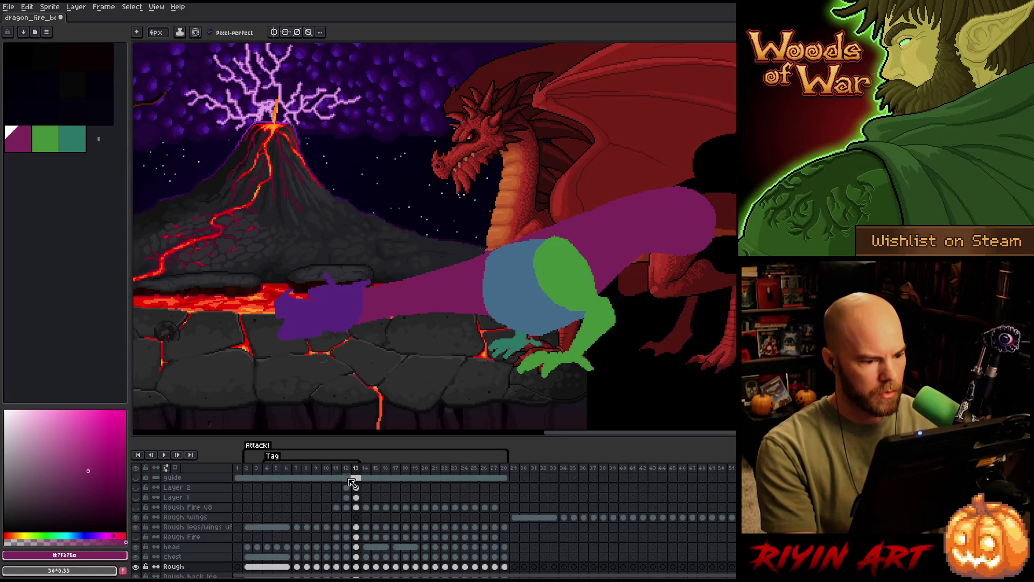
{"action": "key", "text": "m"}
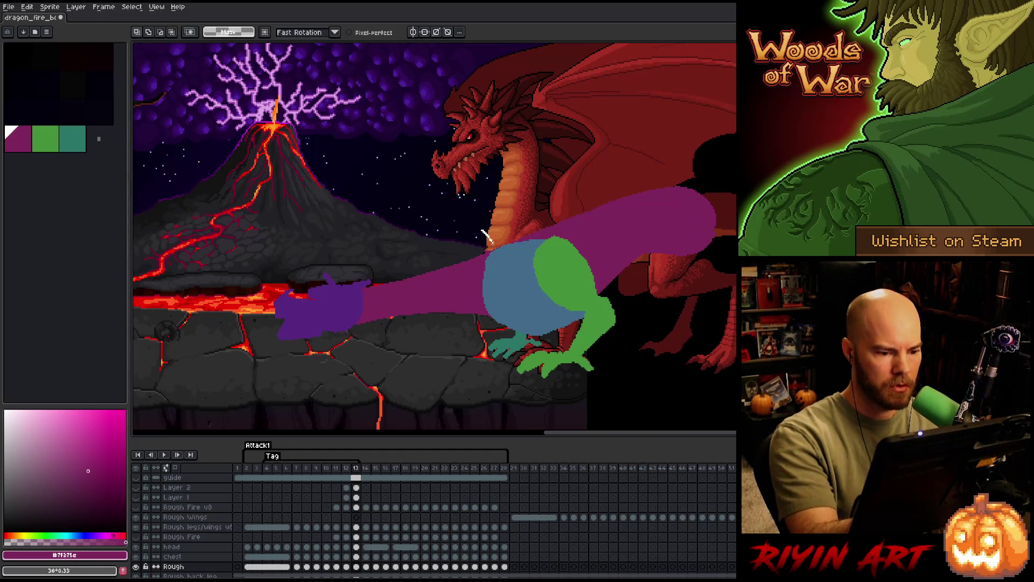
{"action": "left_click_drag", "start_coordinate": [485, 330], "coordinate": [416, 153]}
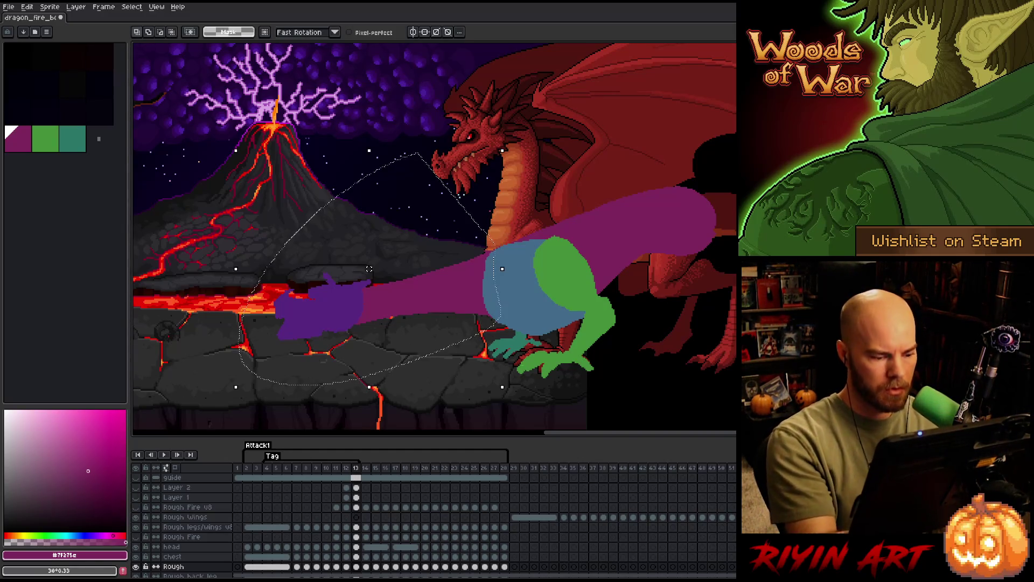
{"action": "left_click", "coordinate": [356, 557]}
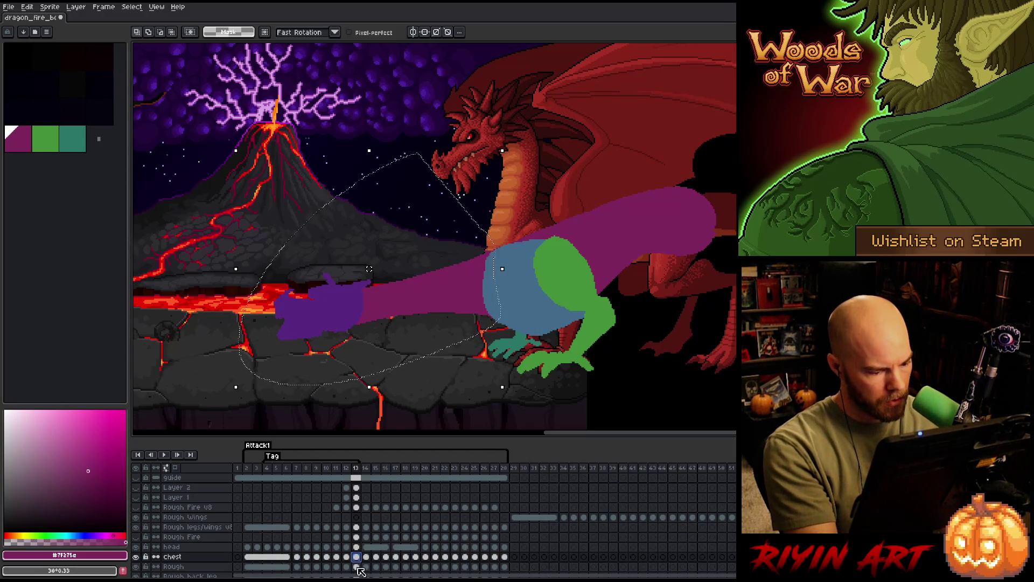
{"action": "left_click", "coordinate": [356, 565]}
{"action": "left_click_drag", "start_coordinate": [461, 295], "coordinate": [469, 300]}
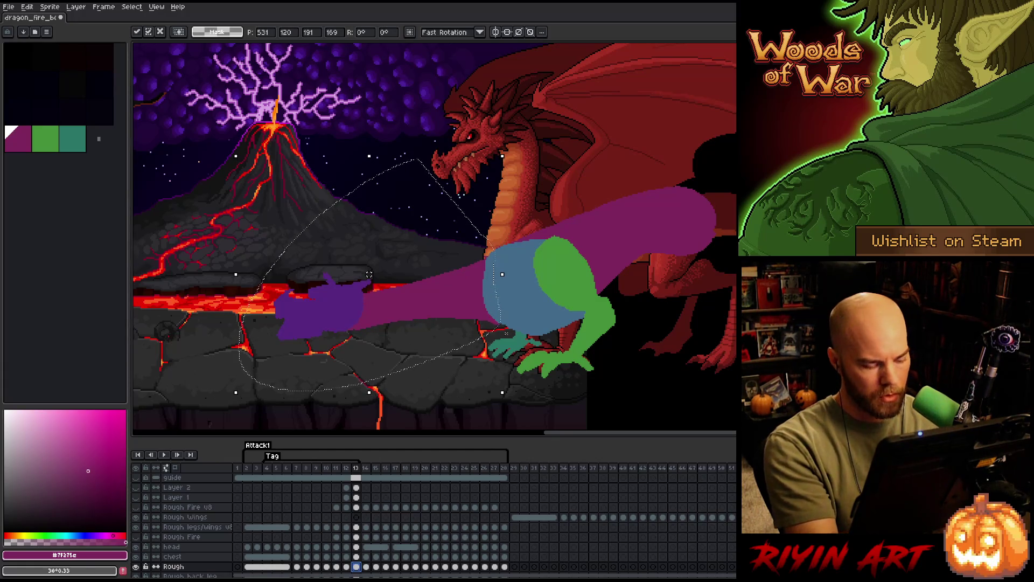
Select the purple head on the head layer and move it down one pixel.
{"action": "left_click", "coordinate": [357, 527]}
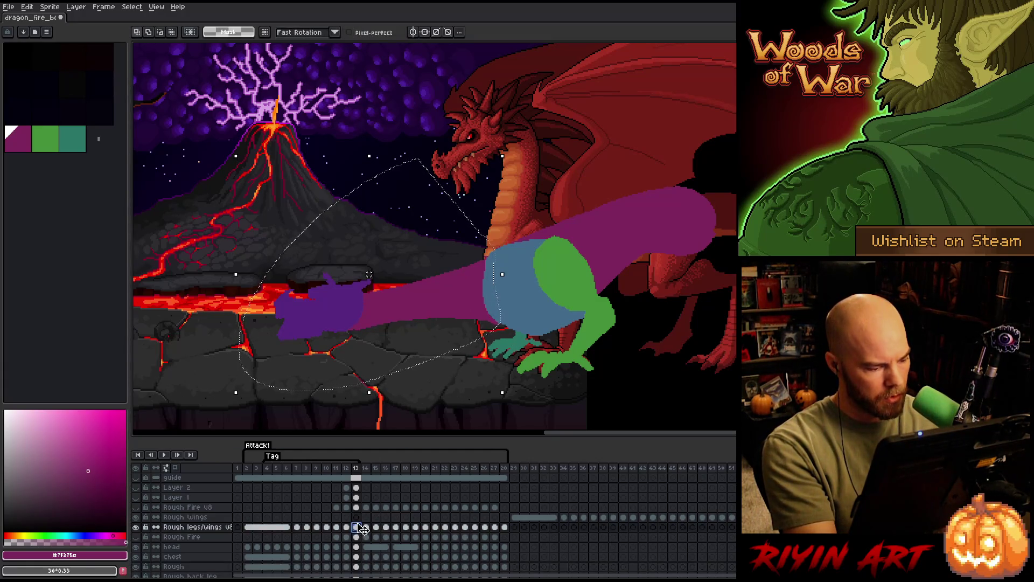
{"action": "left_click", "coordinate": [357, 547]}
{"action": "left_click_drag", "start_coordinate": [271, 276], "coordinate": [372, 348]}
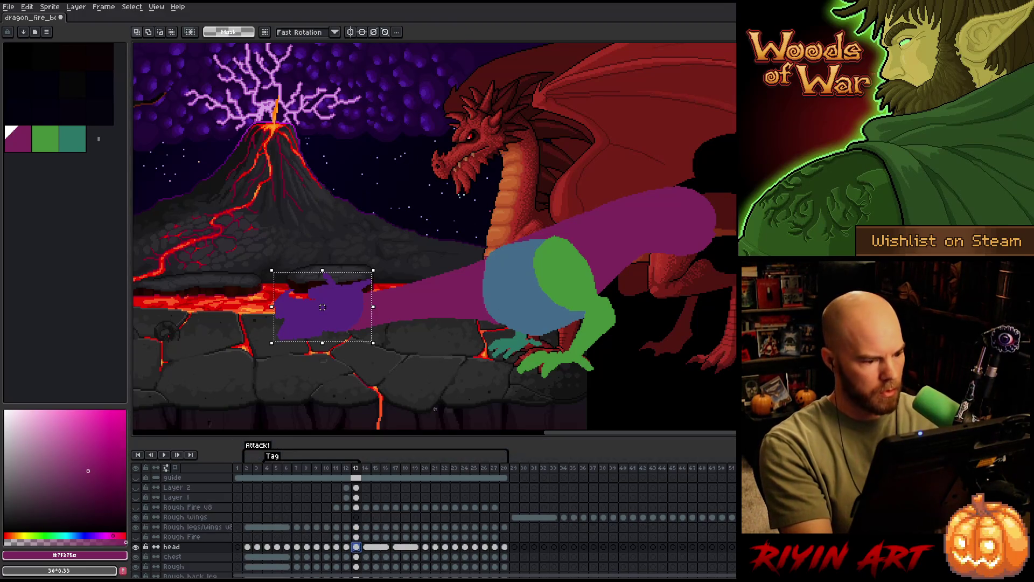
{"action": "left_click", "coordinate": [345, 323]}
{"action": "key", "text": "Down"}
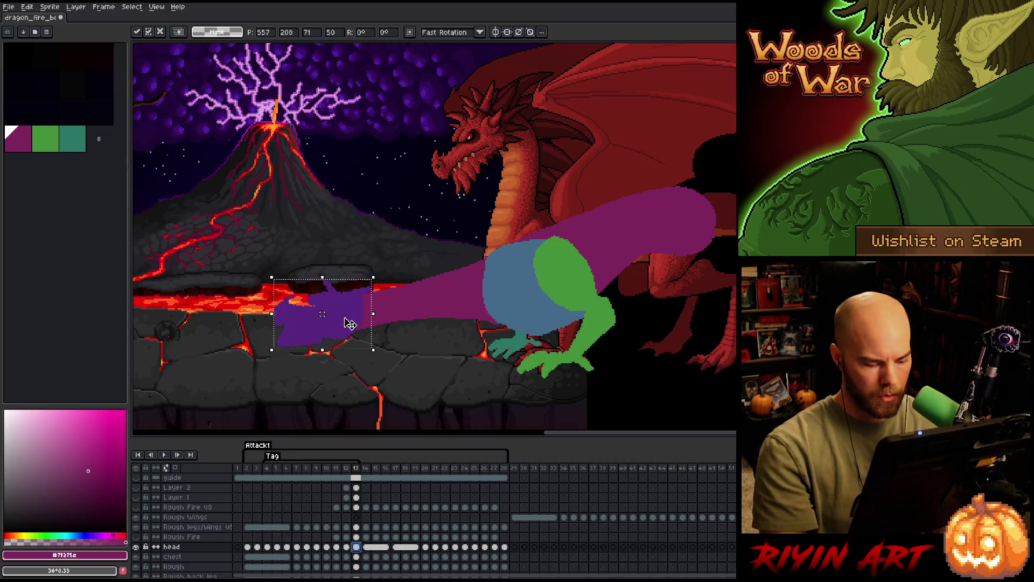
{"action": "key", "text": "Return"}
Compare frames 12 and 13, then pick up the blue chest for transforming.
{"action": "key", "text": "Left"}
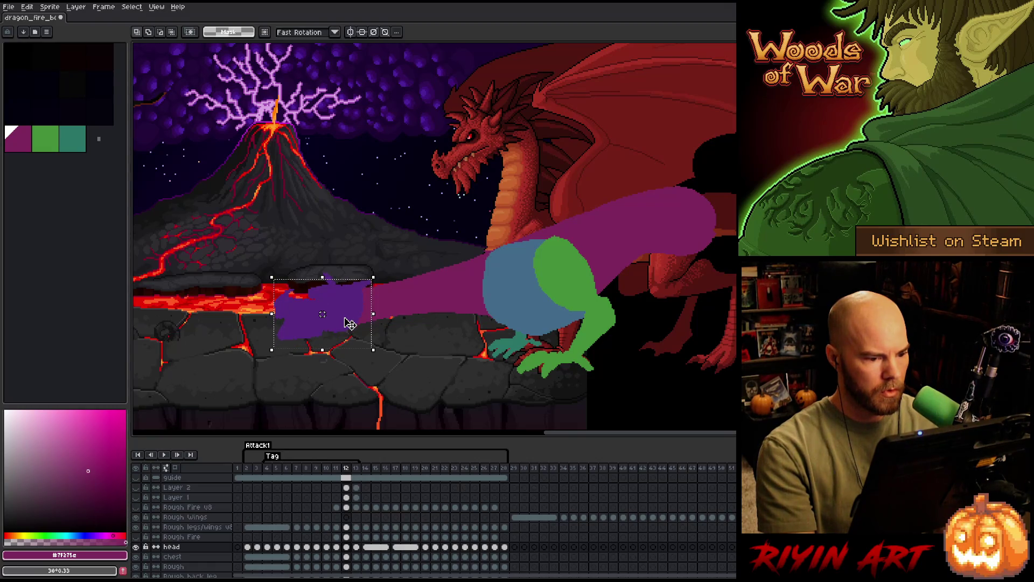
{"action": "key", "text": "Right"}
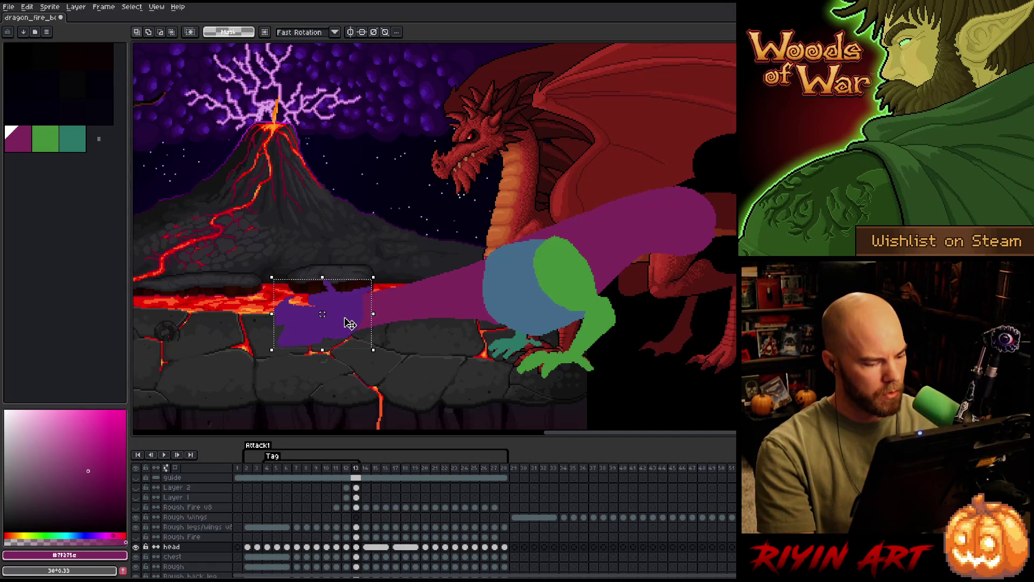
{"action": "left_click", "coordinate": [356, 556]}
{"action": "key", "text": "ctrl+t"}
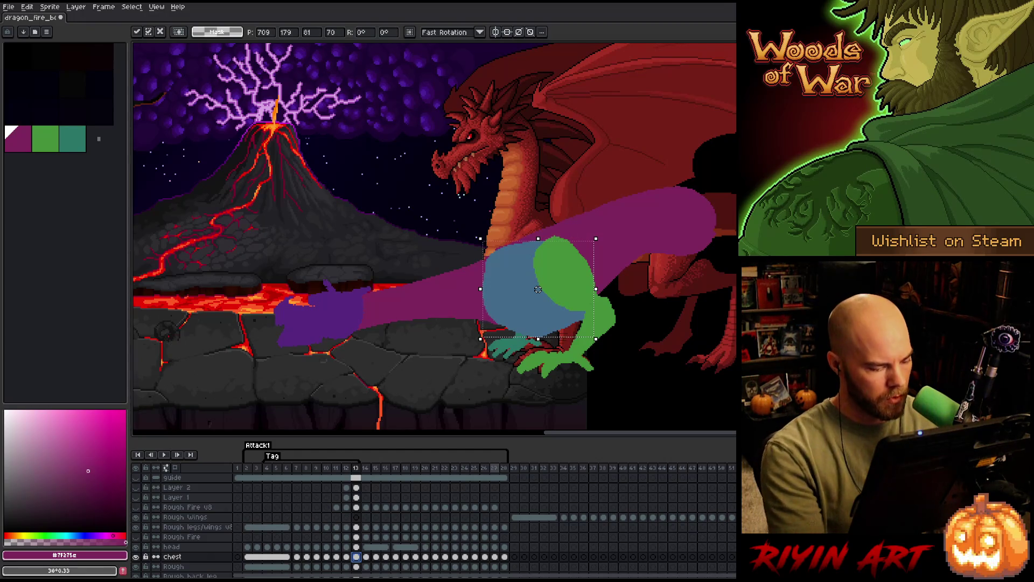
Lasso frame 13's back and wings on the Rough layer, tilt about 0.6°, then play and step to frame 9.
{"action": "left_click", "coordinate": [358, 566]}
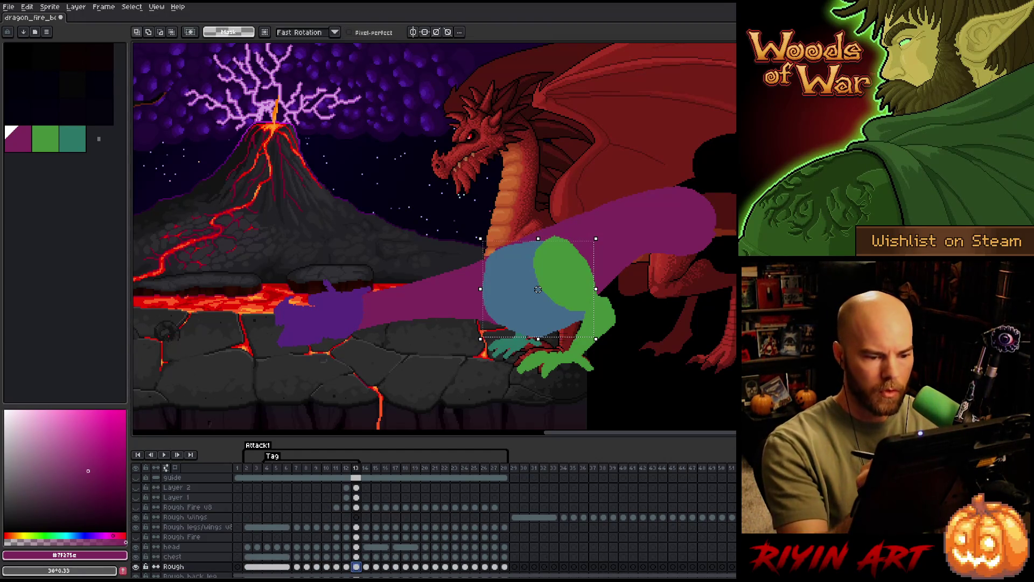
{"action": "left_click_drag", "start_coordinate": [734, 174], "coordinate": [602, 173]}
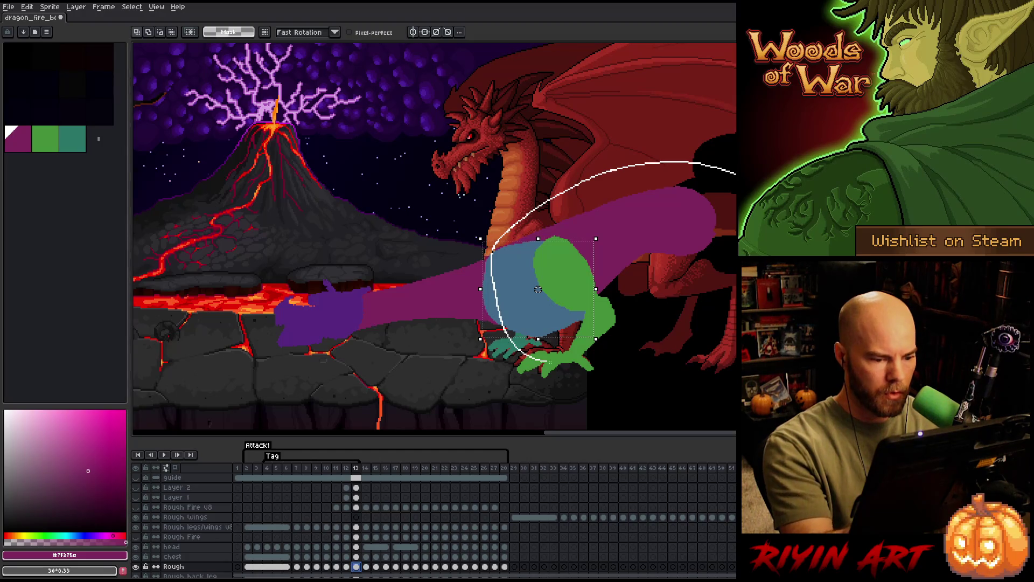
{"action": "left_click_drag", "start_coordinate": [534, 356], "coordinate": [735, 333]}
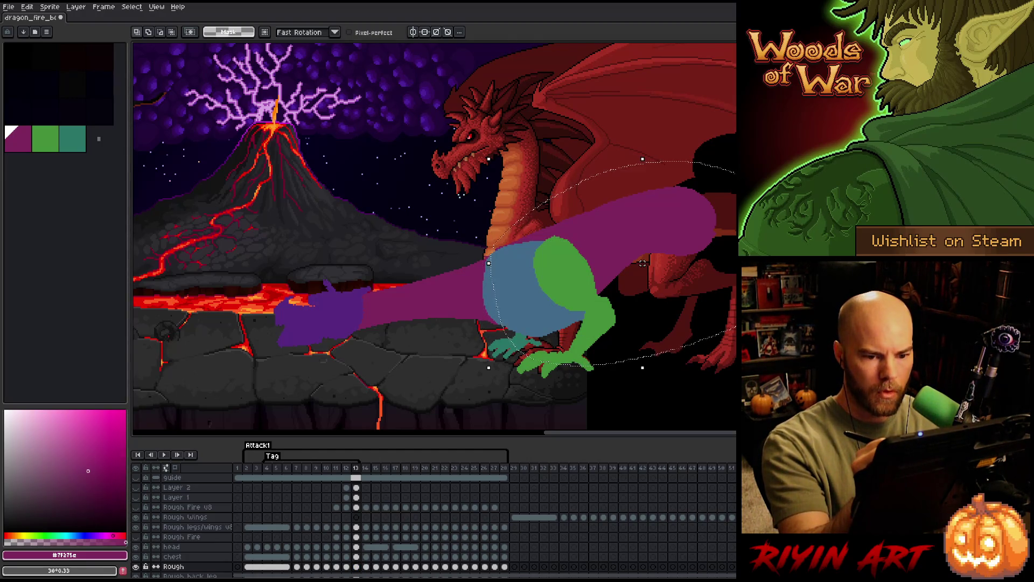
{"action": "key", "text": "ctrl+t"}
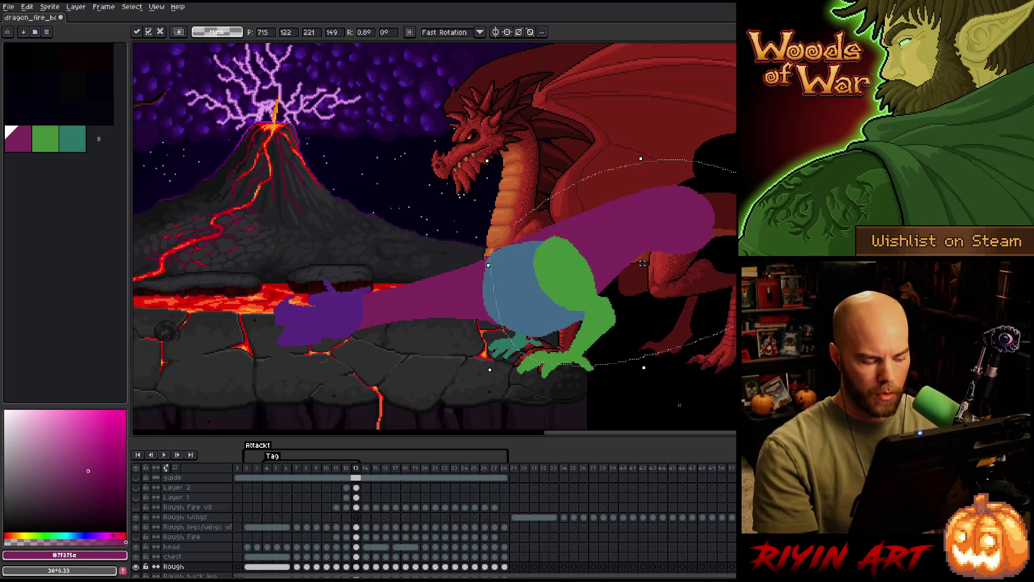
{"action": "key", "text": "Return"}
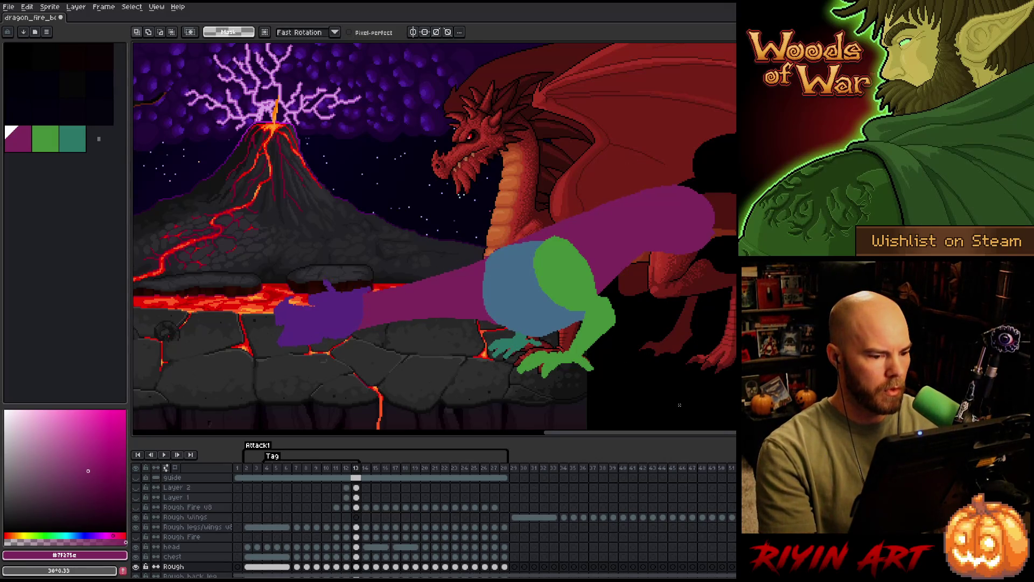
{"action": "key", "text": "Return"}
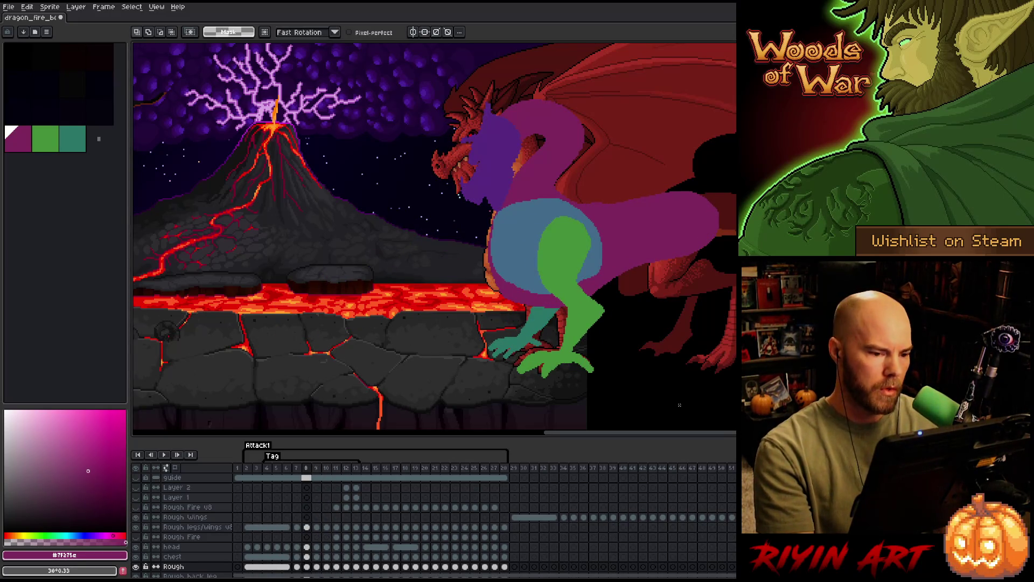
{"action": "key", "text": "Right"}
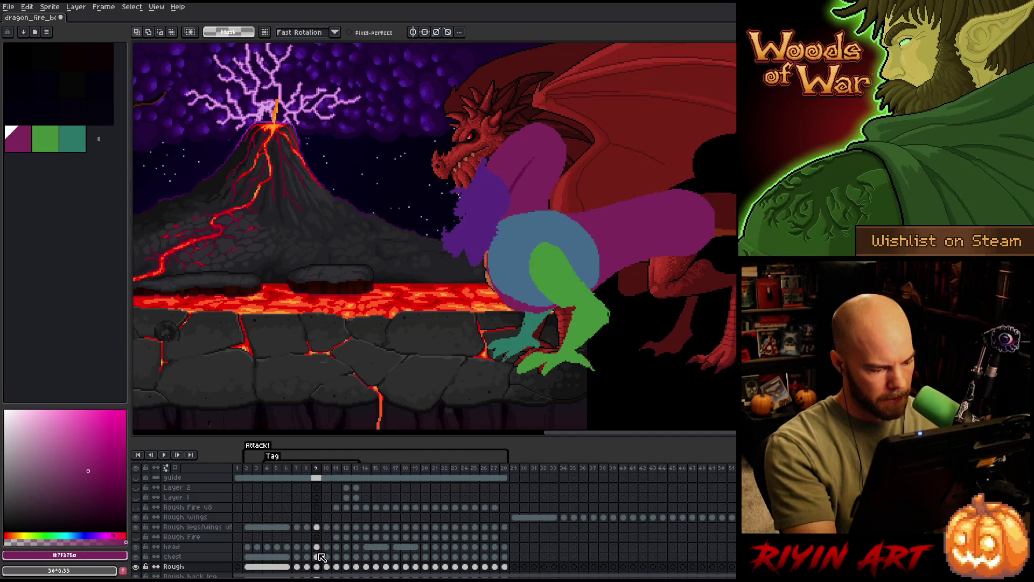
Pick the green leg colour and flip between frames 7–9 to compare the leg poses.
{"action": "left_click", "coordinate": [320, 526]}
{"action": "key", "text": "b"}
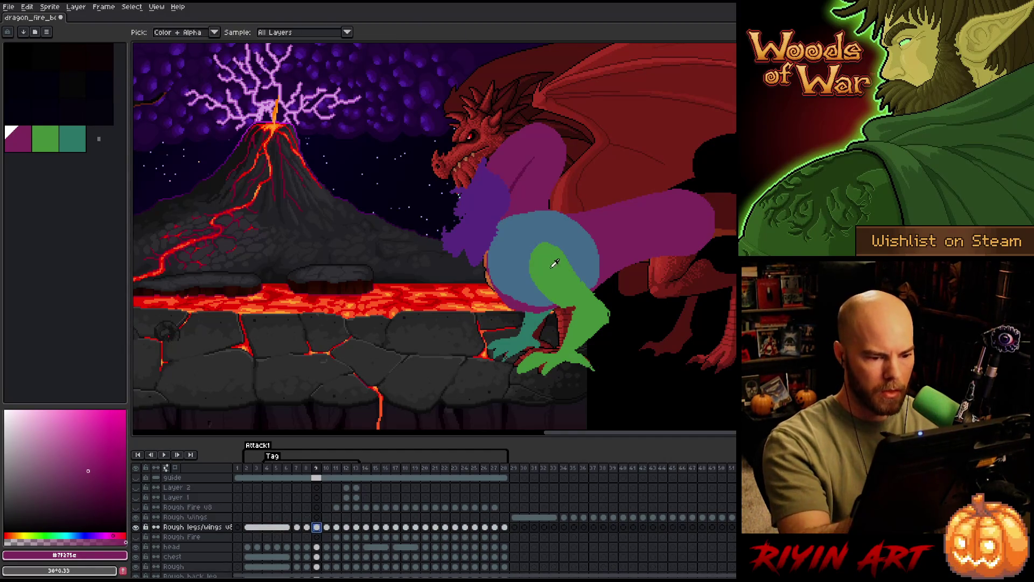
{"action": "key", "text": "Left"}
{"action": "key", "text": "Left"}
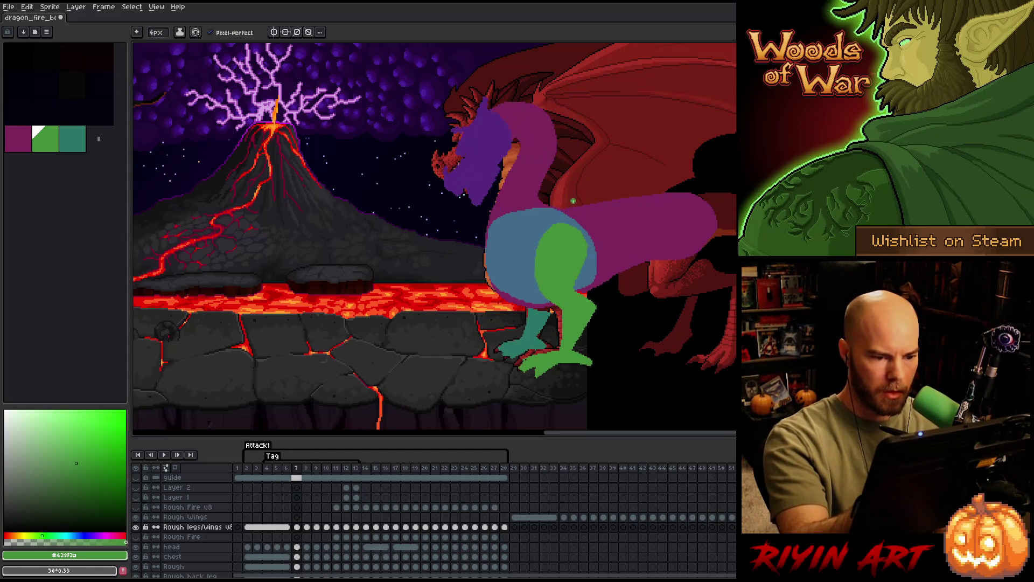
{"action": "key", "text": "Right"}
{"action": "key", "text": "Right"}
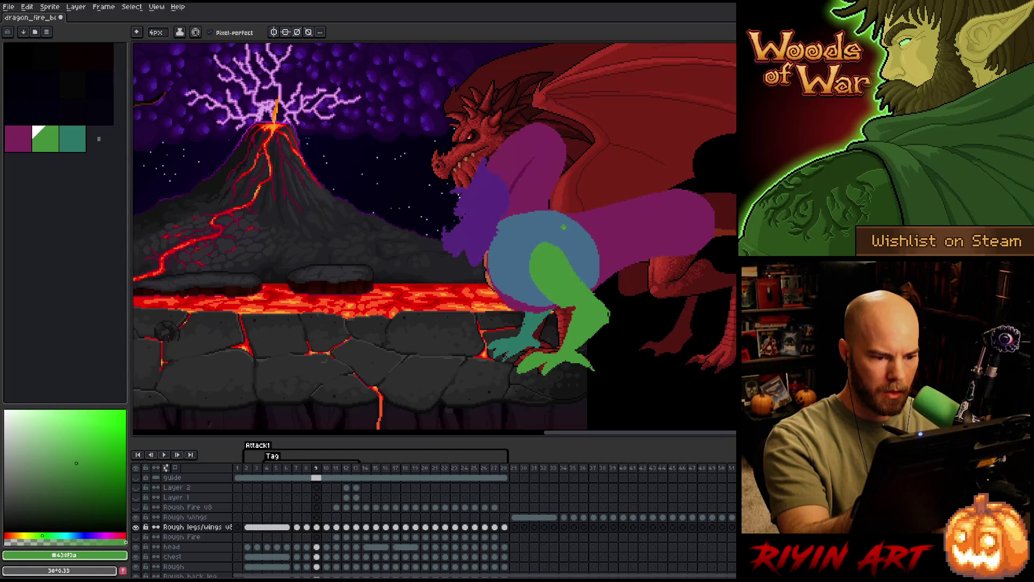
{"action": "key", "text": "Left"}
{"action": "key", "text": "Left"}
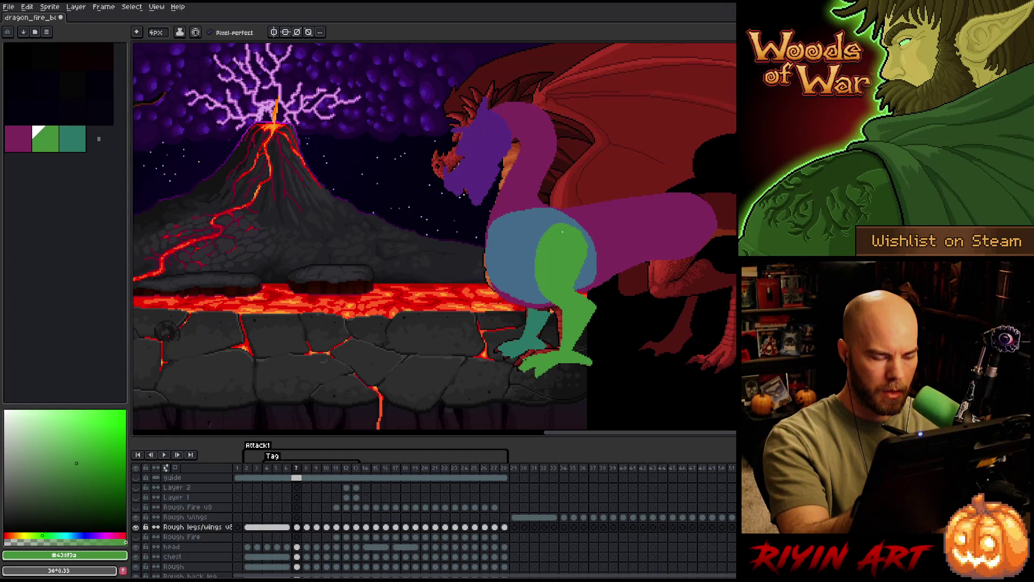
{"action": "key", "text": "Right"}
{"action": "key", "text": "Right"}
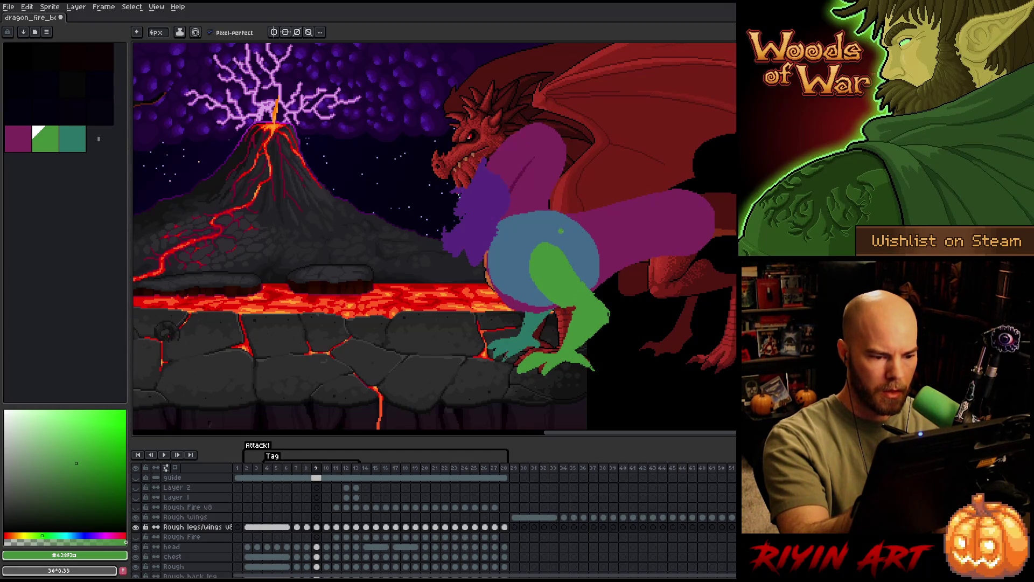
{"action": "key", "text": "Left"}
{"action": "key", "text": "Left"}
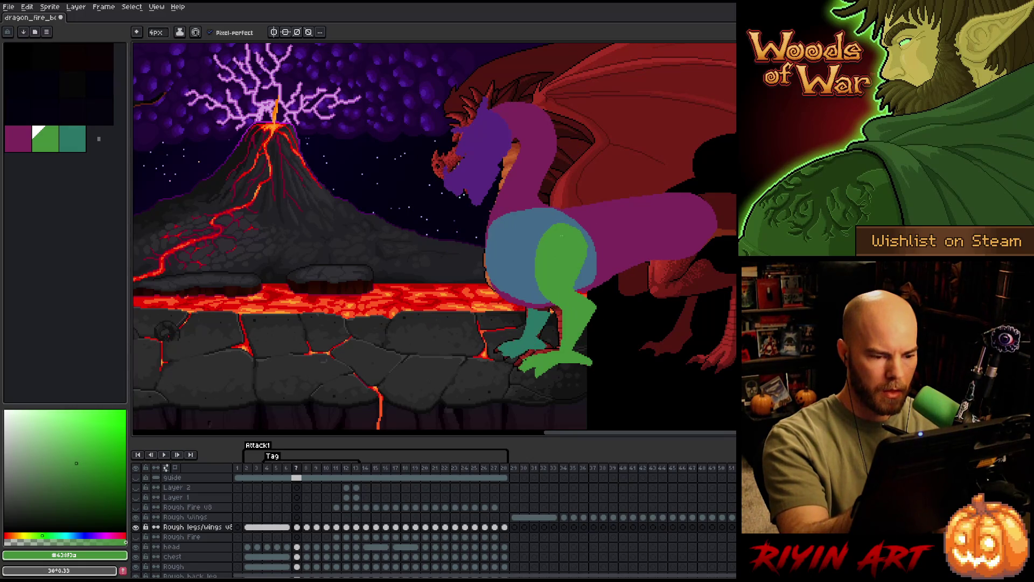
Magic-wand the hollow hind-leg outline and fill it green with the Paint Bucket.
{"action": "key", "text": "w"}
{"action": "left_click", "coordinate": [568, 236]}
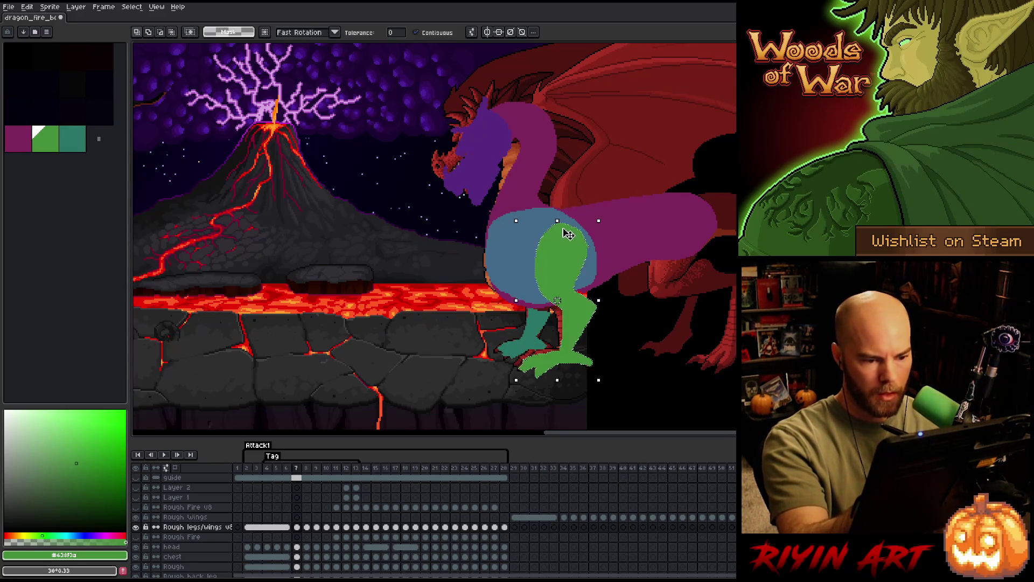
{"action": "key", "text": "Right"}
{"action": "key", "text": "Right"}
{"action": "key", "text": "b"}
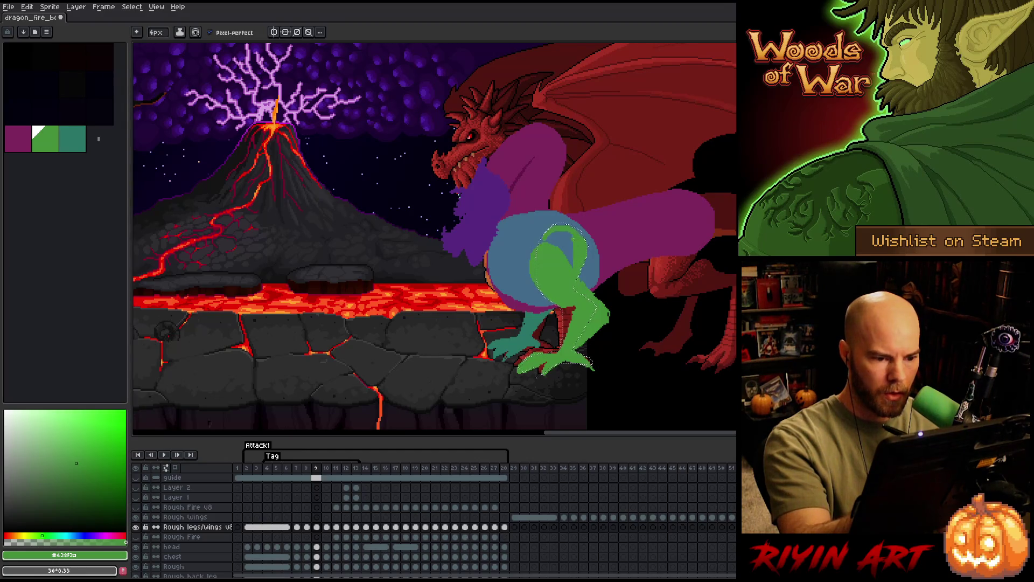
{"action": "key", "text": "g"}
{"action": "left_click", "coordinate": [558, 248]}
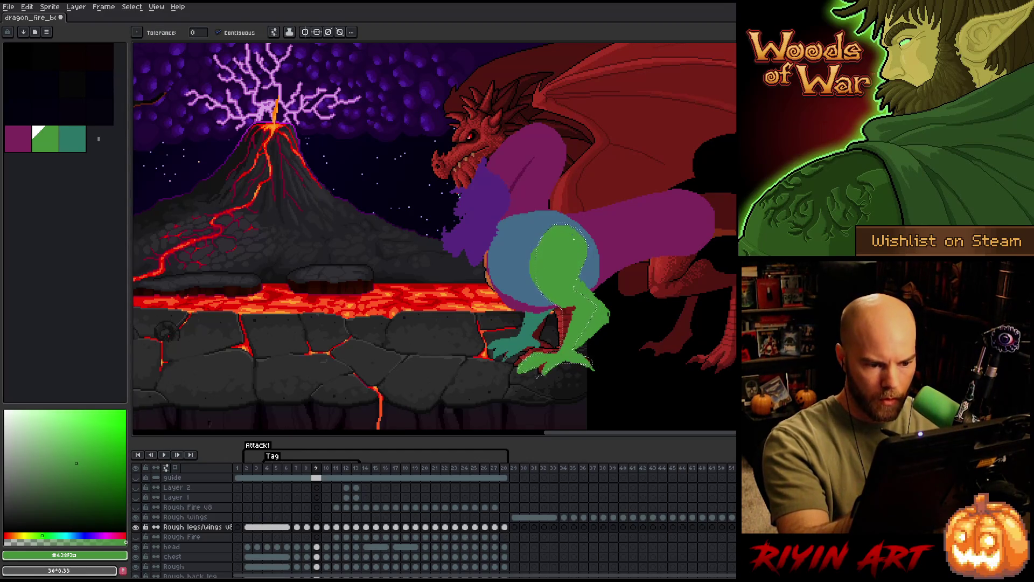
{"action": "key", "text": "b"}
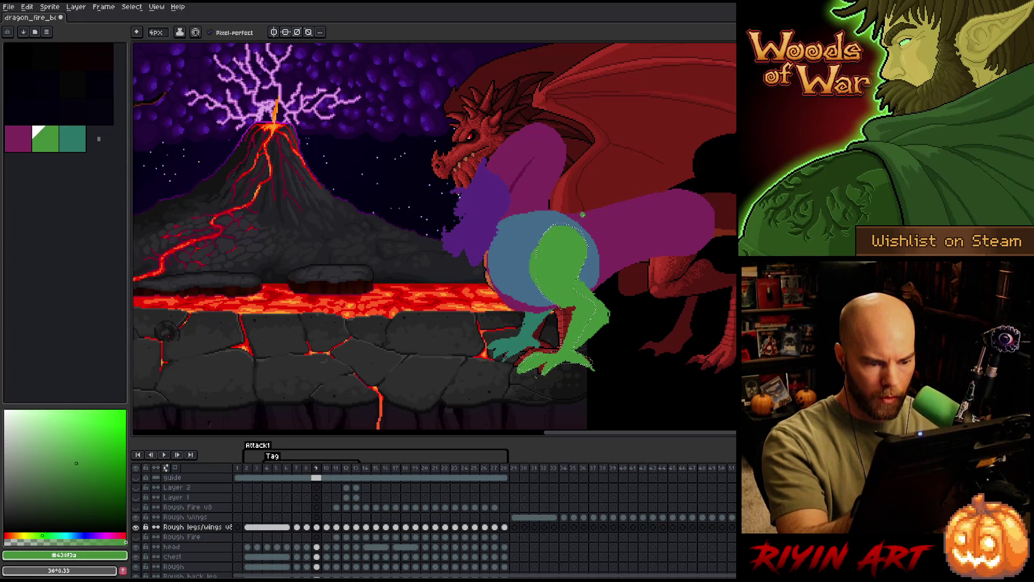
{"action": "scroll", "coordinate": [536, 248], "scroll_direction": "down", "scroll_amount": 1}
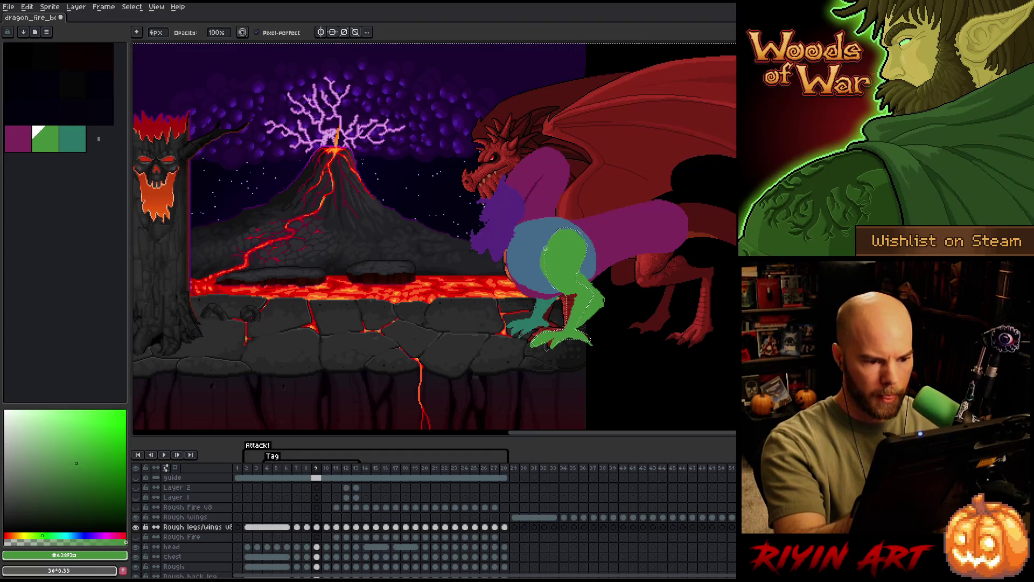
{"action": "scroll", "coordinate": [540, 252], "scroll_direction": "up", "scroll_amount": 1}
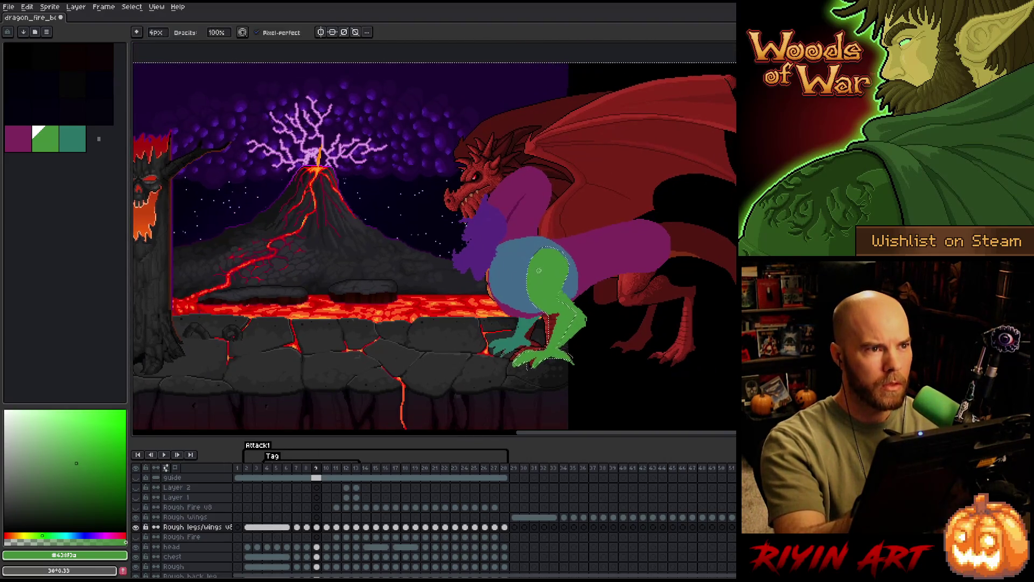
{"action": "scroll", "coordinate": [565, 242], "scroll_direction": "up", "scroll_amount": 1}
{"action": "scroll", "coordinate": [586, 230], "scroll_direction": "up", "scroll_amount": 1}
{"action": "scroll", "coordinate": [500, 268], "scroll_direction": "up", "scroll_amount": 1}
{"action": "scroll", "coordinate": [493, 291], "scroll_direction": "up", "scroll_amount": 1}
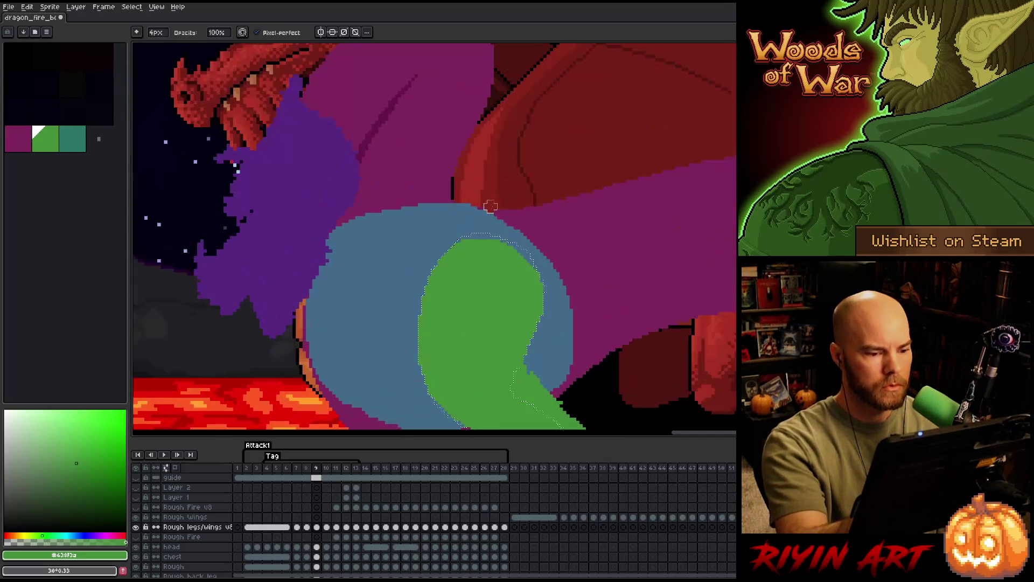
Pan to the dragon's lower legs, clear the selection and touch up the green leg edges.
{"action": "key", "text": "space"}
{"action": "mouse_move", "coordinate": [477, 286]}
{"action": "left_mouse_down"}
{"action": "mouse_move", "coordinate": [497, 240]}
{"action": "mouse_move", "coordinate": [546, 264]}
{"action": "left_mouse_up"}
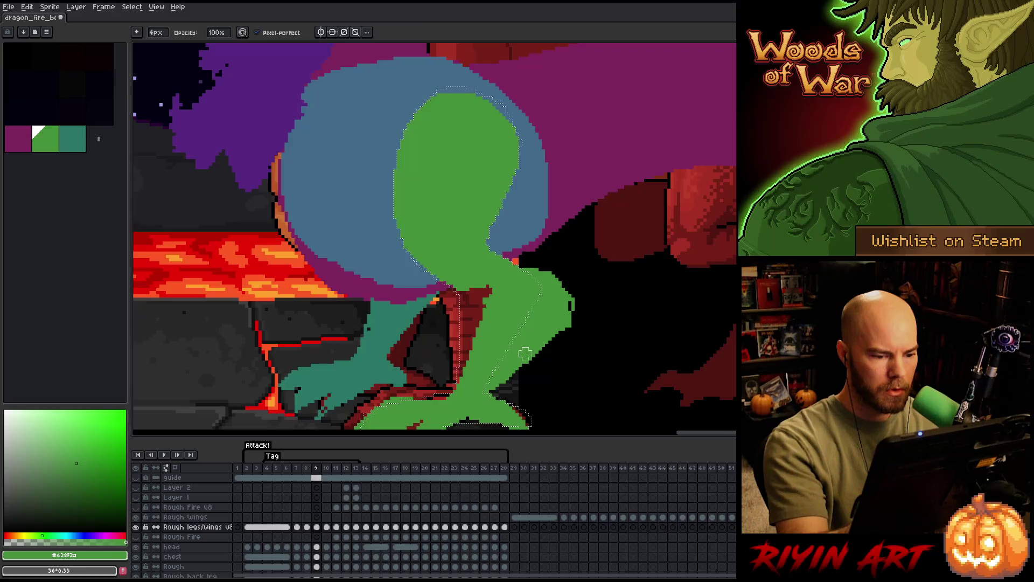
{"action": "key", "text": "ctrl+d"}
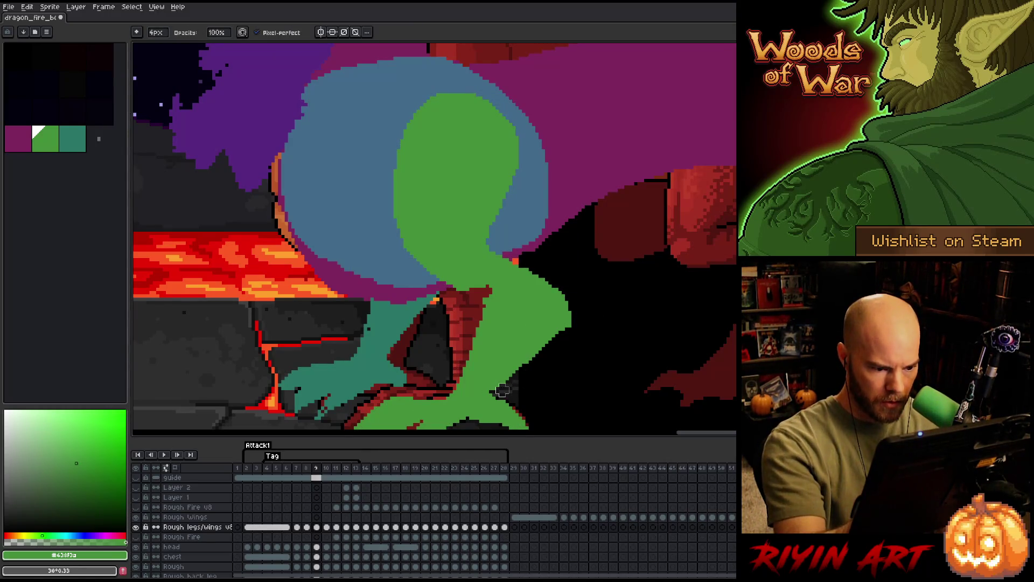
{"action": "key", "text": "e"}
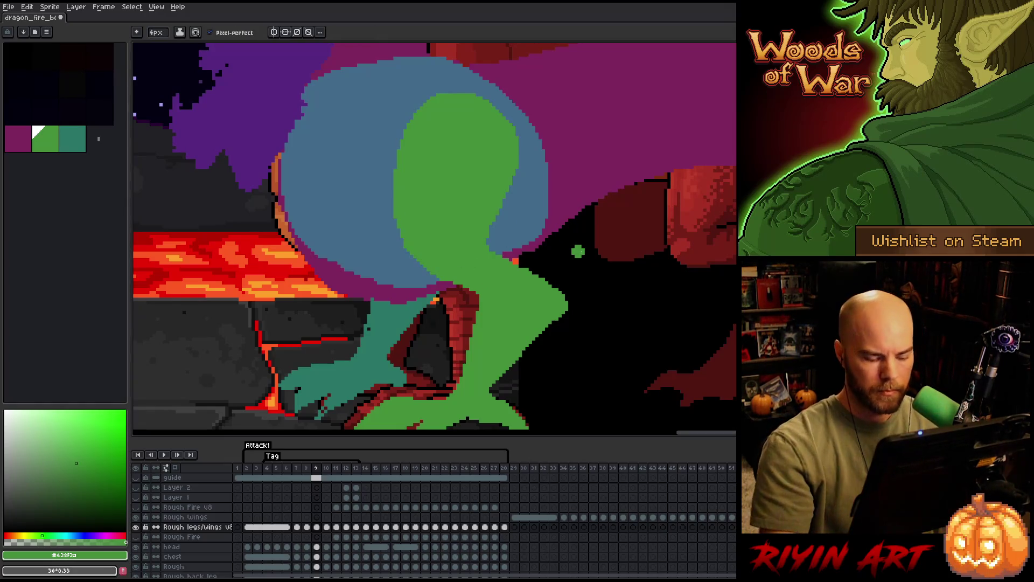
Flip between frames 8 and 9 to compare the reshaped shin.
{"action": "key", "text": "Left"}
{"action": "key", "text": "Right"}
{"action": "key", "text": "Left"}
{"action": "key", "text": "Right"}
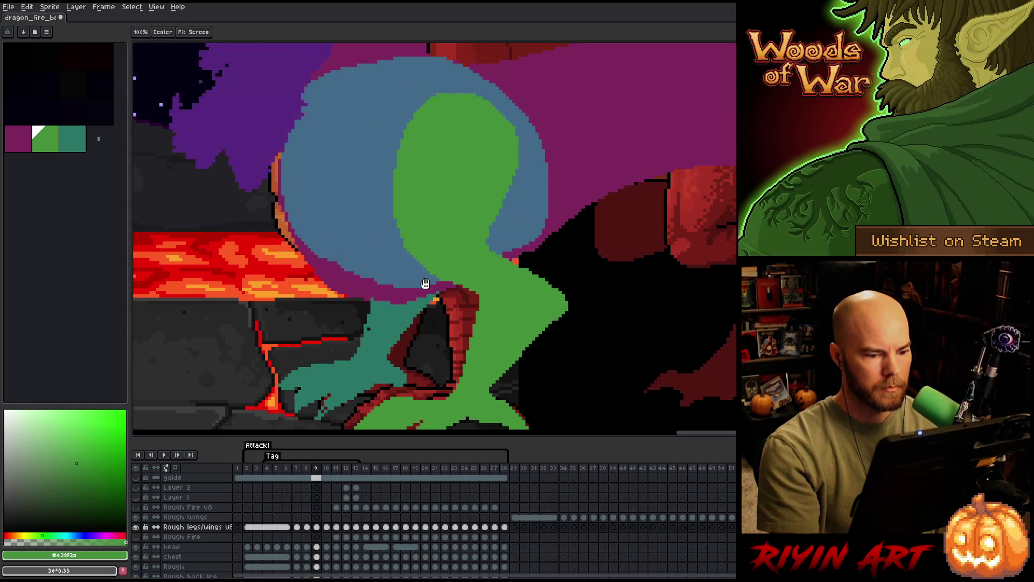
{"action": "key", "text": "Left"}
{"action": "scroll", "coordinate": [666, 221], "scroll_direction": "down", "scroll_amount": 2}
{"action": "scroll", "coordinate": [666, 221], "scroll_direction": "down", "scroll_amount": 1}
{"action": "scroll", "coordinate": [434, 236], "scroll_direction": "up", "scroll_amount": 2}
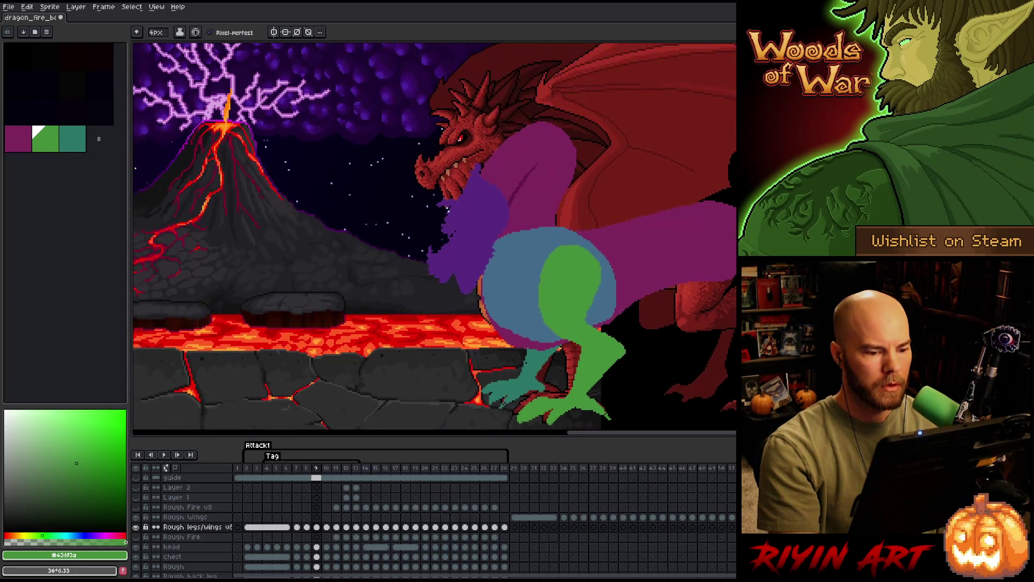
Compare frames 8 and 9, lasso the blue haunch and green leg on frame 9, then drop the selection.
{"action": "key", "text": "Right"}
{"action": "key", "text": "Left"}
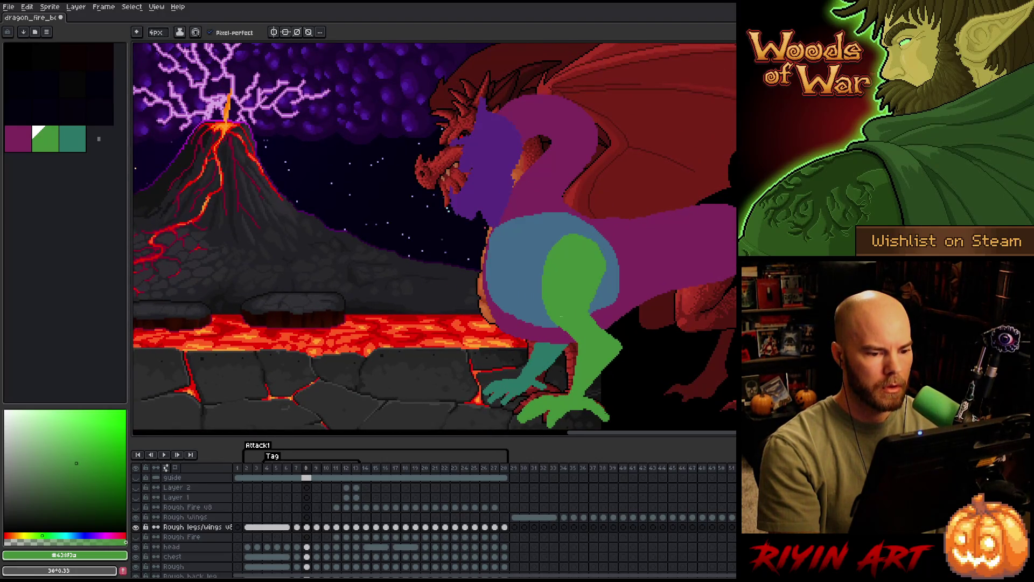
{"action": "key", "text": "Right"}
{"action": "key", "text": "m"}
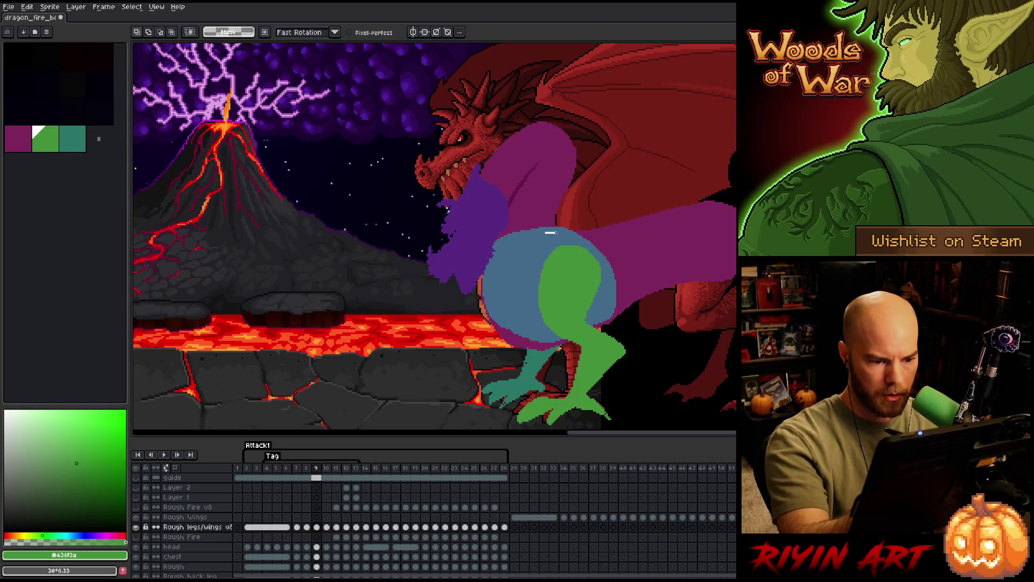
{"action": "left_click_drag", "start_coordinate": [579, 213], "coordinate": [571, 215]}
{"action": "left_click", "coordinate": [584, 288]}
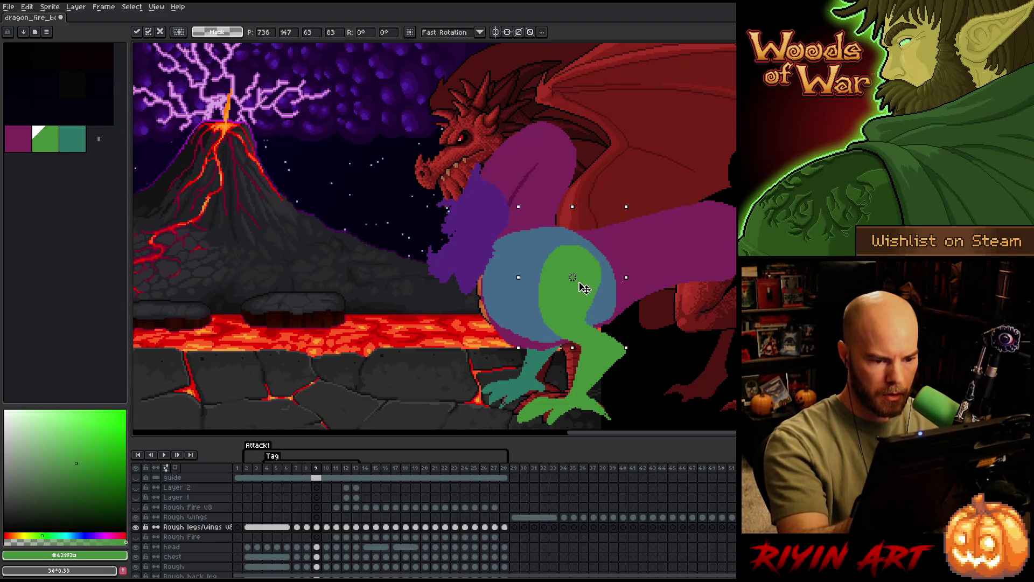
{"action": "key", "text": "ctrl+d"}
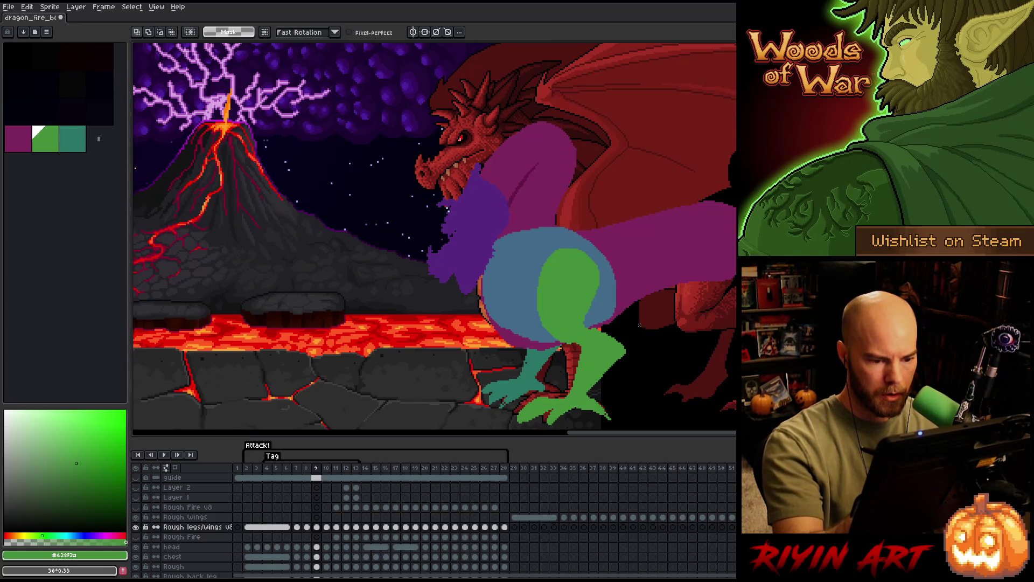
{"action": "key", "text": "b"}
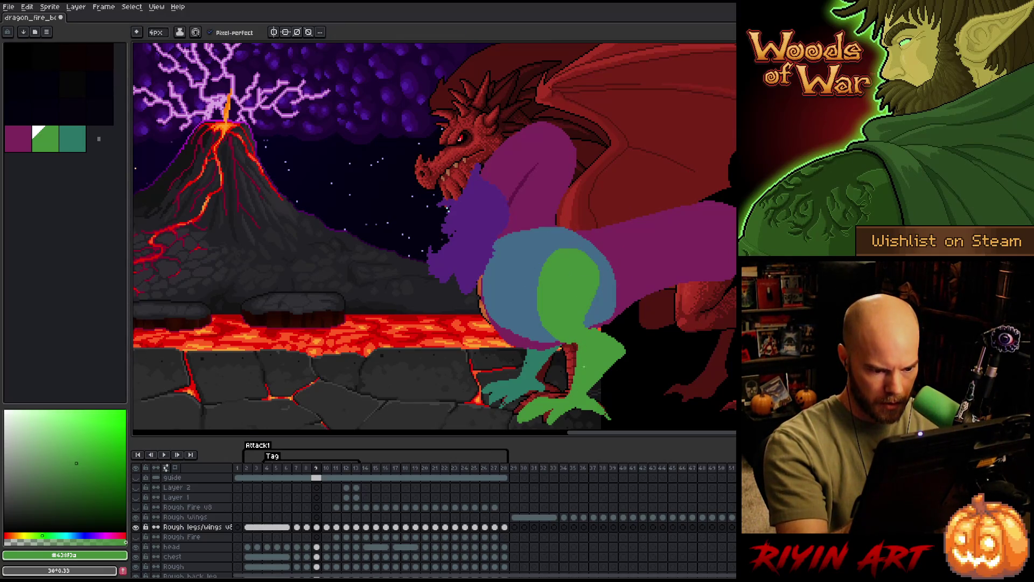
{"action": "key", "text": "e"}
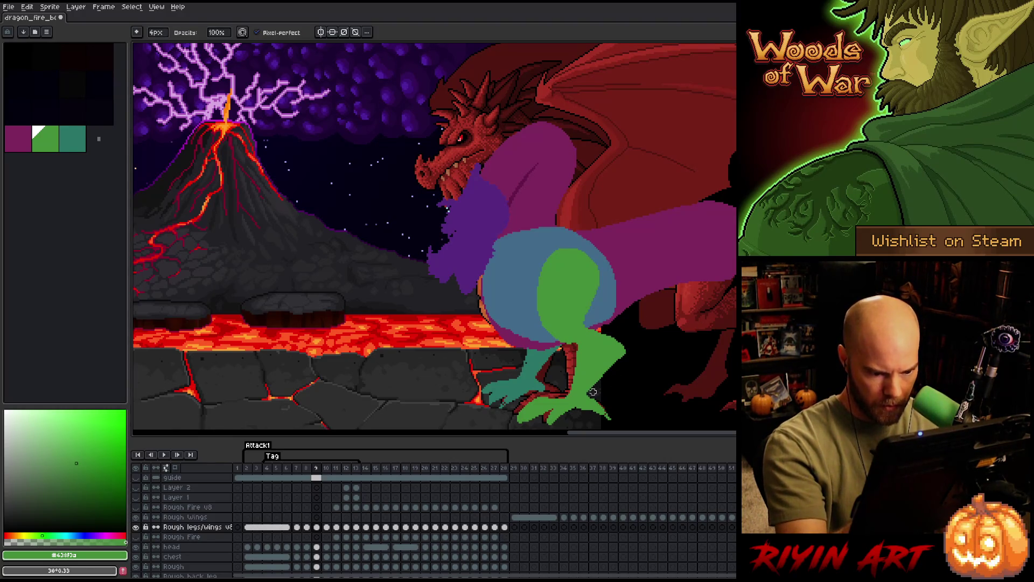
Flip repeatedly between frames 8 and 9 to check the leg poses while touching up.
{"action": "key", "text": "Right"}
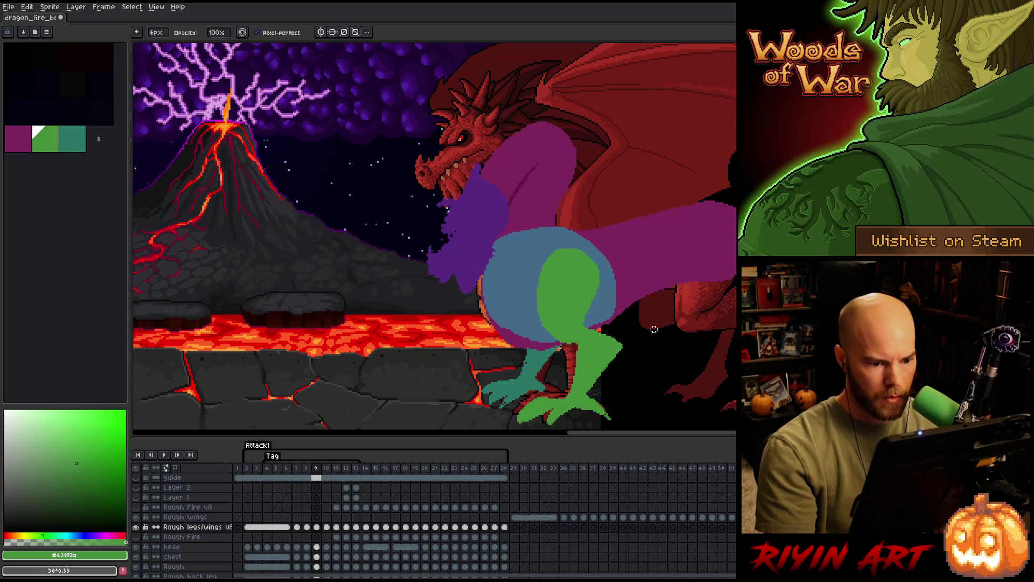
{"action": "key", "text": "Left"}
{"action": "key", "text": "Right"}
{"action": "key", "text": "e"}
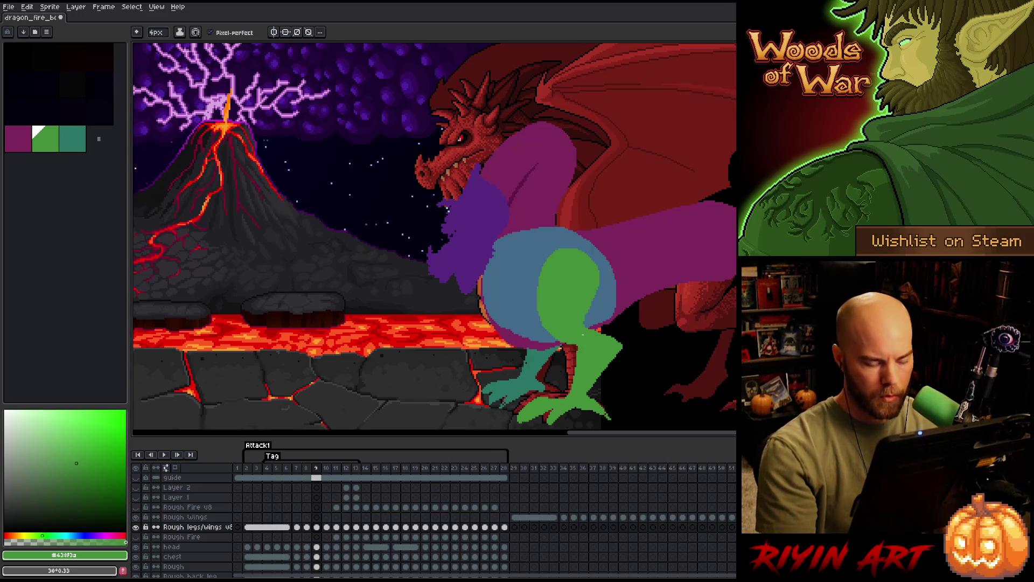
{"action": "key", "text": "Left"}
{"action": "key", "text": "Right"}
{"action": "key", "text": "Left"}
{"action": "key", "text": "Right"}
{"action": "key", "text": "Left"}
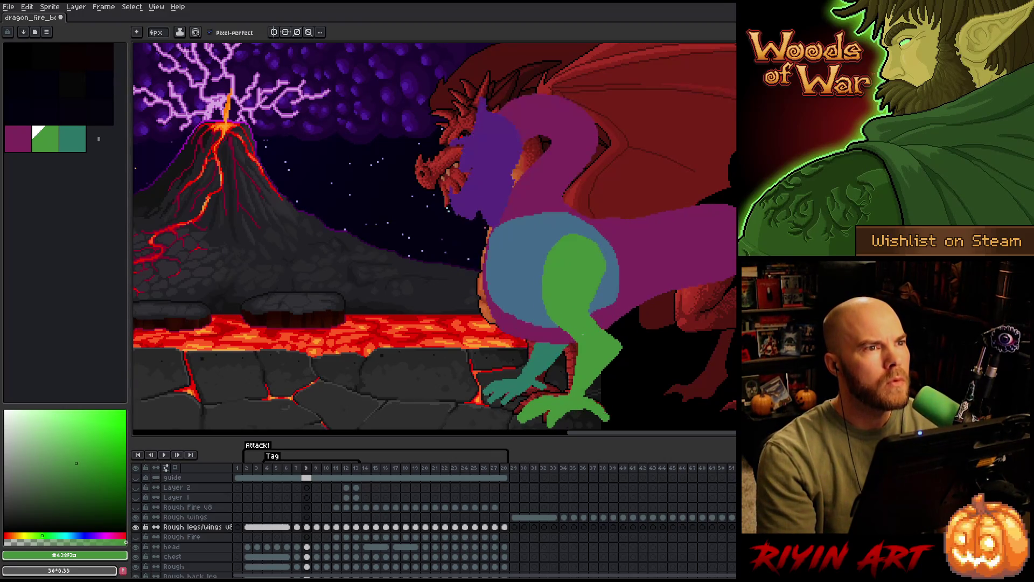
{"action": "key", "text": "Right"}
{"action": "key", "text": "Left"}
{"action": "key", "text": "Right"}
{"action": "key", "text": "Left"}
{"action": "key", "text": "Left"}
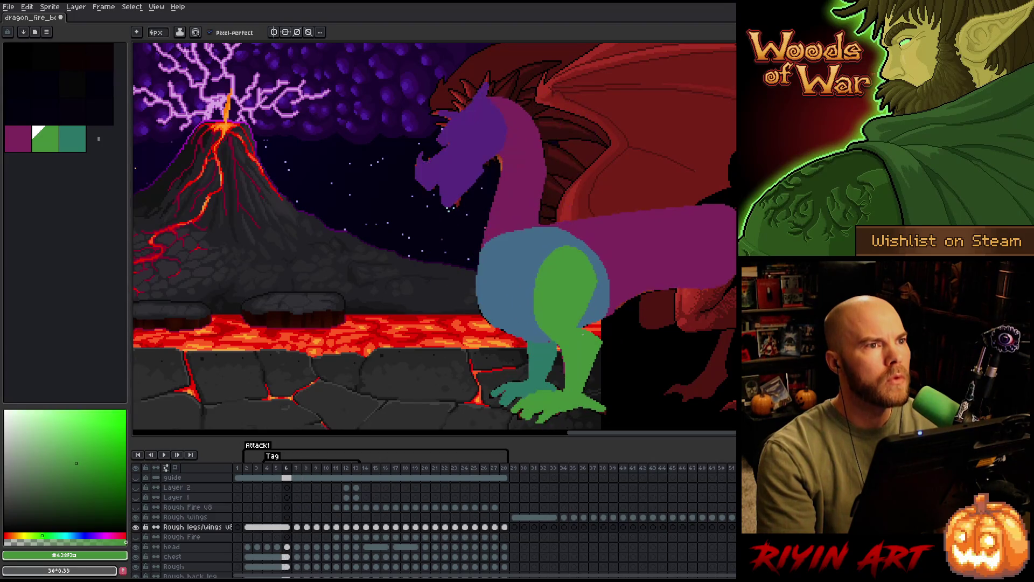
{"action": "key", "text": "Right"}
{"action": "key", "text": "Right"}
Advance to frame 10 and compare its lunging neck pose with frame 9.
{"action": "key", "text": "Right"}
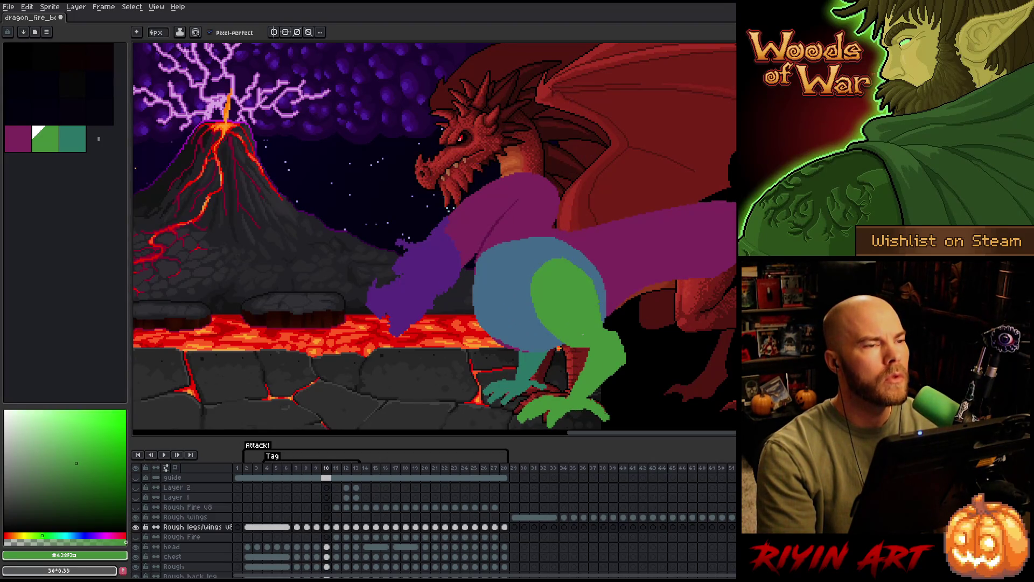
{"action": "key", "text": "Right"}
{"action": "key", "text": "Left"}
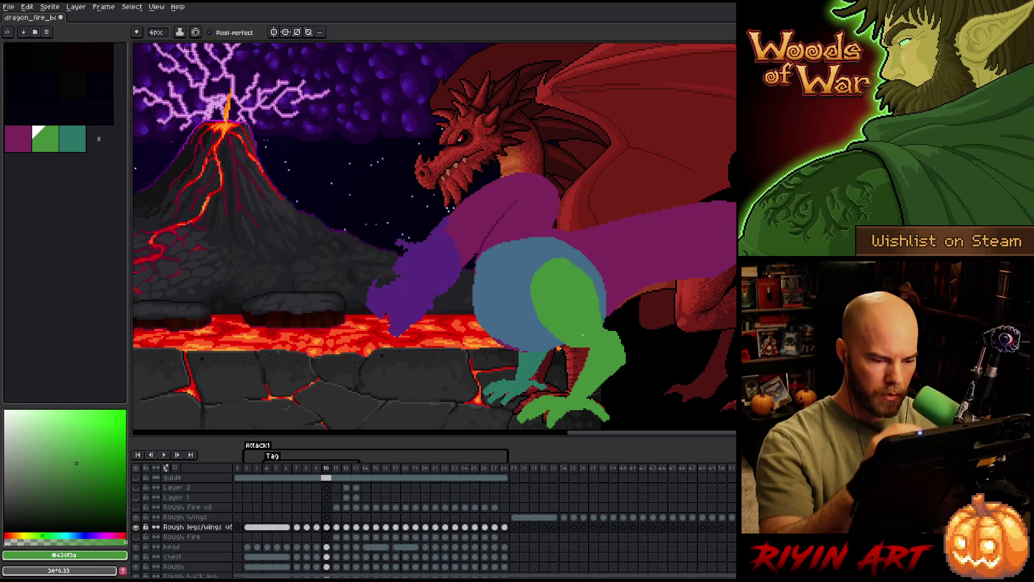
{"action": "key", "text": "Right"}
{"action": "key", "text": "Left"}
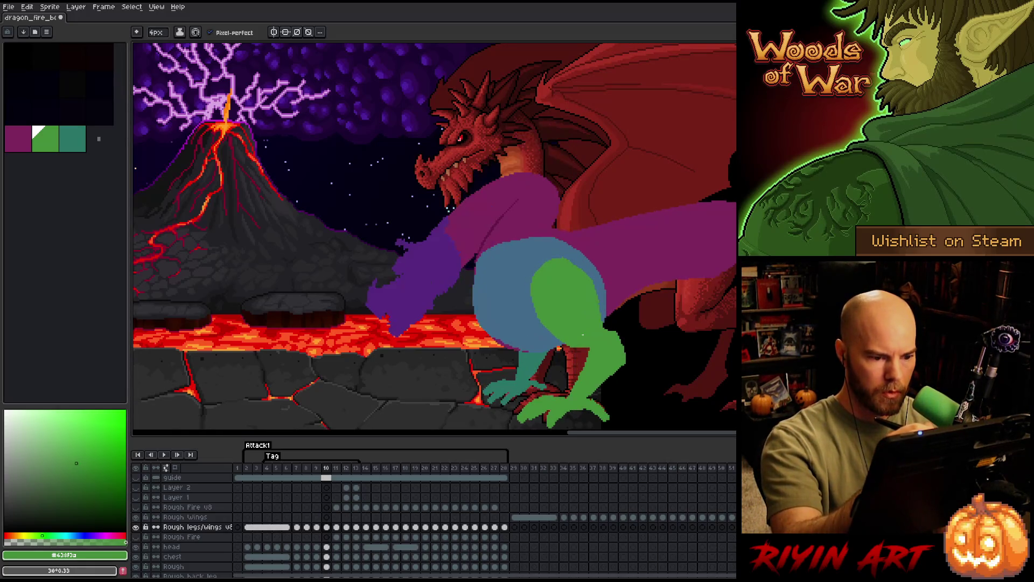
{"action": "key", "text": "m"}
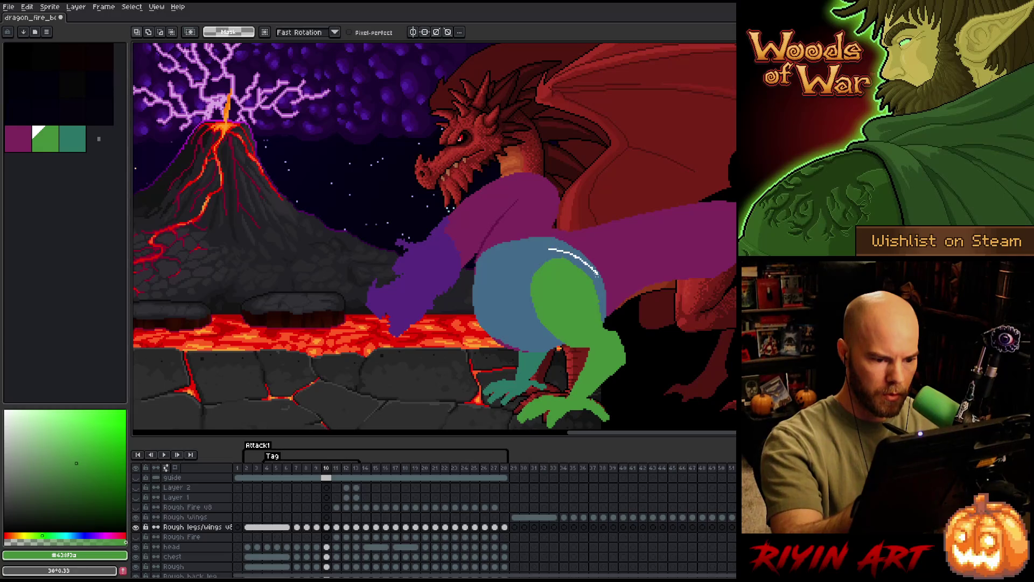
Ellipse-select the blue haunch, flip frames to compare, then drop the selection on frame 9.
{"action": "left_click_drag", "start_coordinate": [501, 248], "coordinate": [608, 373]}
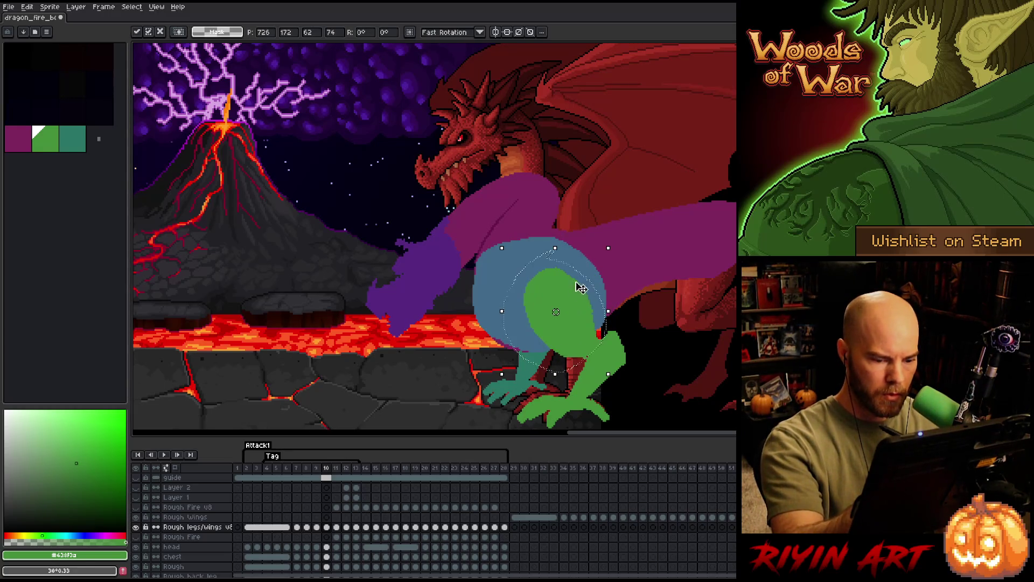
{"action": "key", "text": "Left"}
{"action": "key", "text": "Right"}
{"action": "key", "text": "Left"}
{"action": "key", "text": "Left"}
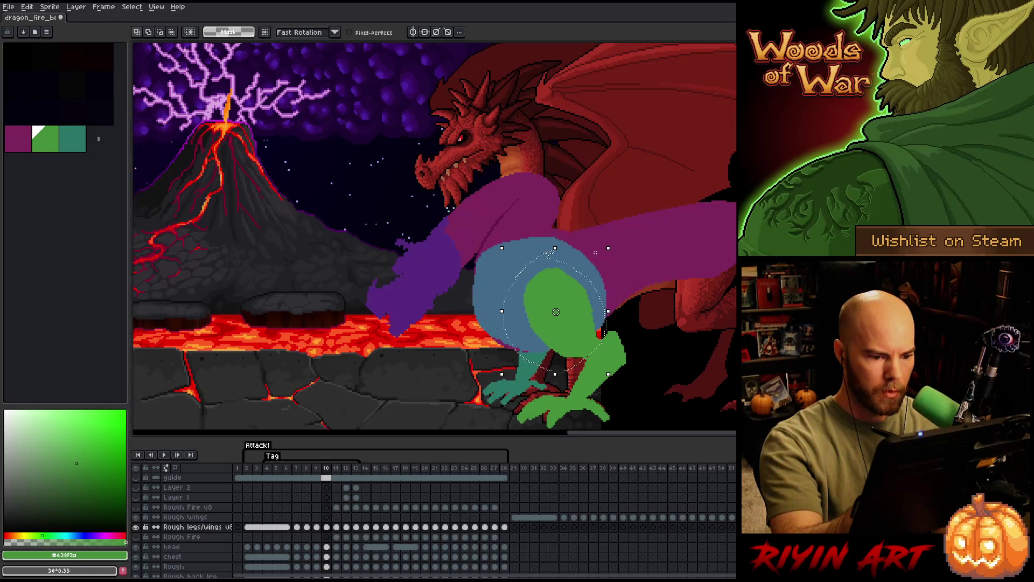
{"action": "key", "text": "Right"}
{"action": "key", "text": "Right"}
{"action": "key", "text": "Left"}
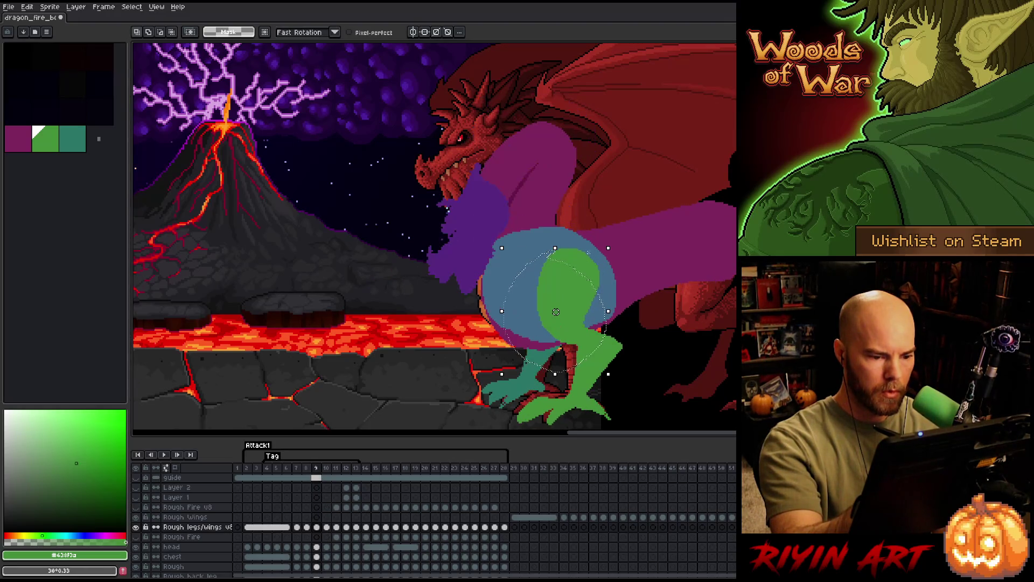
{"action": "key", "text": "ctrl+d"}
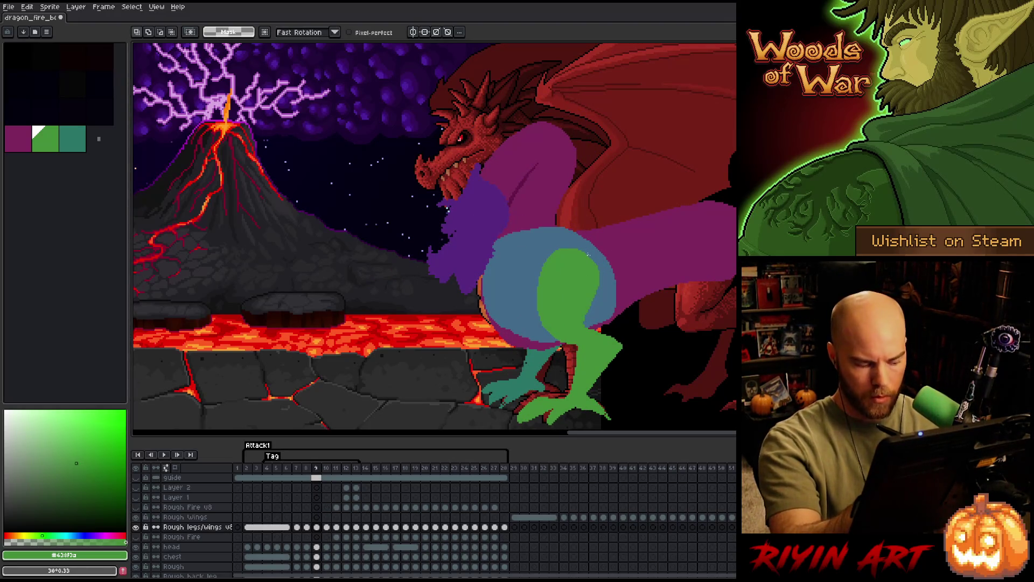
Lasso the haunch and leg on frame 9, tilt them about 13 degrees, commit, and clean up with pencil and eraser.
{"action": "left_click_drag", "start_coordinate": [591, 247], "coordinate": [537, 344]}
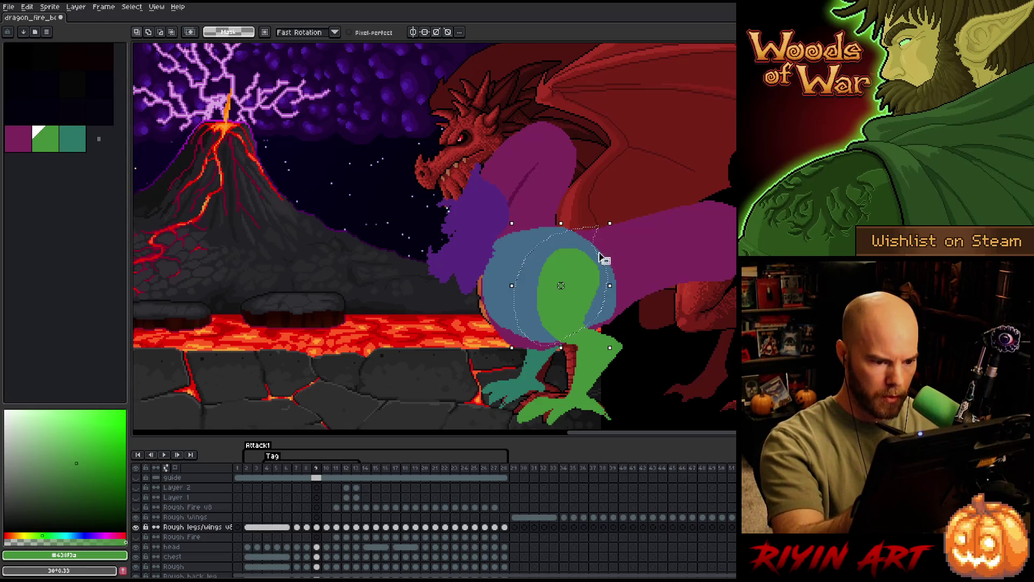
{"action": "left_click_drag", "start_coordinate": [621, 218], "coordinate": [602, 219]}
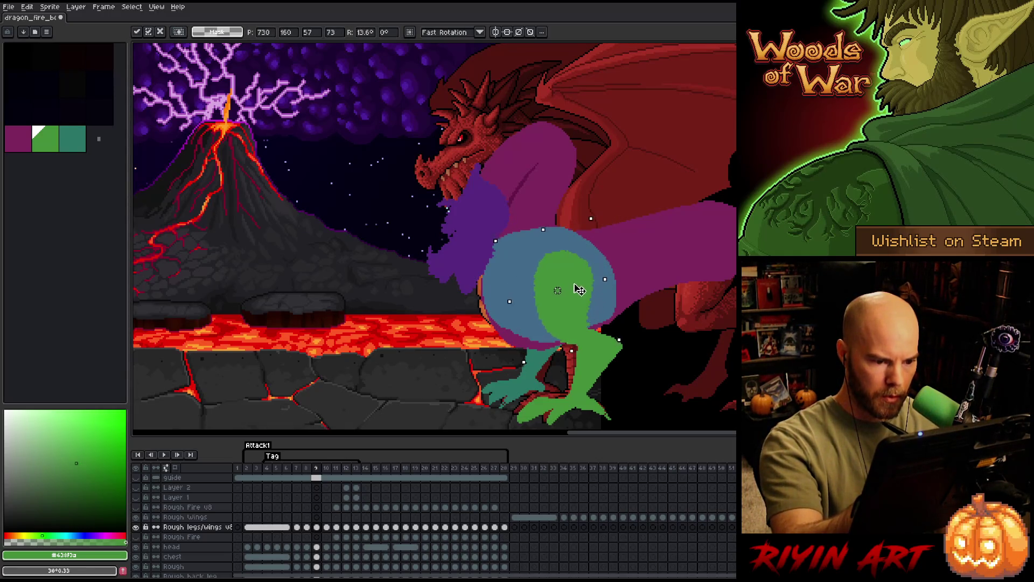
{"action": "key", "text": "ctrl+d"}
{"action": "key", "text": "b"}
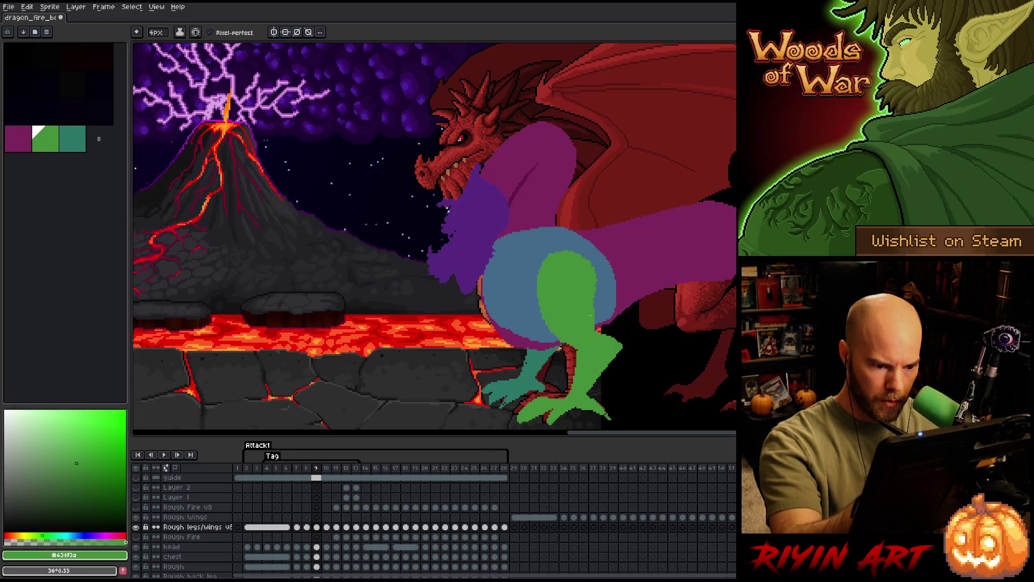
{"action": "key", "text": "e"}
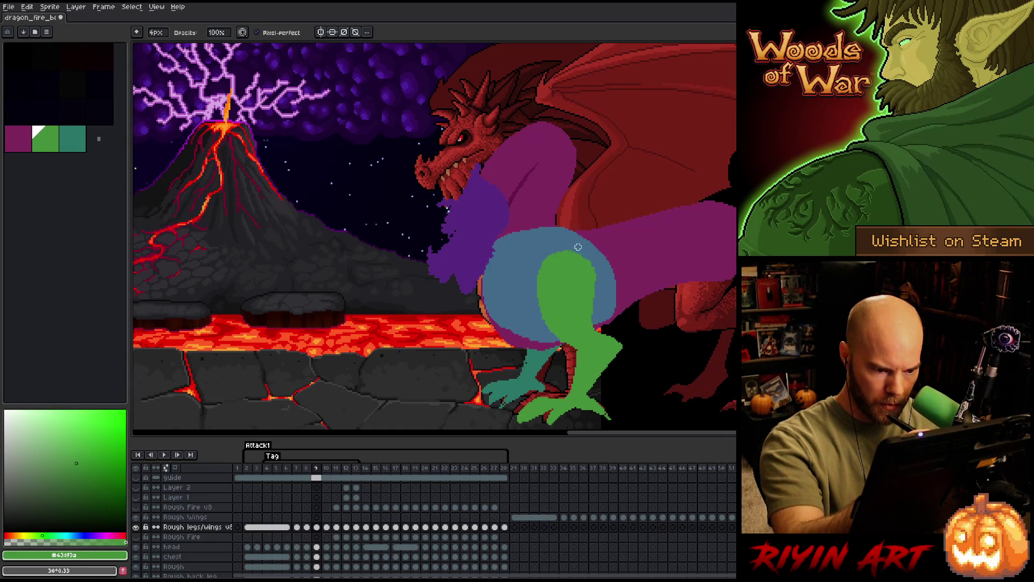
{"action": "key", "text": "e"}
{"action": "key", "text": "b"}
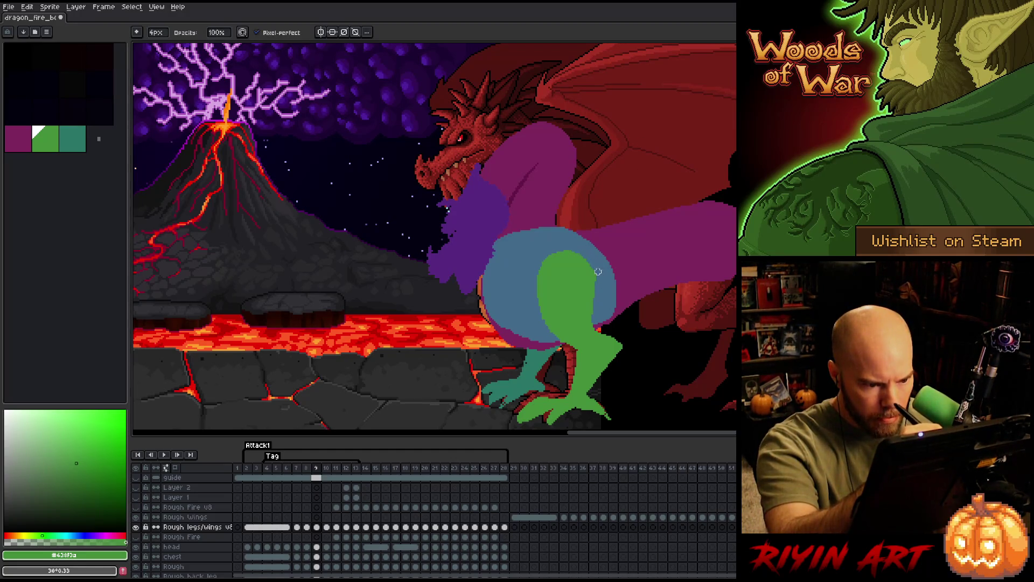
Flip between upright frame 8 and crouched frame 9 to check the new pose, ready to lasso the front leg.
{"action": "key", "text": "Left"}
{"action": "key", "text": "Right"}
{"action": "key", "text": "Left"}
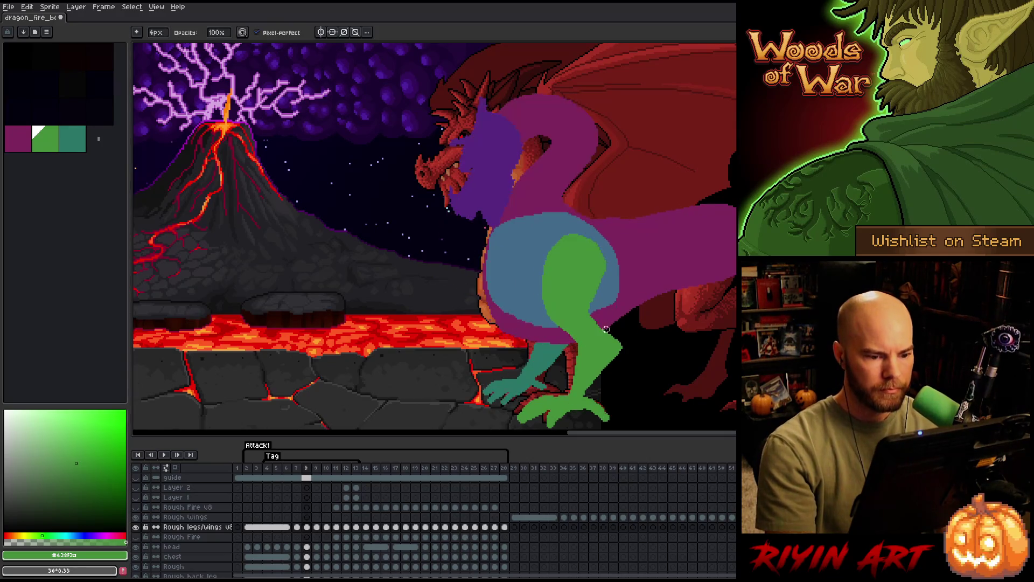
{"action": "key", "text": "Right"}
{"action": "key", "text": "Left"}
{"action": "key", "text": "Right"}
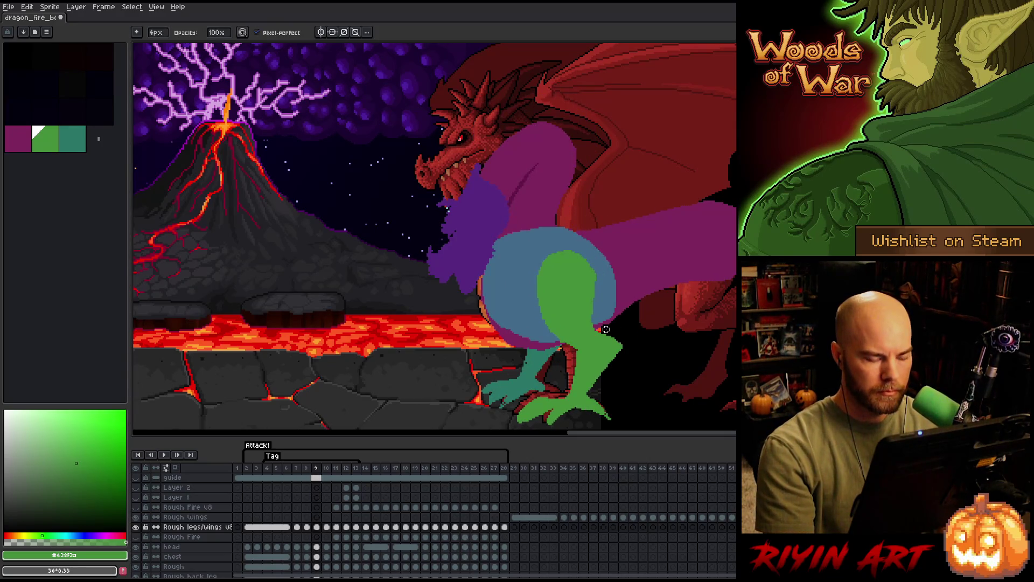
{"action": "key", "text": "Left"}
{"action": "key", "text": "Right"}
{"action": "key", "text": "Left"}
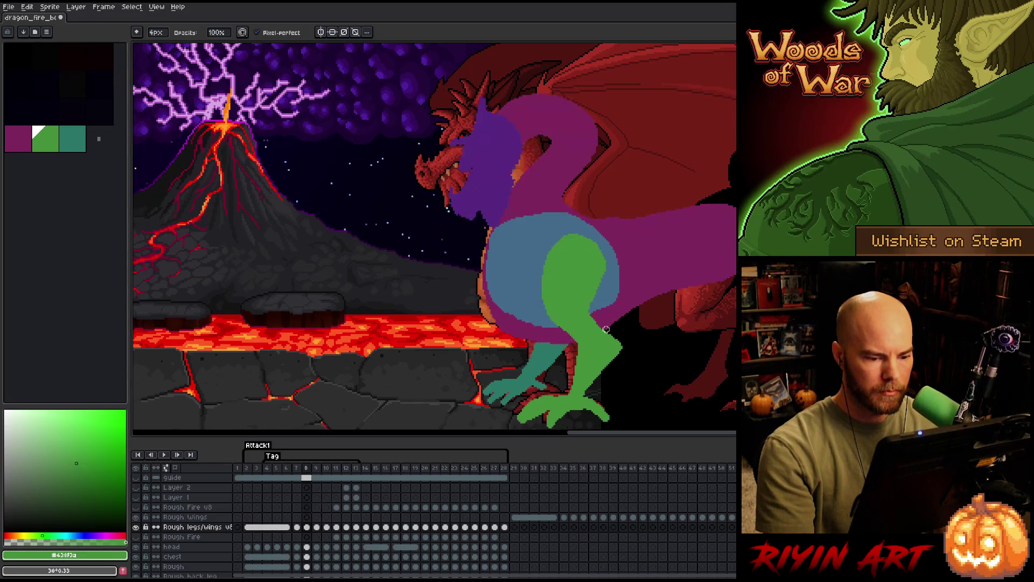
{"action": "key", "text": "Right"}
{"action": "key", "text": "e"}
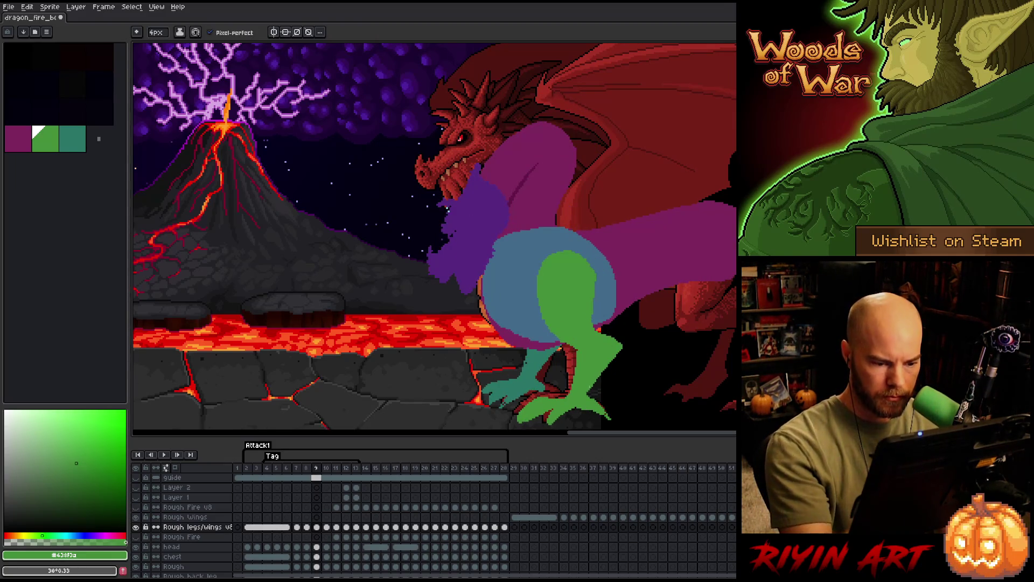
{"action": "key", "text": "m"}
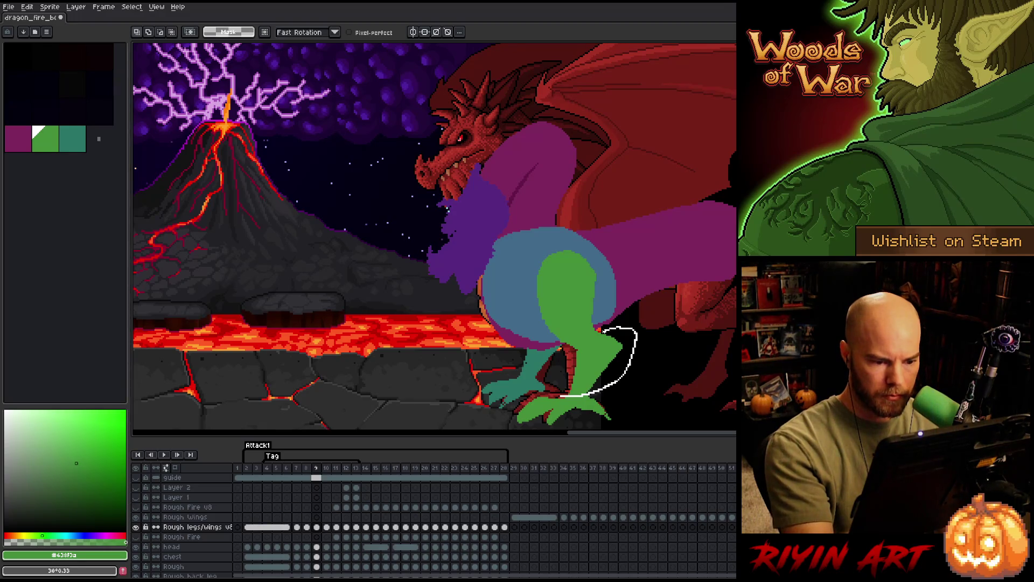
Lasso and rotate the green front leg on frame 9, commit it, and paint darker red touch-ups on the leg.
{"action": "mouse_move", "coordinate": [559, 395]}
{"action": "left_mouse_down"}
{"action": "mouse_move", "coordinate": [600, 326]}
{"action": "mouse_move", "coordinate": [656, 324]}
{"action": "left_mouse_up"}
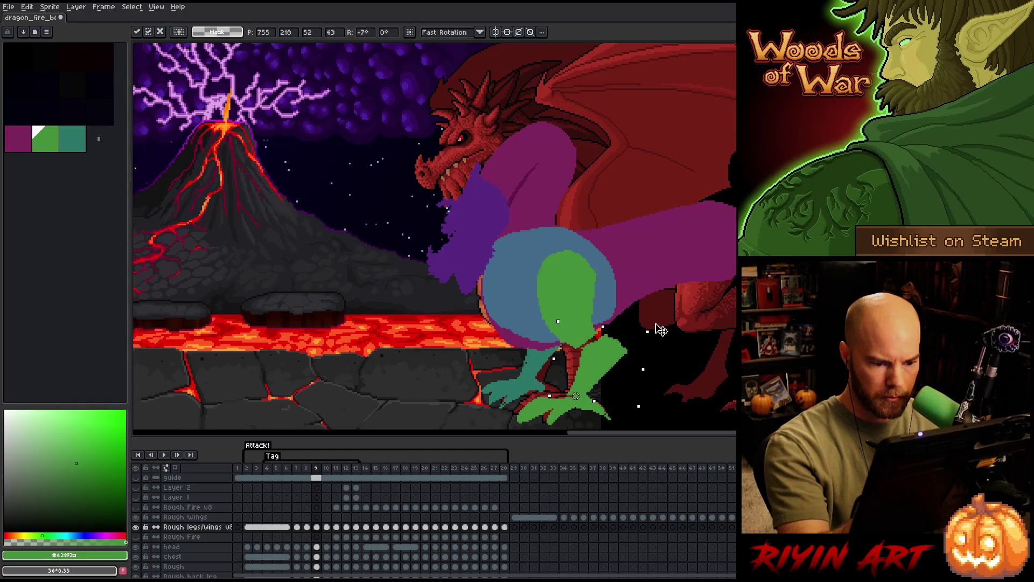
{"action": "key", "text": "ctrl+d"}
{"action": "key", "text": "b"}
{"action": "left_click_drag", "start_coordinate": [564, 349], "coordinate": [585, 336]}
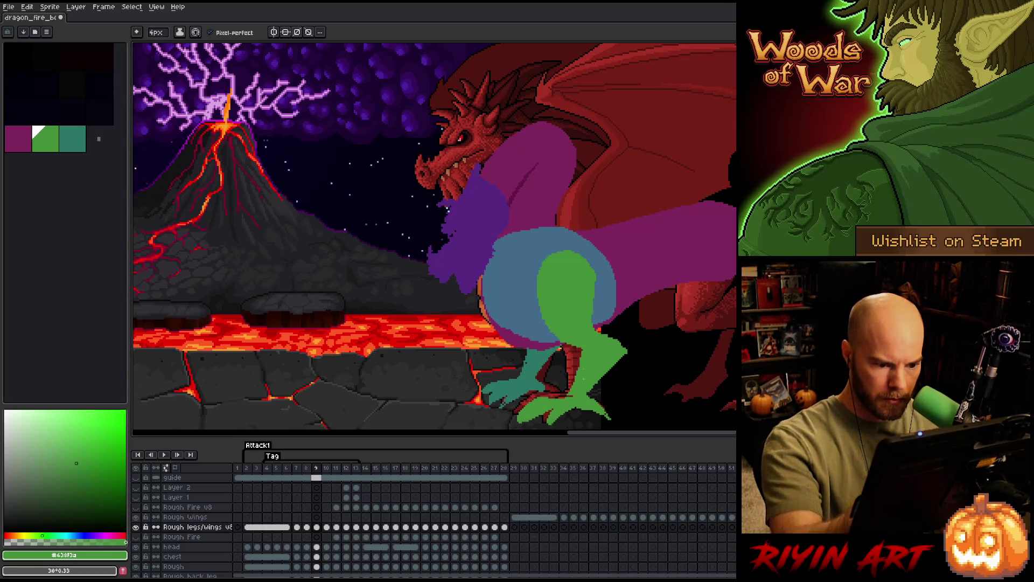
{"action": "key", "text": "b"}
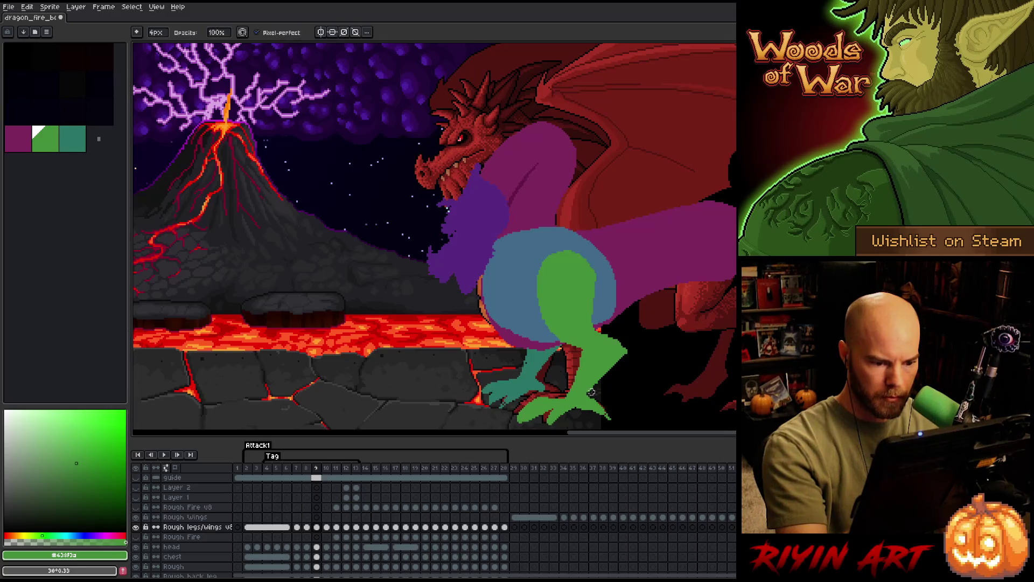
{"action": "key", "text": "e"}
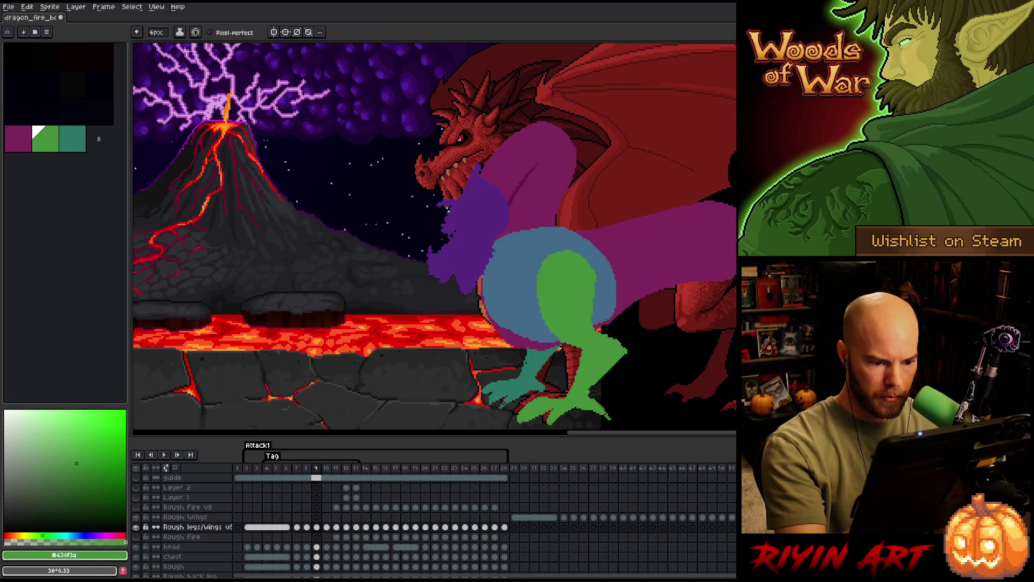
Flip between frames 8 and 9 to check the leg stance, erasing and redrawing stray pixels.
{"action": "key", "text": "Left"}
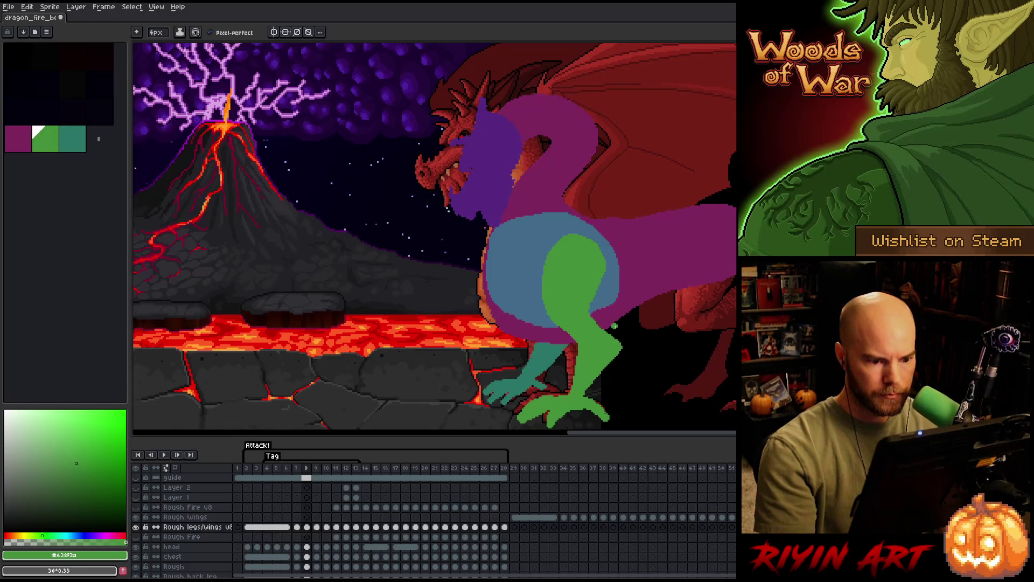
{"action": "key", "text": "Right"}
{"action": "key", "text": "Left"}
{"action": "key", "text": "Right"}
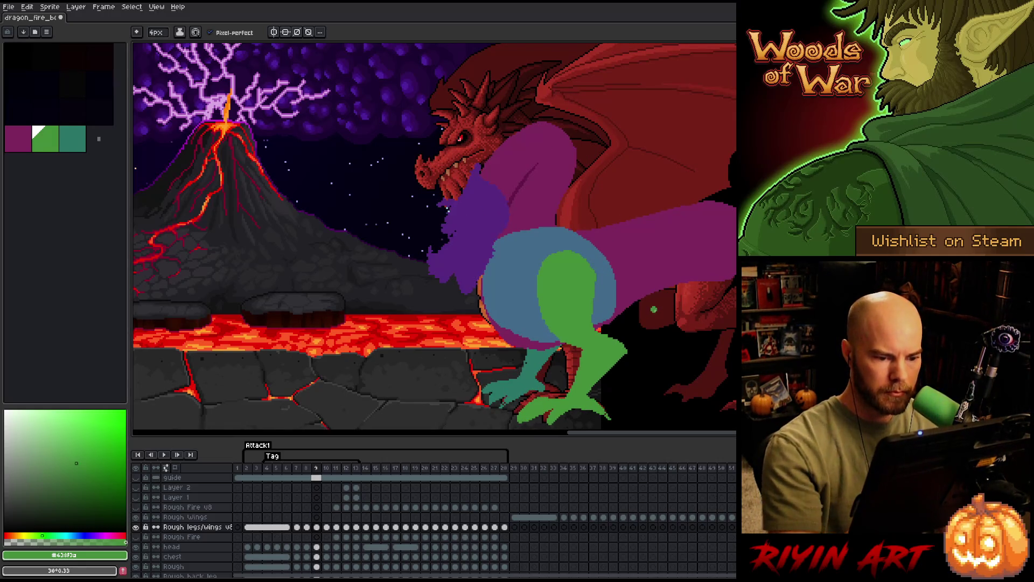
{"action": "key", "text": "Left"}
{"action": "key", "text": "Right"}
{"action": "key", "text": "Right"}
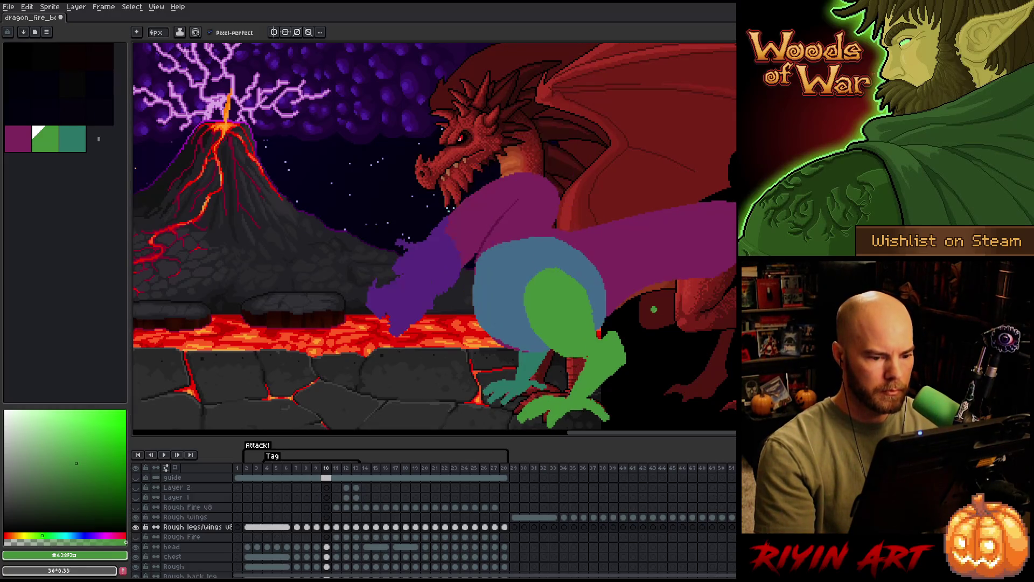
{"action": "key", "text": "e"}
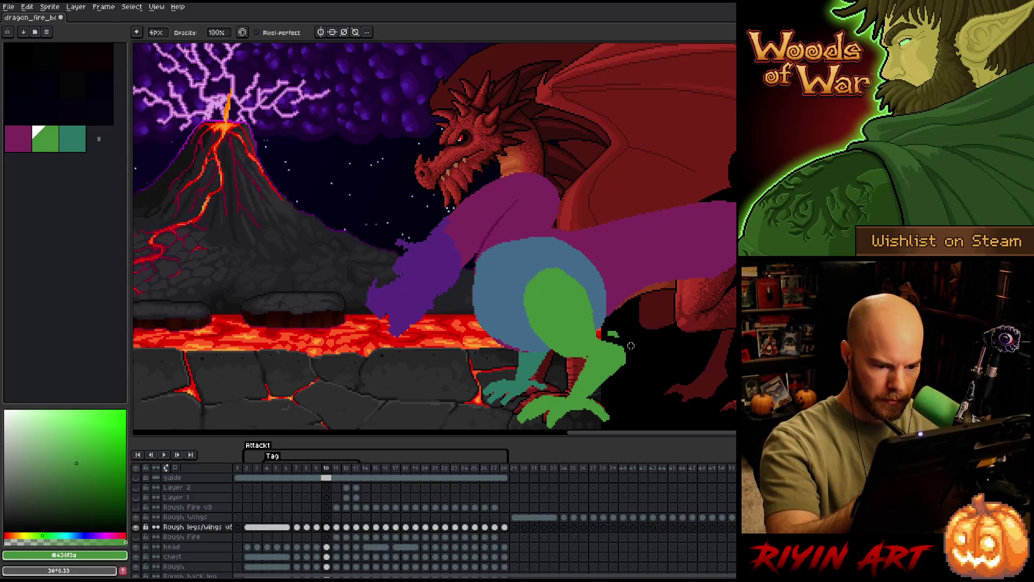
{"action": "key", "text": "b"}
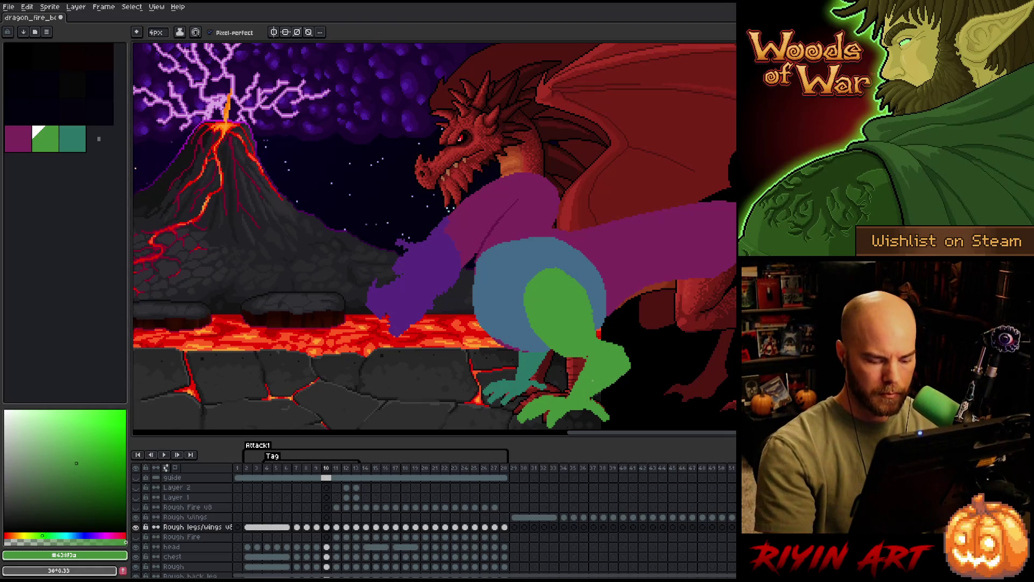
Compare frame 9 against its neighbours and settle on lunging frame 10 to resume drawing.
{"action": "key", "text": "Left"}
{"action": "key", "text": "Right"}
{"action": "key", "text": "Left"}
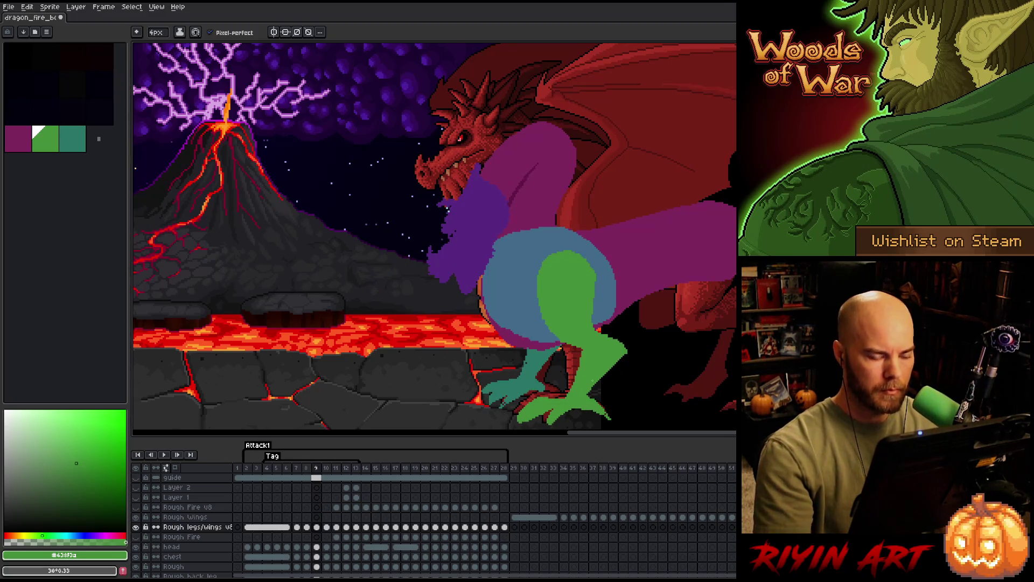
{"action": "key", "text": "Left"}
{"action": "key", "text": "Right"}
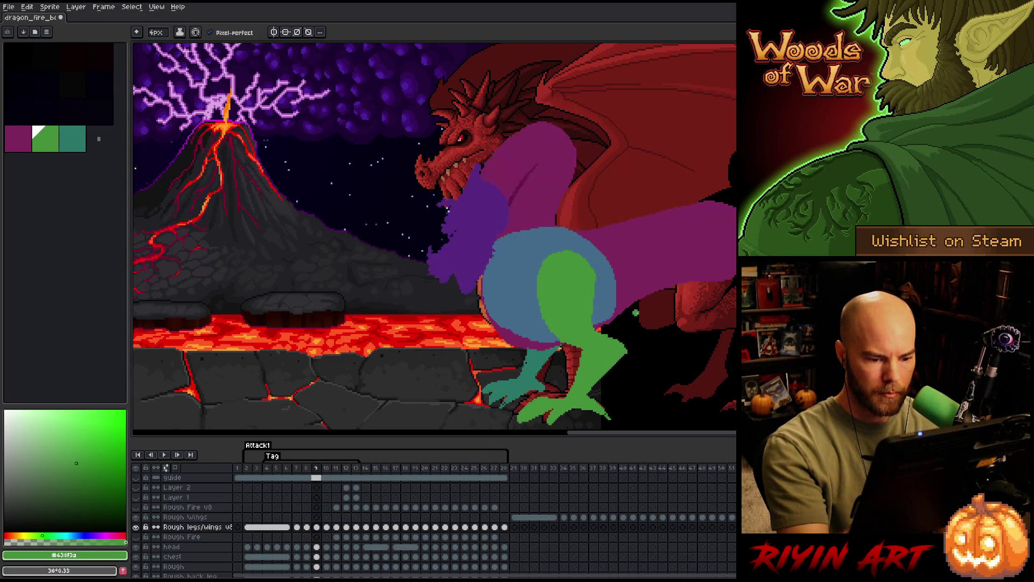
{"action": "key", "text": "Right"}
{"action": "key", "text": "b"}
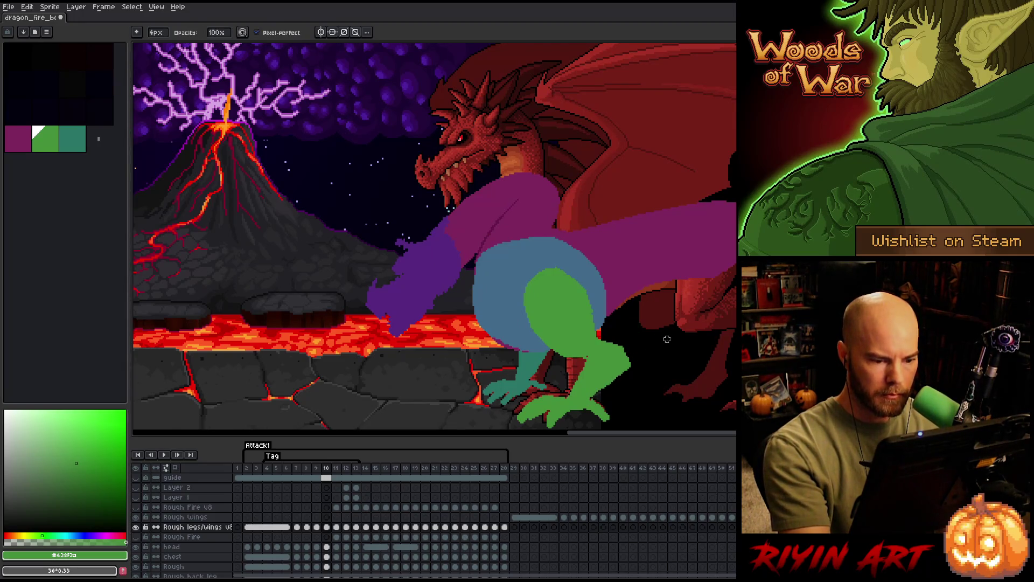
{"action": "key", "text": "e"}
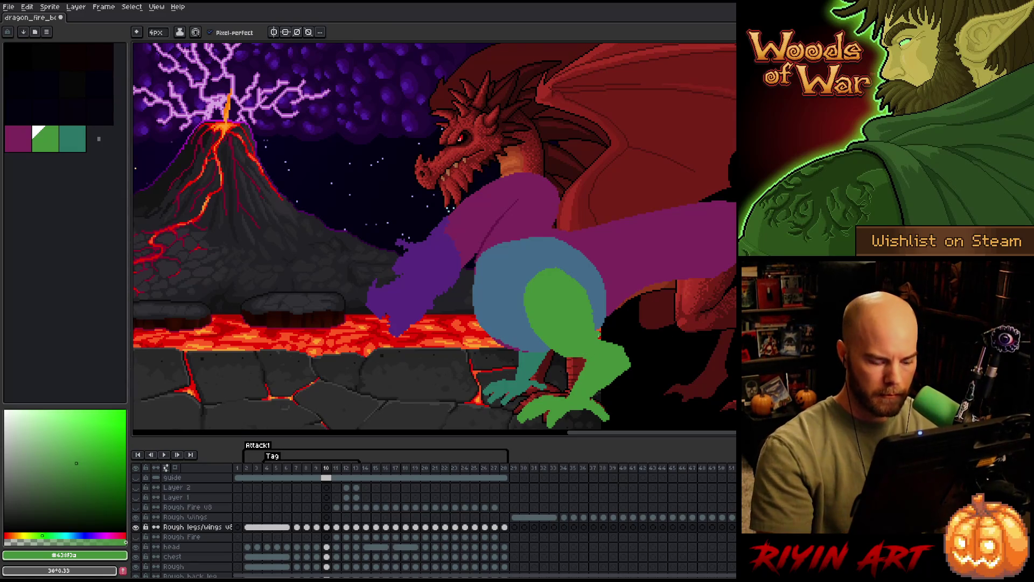
{"action": "key", "text": "Left"}
{"action": "key", "text": "Left"}
{"action": "key", "text": "Right"}
{"action": "key", "text": "Right"}
{"action": "key", "text": "Left"}
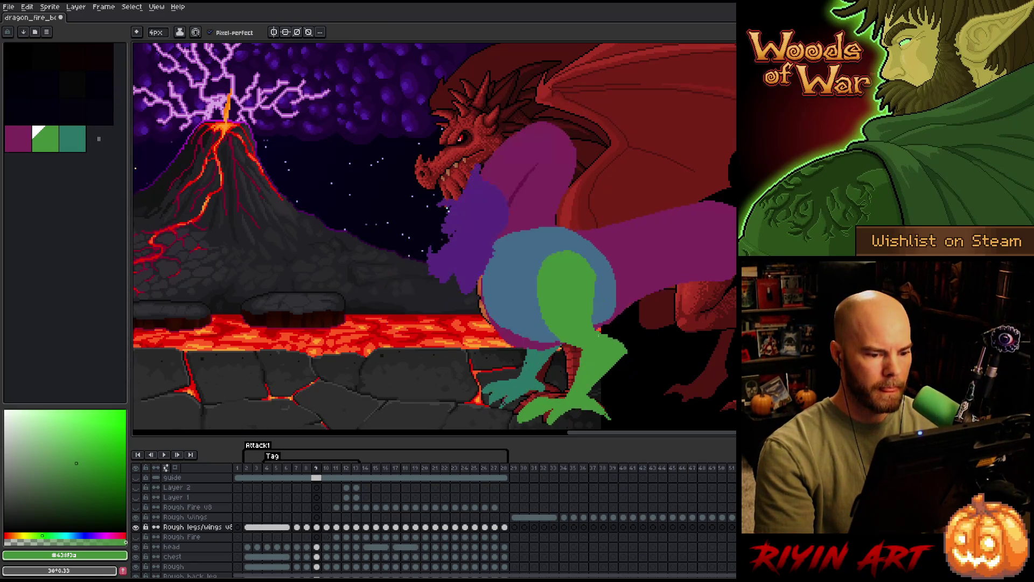
{"action": "key", "text": "Right"}
{"action": "key", "text": "b"}
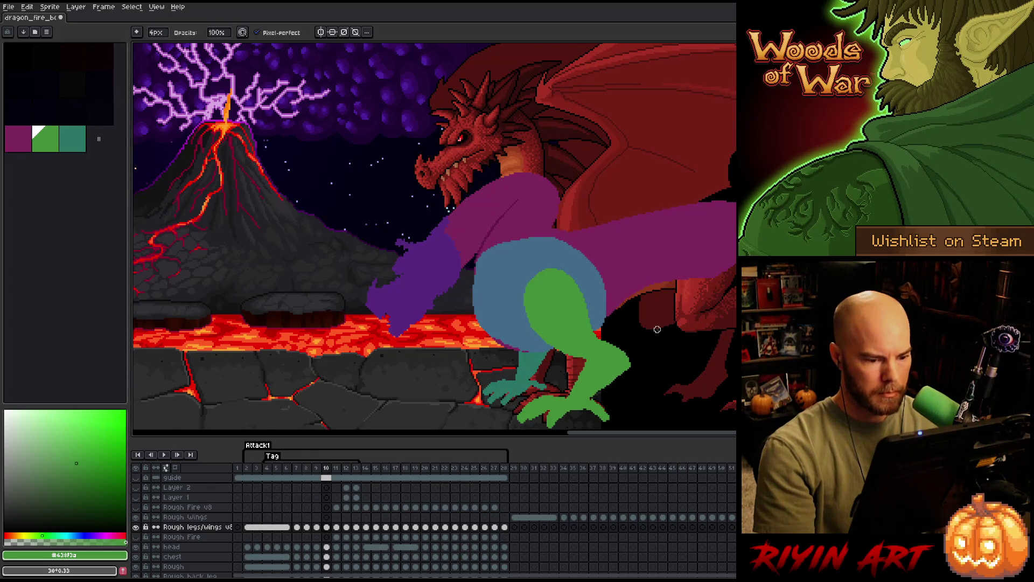
Scrub through frames 10–12, toggle the purple dragon outline sketch layer on and off, and return to frame 10.
{"action": "key", "text": "Right"}
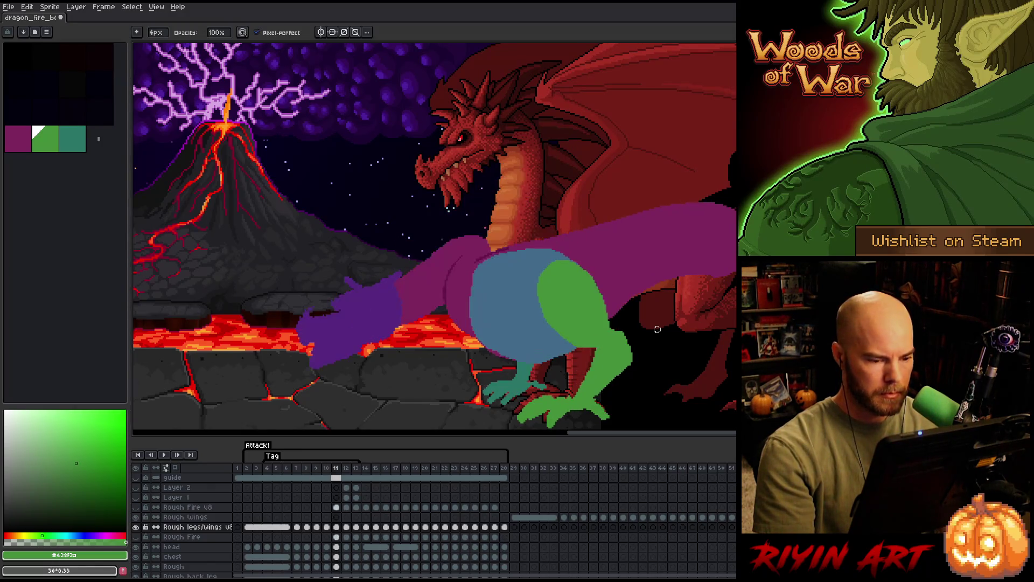
{"action": "key", "text": "Left"}
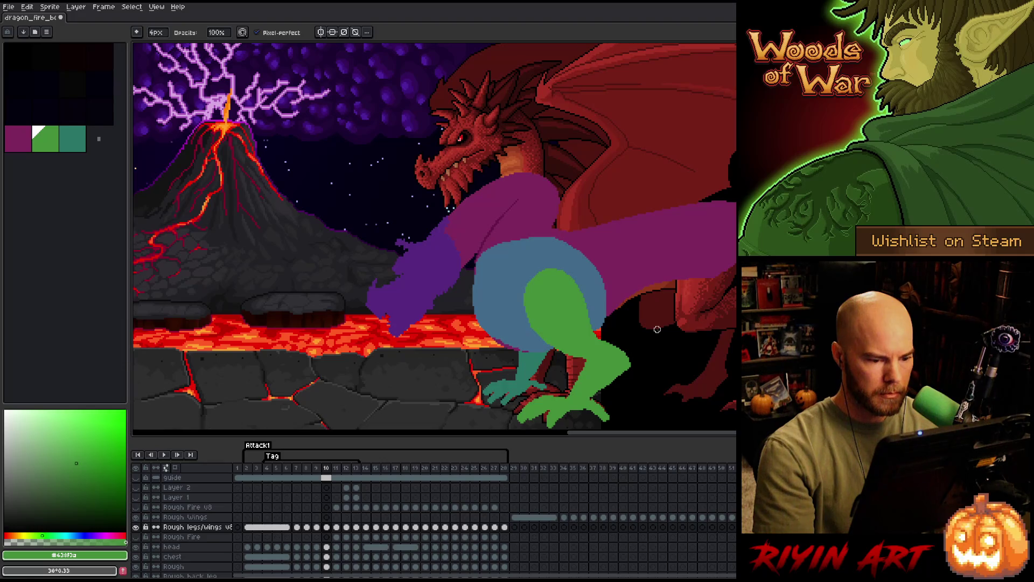
{"action": "key", "text": "Right"}
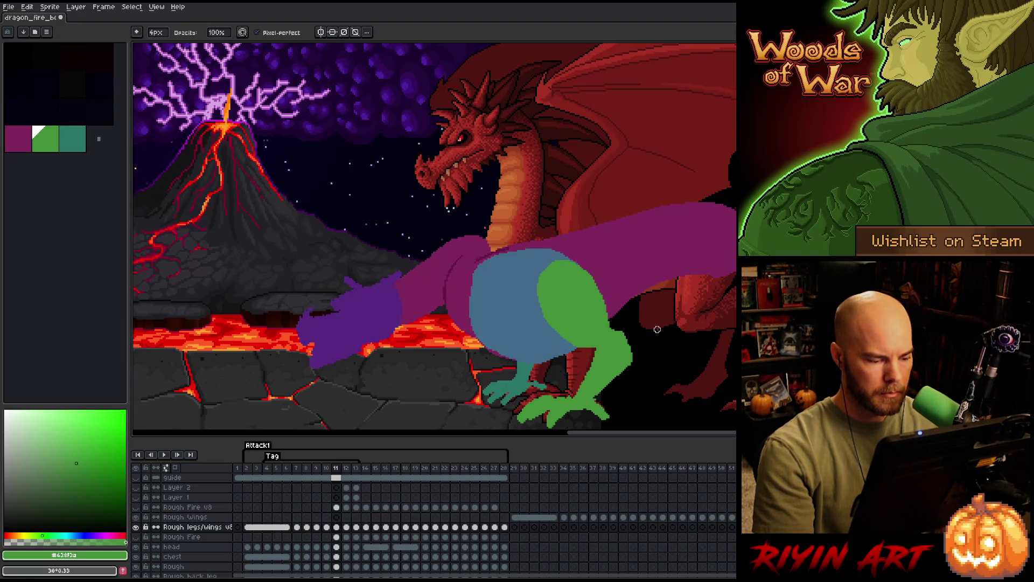
{"action": "key", "text": "Right"}
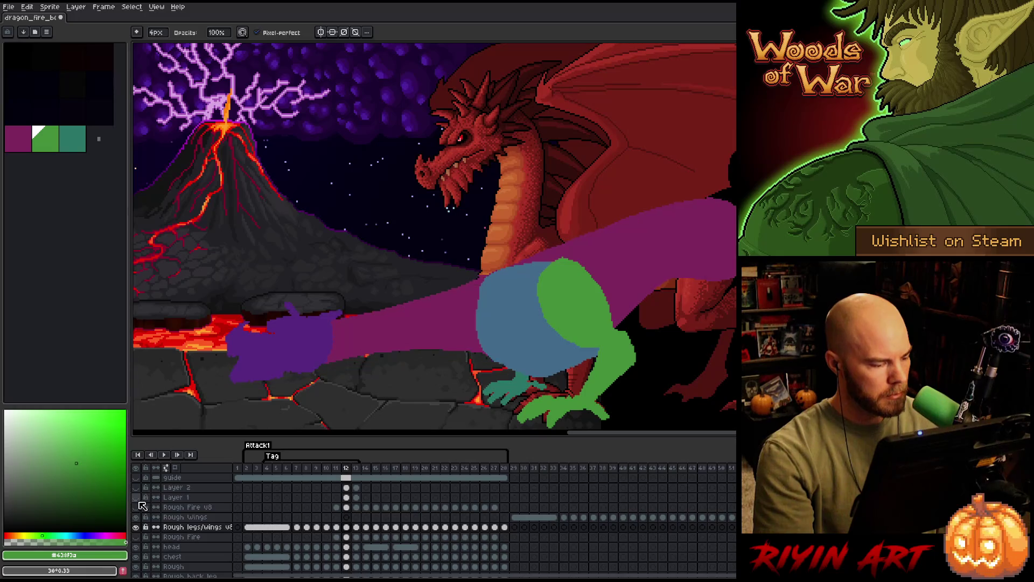
{"action": "left_click", "coordinate": [139, 497]}
{"action": "left_click", "coordinate": [139, 489]}
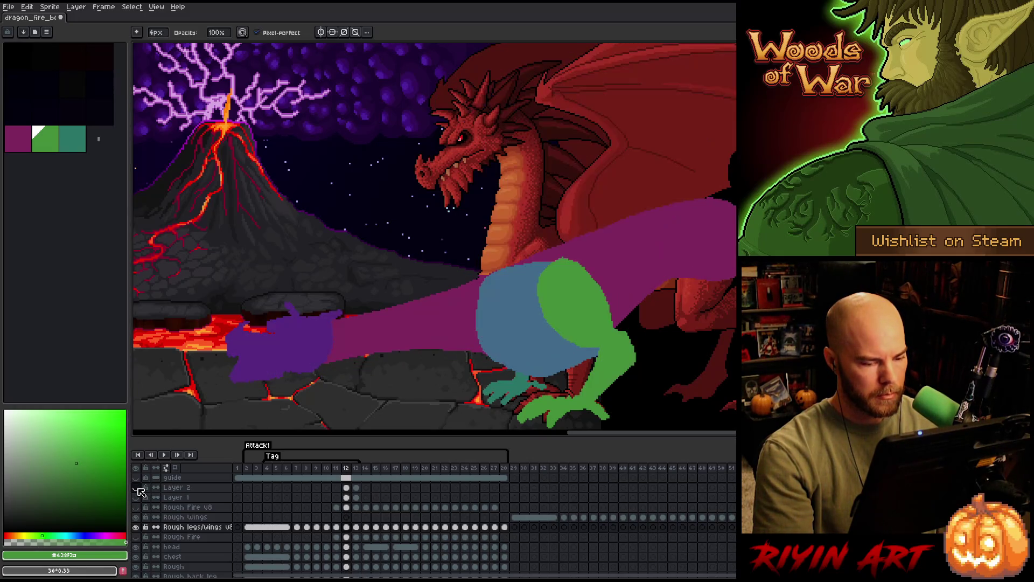
{"action": "key", "text": "Left"}
{"action": "key", "text": "Left"}
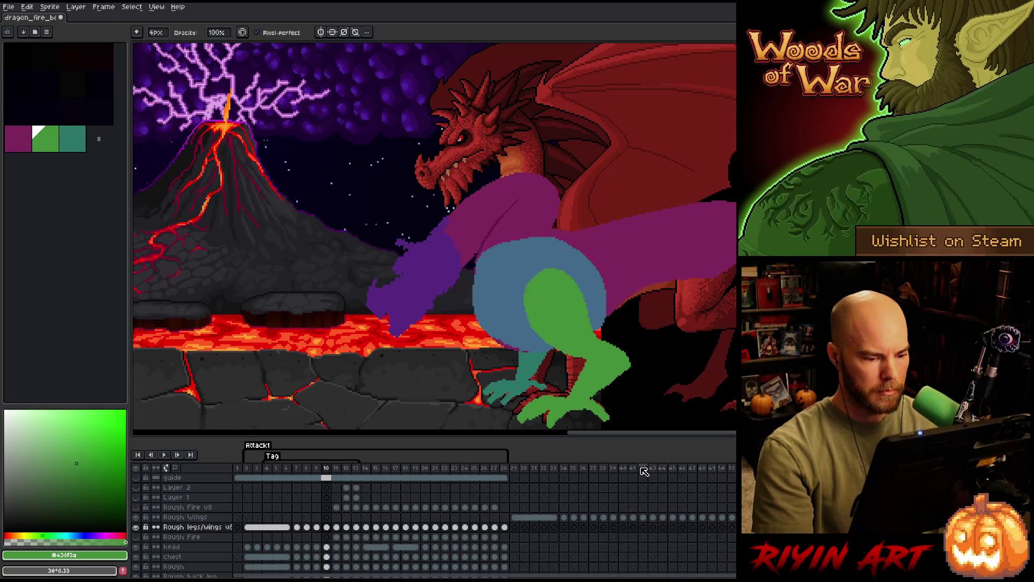
Compare frame 10's green hind leg against frame 9, ready to lasso the haunch and leg.
{"action": "key", "text": "Left"}
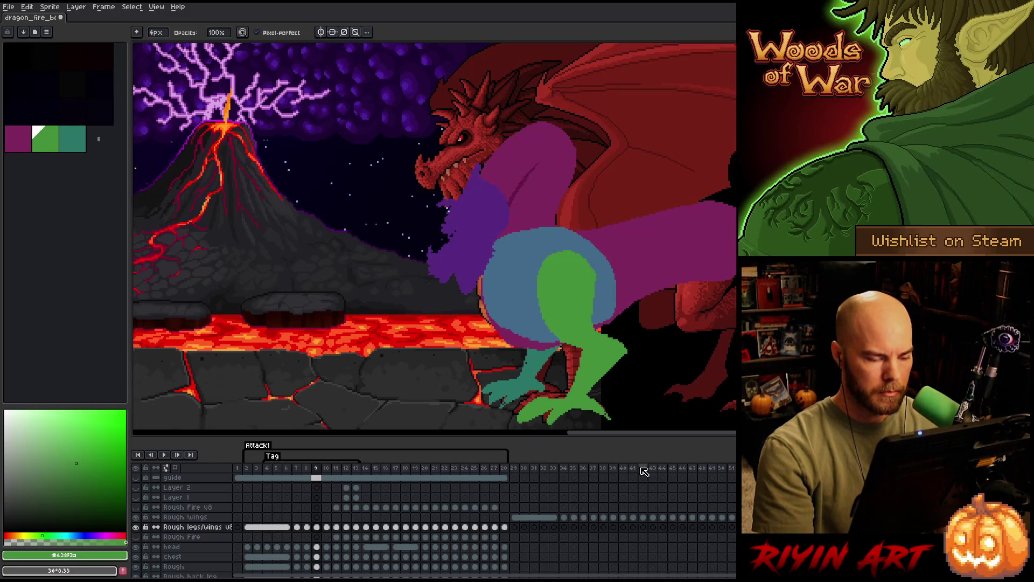
{"action": "key", "text": "Right"}
{"action": "key", "text": "Left"}
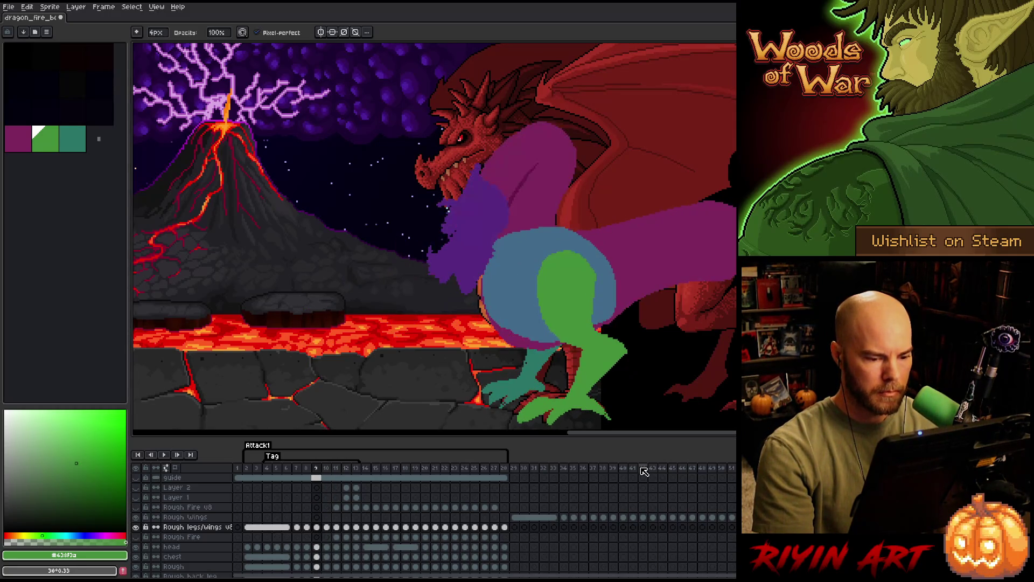
{"action": "key", "text": "Right"}
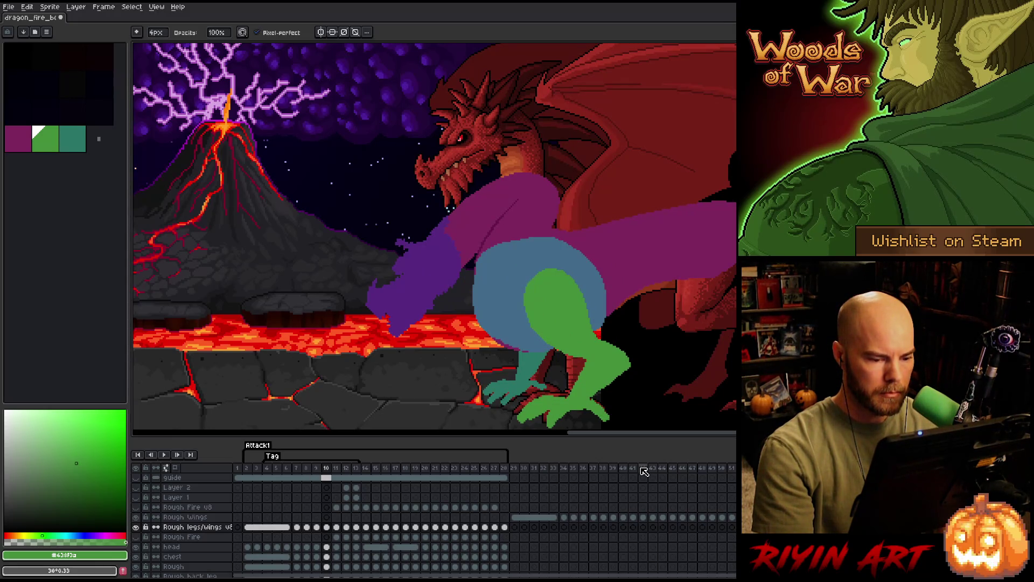
{"action": "key", "text": "q"}
Lasso frame 10's green hind leg and rotate it about 5°, then nudge the lower shin back and commit.
{"action": "mouse_move", "coordinate": [582, 257]}
{"action": "left_mouse_down"}
{"action": "mouse_move", "coordinate": [637, 370]}
{"action": "mouse_move", "coordinate": [509, 243]}
{"action": "left_mouse_up"}
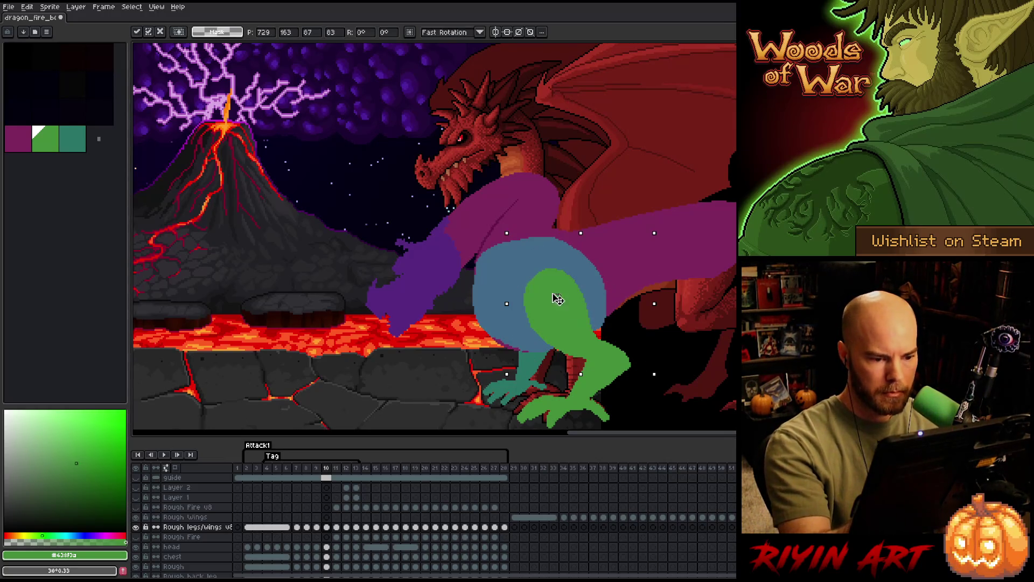
{"action": "left_click_drag", "start_coordinate": [656, 379], "coordinate": [670, 374]}
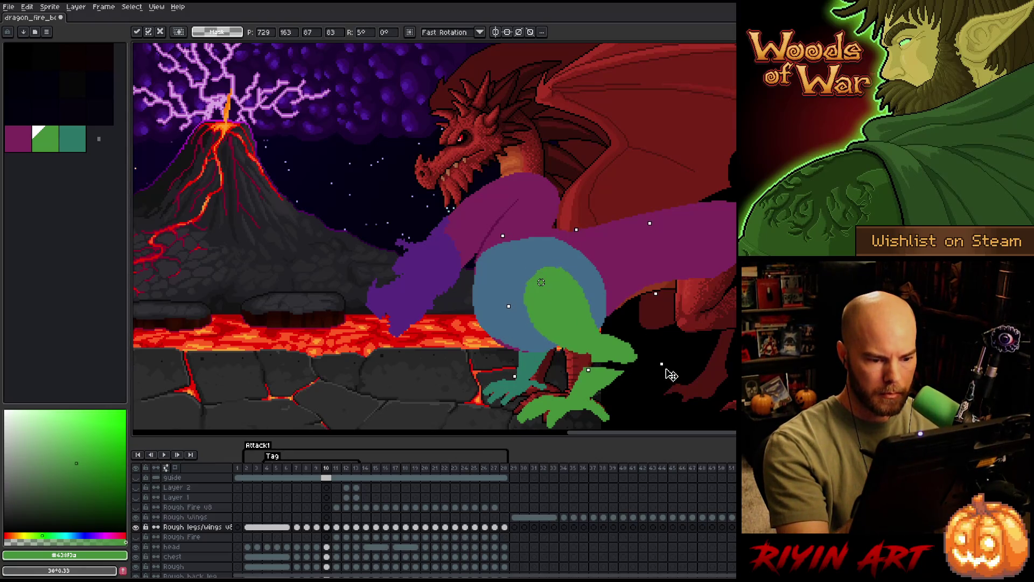
{"action": "left_click", "coordinate": [659, 337]}
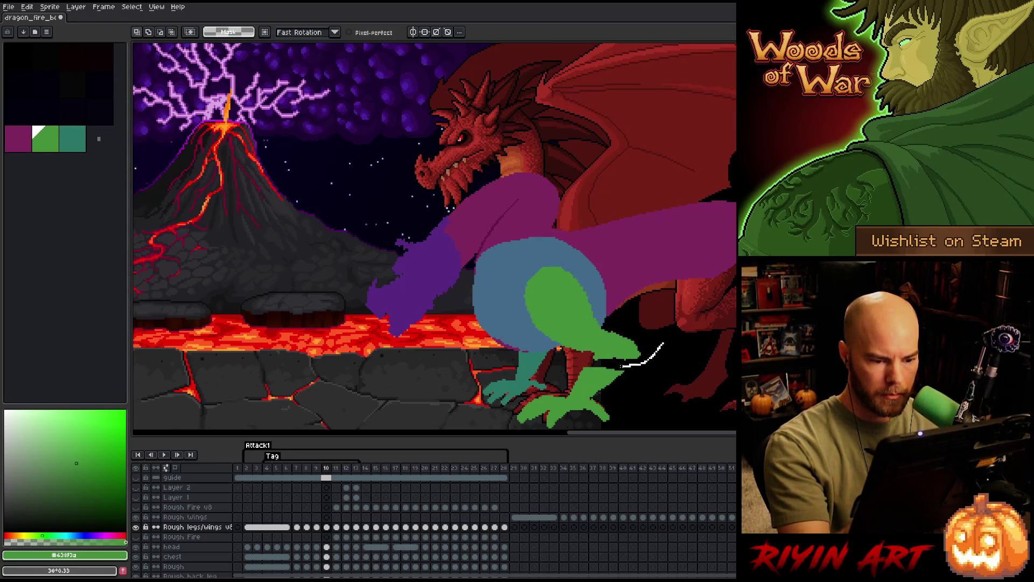
{"action": "left_click_drag", "start_coordinate": [624, 367], "coordinate": [663, 346]}
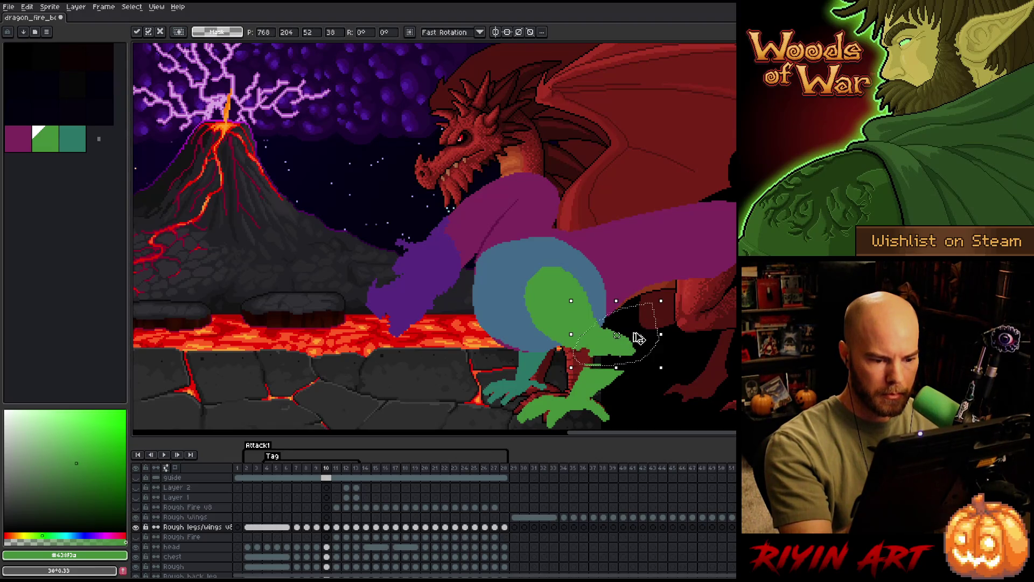
{"action": "key", "text": "ctrl+d"}
{"action": "key", "text": "b"}
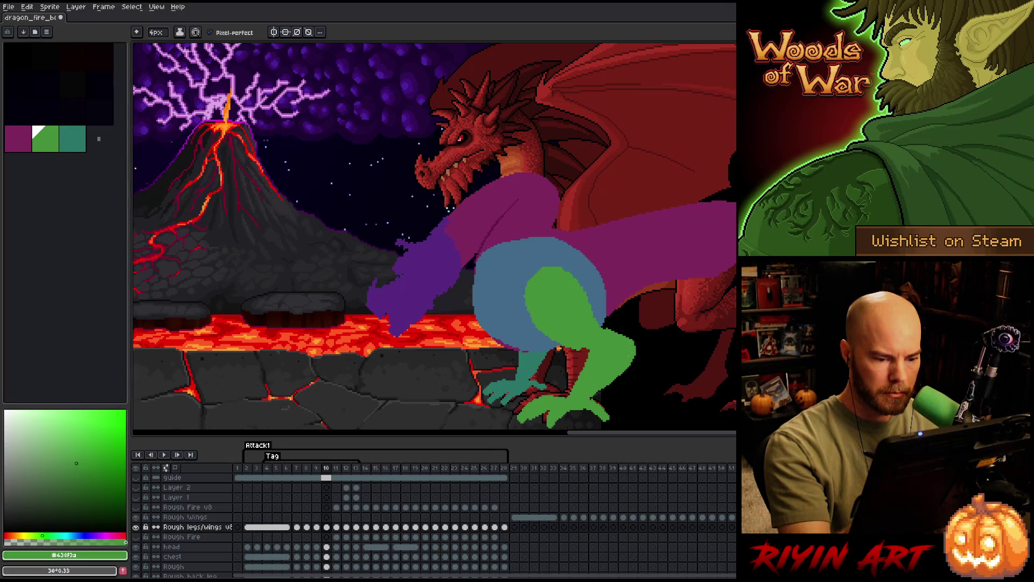
Tidy frame 10's leg edges with eraser and pencil, undoing a stray erase on the red dragon, and compare with frame 9.
{"action": "key", "text": "e"}
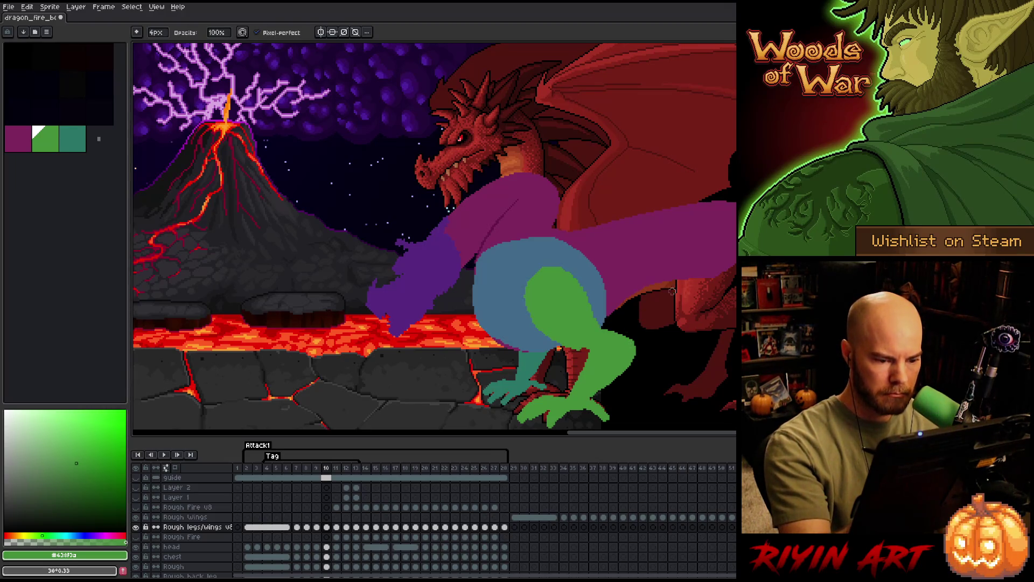
{"action": "key", "text": "ctrl+z"}
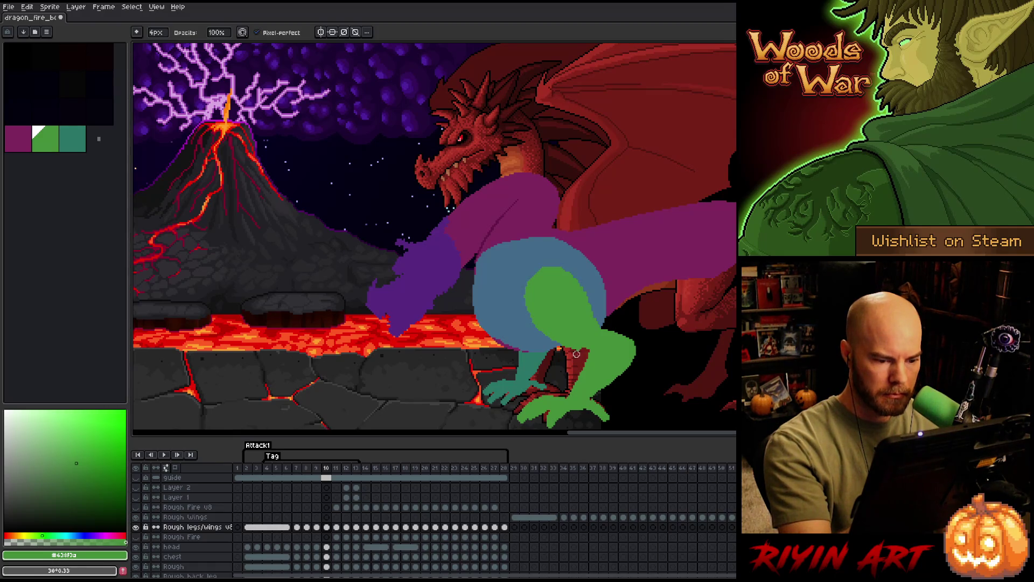
{"action": "key", "text": "b"}
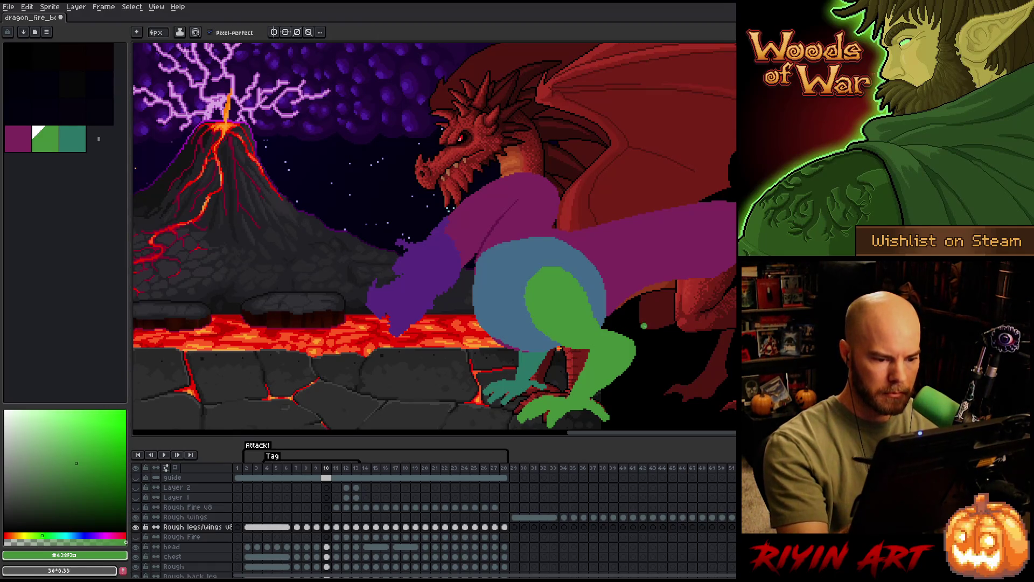
{"action": "key", "text": "Right"}
{"action": "key", "text": "Left"}
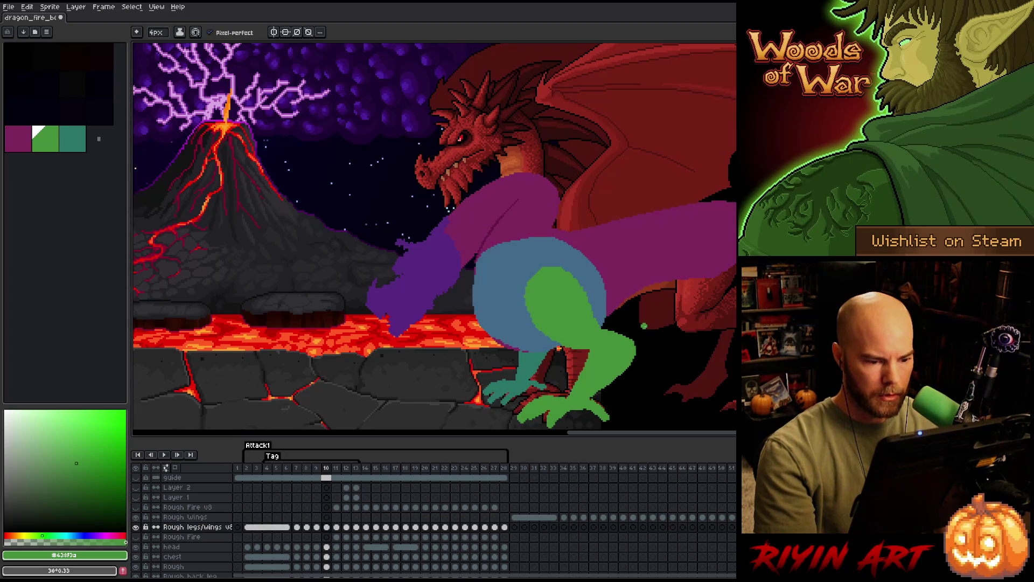
{"action": "key", "text": "Left"}
{"action": "key", "text": "Right"}
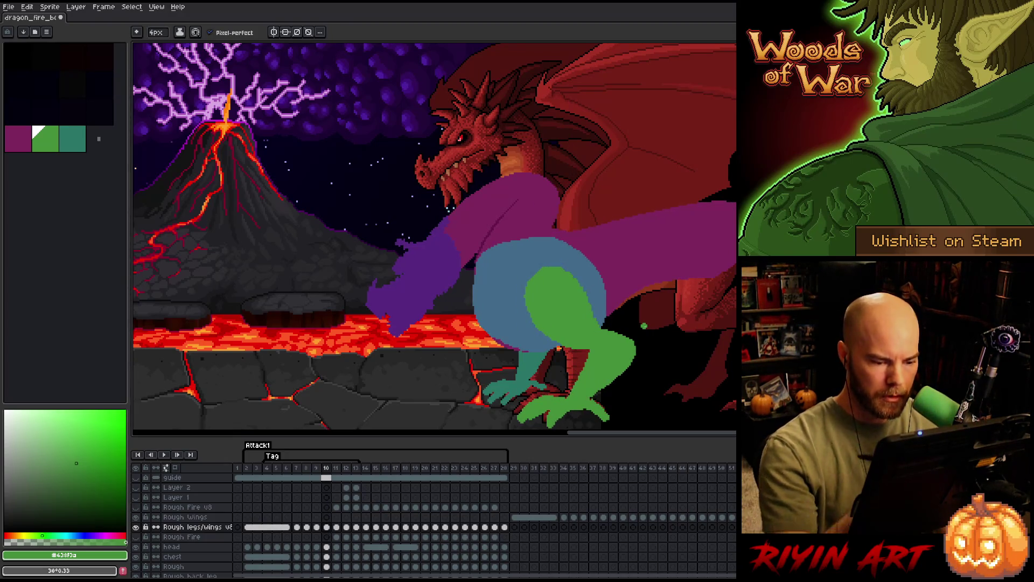
{"action": "key", "text": "Left"}
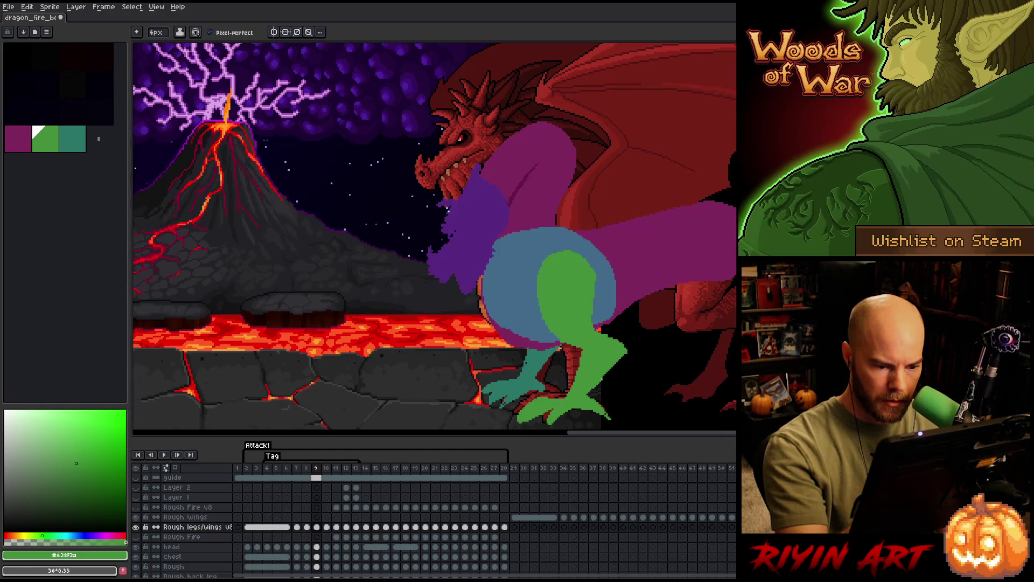
Flip through frames 8–10 to check the leg poses and finish cleaning frame 10's edges.
{"action": "key", "text": "Left"}
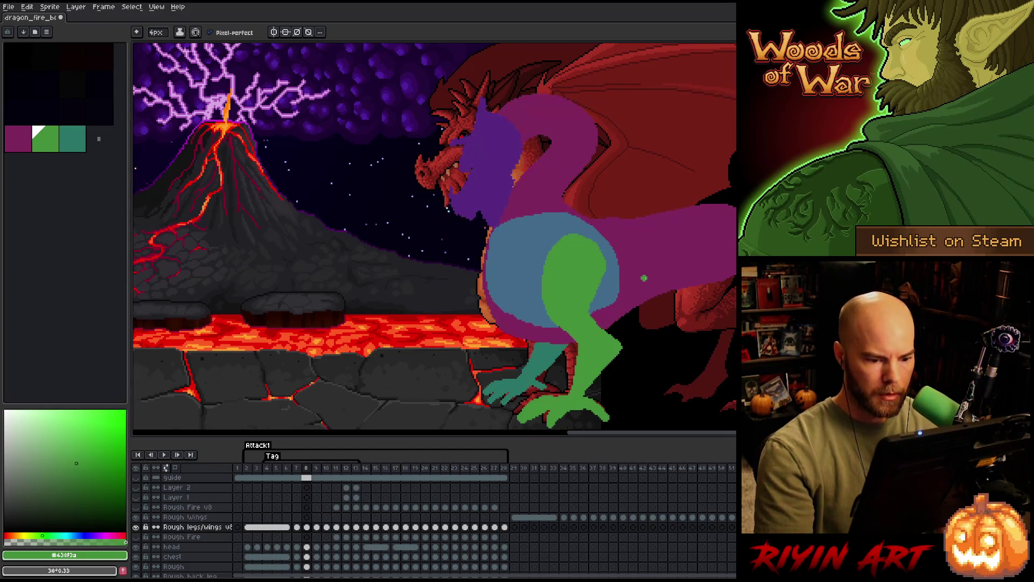
{"action": "key", "text": "Right"}
{"action": "key", "text": "Right"}
{"action": "key", "text": "Left"}
{"action": "key", "text": "Left"}
{"action": "key", "text": "Right"}
{"action": "key", "text": "Right"}
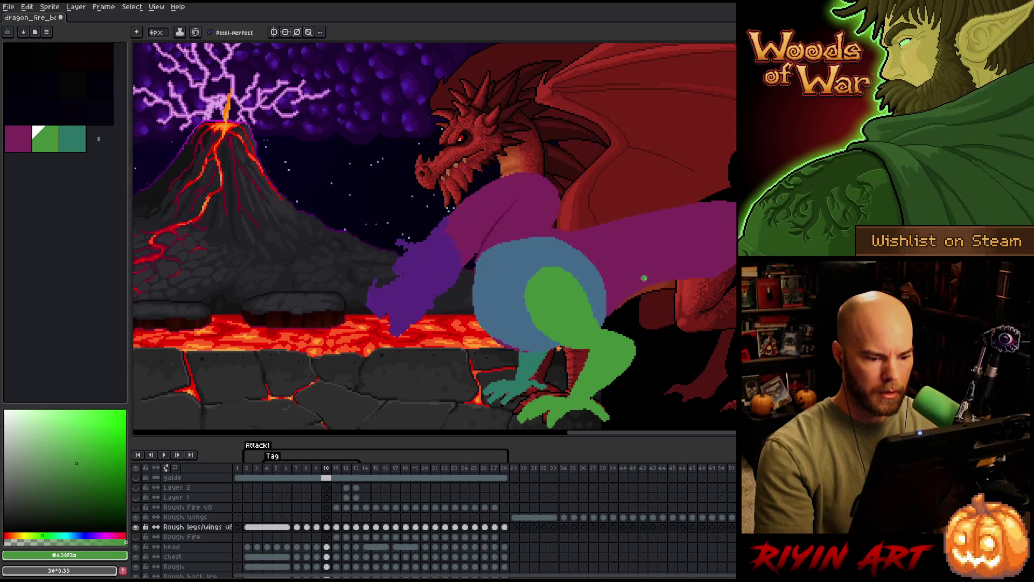
{"action": "key", "text": "Right"}
{"action": "key", "text": "Right"}
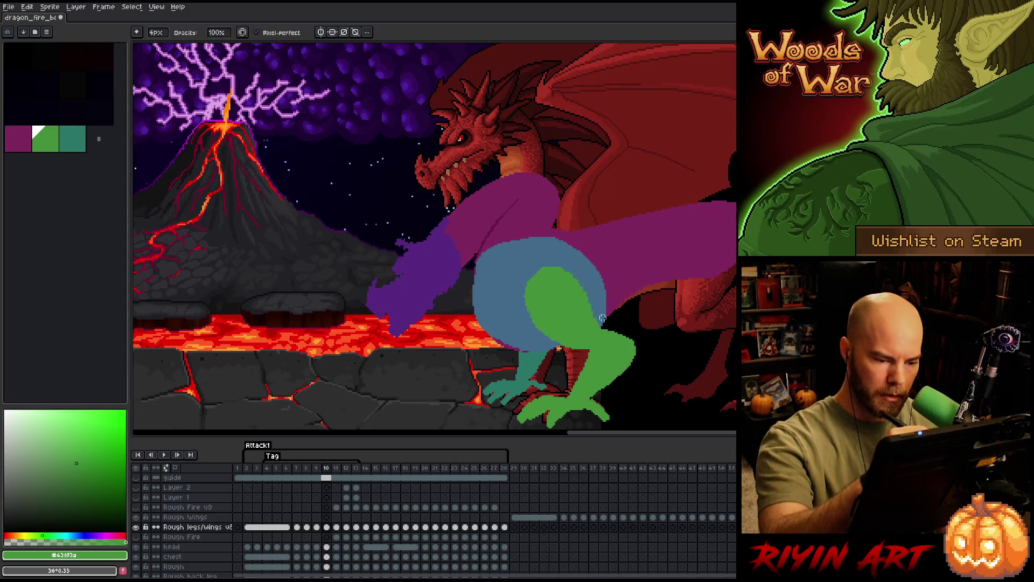
{"action": "key", "text": "Left"}
{"action": "key", "text": "Left"}
{"action": "key", "text": "e"}
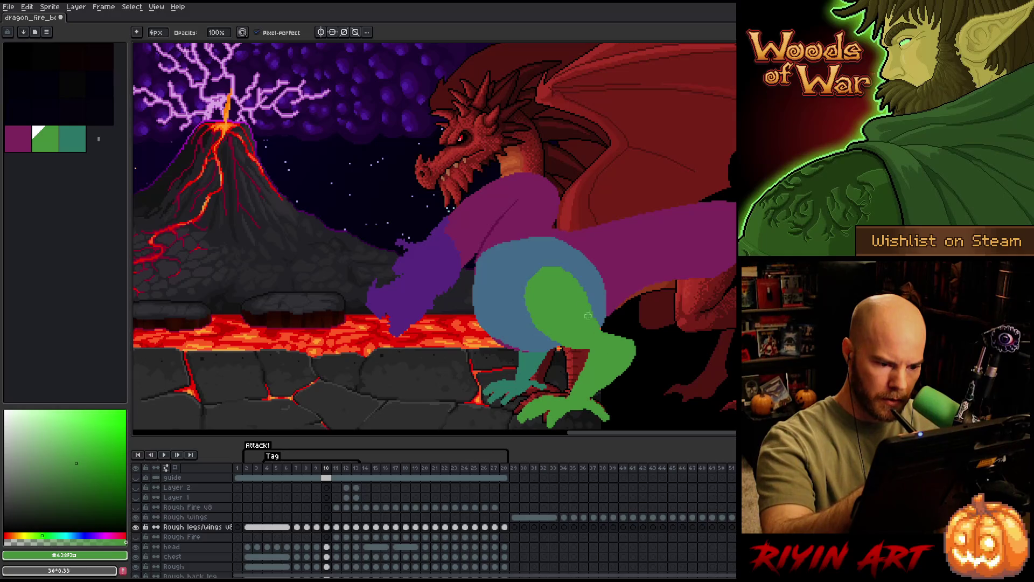
{"action": "key", "text": "b"}
{"action": "key", "text": "e"}
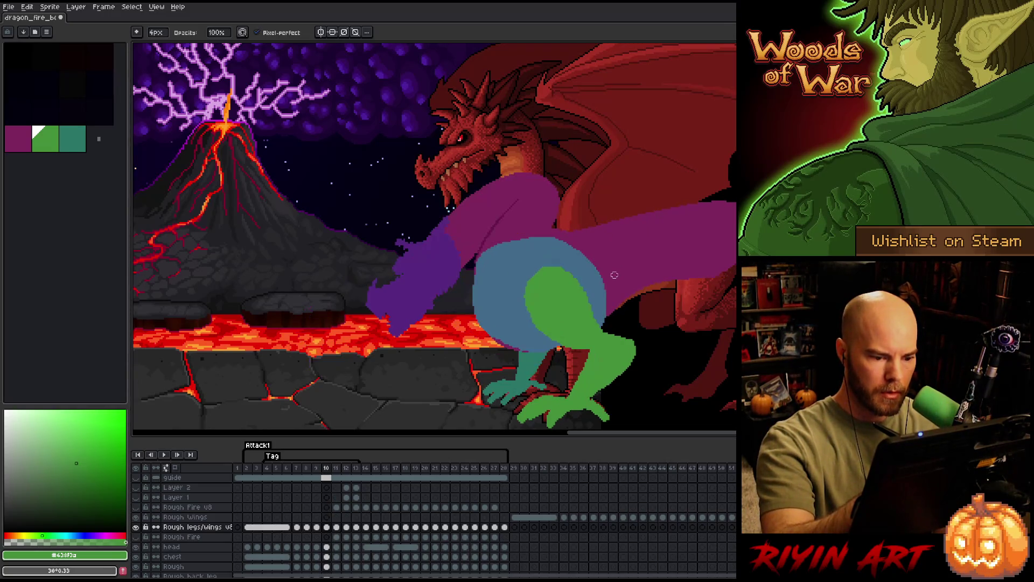
Advance to frame 11 with the neck stretched forward and pick the lasso.
{"action": "key", "text": "Right"}
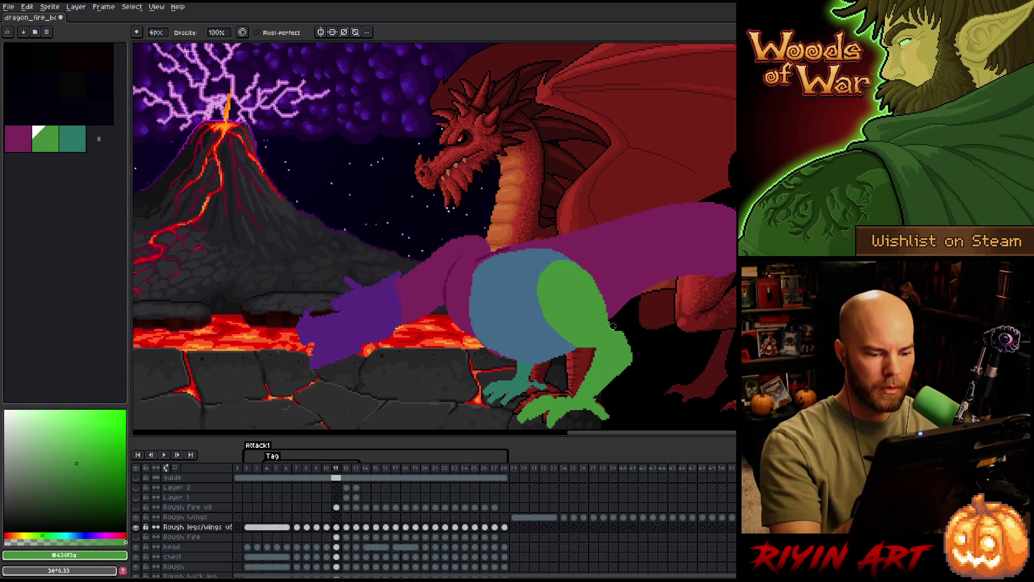
{"action": "key", "text": "m"}
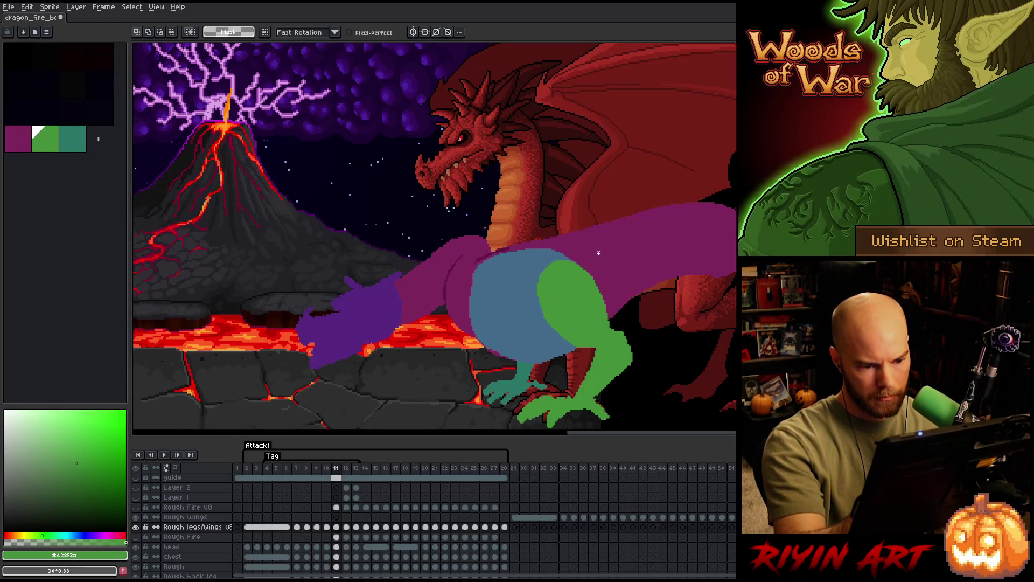
Delete frame 11's old green leg and flip through frames 10–12 for pose reference.
{"action": "left_click_drag", "start_coordinate": [598, 254], "coordinate": [600, 308]}
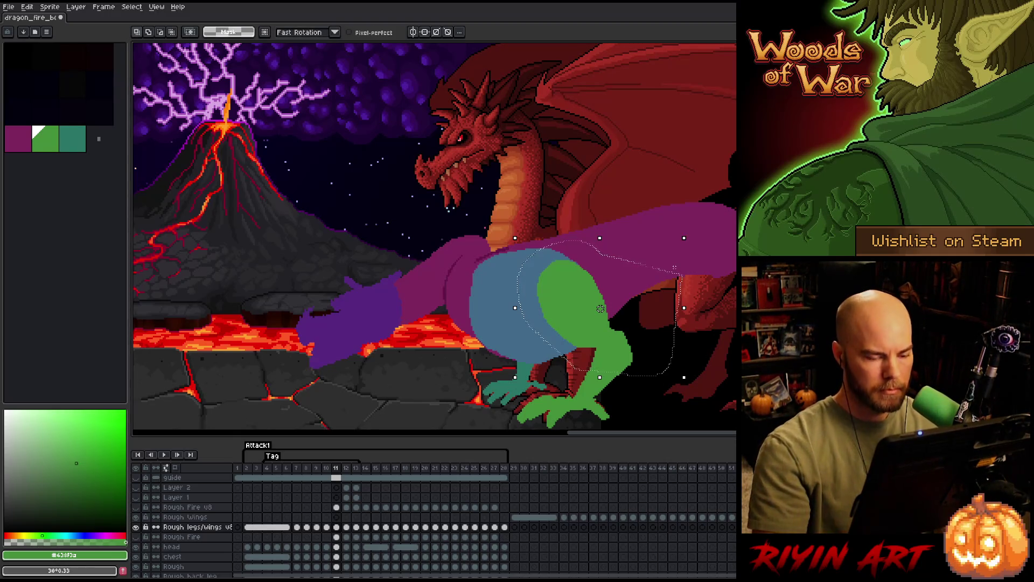
{"action": "key", "text": "Delete"}
{"action": "key", "text": "Left"}
{"action": "key", "text": "Right"}
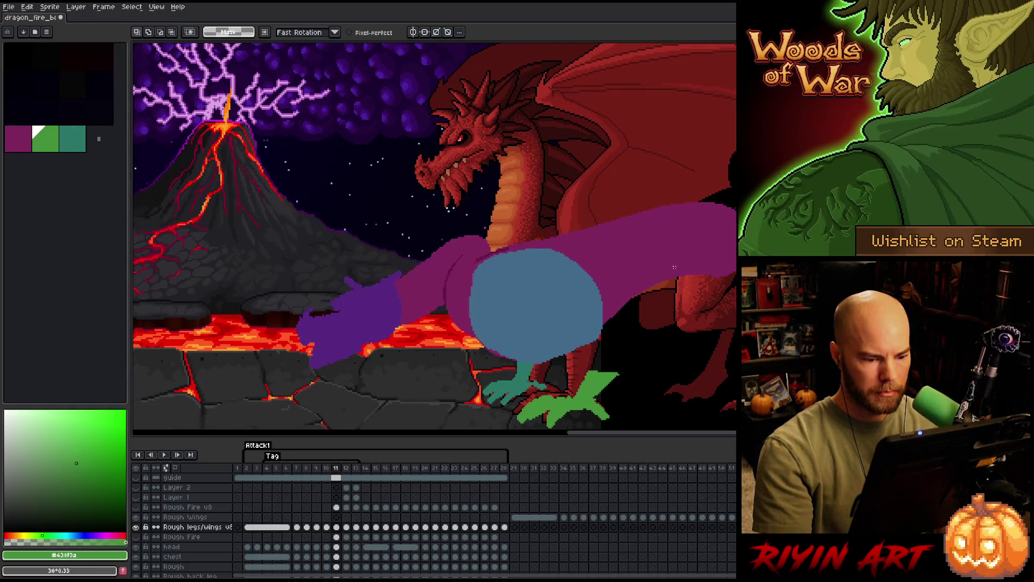
{"action": "key", "text": "b"}
{"action": "key", "text": "Left"}
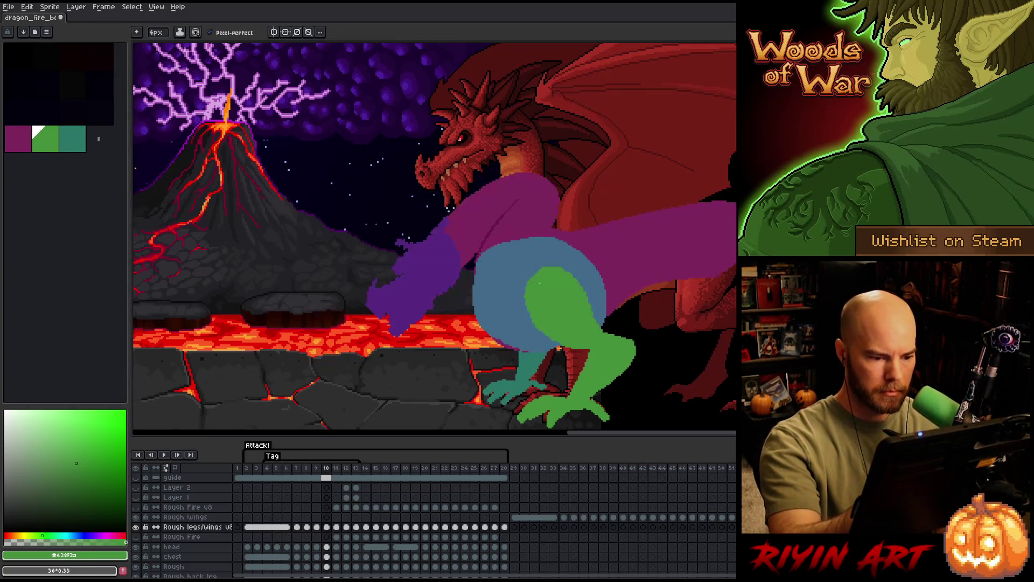
{"action": "key", "text": "Left"}
{"action": "key", "text": "Right"}
{"action": "key", "text": "Right"}
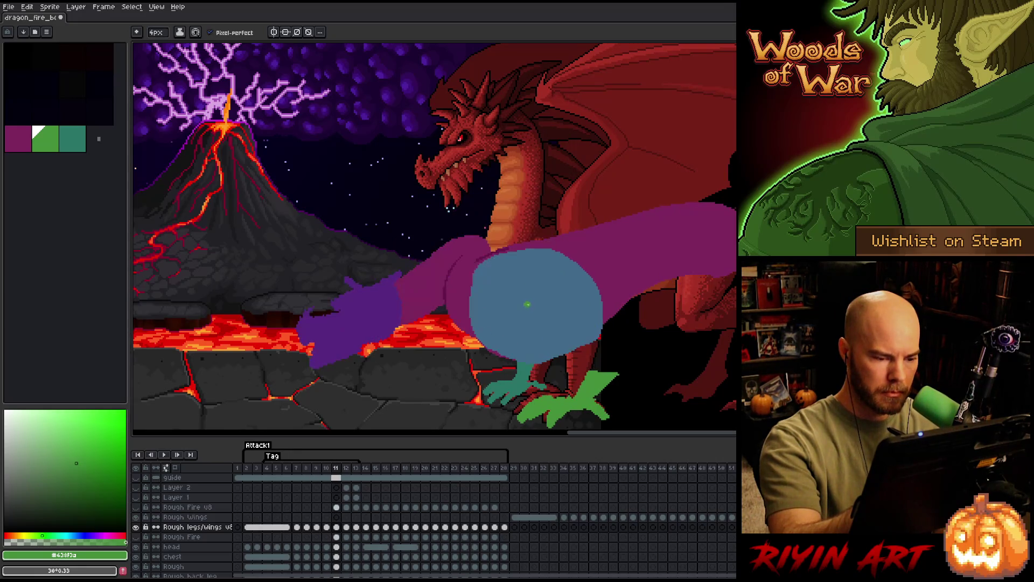
{"action": "key", "text": "Left"}
{"action": "key", "text": "Right"}
{"action": "key", "text": "Right"}
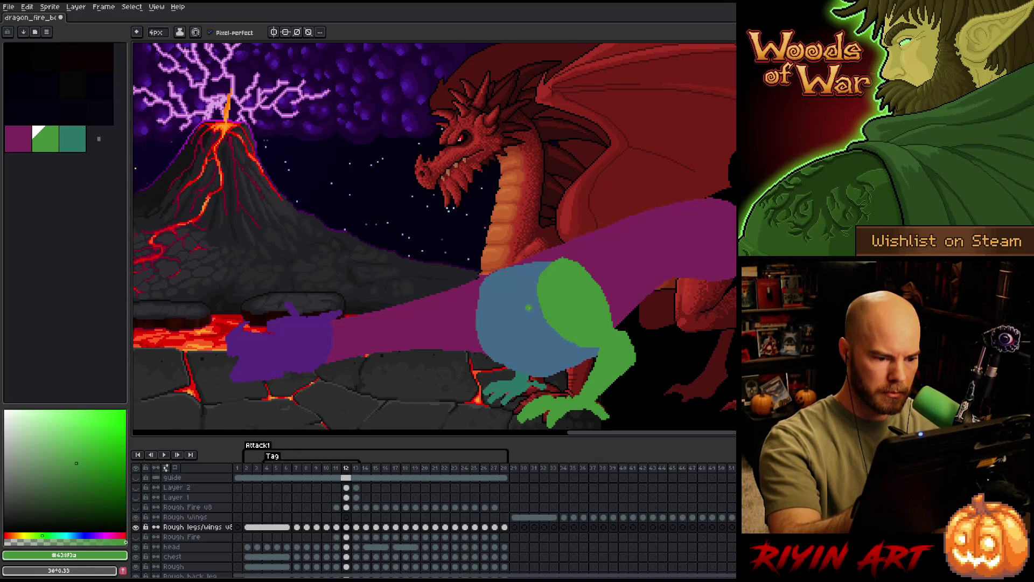
{"action": "key", "text": "Left"}
{"action": "key", "text": "Left"}
{"action": "key", "text": "Right"}
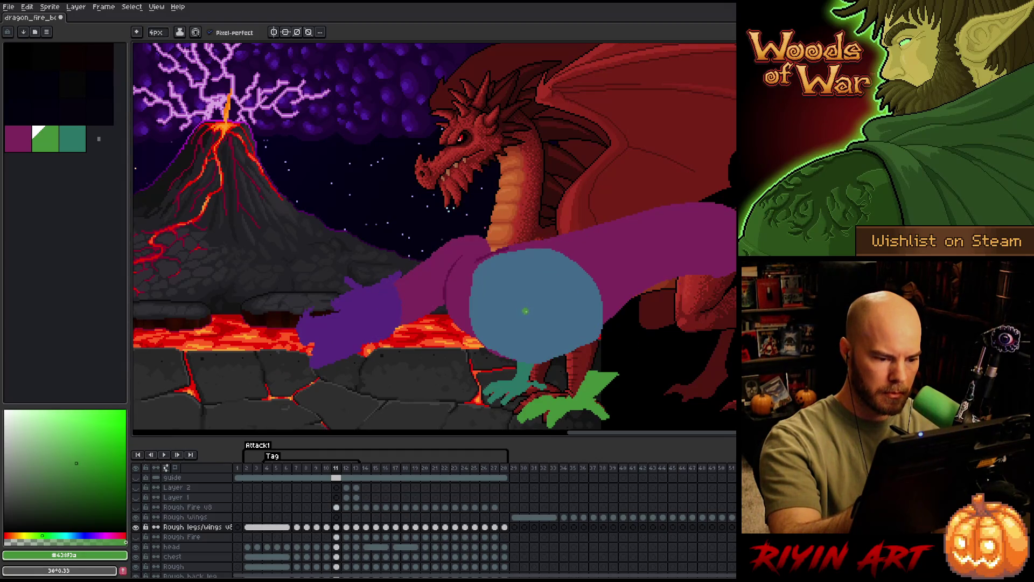
Sketch a green thigh curve on the blue body and extend the leg line down toward the foot.
{"action": "left_click_drag", "start_coordinate": [534, 286], "coordinate": [525, 312]}
{"action": "key", "text": "Right"}
{"action": "key", "text": "Left"}
{"action": "key", "text": "Right"}
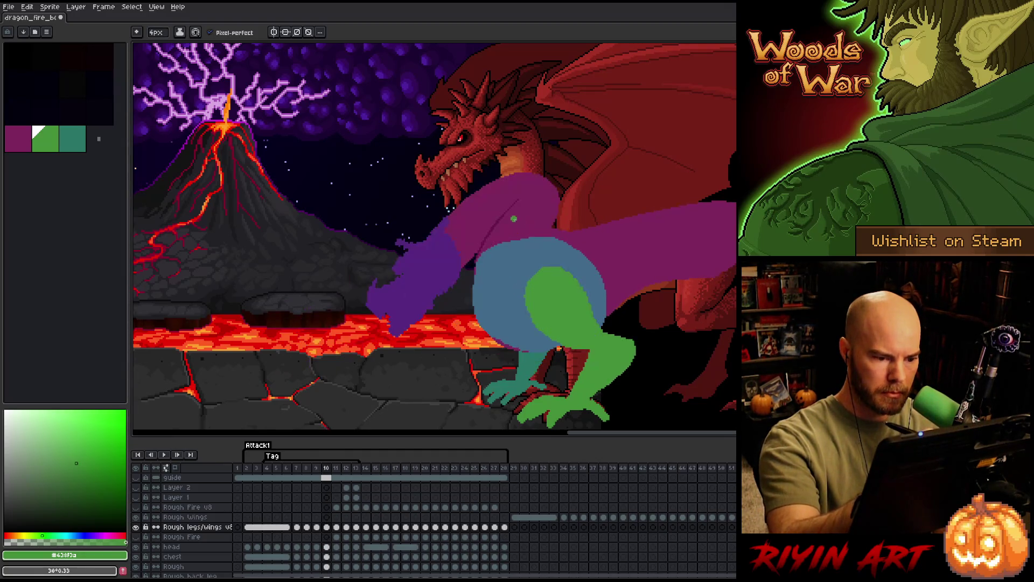
{"action": "key", "text": "Left"}
{"action": "left_click_drag", "start_coordinate": [539, 341], "coordinate": [611, 330]}
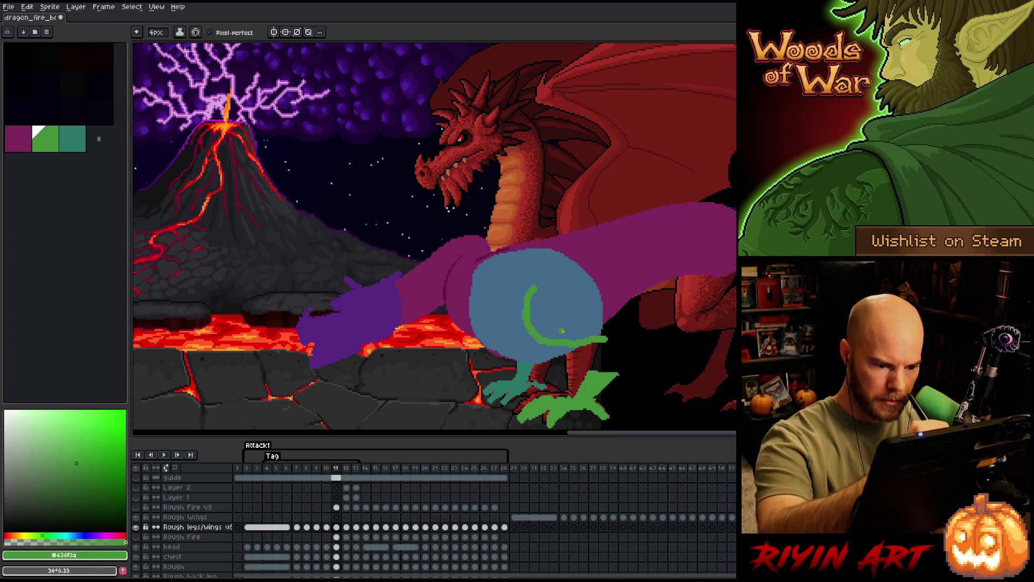
{"action": "key", "text": "Left"}
{"action": "key", "text": "Right"}
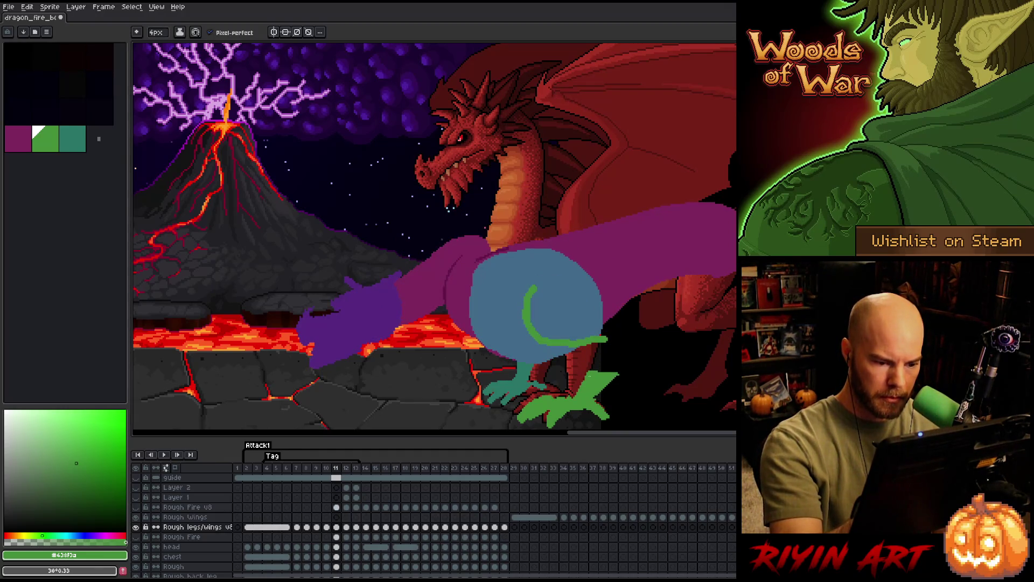
{"action": "left_click_drag", "start_coordinate": [585, 380], "coordinate": [607, 343]}
{"action": "key", "text": "Right"}
{"action": "key", "text": "Left"}
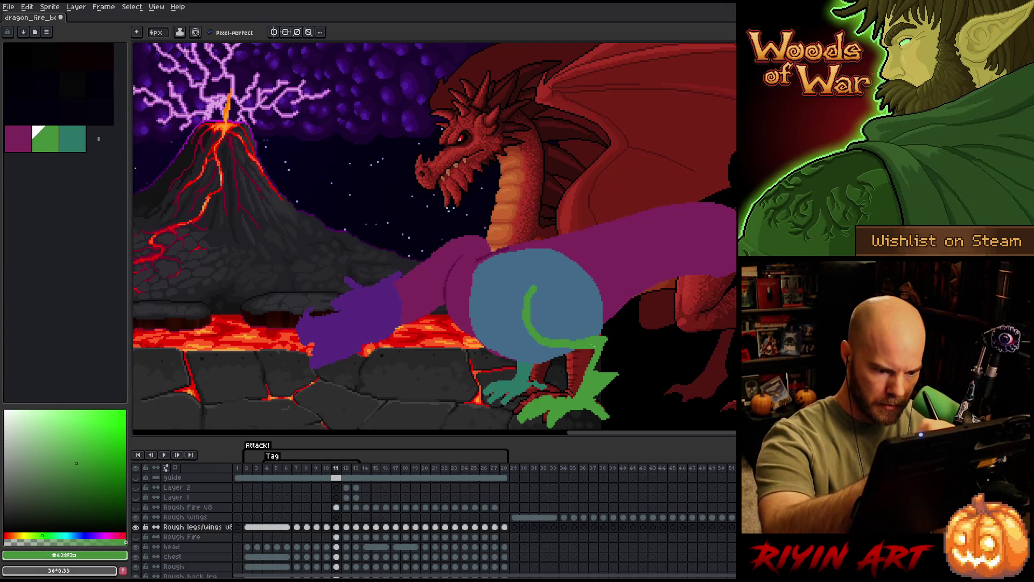
{"action": "key", "text": "Left"}
{"action": "key", "text": "Left"}
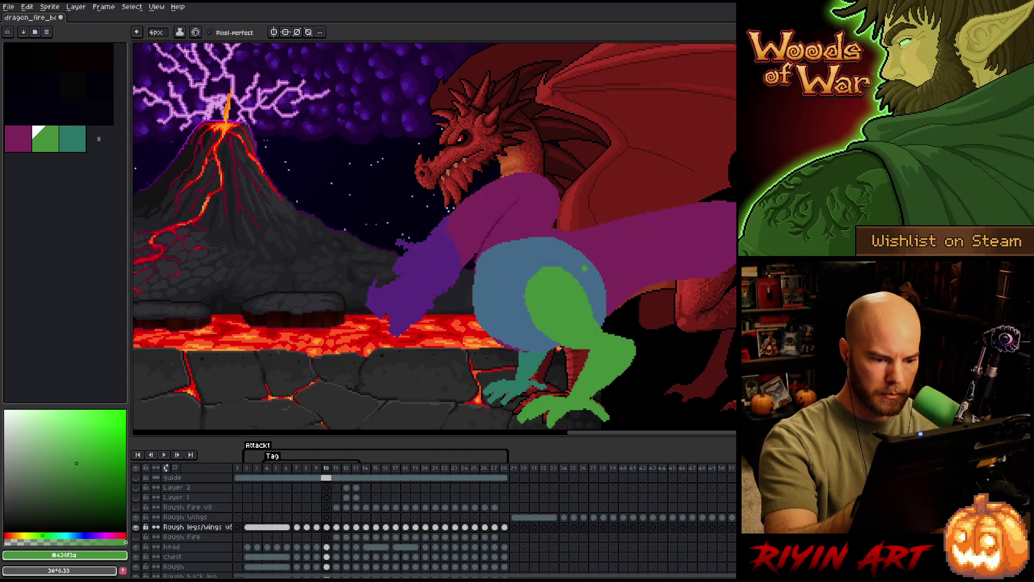
{"action": "key", "text": "Right"}
Close the green leg outline into a loop and fill it solid green.
{"action": "key", "text": "e"}
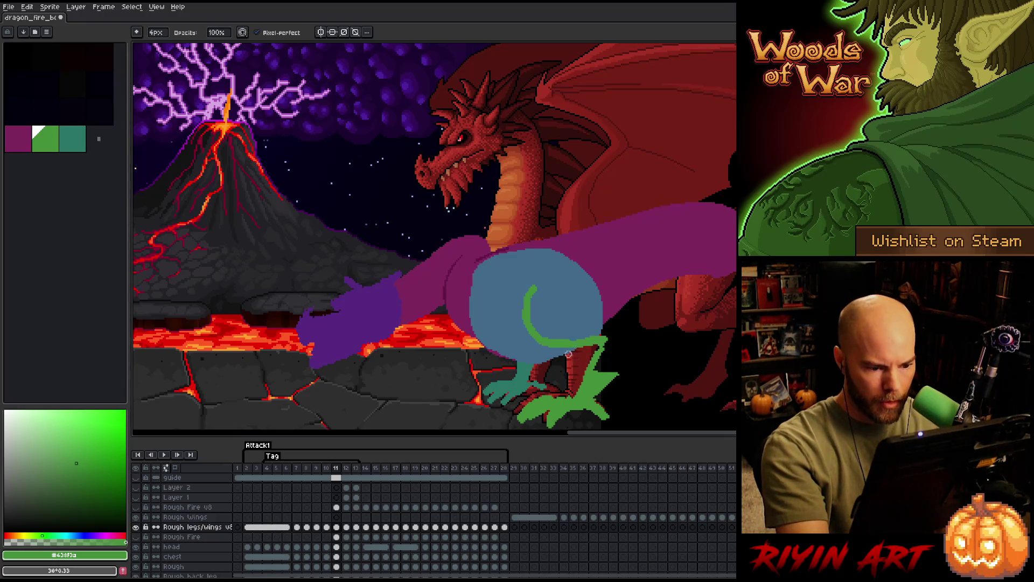
{"action": "key", "text": "Left"}
{"action": "key", "text": "Right"}
{"action": "key", "text": "b"}
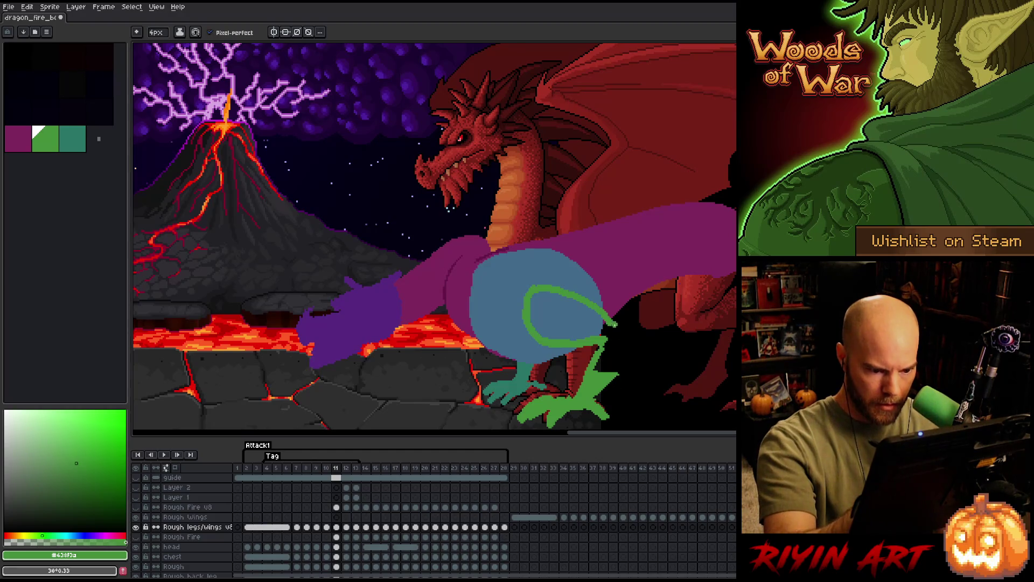
{"action": "key", "text": "Left"}
{"action": "key", "text": "Right"}
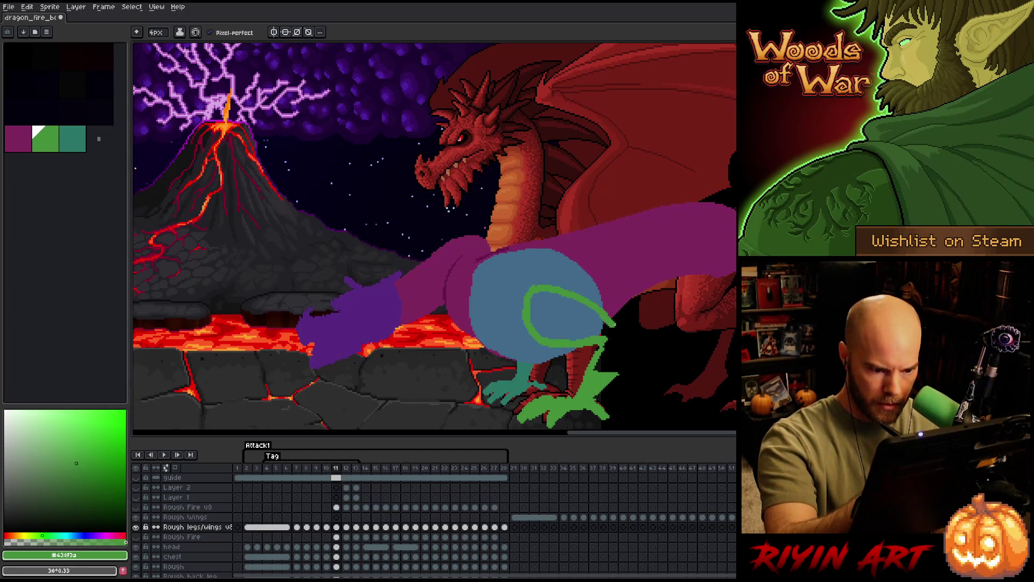
{"action": "left_click_drag", "start_coordinate": [605, 389], "coordinate": [648, 332]}
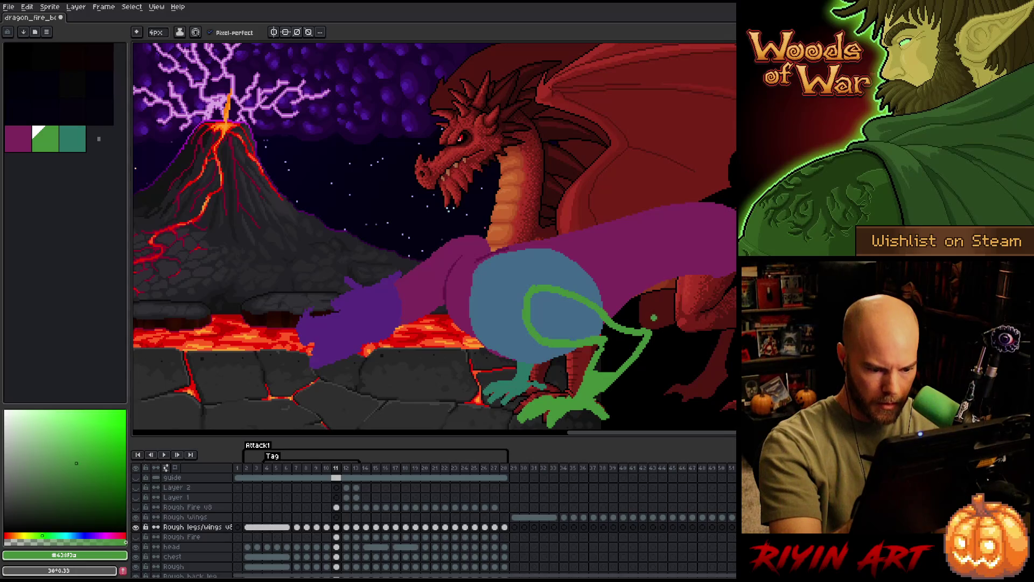
{"action": "key", "text": "e"}
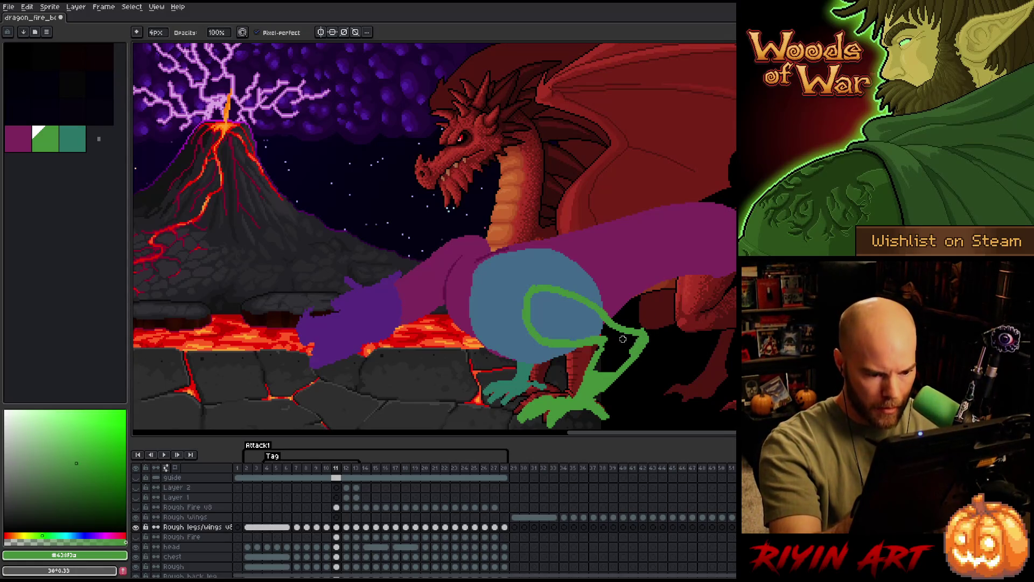
{"action": "left_click", "coordinate": [623, 340]}
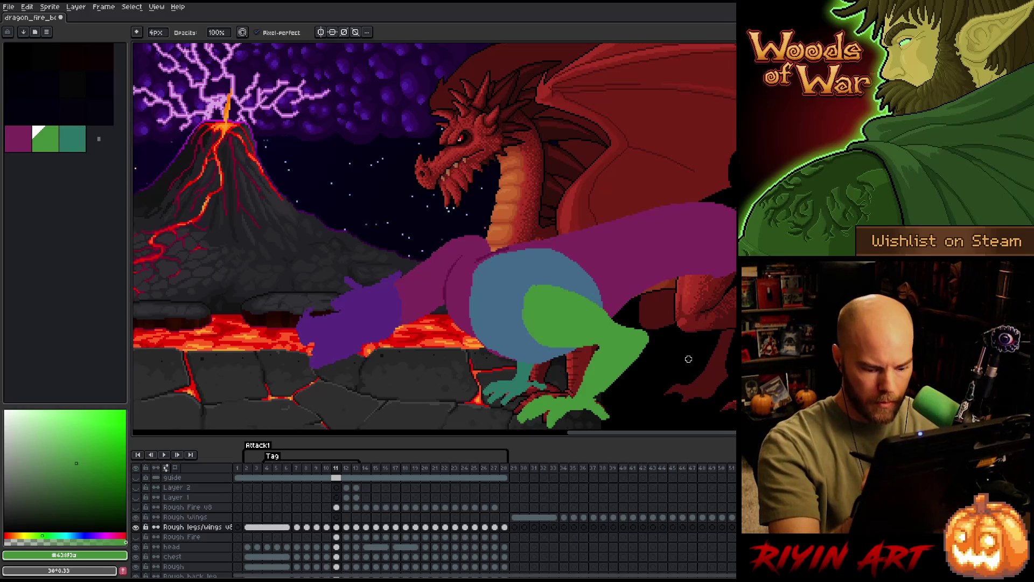
Flip between frames 10 and 11 to compare the leg poses, then land on frame 12.
{"action": "key", "text": "Left"}
{"action": "key", "text": "Right"}
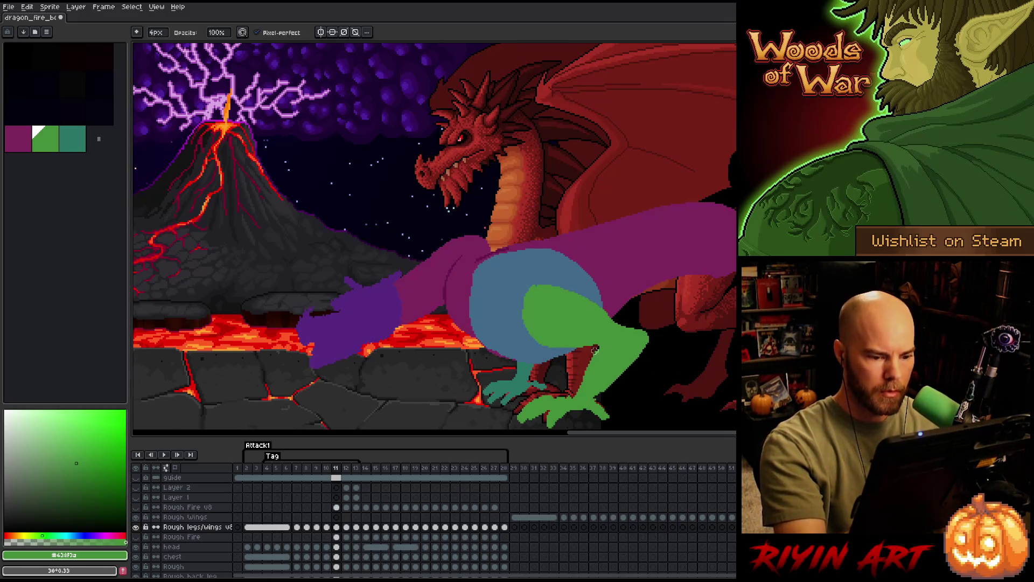
{"action": "key", "text": "Left"}
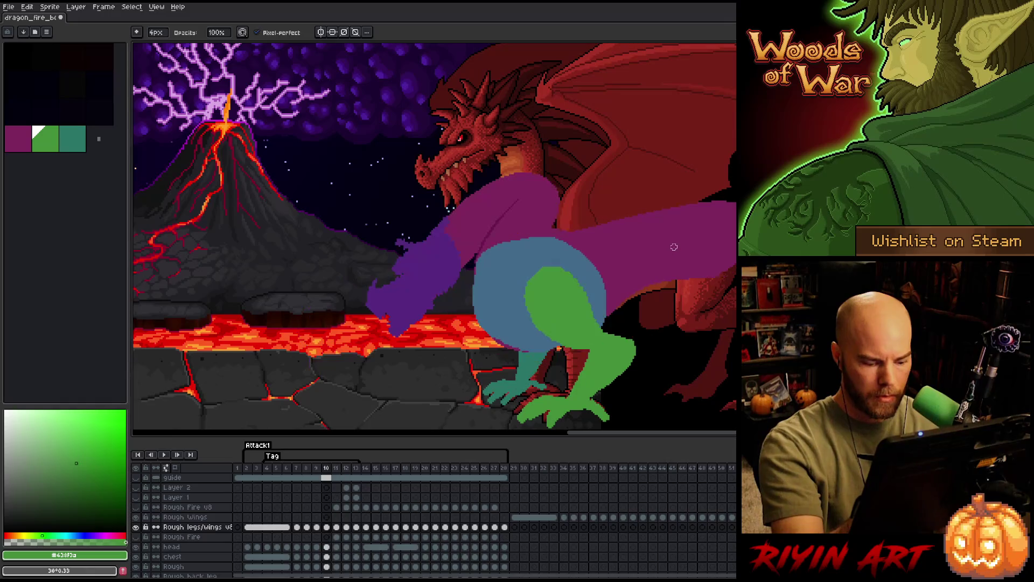
{"action": "key", "text": "Right"}
{"action": "key", "text": "Left"}
{"action": "key", "text": "Right"}
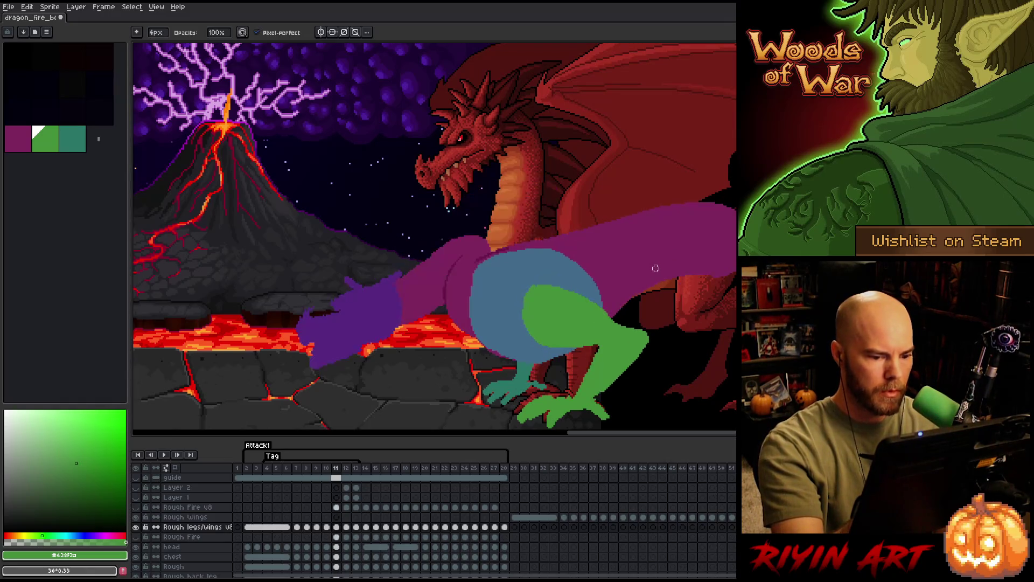
{"action": "key", "text": "Left"}
{"action": "key", "text": "Right"}
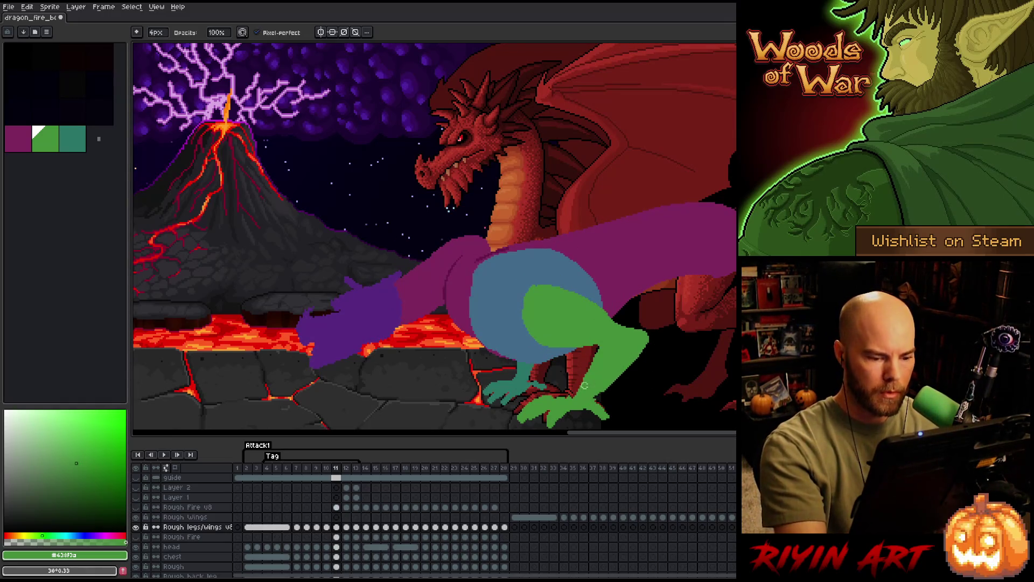
{"action": "key", "text": "Left"}
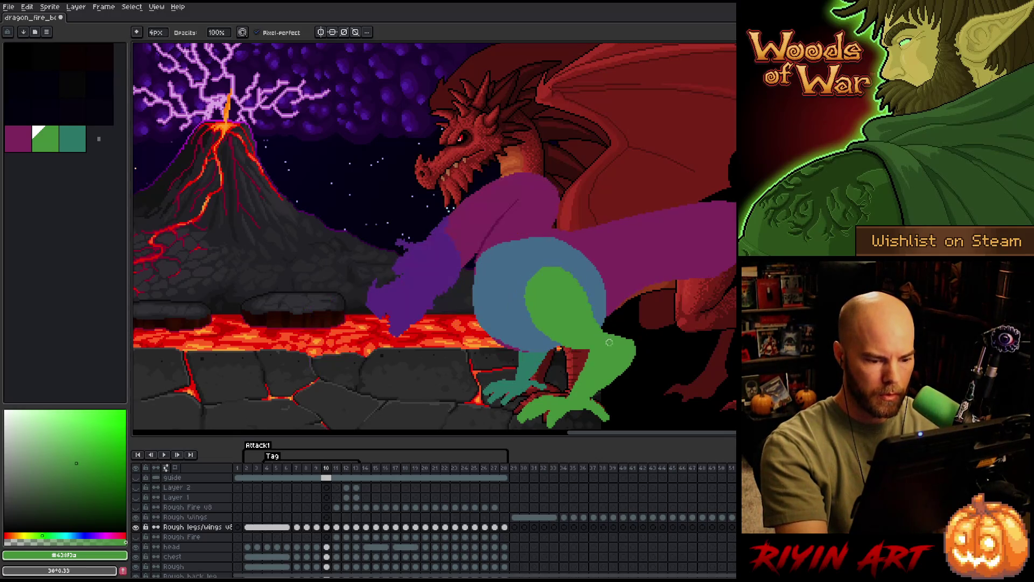
{"action": "key", "text": "Right"}
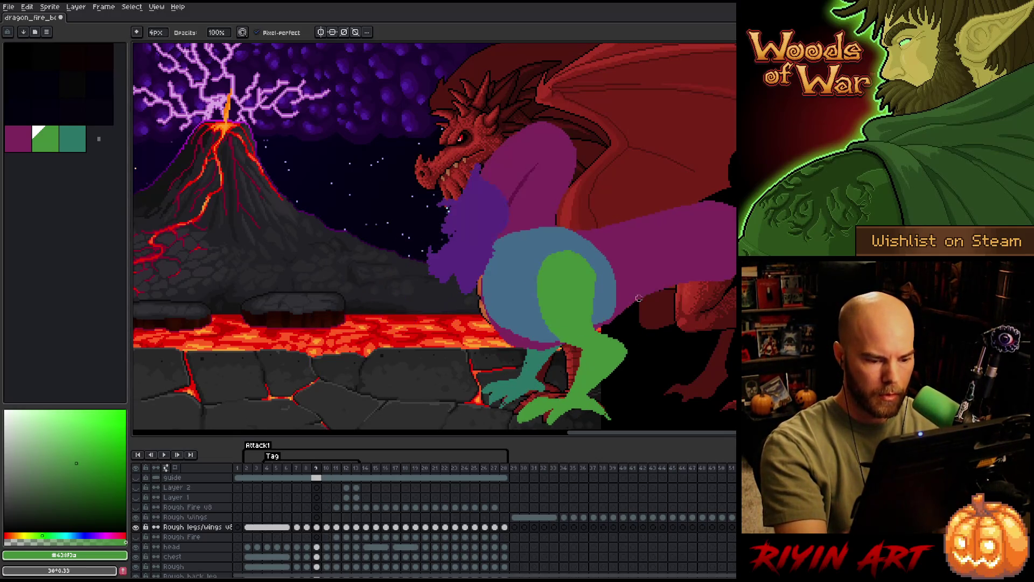
{"action": "key", "text": "Left"}
{"action": "key", "text": "Right"}
{"action": "key", "text": "Left"}
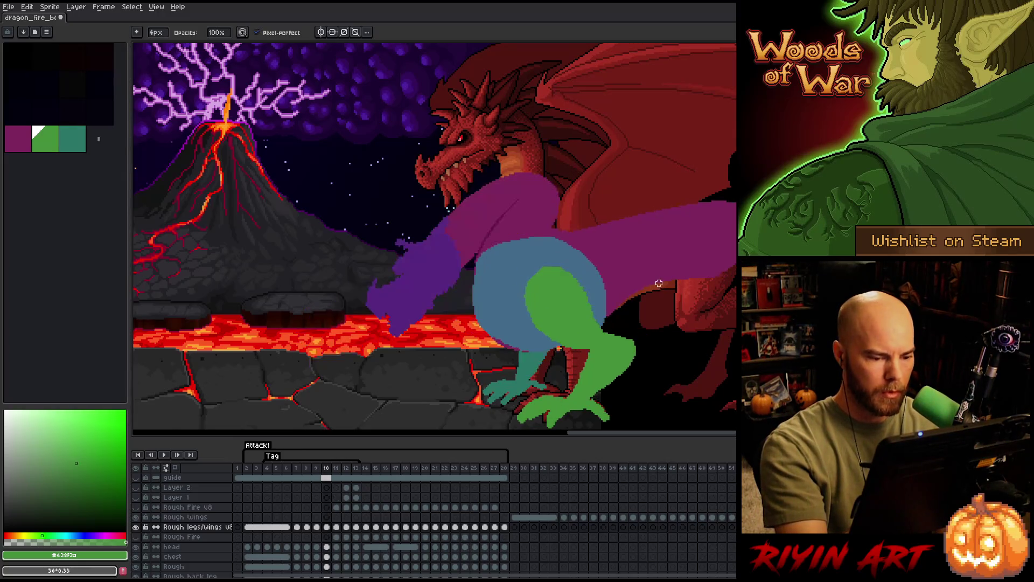
{"action": "key", "text": "Right"}
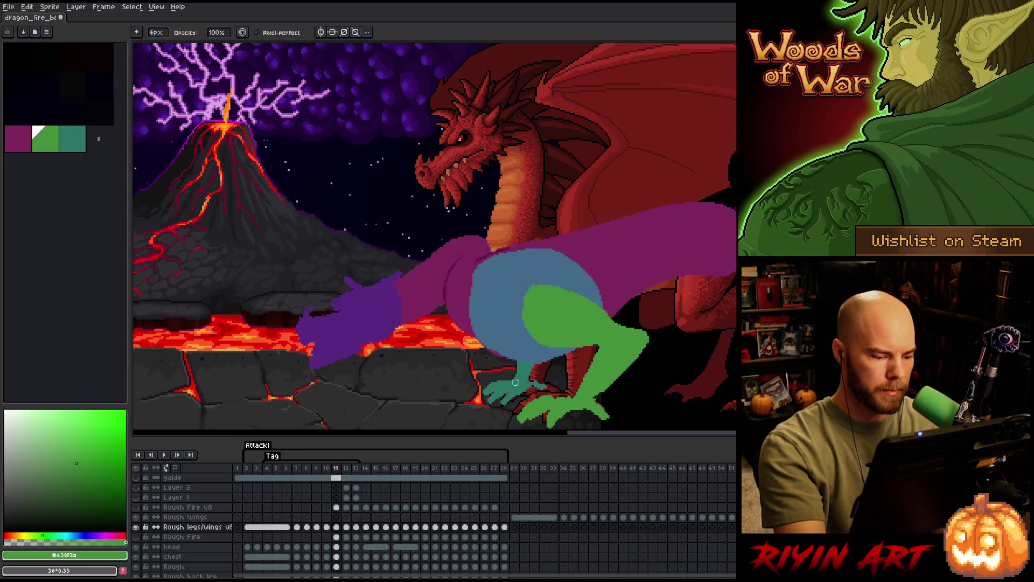
{"action": "key", "text": "Right"}
{"action": "key", "text": "m"}
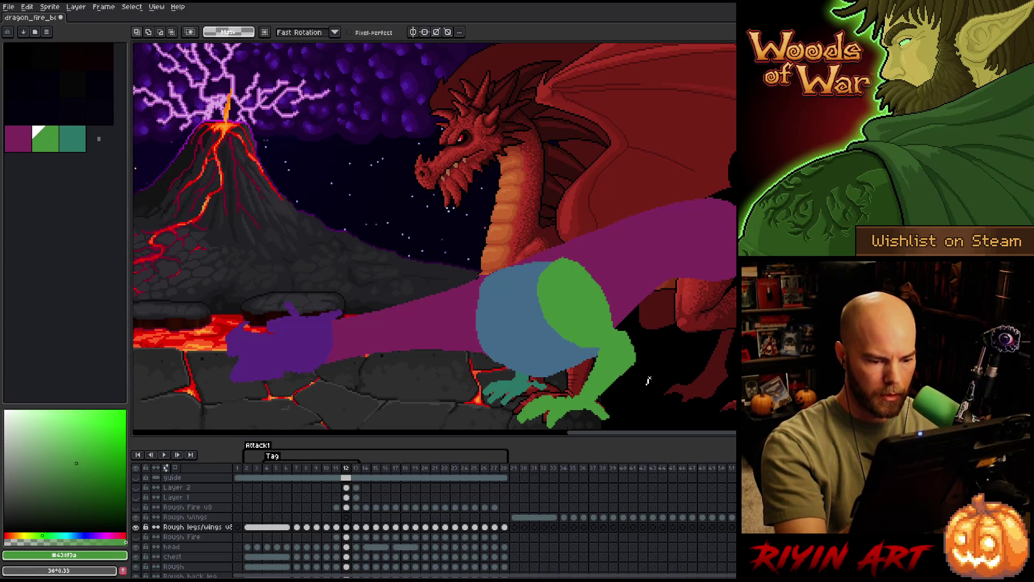
Lasso and delete frame 12's green upper leg, checking frame 11's leg for reference.
{"action": "left_click_drag", "start_coordinate": [649, 383], "coordinate": [620, 356]}
{"action": "key", "text": "Delete"}
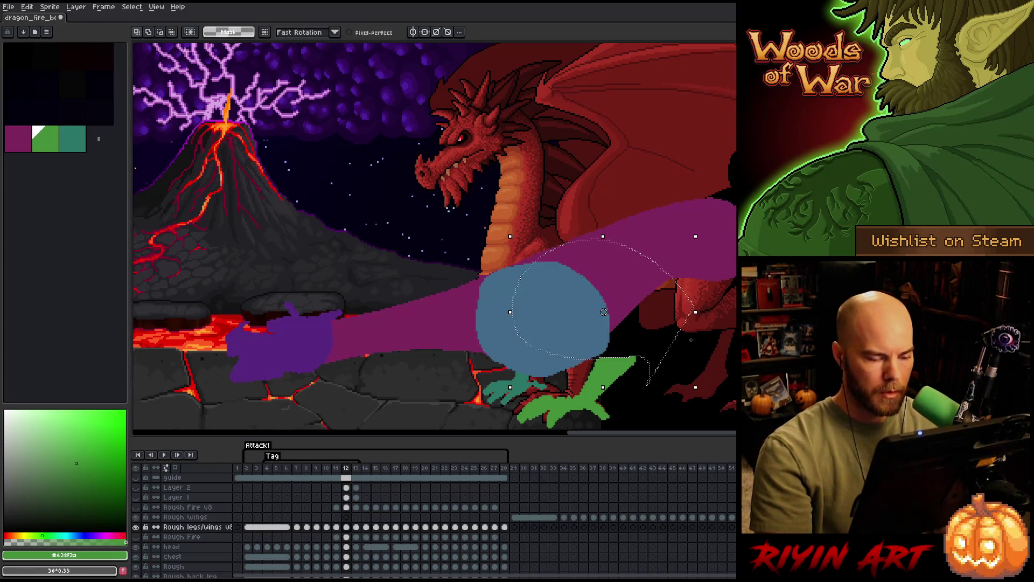
{"action": "key", "text": "ctrl+d"}
{"action": "key", "text": "Left"}
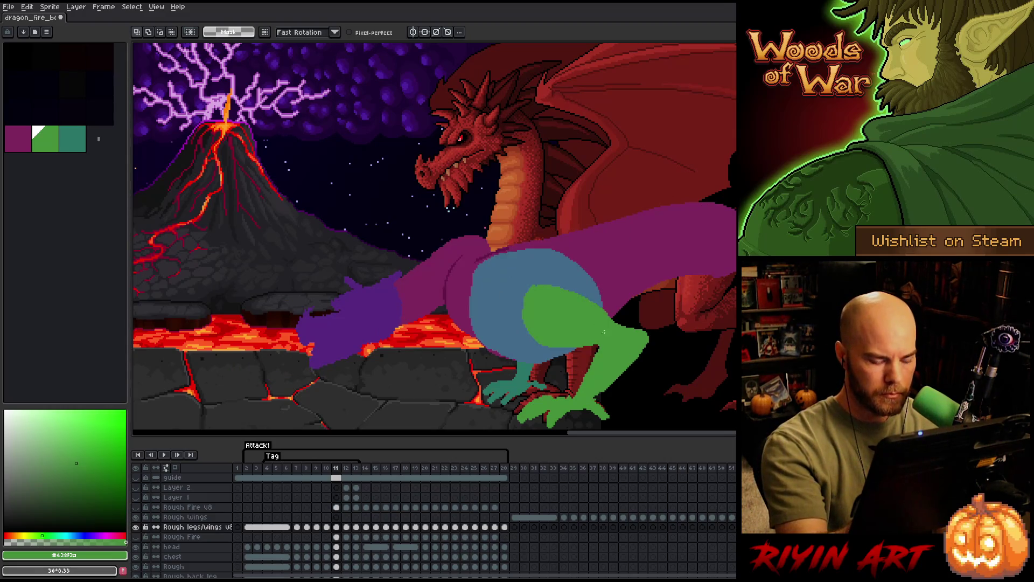
{"action": "key", "text": "w"}
{"action": "left_click", "coordinate": [623, 334]}
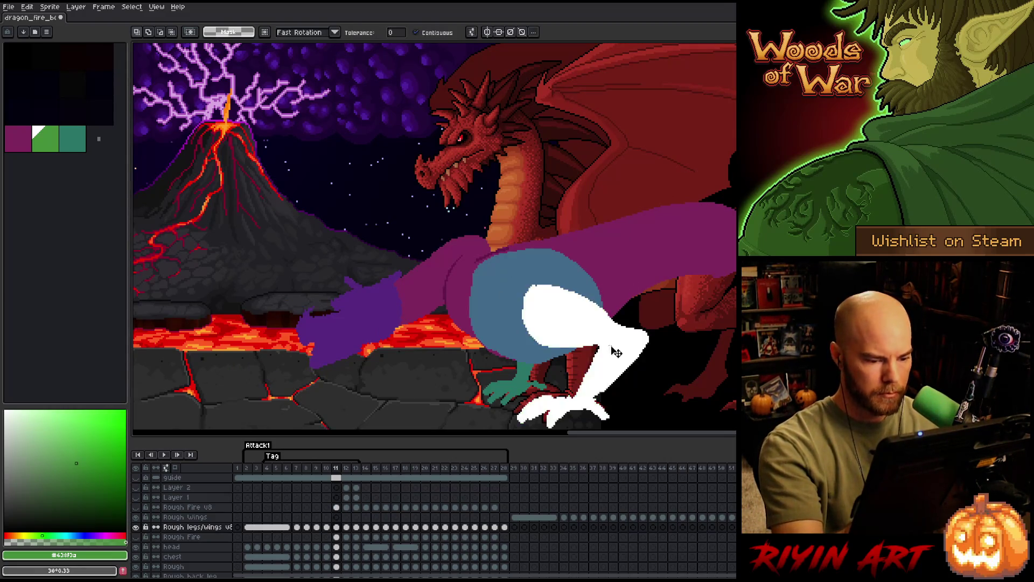
{"action": "key", "text": "Right"}
{"action": "key", "text": "b"}
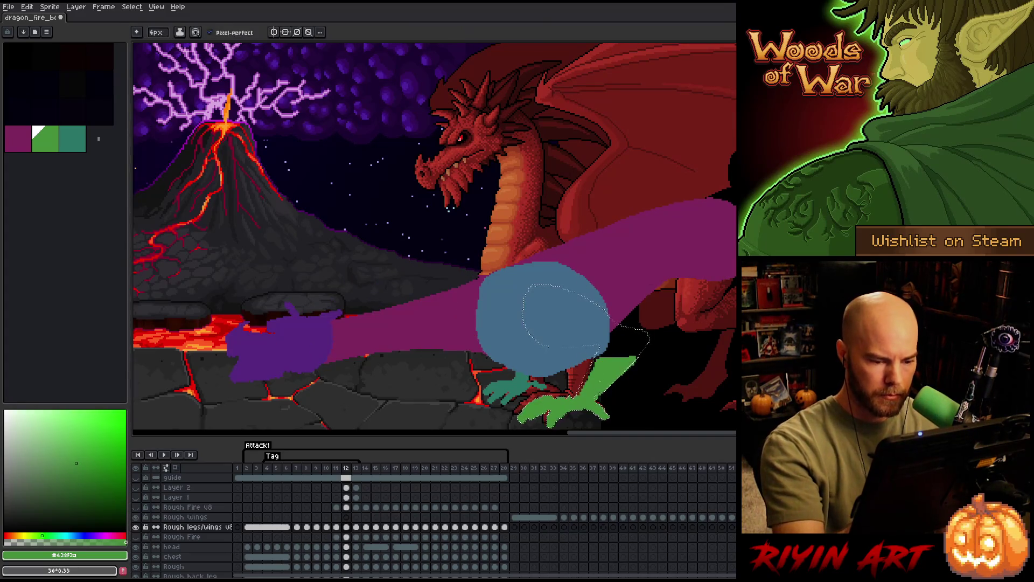
Extend frame 12's green leg upward and draw a curved thigh line inside the blue body.
{"action": "mouse_move", "coordinate": [607, 387]}
{"action": "left_mouse_down"}
{"action": "mouse_move", "coordinate": [620, 333]}
{"action": "mouse_move", "coordinate": [647, 338]}
{"action": "left_mouse_up"}
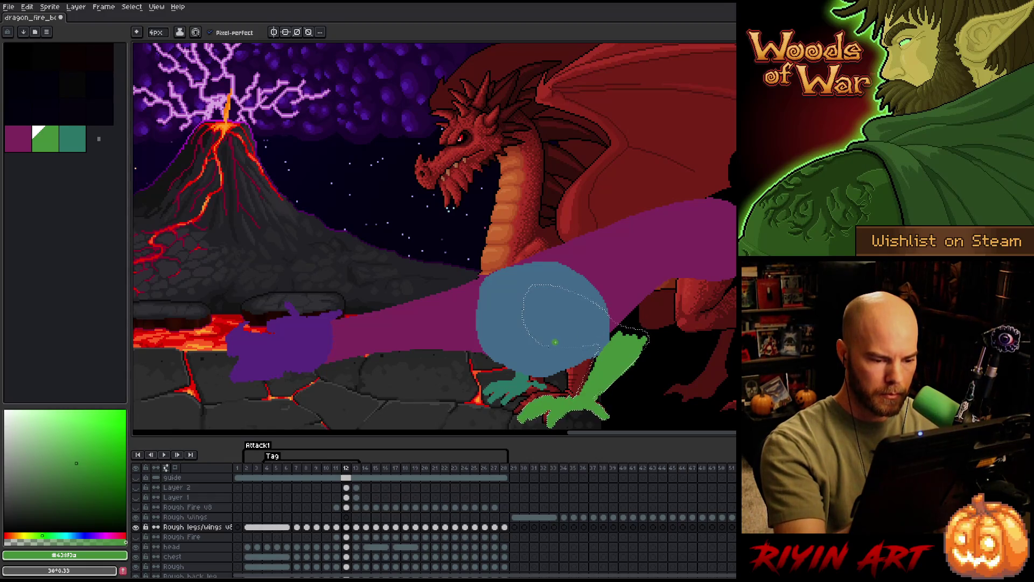
{"action": "left_click_drag", "start_coordinate": [525, 300], "coordinate": [561, 346]}
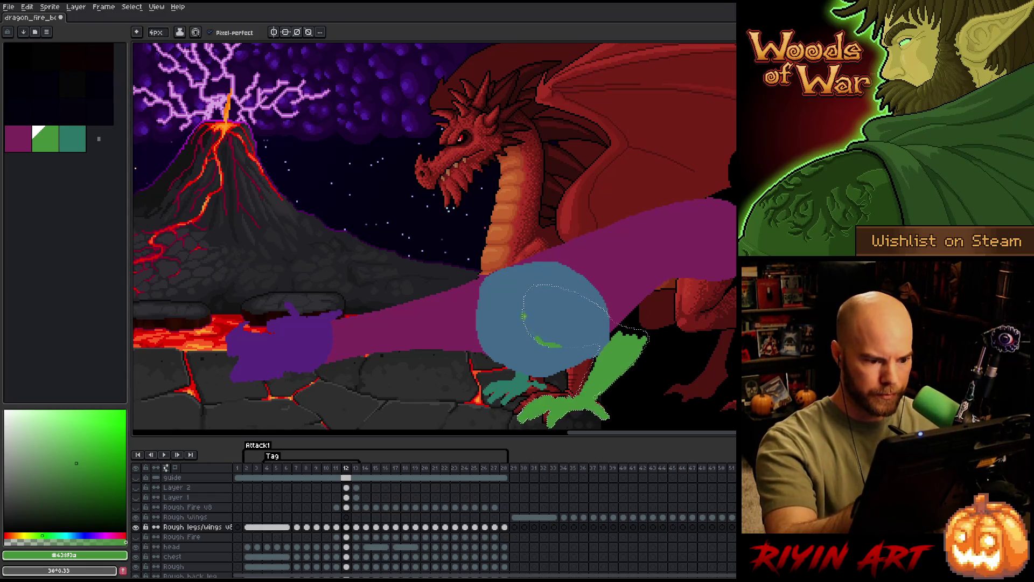
{"action": "key", "text": "ctrl+d"}
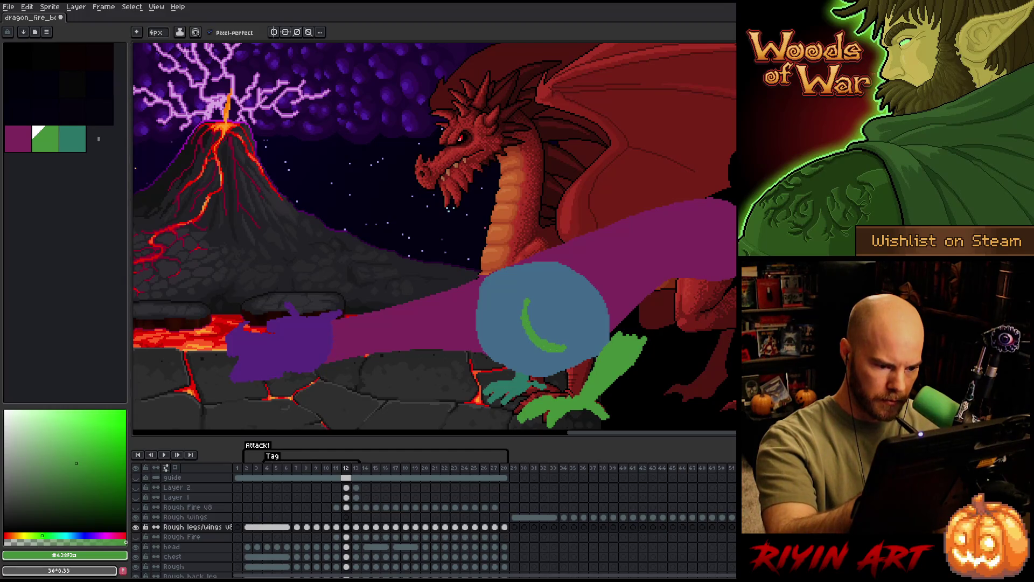
{"action": "key", "text": "Left"}
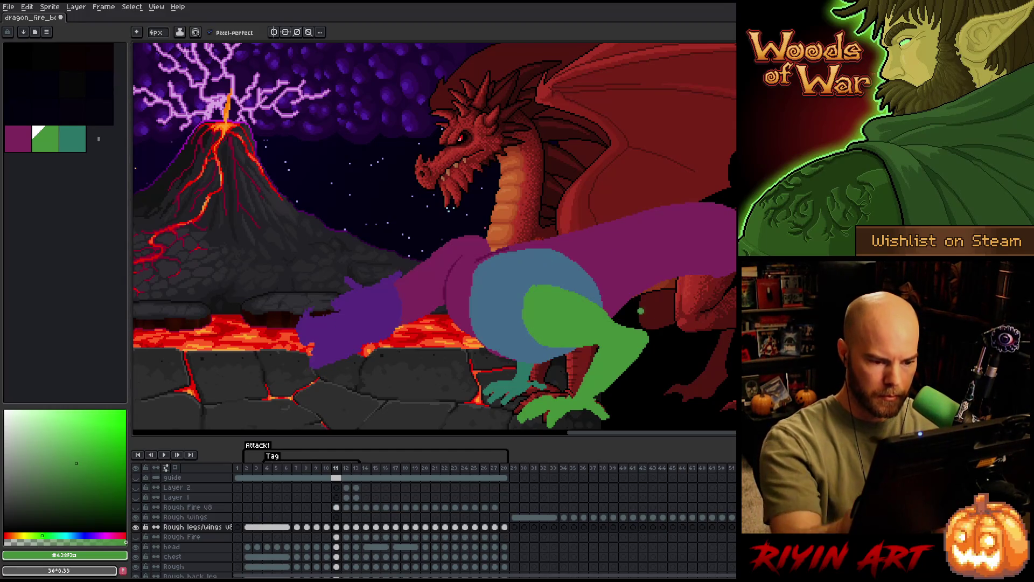
{"action": "key", "text": "Right"}
{"action": "key", "text": "Left"}
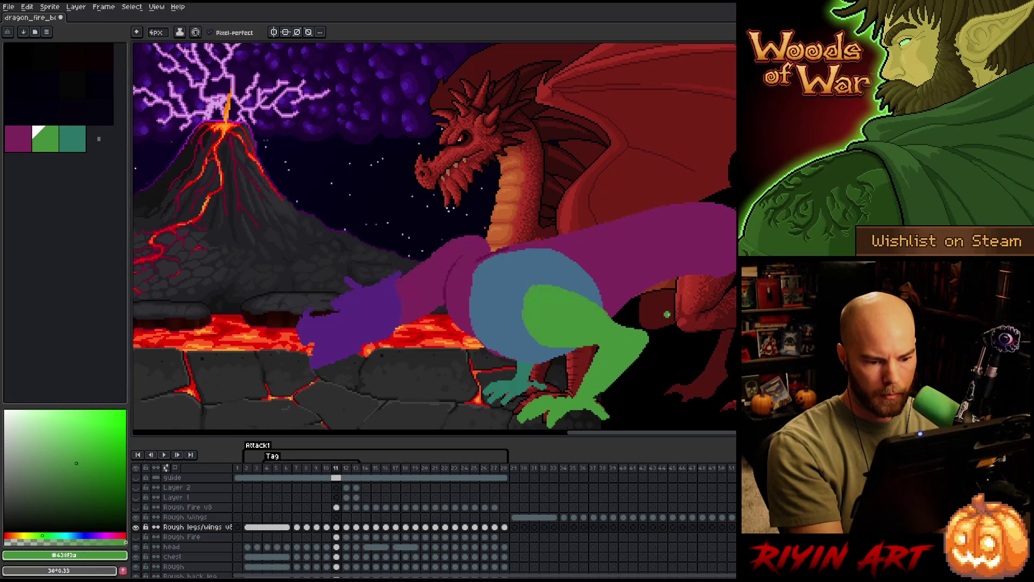
{"action": "key", "text": "Right"}
{"action": "key", "text": "Left"}
{"action": "key", "text": "Right"}
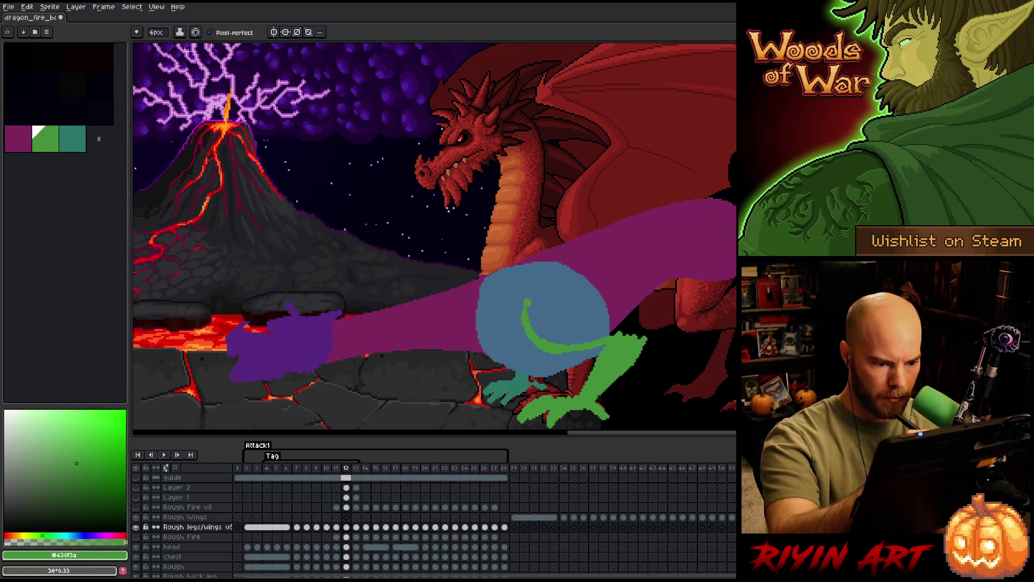
Close the green thigh line into a loop and fill it solid green.
{"action": "left_click_drag", "start_coordinate": [551, 297], "coordinate": [629, 330]}
{"action": "key", "text": "Left"}
{"action": "key", "text": "Right"}
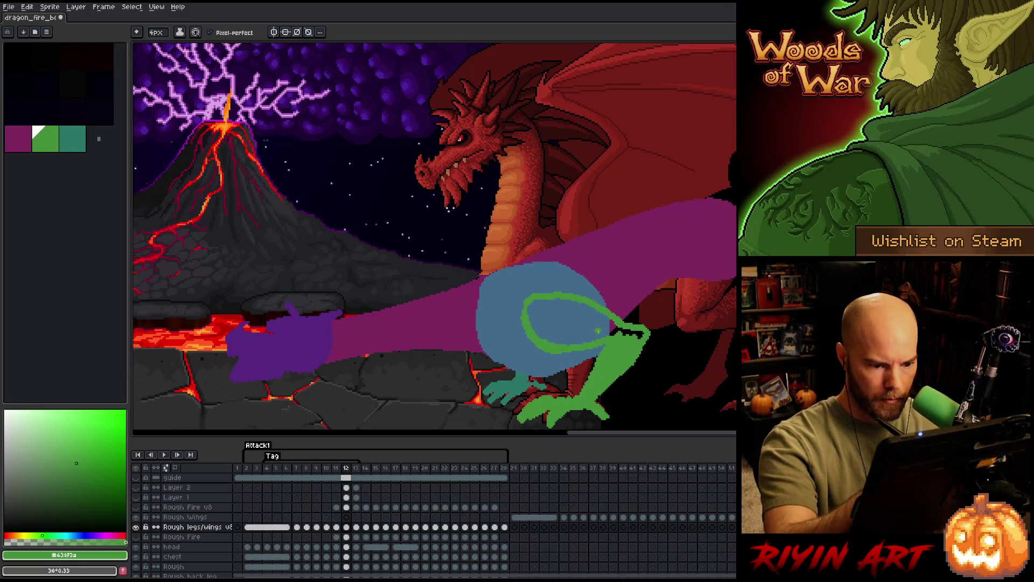
{"action": "key", "text": "g"}
{"action": "left_click", "coordinate": [566, 319]}
{"action": "key", "text": "Left"}
{"action": "key", "text": "Right"}
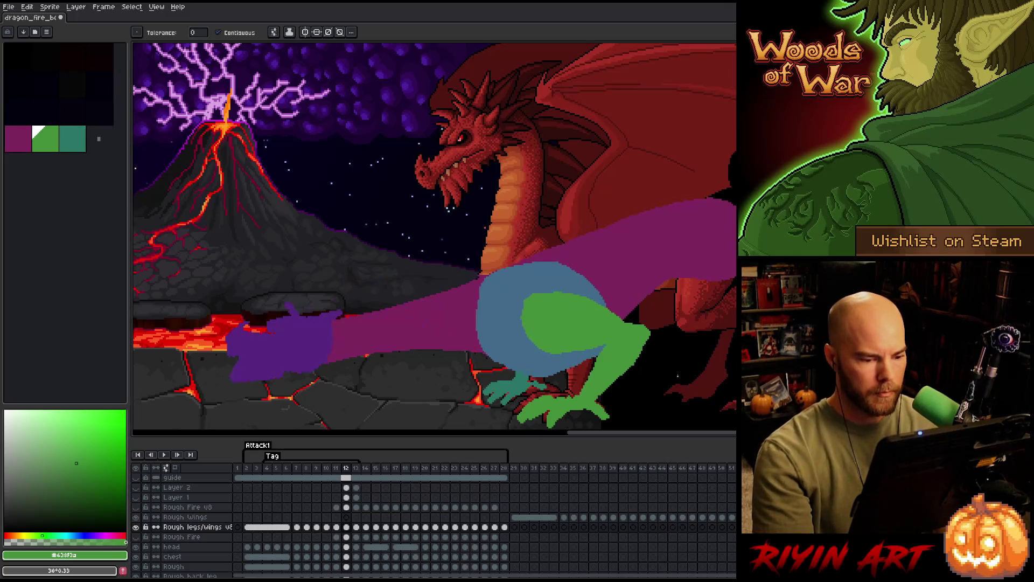
Lasso frame 12's blue body and green leg shapes and rotate them about 5°.
{"action": "key", "text": "Left"}
{"action": "key", "text": "Right"}
{"action": "key", "text": "Left"}
{"action": "key", "text": "Right"}
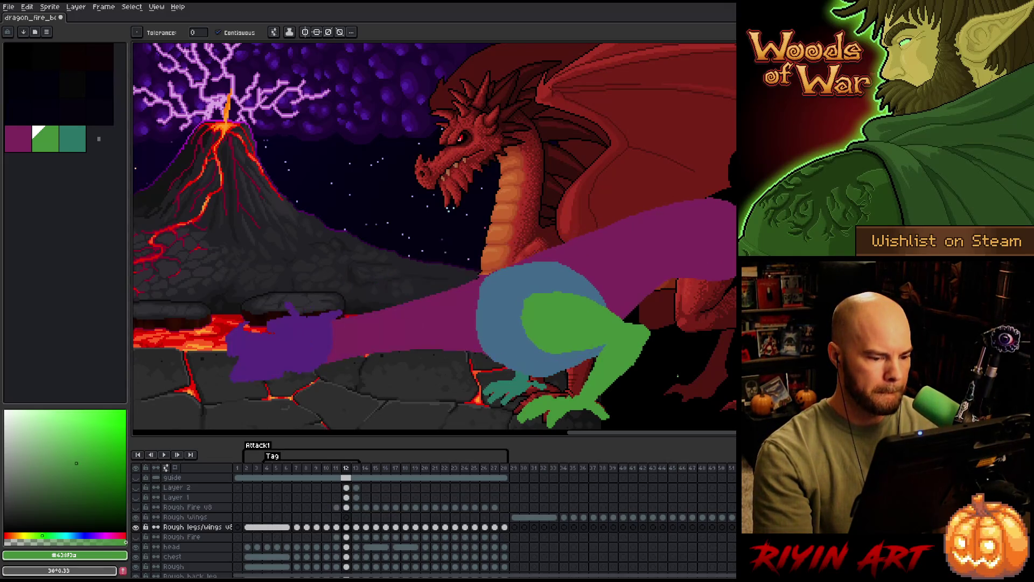
{"action": "key", "text": "Left"}
{"action": "key", "text": "Right"}
{"action": "key", "text": "Left"}
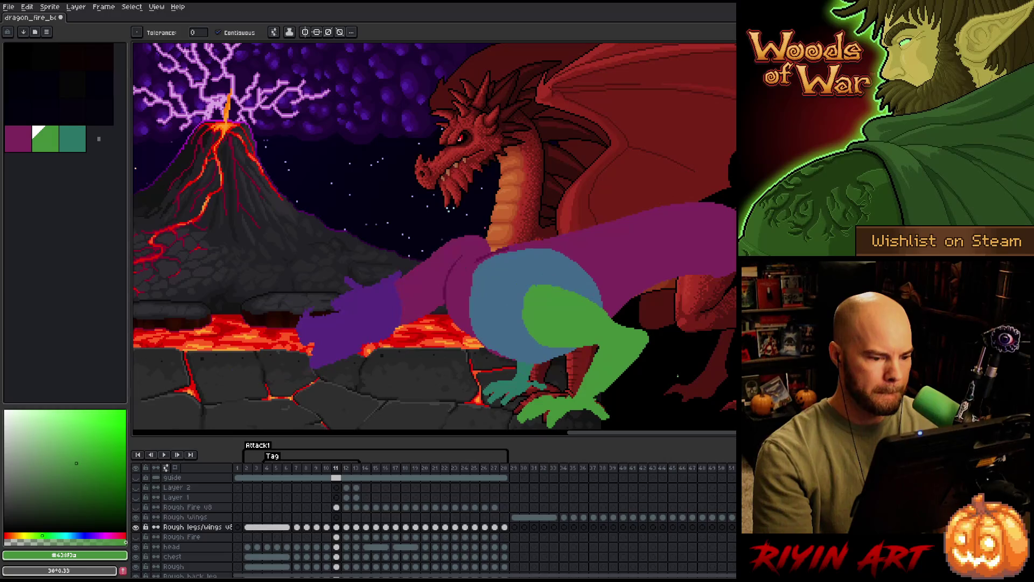
{"action": "key", "text": "Right"}
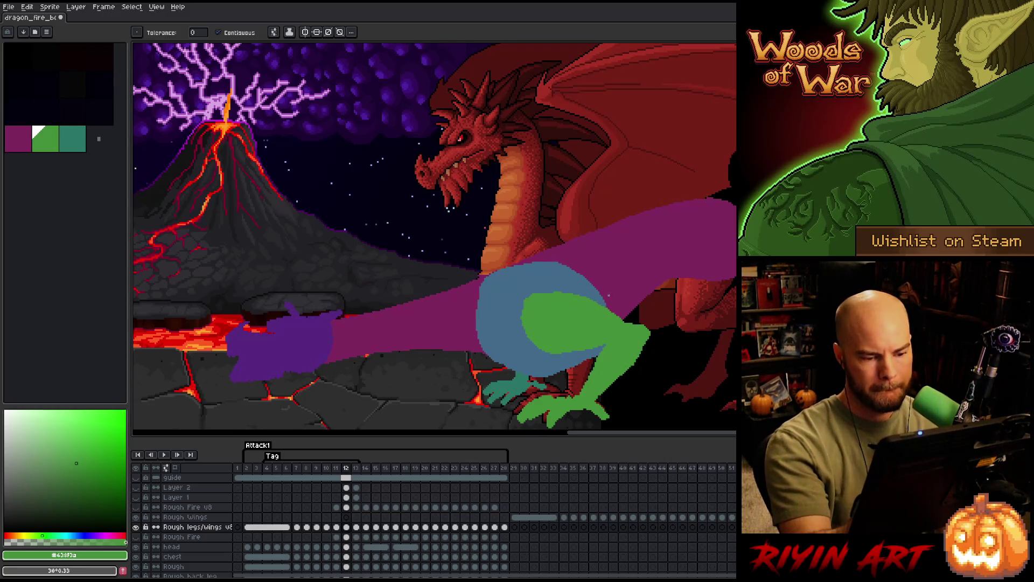
{"action": "key", "text": "m"}
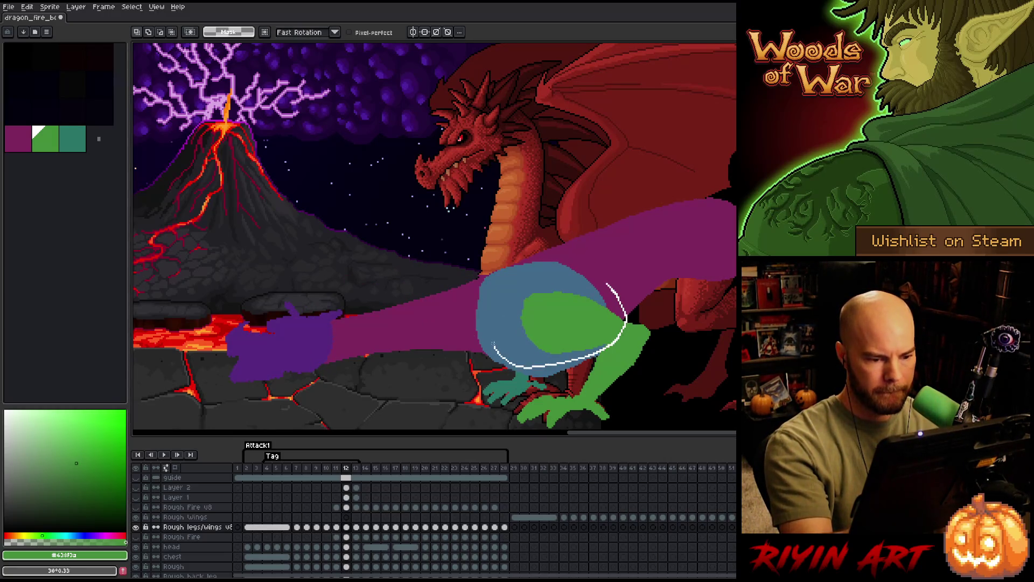
{"action": "left_click_drag", "start_coordinate": [494, 346], "coordinate": [615, 324]}
{"action": "left_click_drag", "start_coordinate": [566, 246], "coordinate": [626, 326]}
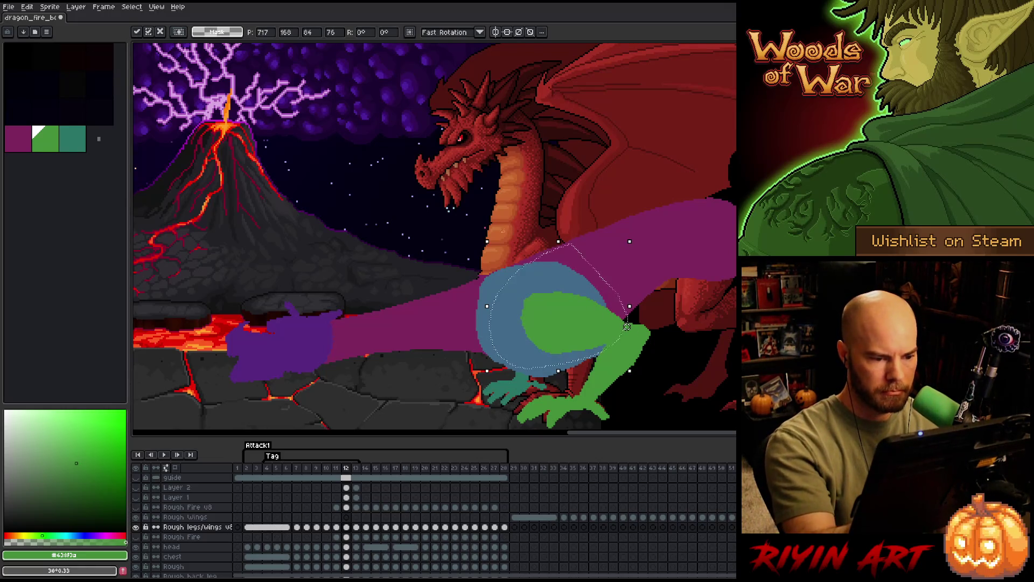
{"action": "left_click_drag", "start_coordinate": [482, 234], "coordinate": [478, 256]}
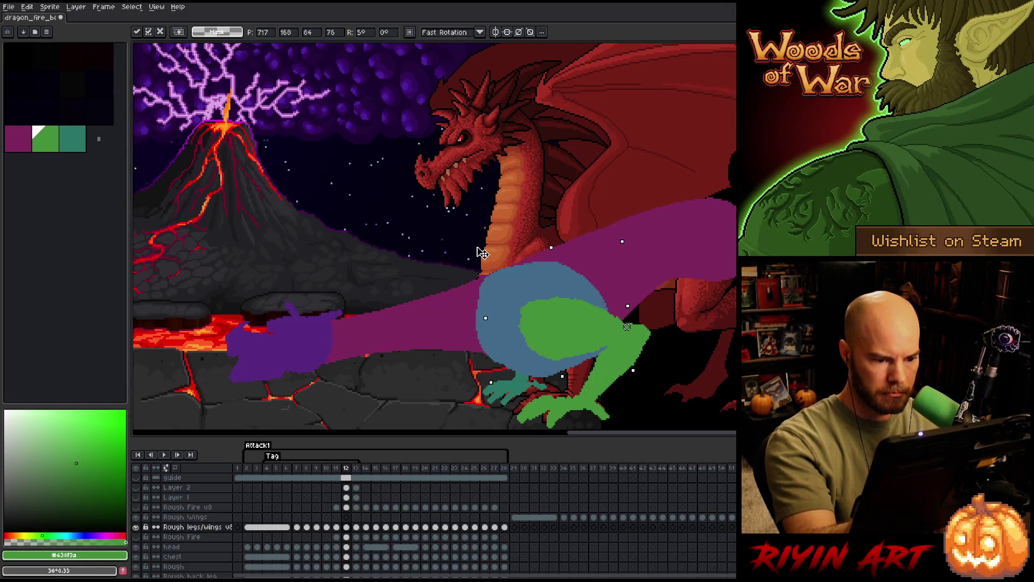
Apply the rotation and flip between frames 11 and 12 to check the tilted pose lines up.
{"action": "key", "text": "Left"}
{"action": "key", "text": "Right"}
{"action": "key", "text": "Left"}
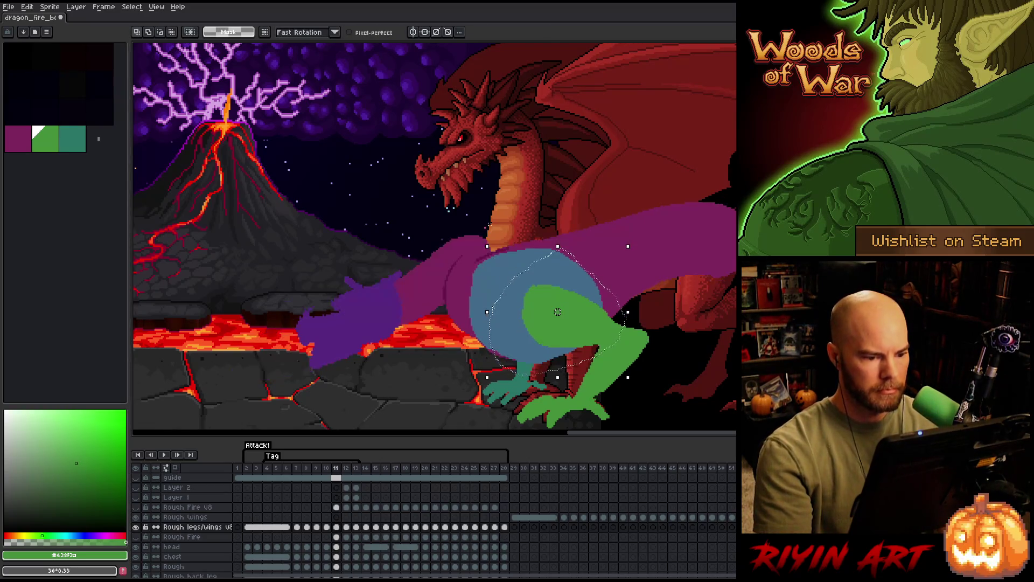
{"action": "key", "text": "Right"}
{"action": "key", "text": "Left"}
{"action": "key", "text": "Right"}
{"action": "key", "text": "ctrl+d"}
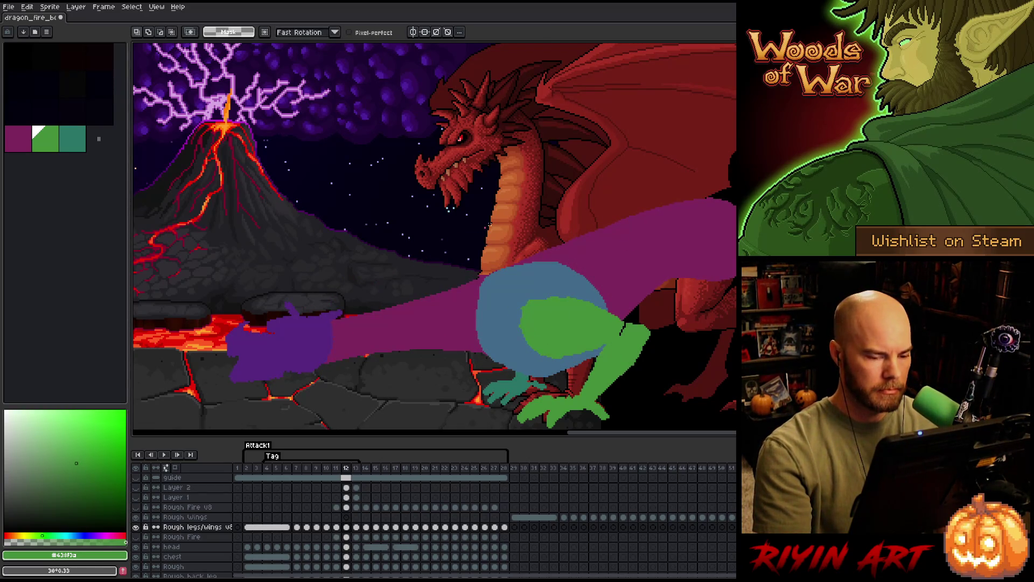
{"action": "key", "text": "b"}
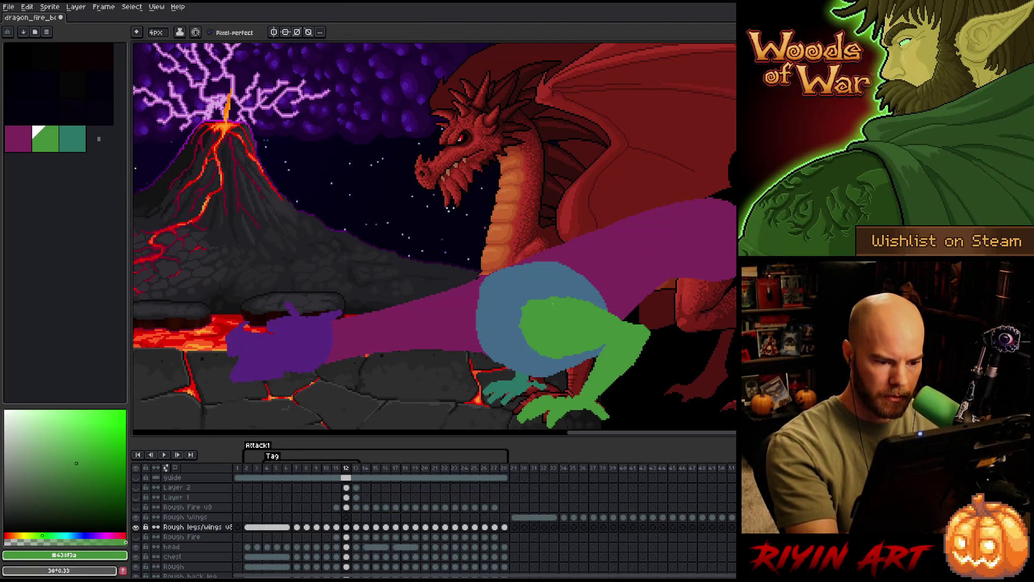
{"action": "key", "text": "e"}
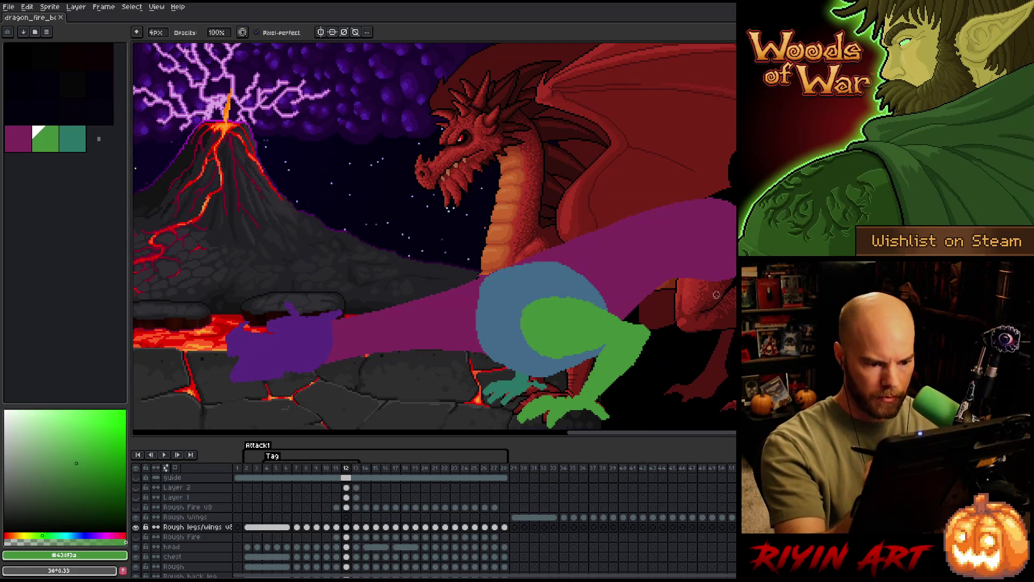
{"action": "key", "text": "Left"}
{"action": "key", "text": "Right"}
{"action": "key", "text": "Left"}
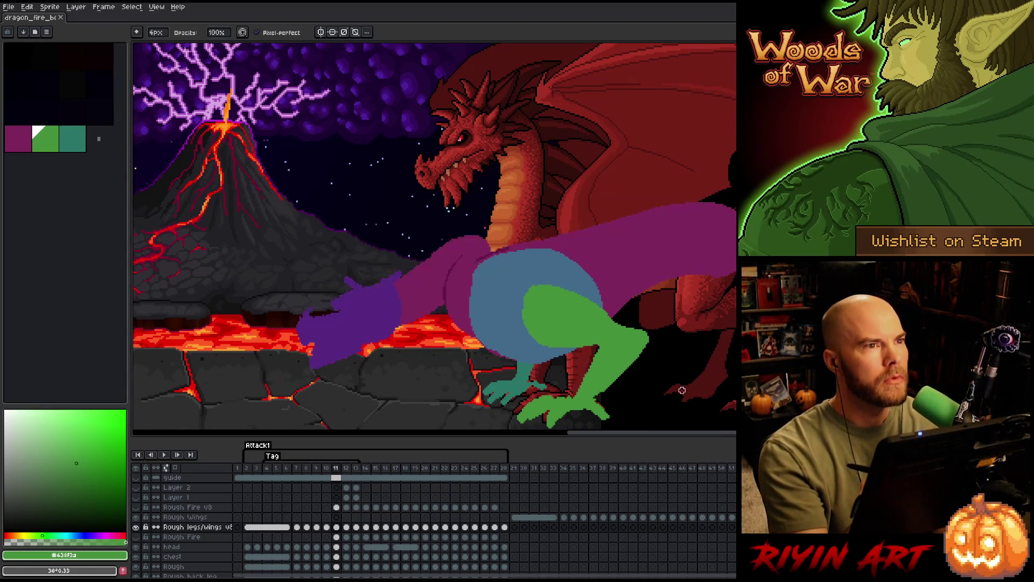
{"action": "key", "text": "Right"}
{"action": "key", "text": "Left"}
{"action": "key", "text": "Right"}
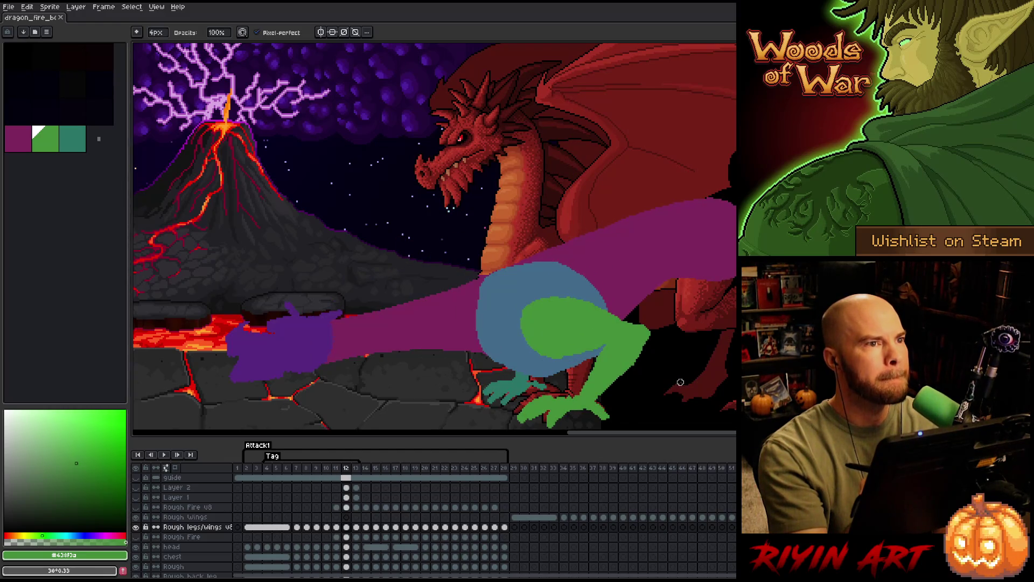
{"action": "key", "text": "Left"}
{"action": "key", "text": "Right"}
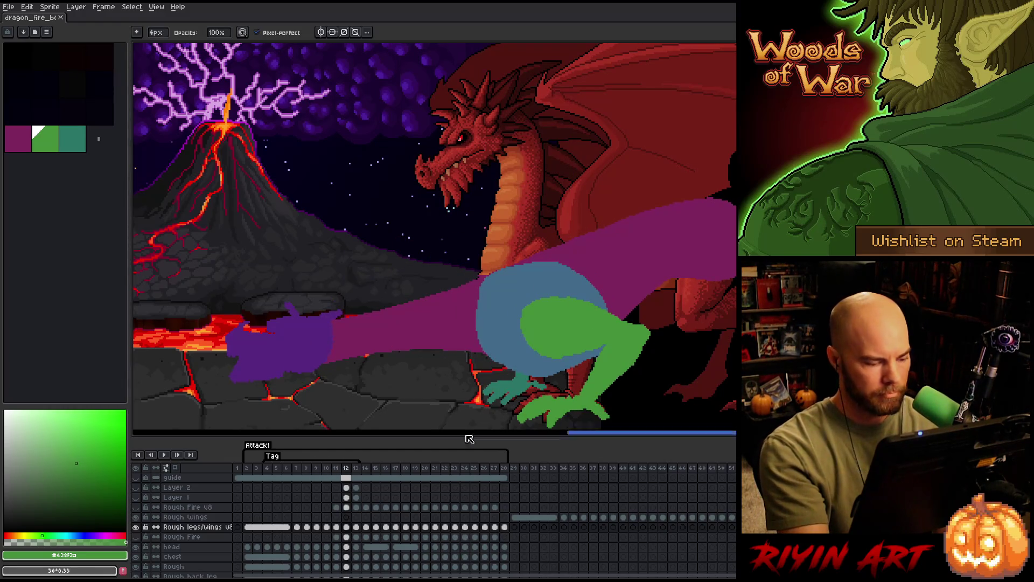
Move to frame 13 and fill the outlined gaps in the green leg solid green.
{"action": "key", "text": "w"}
{"action": "left_click", "coordinate": [605, 368]}
{"action": "key", "text": "Right"}
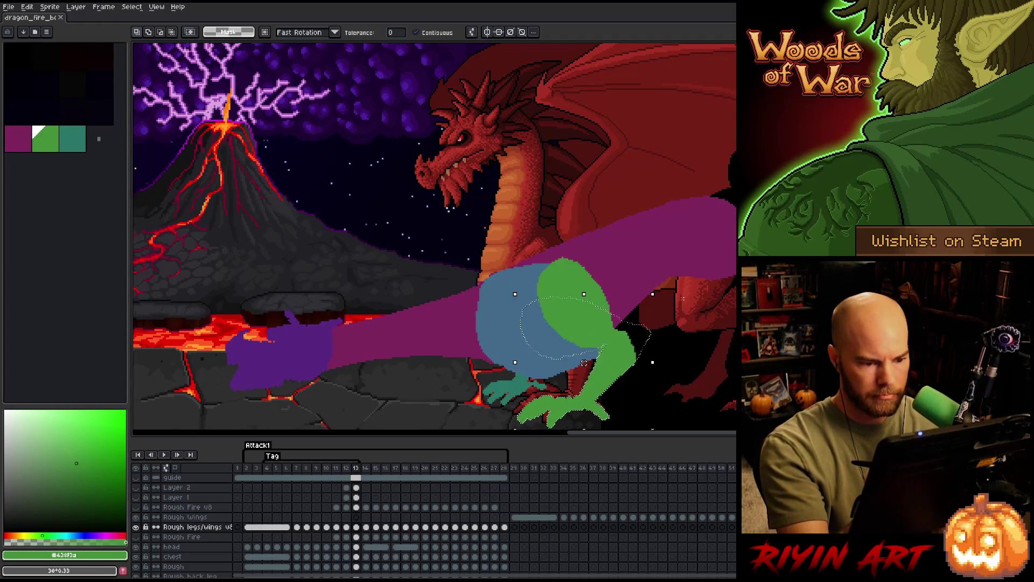
{"action": "key", "text": "b"}
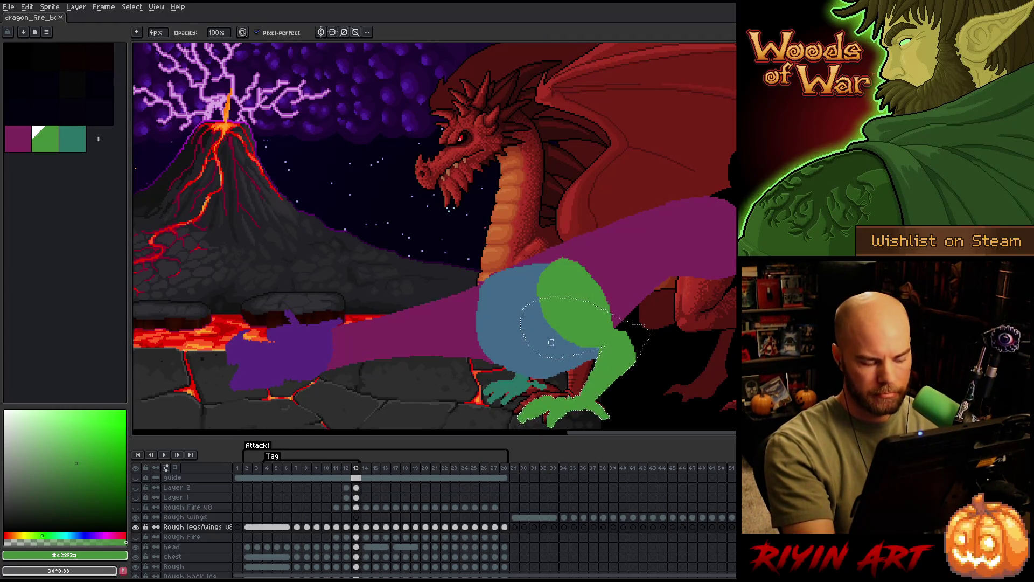
{"action": "key", "text": "g"}
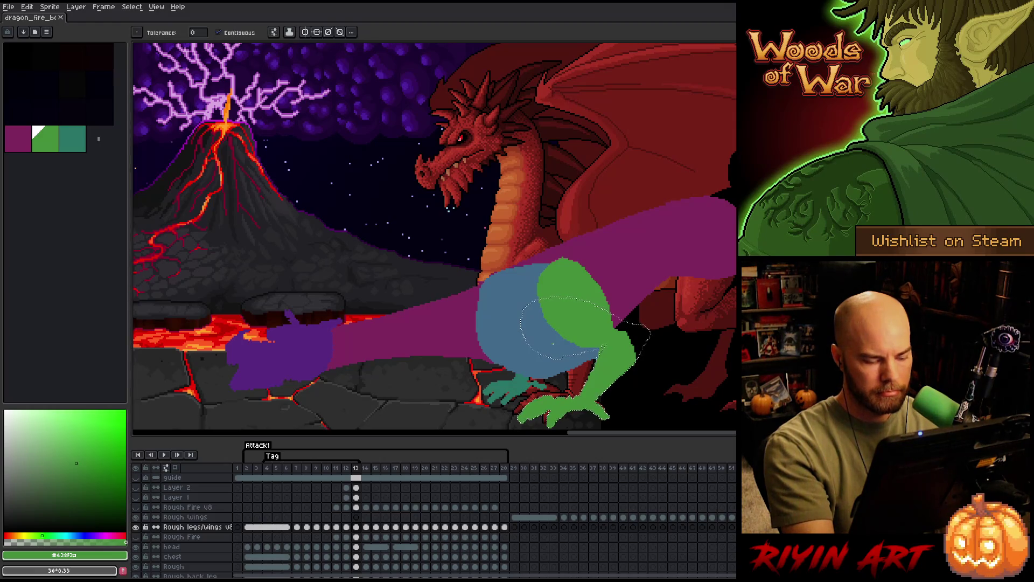
{"action": "left_click", "coordinate": [566, 331]}
{"action": "left_click", "coordinate": [634, 333]}
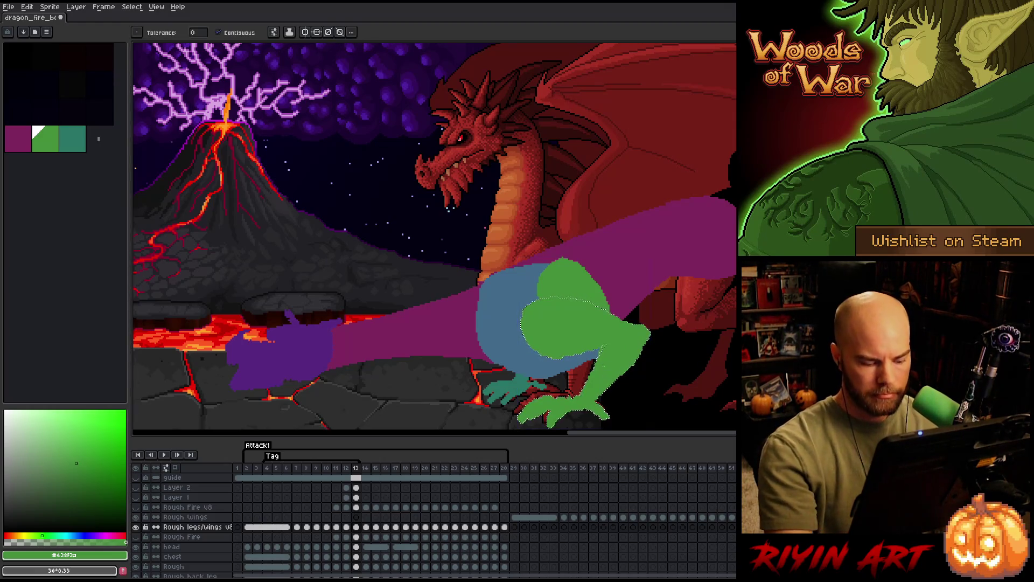
Redraw the green leg's upper edge lower so more of the blue body shows.
{"action": "key", "text": "b"}
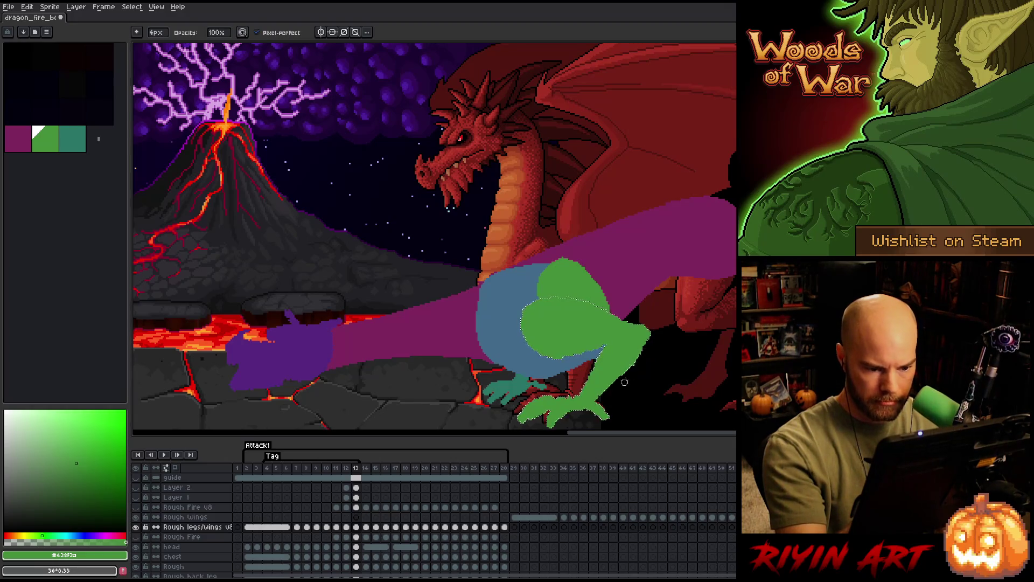
{"action": "mouse_move", "coordinate": [627, 309]}
{"action": "left_mouse_down"}
{"action": "mouse_move", "coordinate": [555, 255]}
{"action": "mouse_move", "coordinate": [531, 271]}
{"action": "left_mouse_up"}
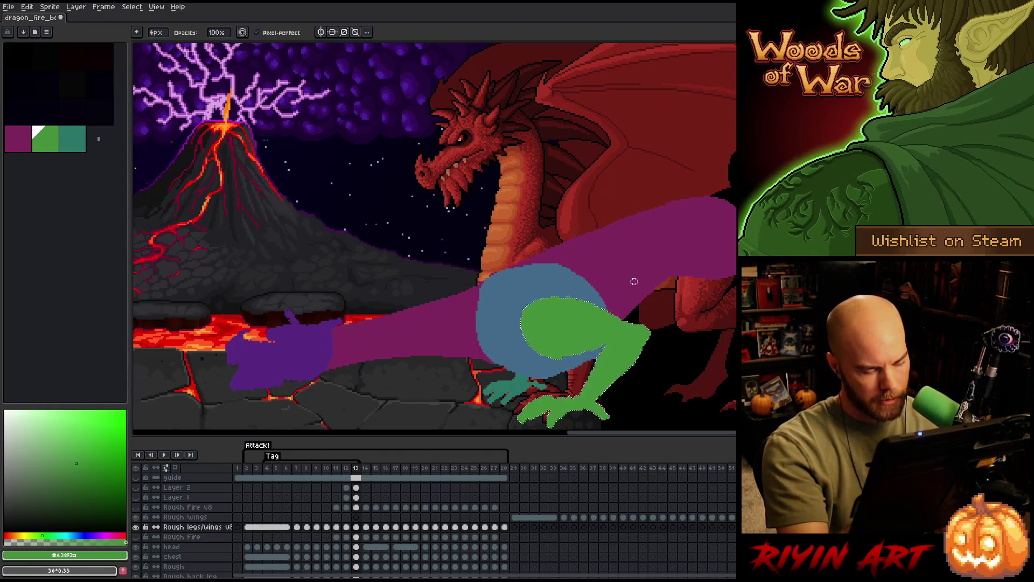
{"action": "key", "text": "i"}
{"action": "key", "text": "m"}
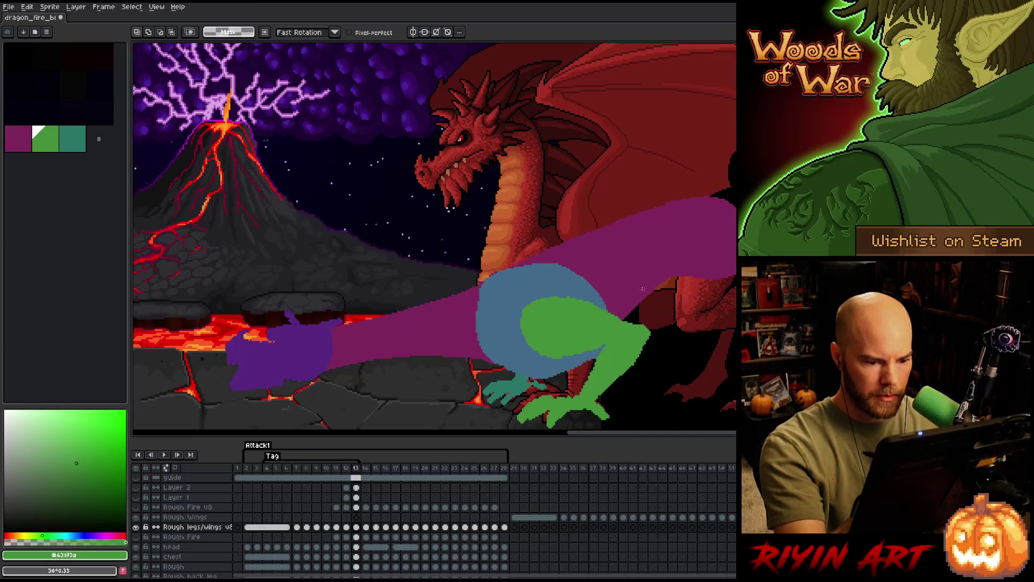
Lasso and reposition frame 13's green upper and lower leg parts, committing each move.
{"action": "left_click_drag", "start_coordinate": [592, 262], "coordinate": [637, 312]}
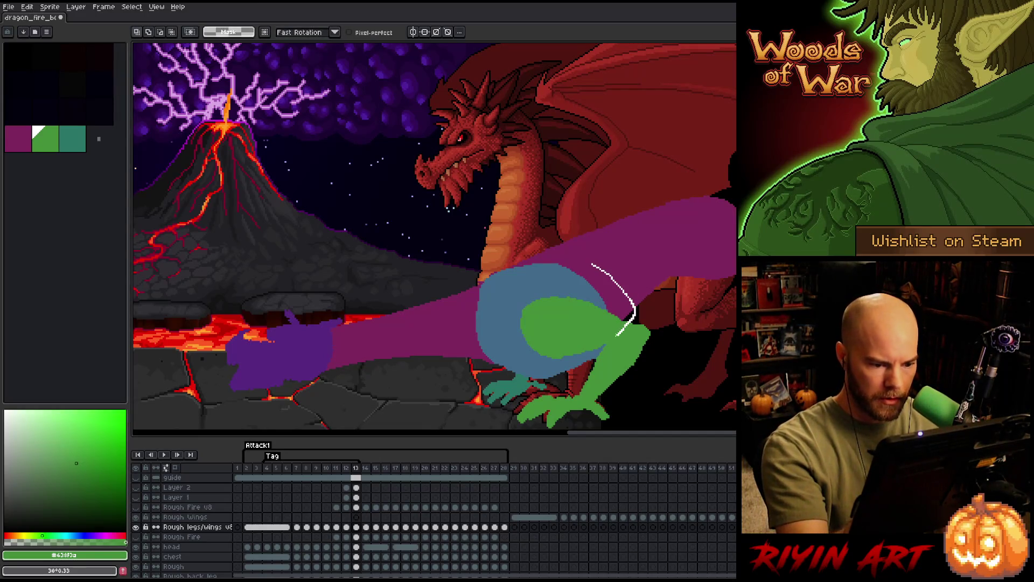
{"action": "mouse_move", "coordinate": [515, 370]}
{"action": "left_mouse_down"}
{"action": "mouse_move", "coordinate": [577, 328]}
{"action": "mouse_move", "coordinate": [578, 344]}
{"action": "left_mouse_up"}
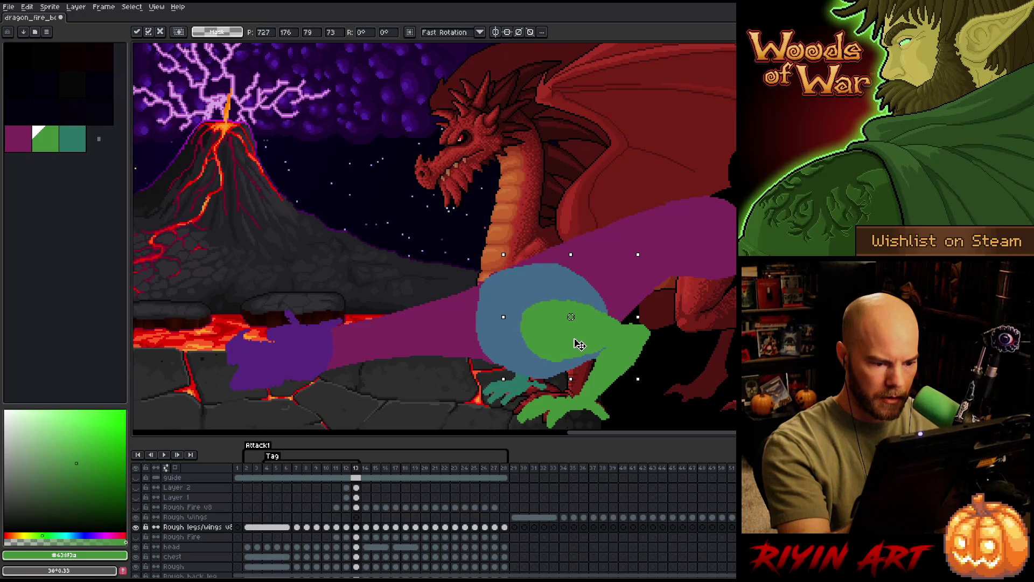
{"action": "key", "text": "Return"}
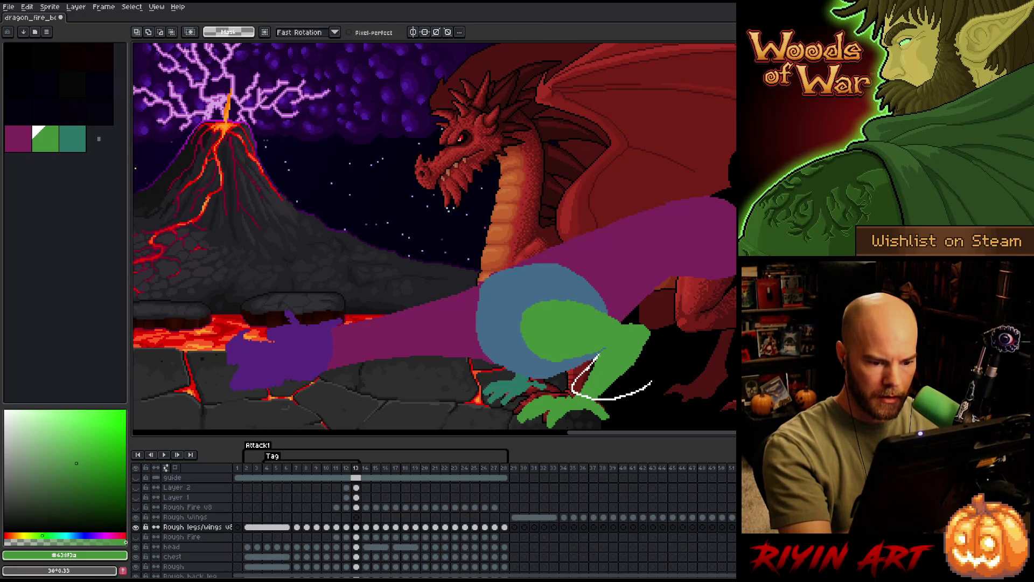
{"action": "left_click_drag", "start_coordinate": [703, 322], "coordinate": [696, 291]}
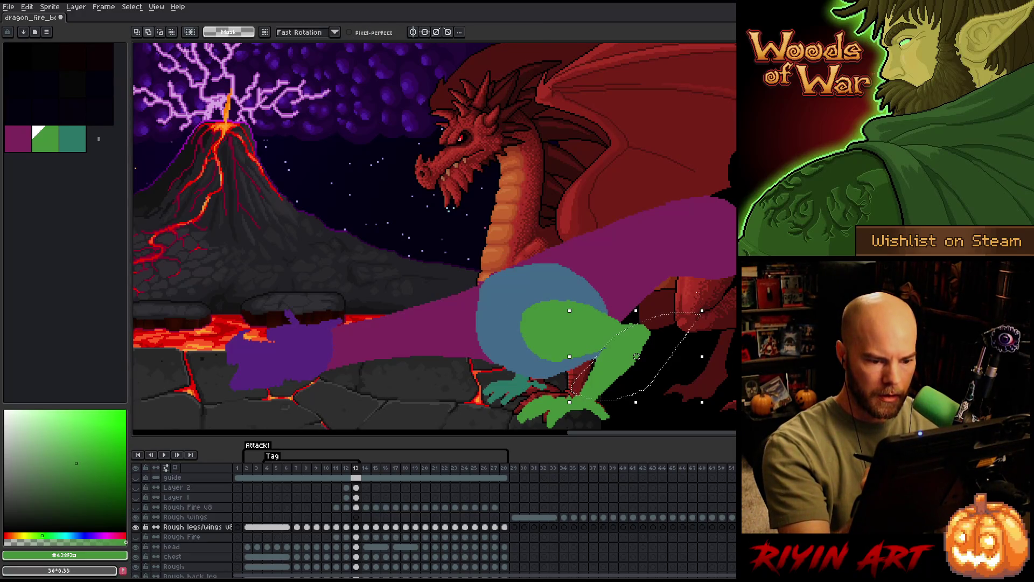
{"action": "left_click", "coordinate": [638, 348]}
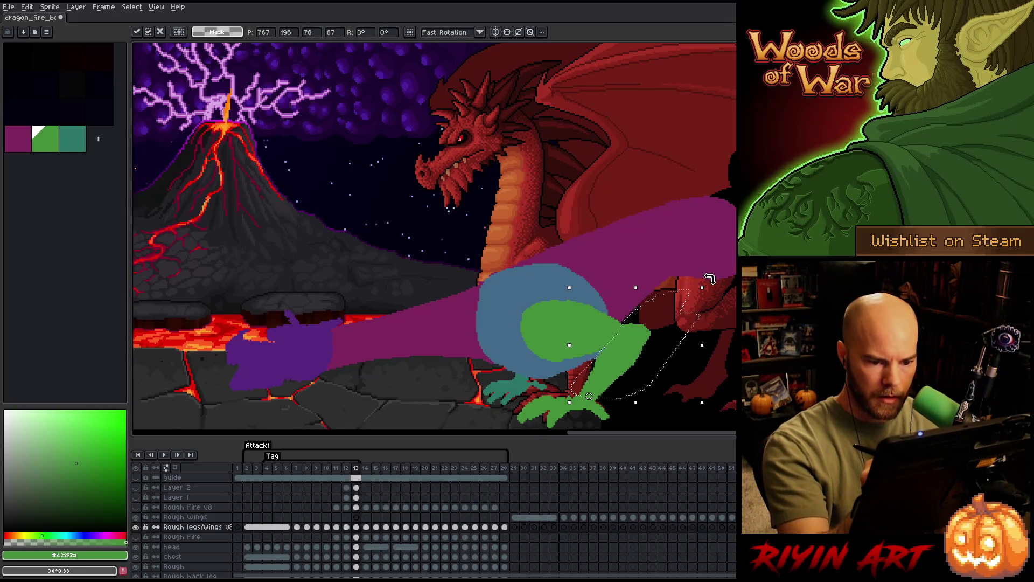
{"action": "key", "text": "Return"}
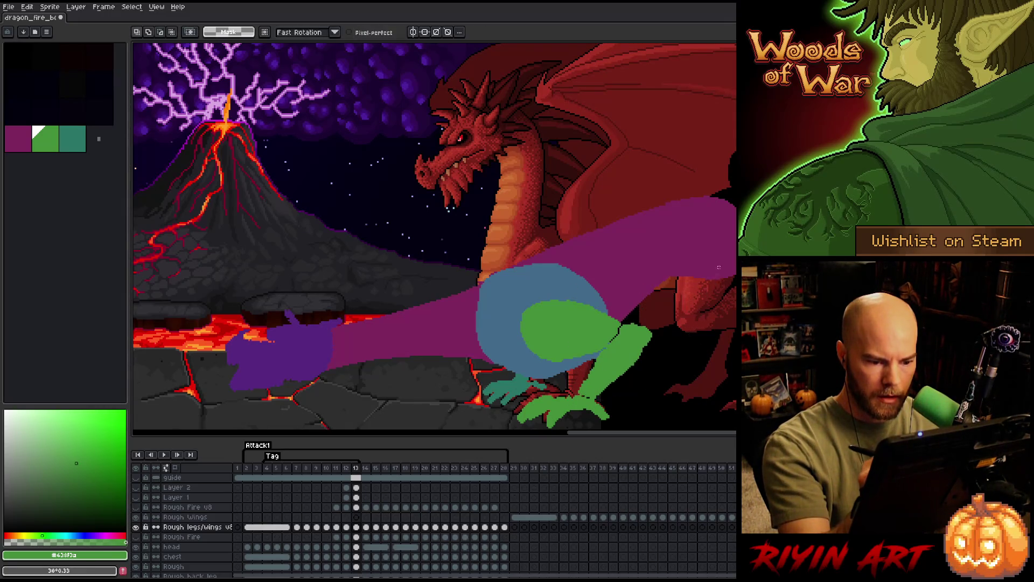
Compare with the previous frame and play back the fire-breath attack animation.
{"action": "key", "text": "b"}
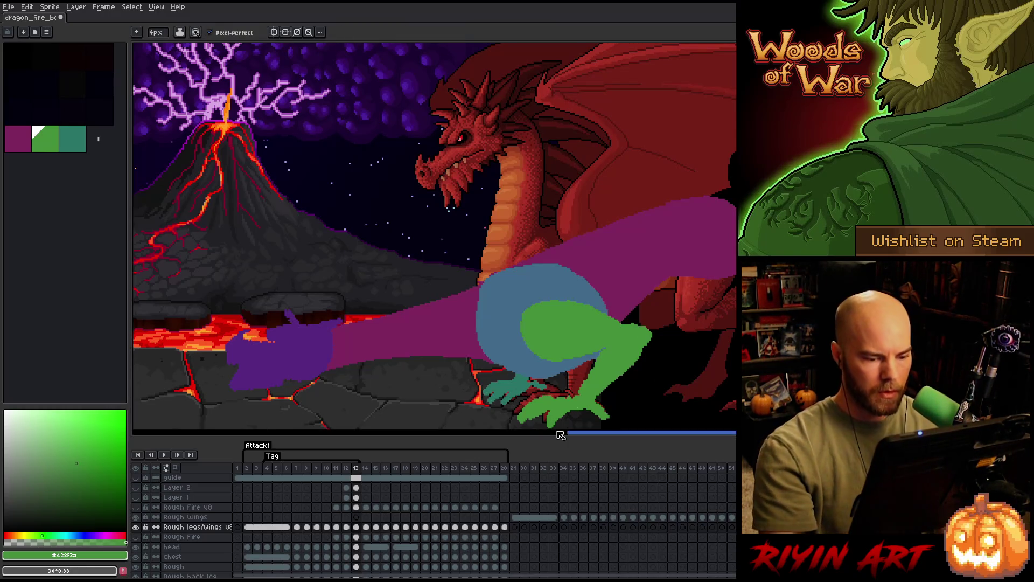
{"action": "key", "text": "Left"}
{"action": "key", "text": "Right"}
{"action": "key", "text": "Return"}
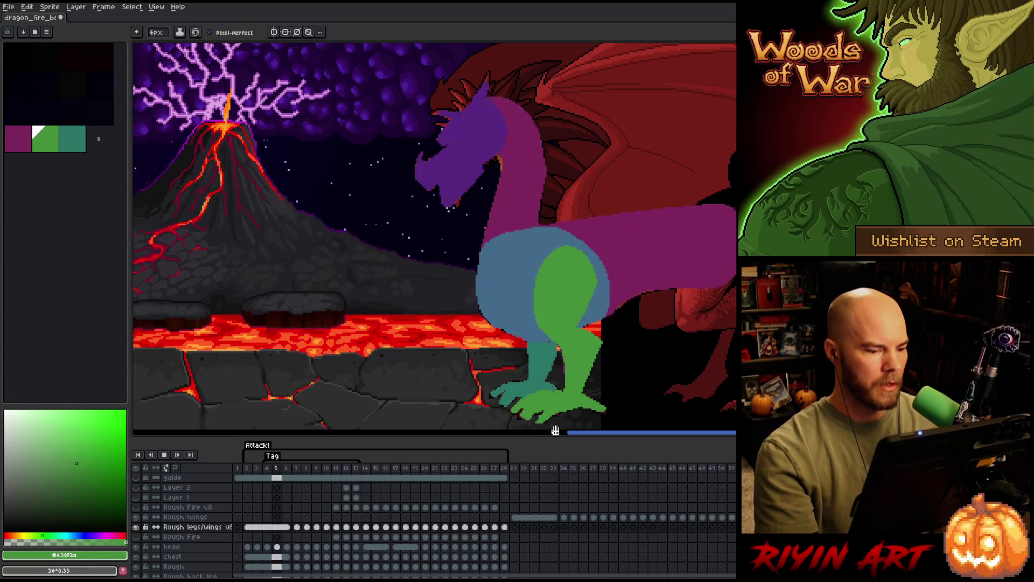
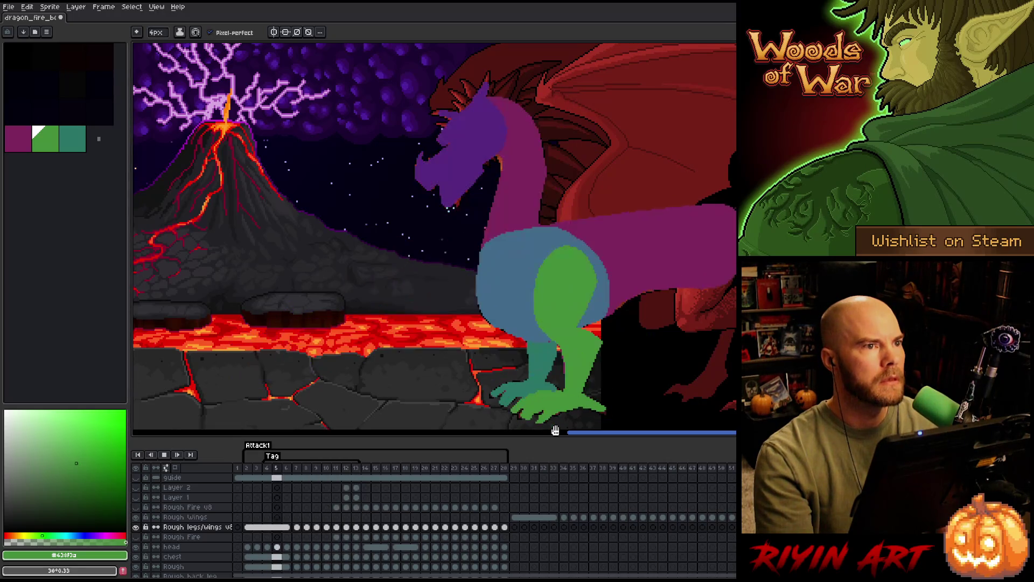
Stop playback and mark the chest layer's cels from frame 2 through frame 13.
{"action": "key", "text": "Return"}
{"action": "scroll", "coordinate": [347, 561], "scroll_direction": "down", "scroll_amount": 1}
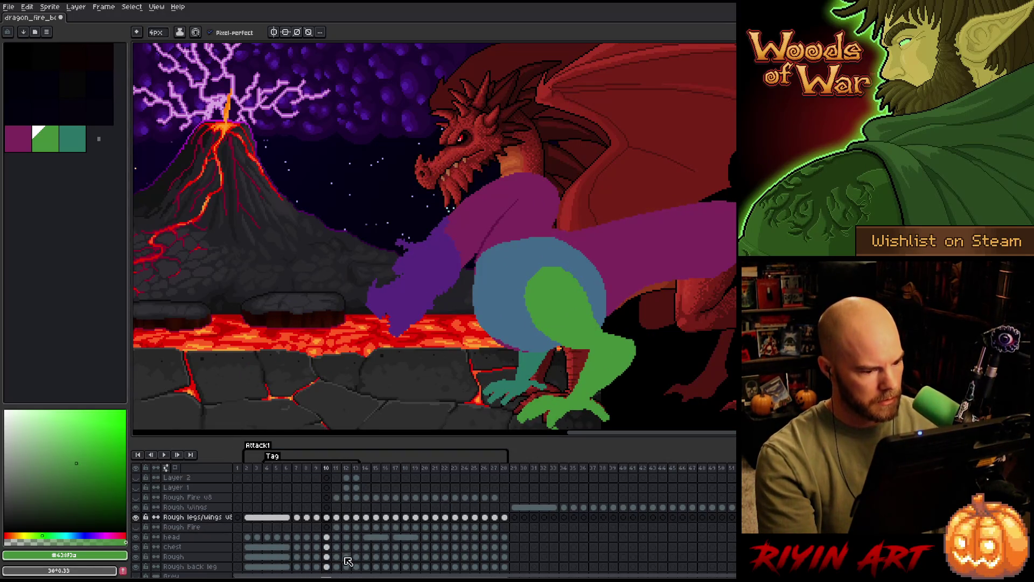
{"action": "scroll", "coordinate": [322, 537], "scroll_direction": "up", "scroll_amount": 1}
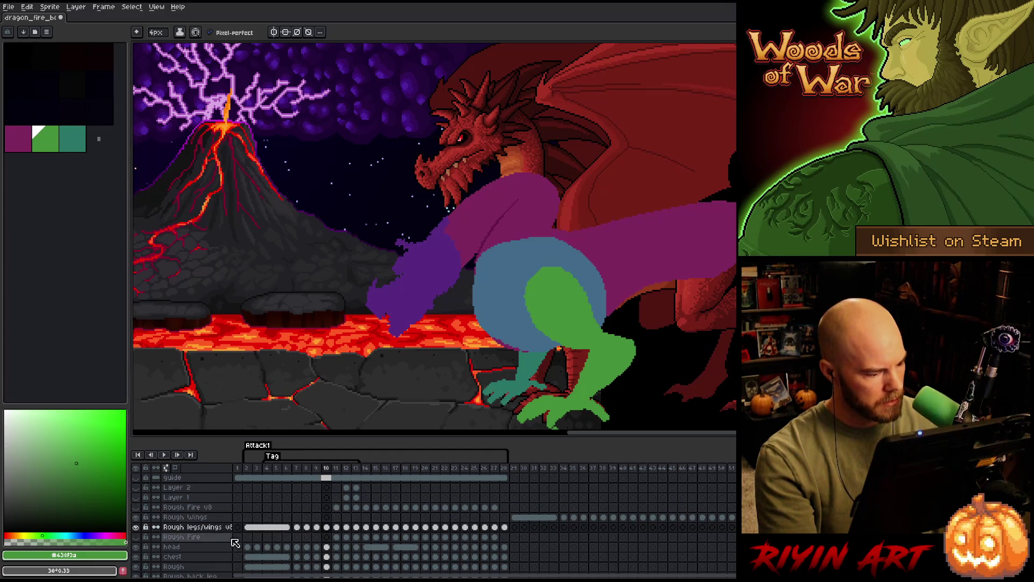
{"action": "left_click", "coordinate": [205, 557]}
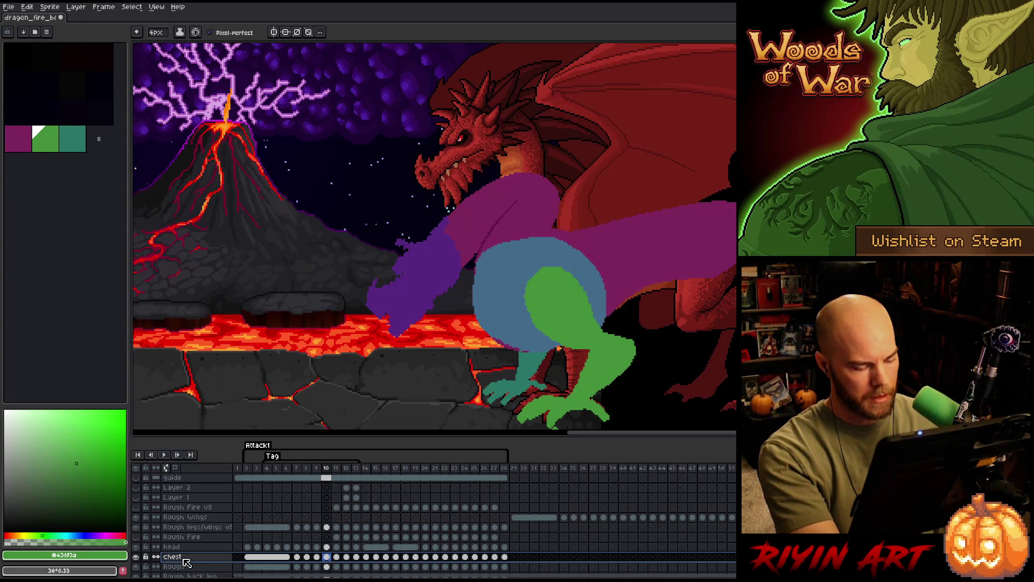
{"action": "left_click", "coordinate": [247, 557]}
{"action": "left_click_drag", "start_coordinate": [253, 563], "coordinate": [349, 564]}
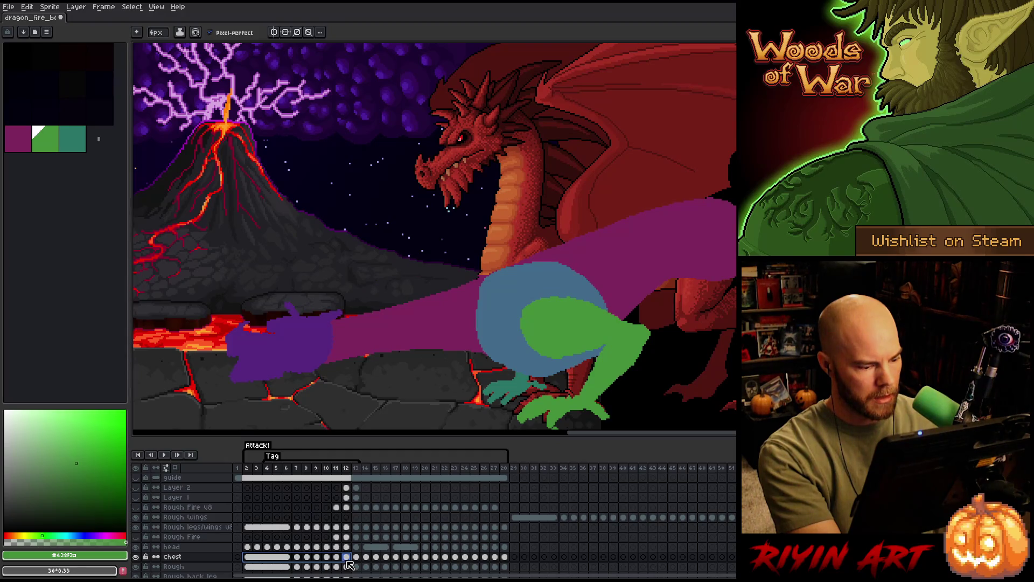
{"action": "left_click_drag", "start_coordinate": [349, 564], "coordinate": [360, 564]}
Replace the chest blue #426b8b with magenta #7f235e in the chosen cels and play to check.
{"action": "key", "text": "shift+r"}
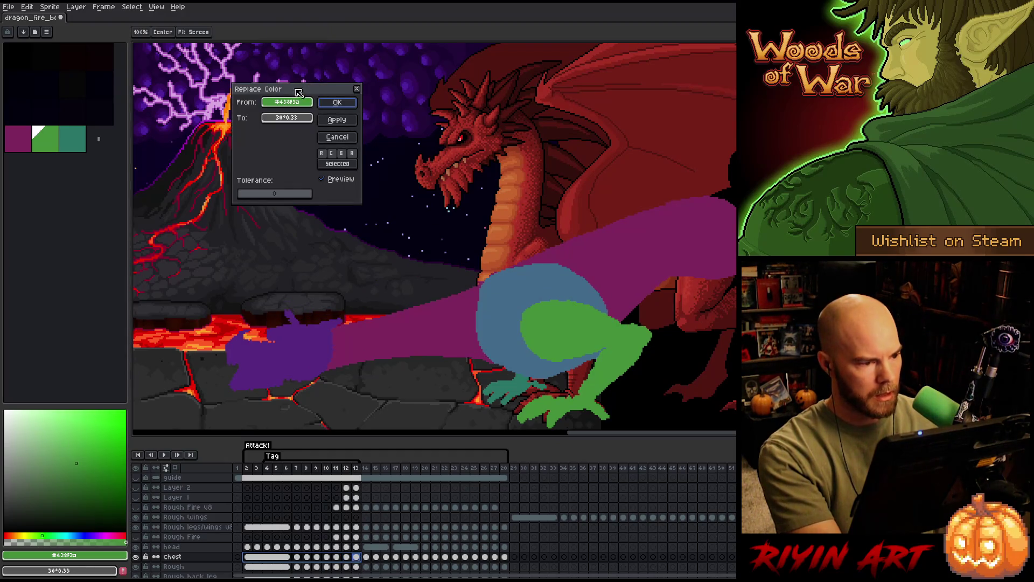
{"action": "left_click", "coordinate": [526, 290]}
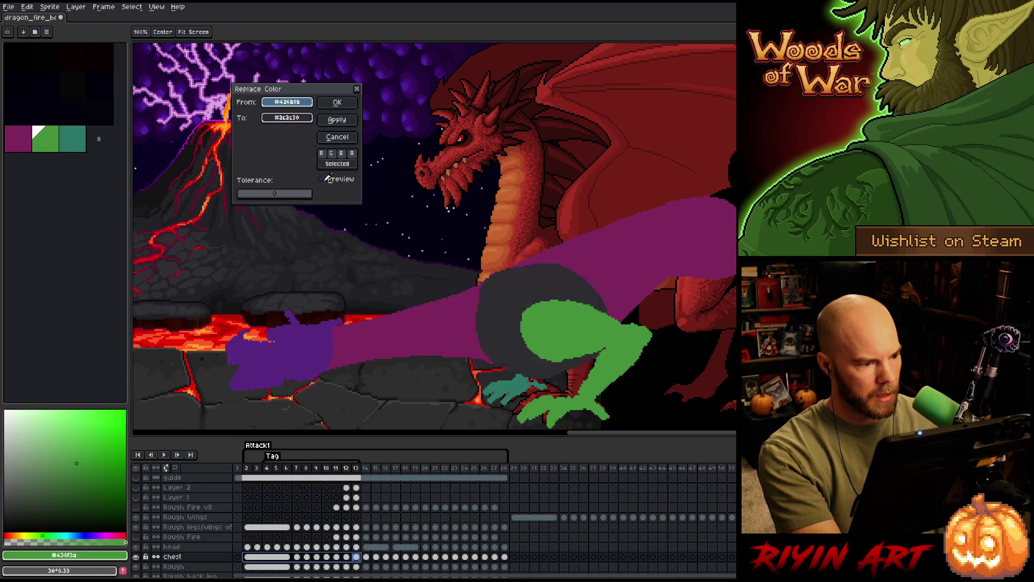
{"action": "right_click", "coordinate": [436, 330]}
{"action": "left_click", "coordinate": [338, 102]}
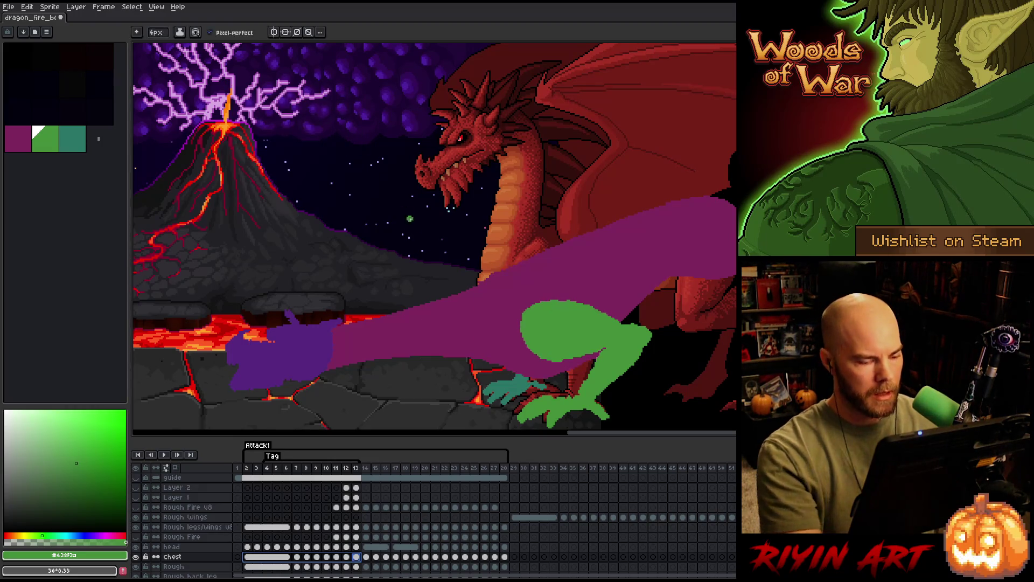
{"action": "key", "text": "Return"}
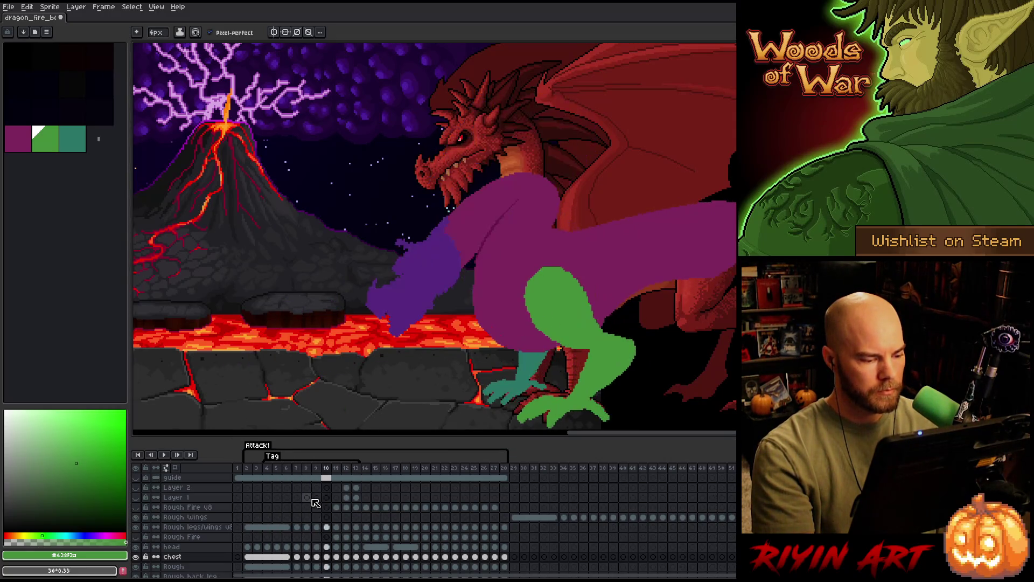
Step back and forth through frames 10–14 to review the poses.
{"action": "left_click", "coordinate": [366, 471]}
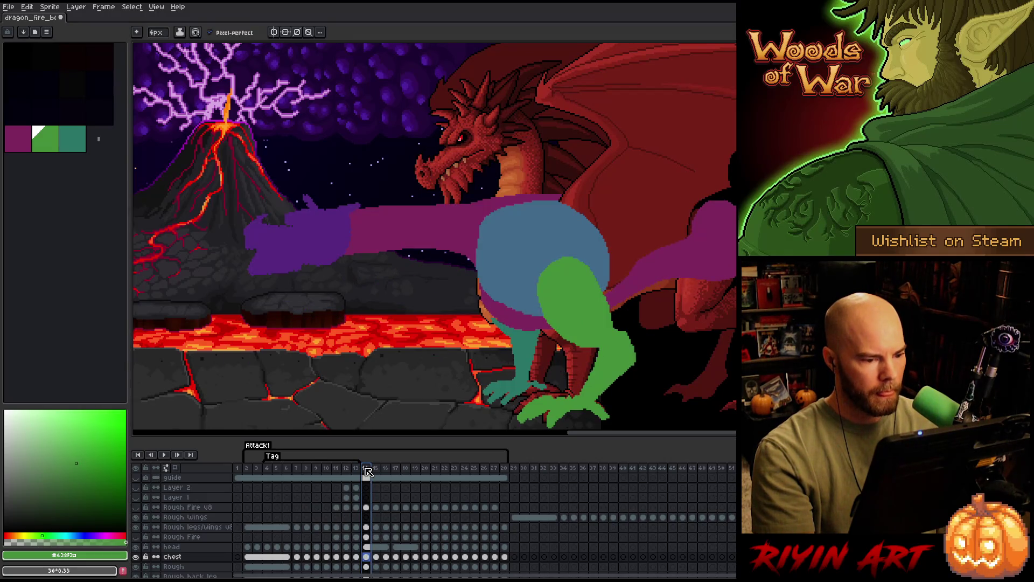
{"action": "key", "text": "Left"}
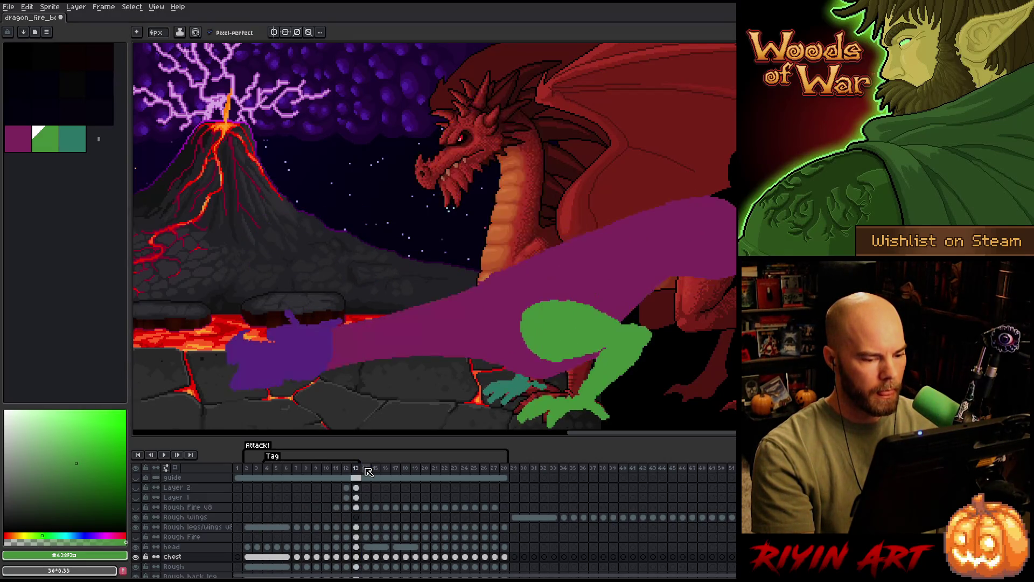
{"action": "key", "text": "Right"}
{"action": "key", "text": "Left"}
{"action": "key", "text": "Left"}
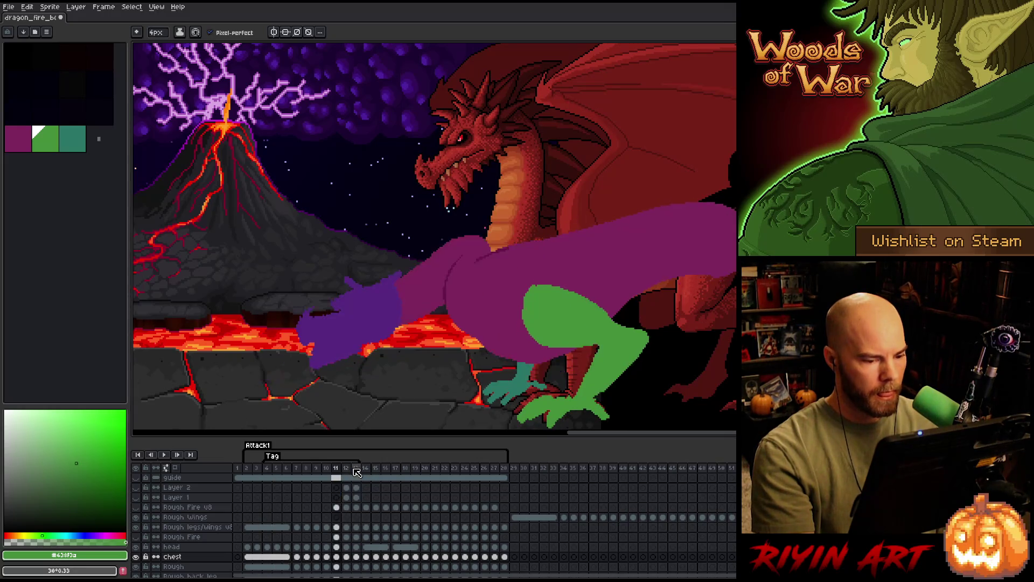
{"action": "key", "text": "Left"}
{"action": "key", "text": "Left"}
{"action": "key", "text": "Right"}
{"action": "key", "text": "Right"}
{"action": "key", "text": "Right"}
{"action": "key", "text": "Left"}
{"action": "key", "text": "Left"}
{"action": "key", "text": "Left"}
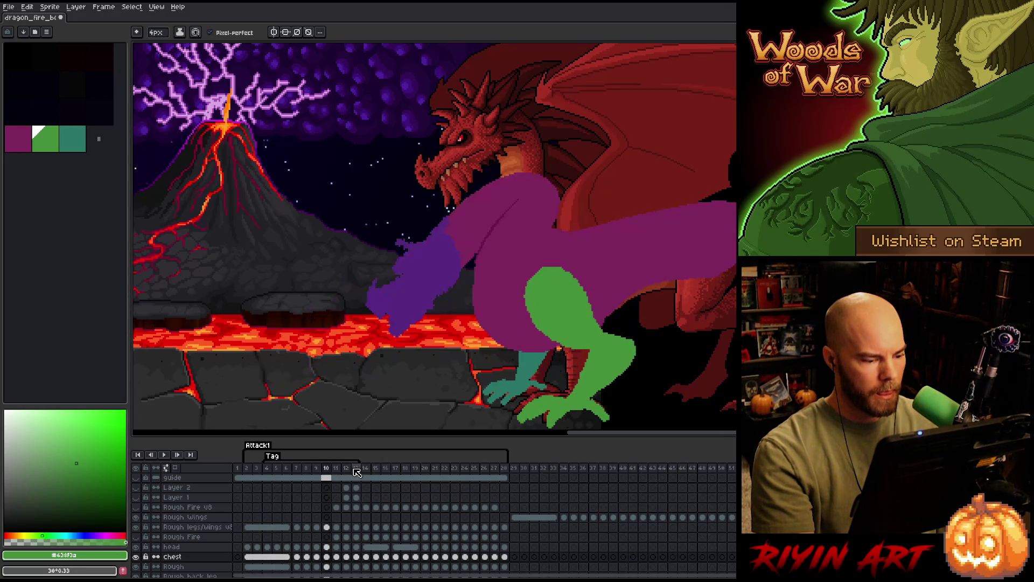
{"action": "key", "text": "Right"}
{"action": "key", "text": "Right"}
{"action": "key", "text": "Right"}
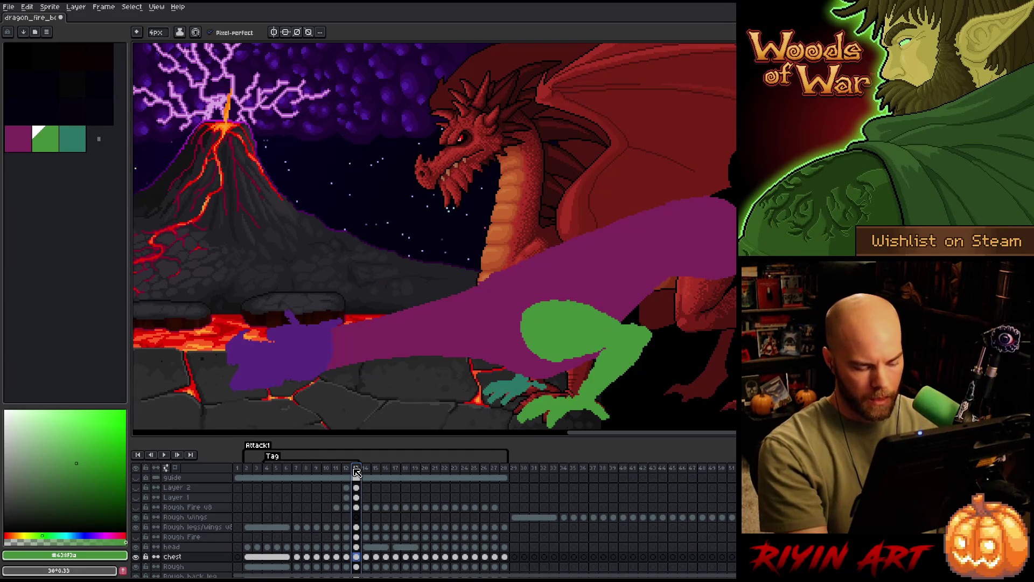
Add seven new frames to the animation, then mark cels around frames 11–12 across layers.
{"action": "key", "text": "alt+n"}
{"action": "key", "text": "alt+n"}
{"action": "key", "text": "alt+n"}
{"action": "key", "text": "alt+n"}
{"action": "key", "text": "alt+n"}
{"action": "key", "text": "alt+n"}
{"action": "key", "text": "alt+n"}
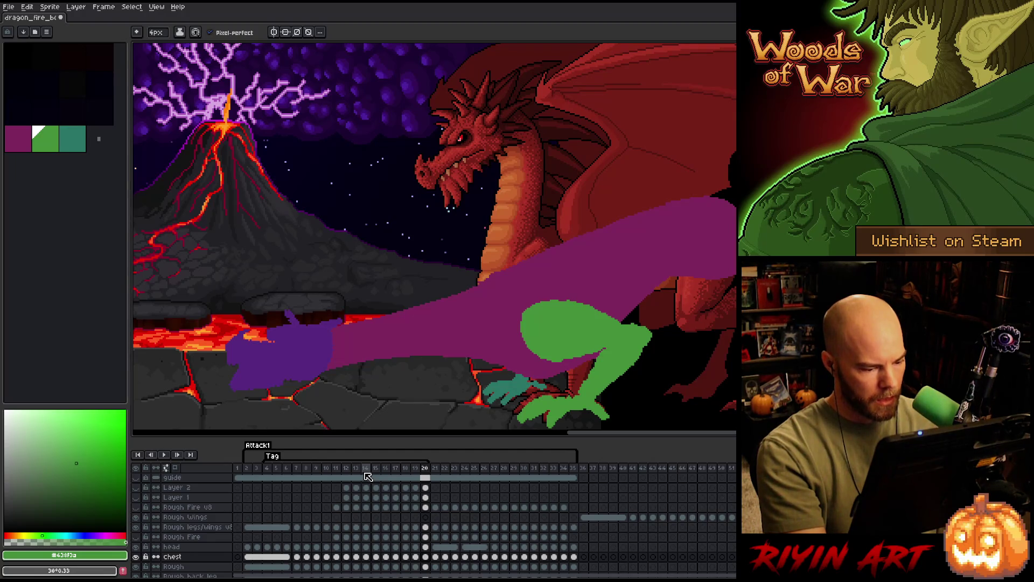
{"action": "left_click", "coordinate": [308, 469]}
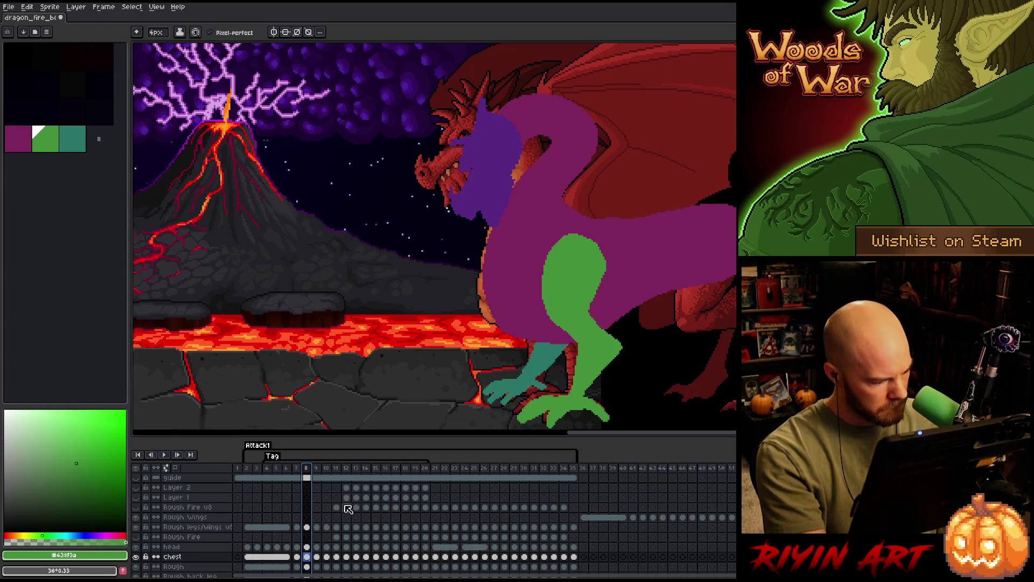
{"action": "scroll", "coordinate": [349, 532], "scroll_direction": "down", "scroll_amount": 1}
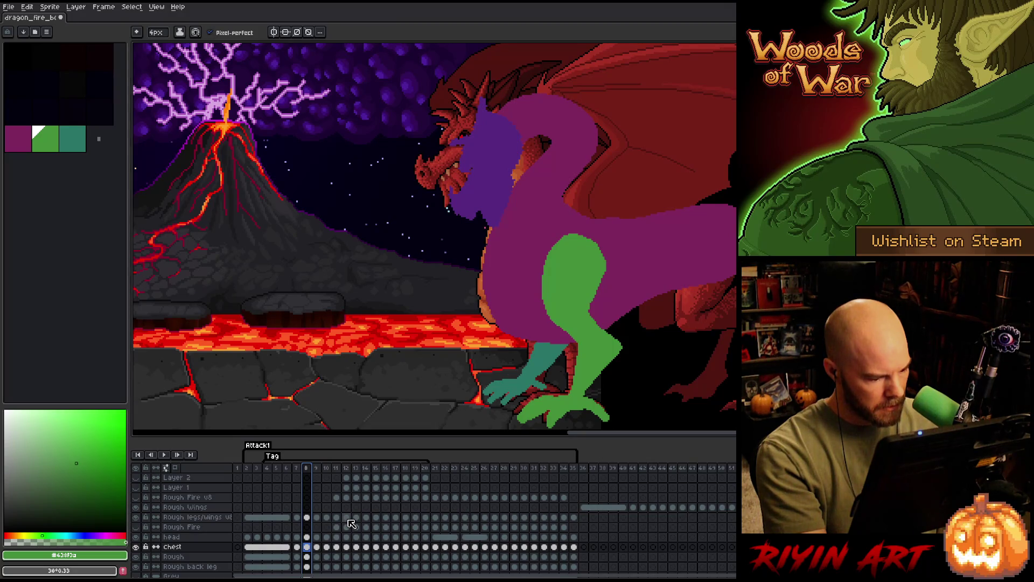
{"action": "mouse_move", "coordinate": [351, 524]}
{"action": "left_mouse_down"}
{"action": "mouse_move", "coordinate": [339, 562]}
{"action": "mouse_move", "coordinate": [320, 563]}
{"action": "left_mouse_up"}
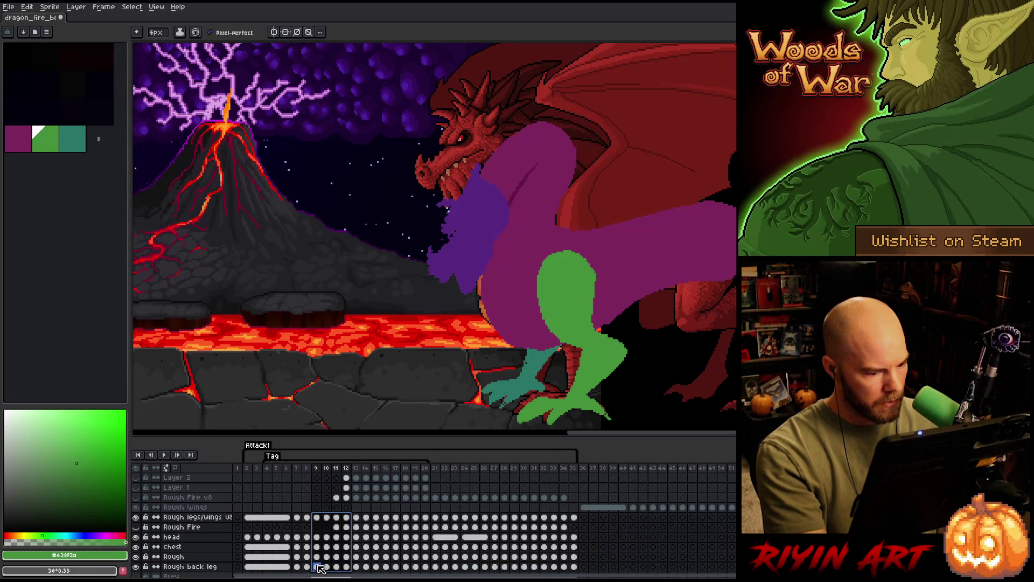
Review the legs-and-wings poses across frames 12–18.
{"action": "left_click", "coordinate": [321, 567]}
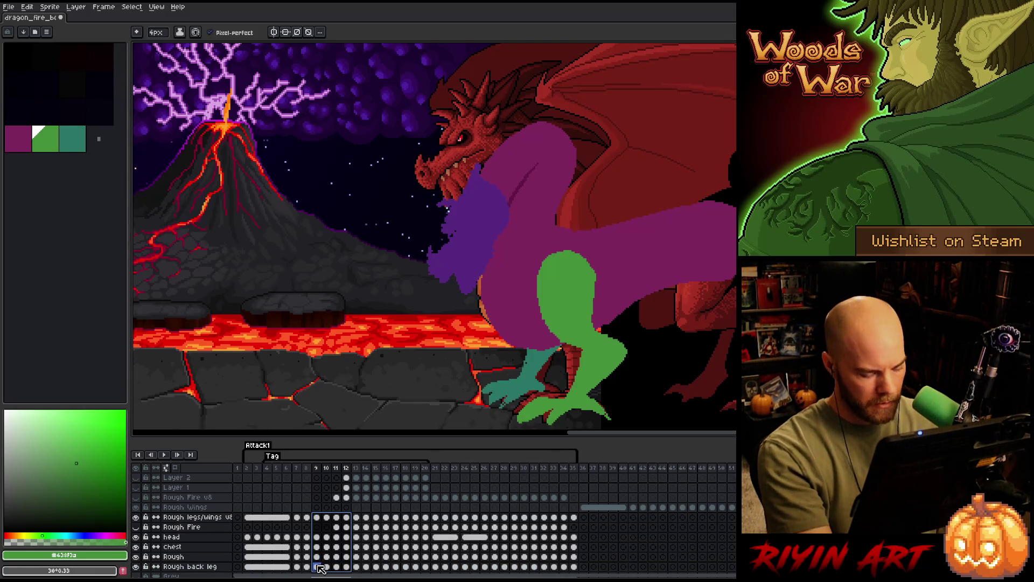
{"action": "left_click", "coordinate": [368, 518]}
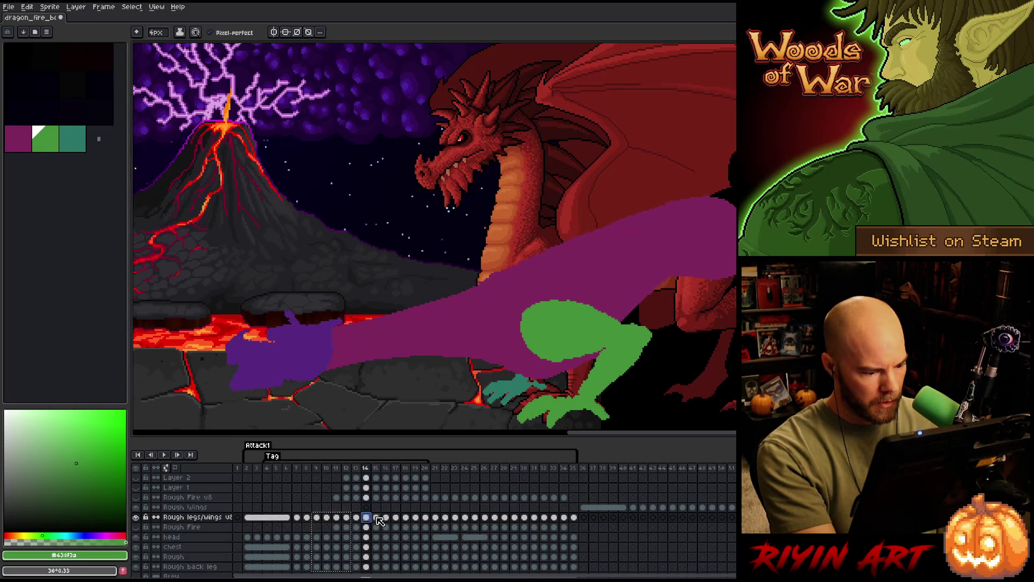
{"action": "left_click", "coordinate": [376, 519]}
{"action": "left_click", "coordinate": [387, 518]}
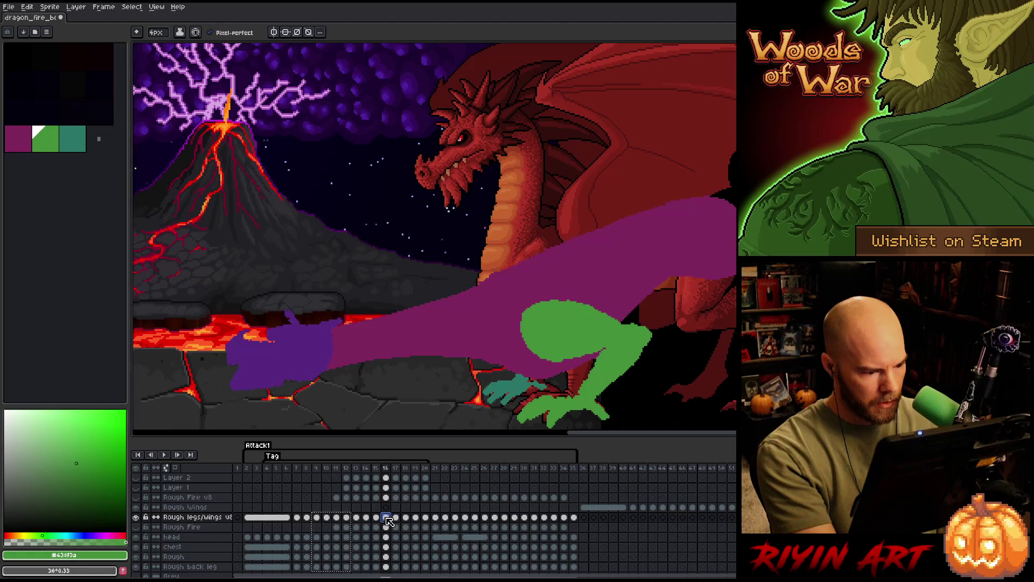
{"action": "left_click", "coordinate": [346, 518]}
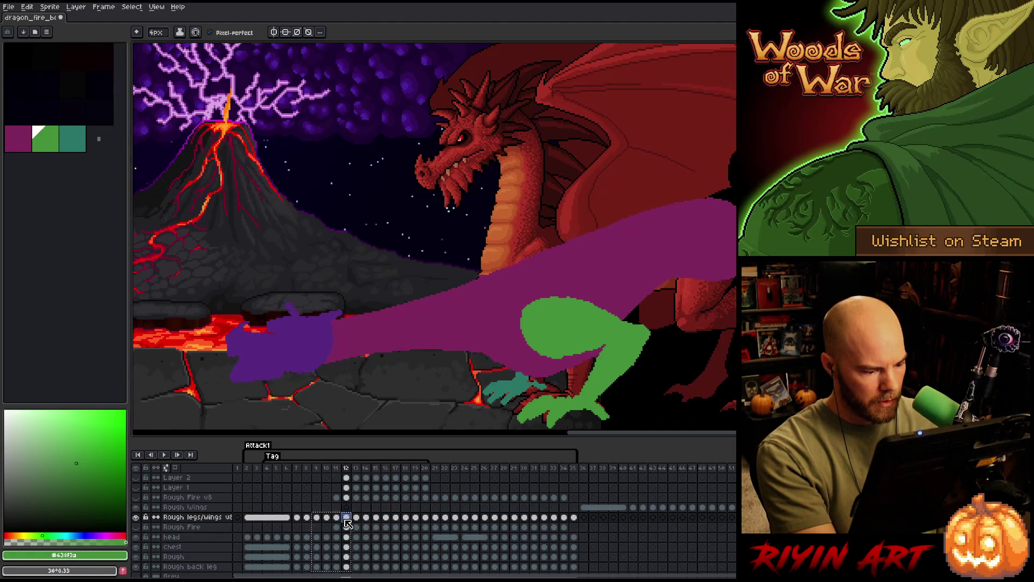
{"action": "key", "text": "Right"}
{"action": "left_click", "coordinate": [367, 518]}
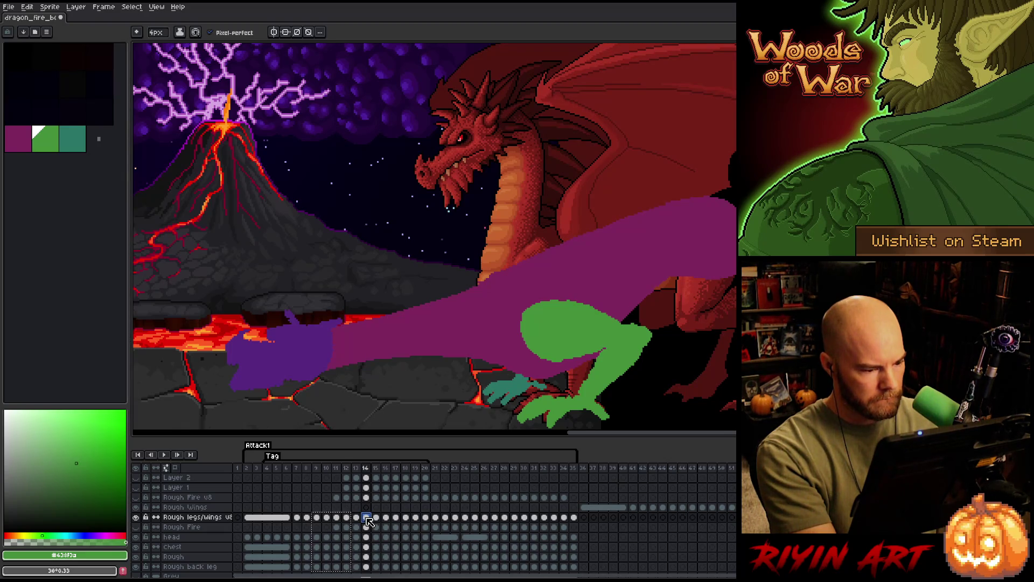
{"action": "left_click", "coordinate": [376, 518]}
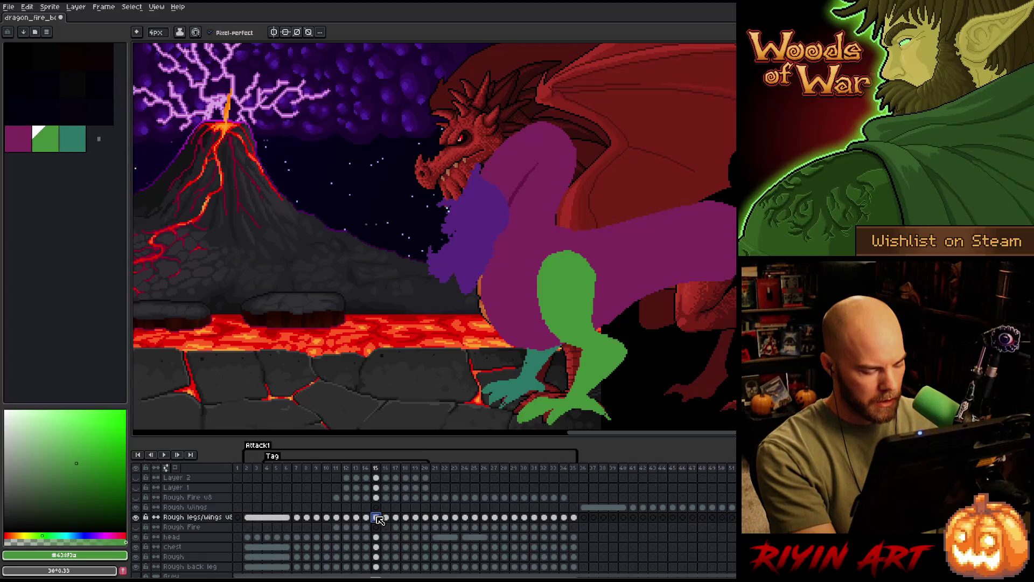
{"action": "left_click", "coordinate": [411, 517]}
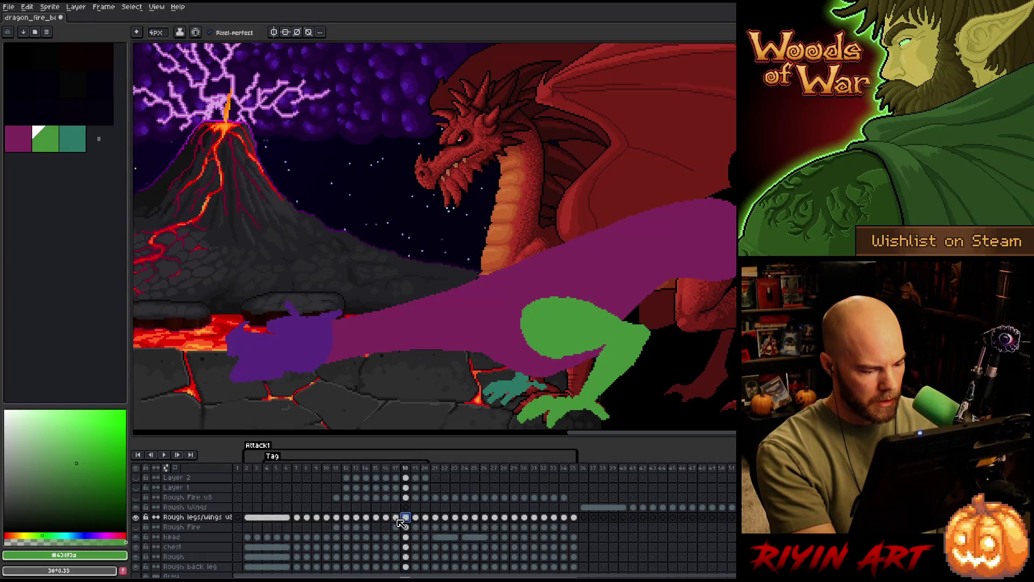
Mark frames 15–17 across the body layers from legs/wings down to back leg.
{"action": "mouse_move", "coordinate": [395, 518]}
{"action": "left_mouse_down"}
{"action": "mouse_move", "coordinate": [392, 569]}
{"action": "mouse_move", "coordinate": [367, 571]}
{"action": "mouse_move", "coordinate": [380, 567]}
{"action": "left_mouse_up"}
{"action": "left_click", "coordinate": [407, 567]}
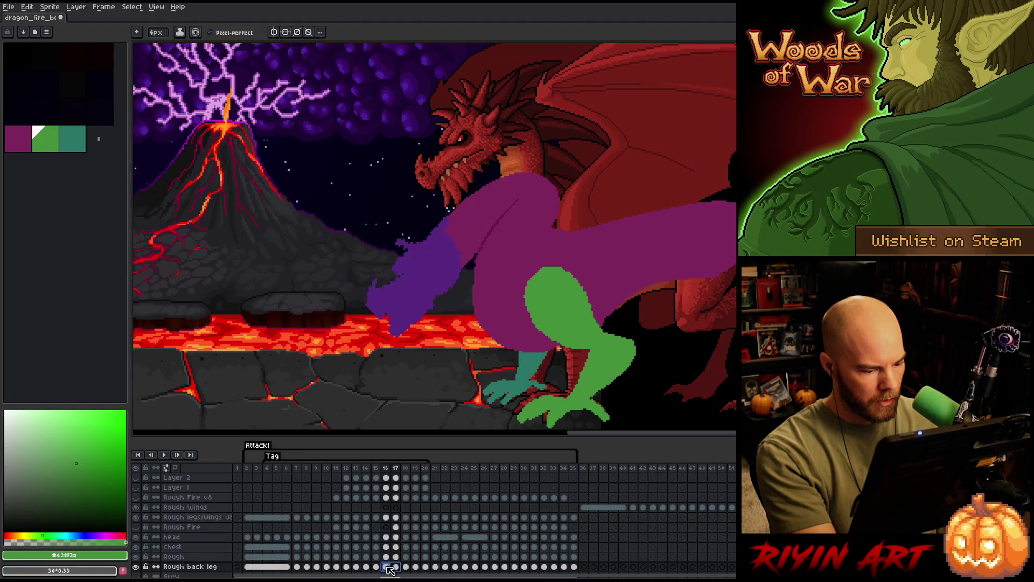
{"action": "mouse_move", "coordinate": [395, 569]}
{"action": "left_mouse_down"}
{"action": "mouse_move", "coordinate": [374, 569]}
{"action": "mouse_move", "coordinate": [378, 517]}
{"action": "left_mouse_up"}
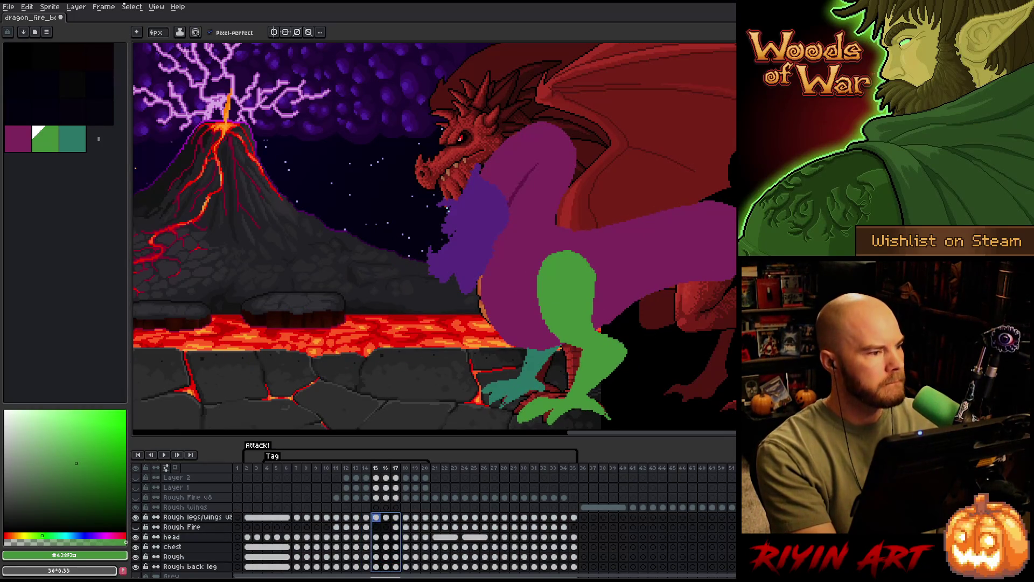
Reverse the order of the marked frames, play to review, and land on frame 14.
{"action": "left_click", "coordinate": [113, 6]}
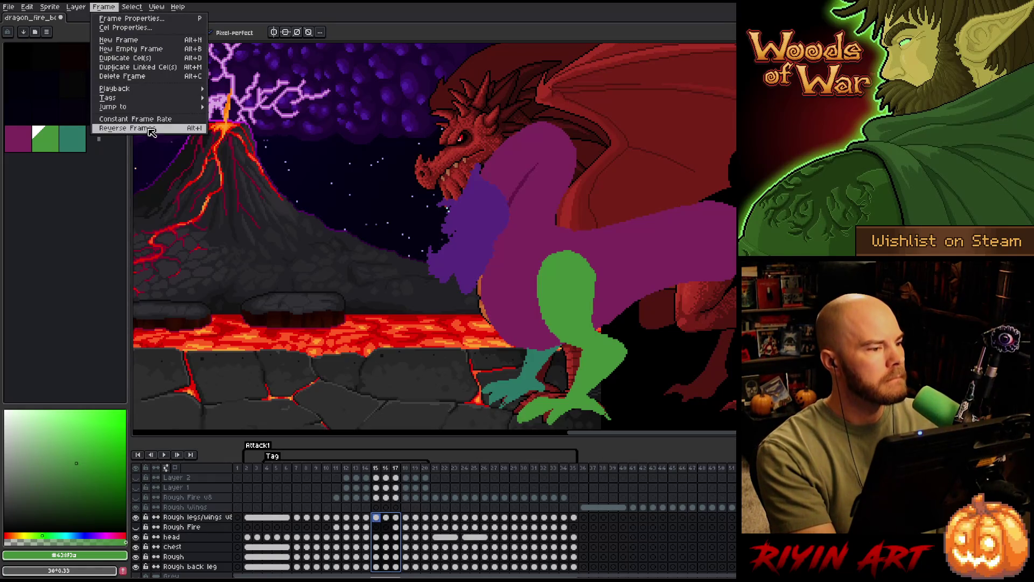
{"action": "left_click", "coordinate": [130, 128]}
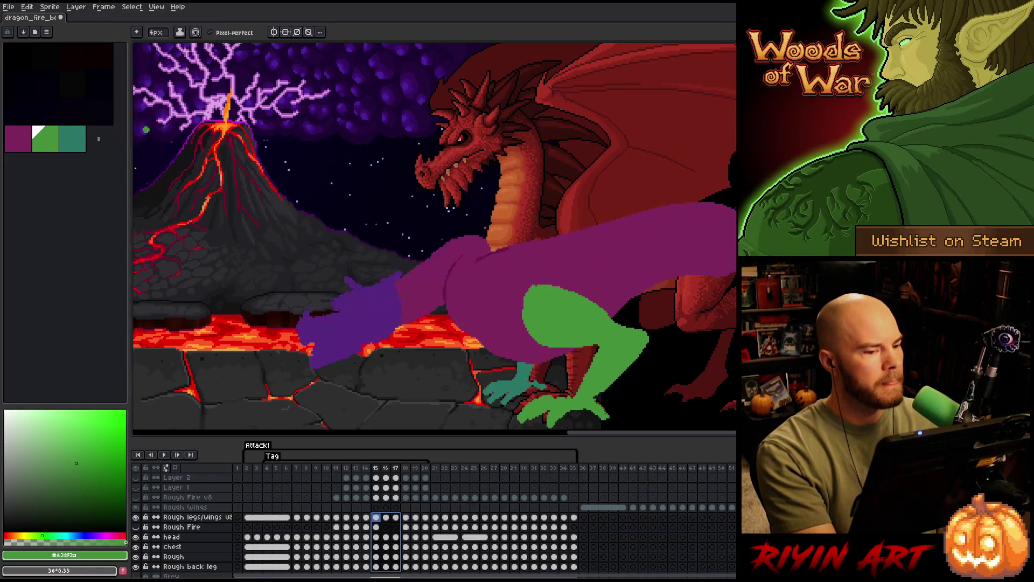
{"action": "left_click", "coordinate": [355, 469]}
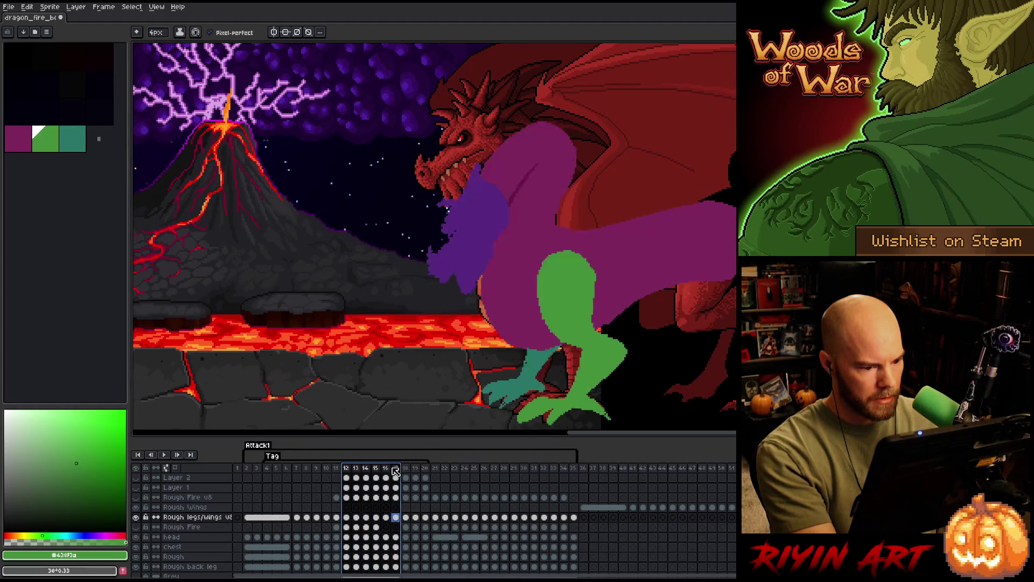
{"action": "key", "text": "Return"}
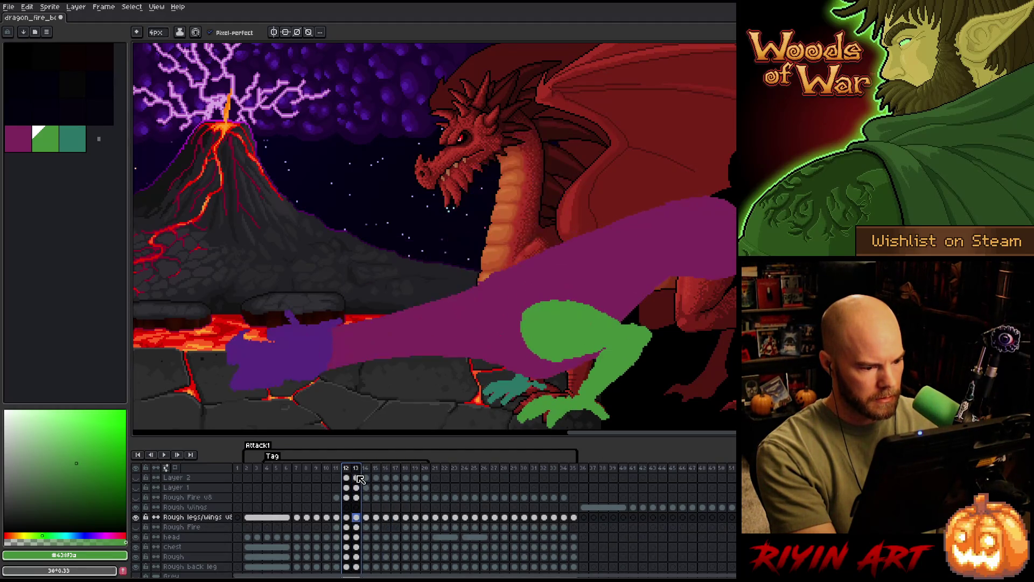
{"action": "left_click", "coordinate": [357, 519]}
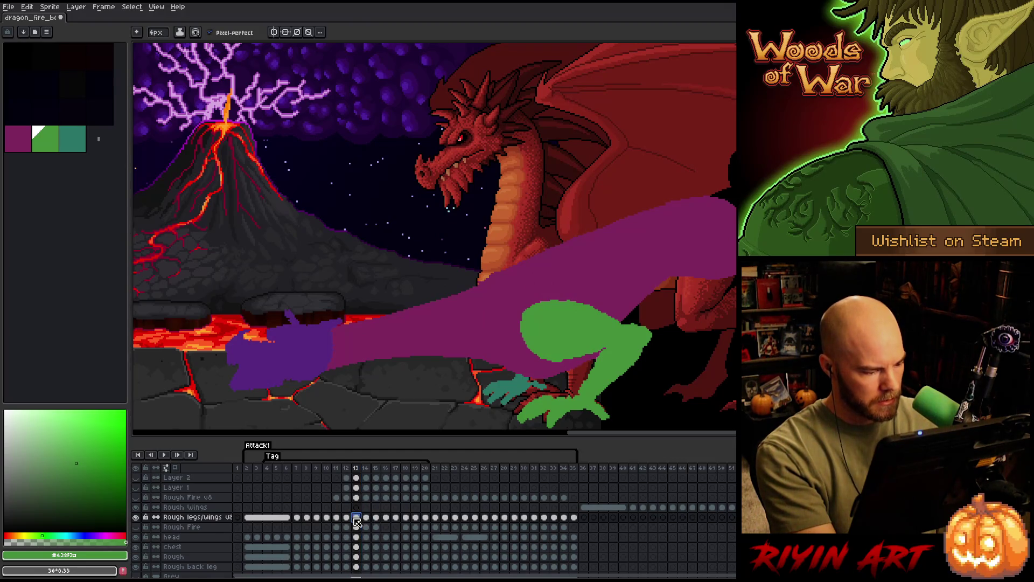
{"action": "left_click", "coordinate": [368, 517]}
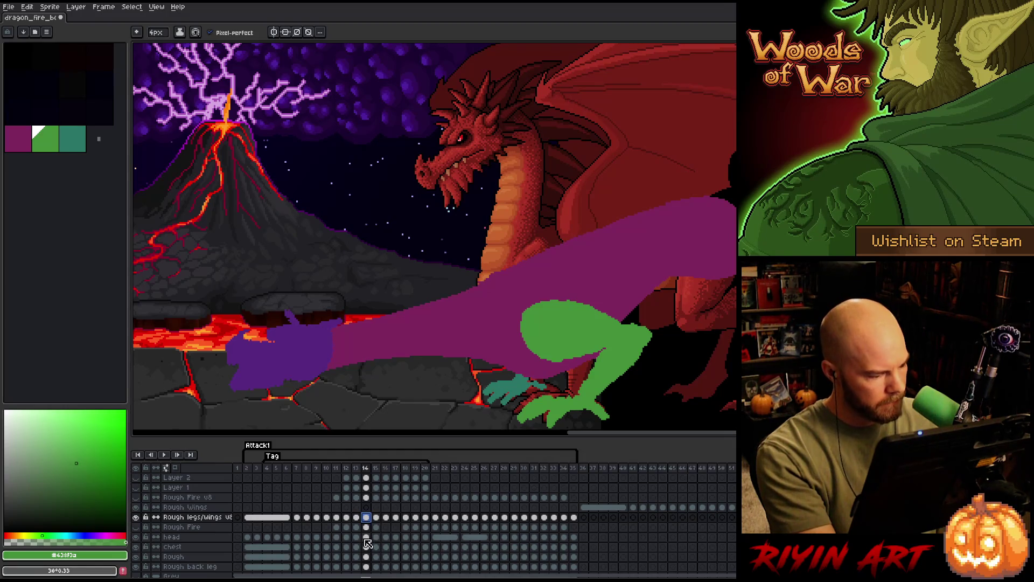
Review the head layer's poses through frames 14–18.
{"action": "left_click", "coordinate": [377, 538]}
{"action": "left_click", "coordinate": [376, 538]}
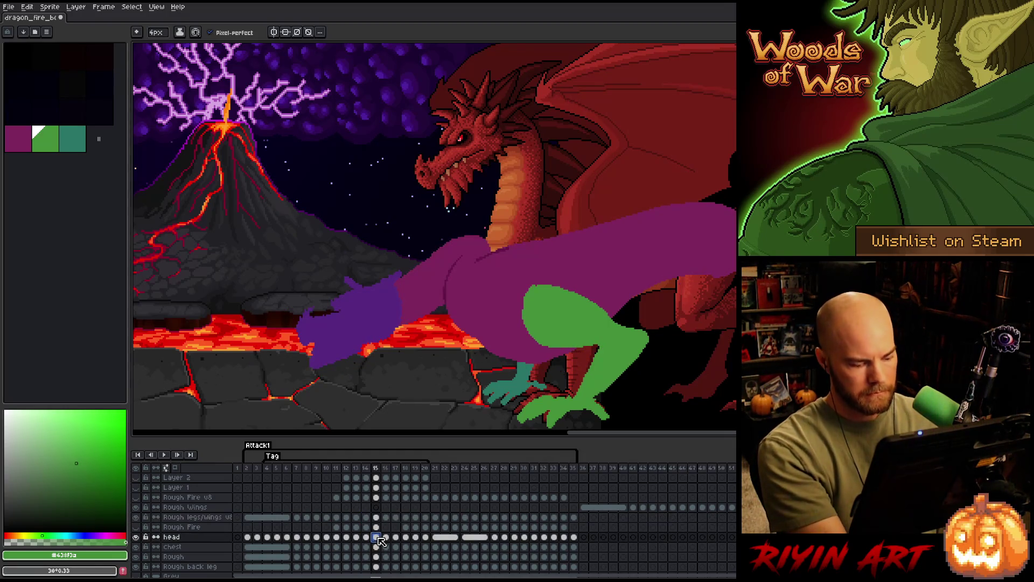
{"action": "key", "text": "Left"}
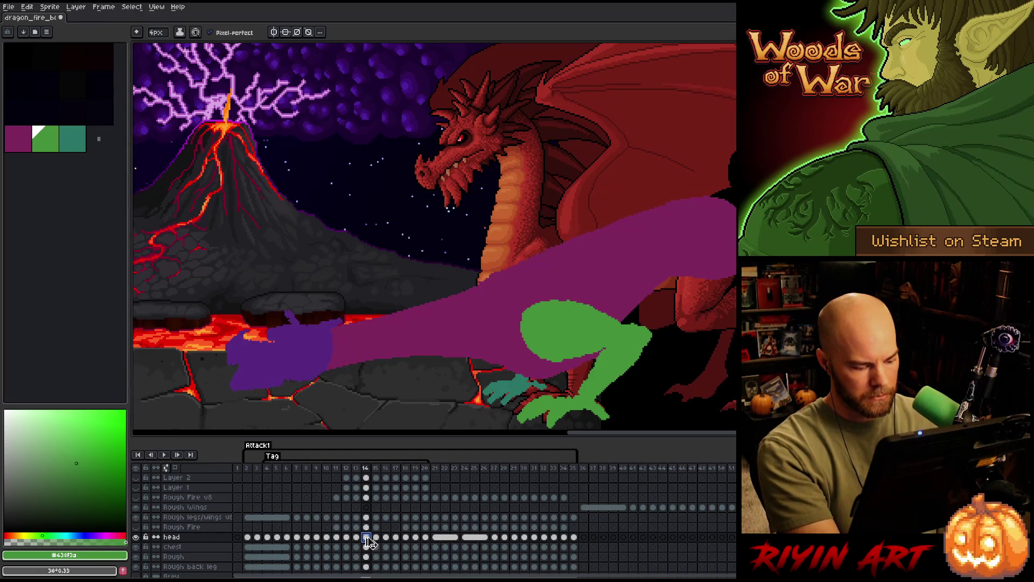
{"action": "left_click", "coordinate": [377, 538]}
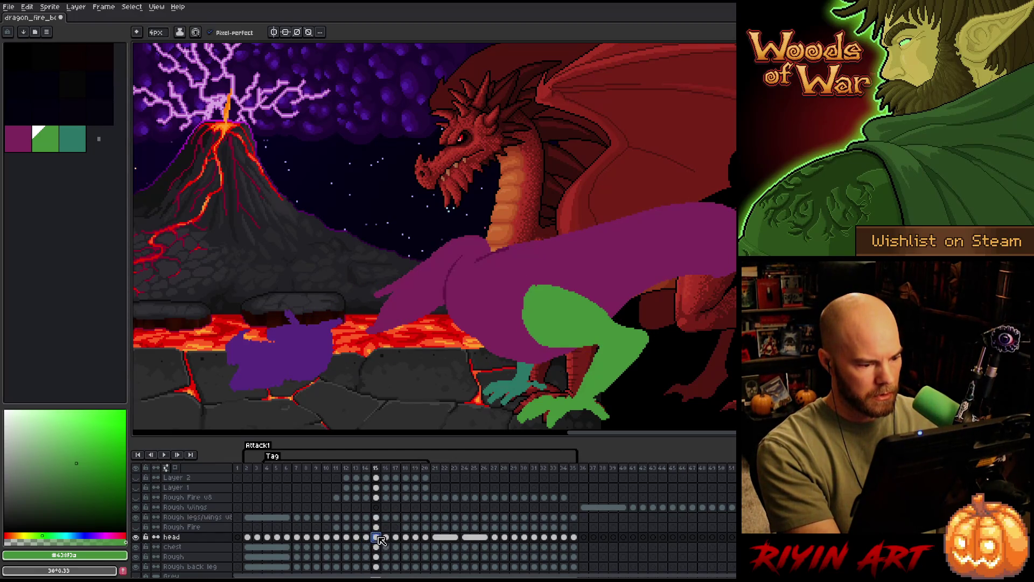
{"action": "left_click", "coordinate": [385, 537]}
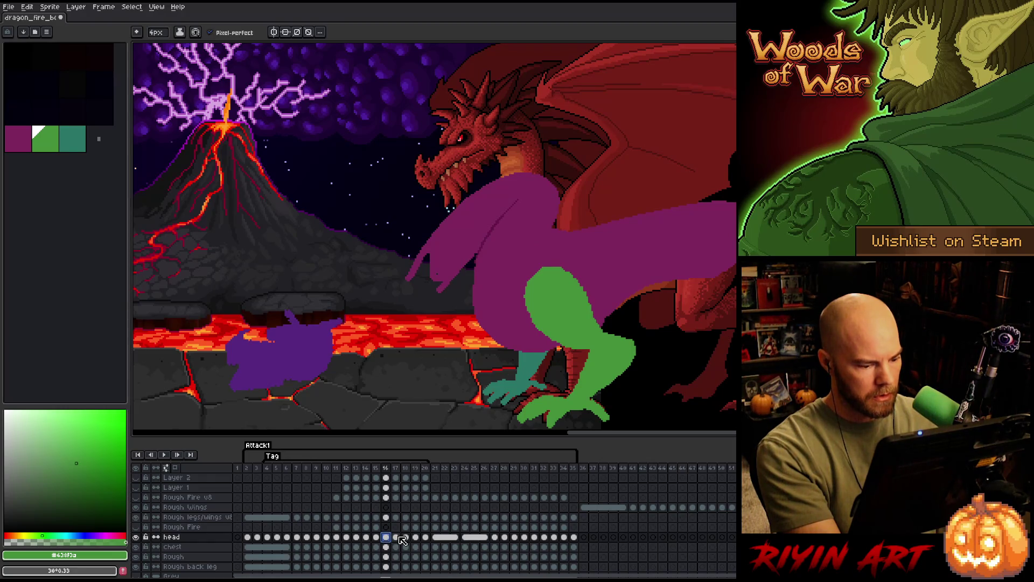
{"action": "left_click", "coordinate": [395, 538]}
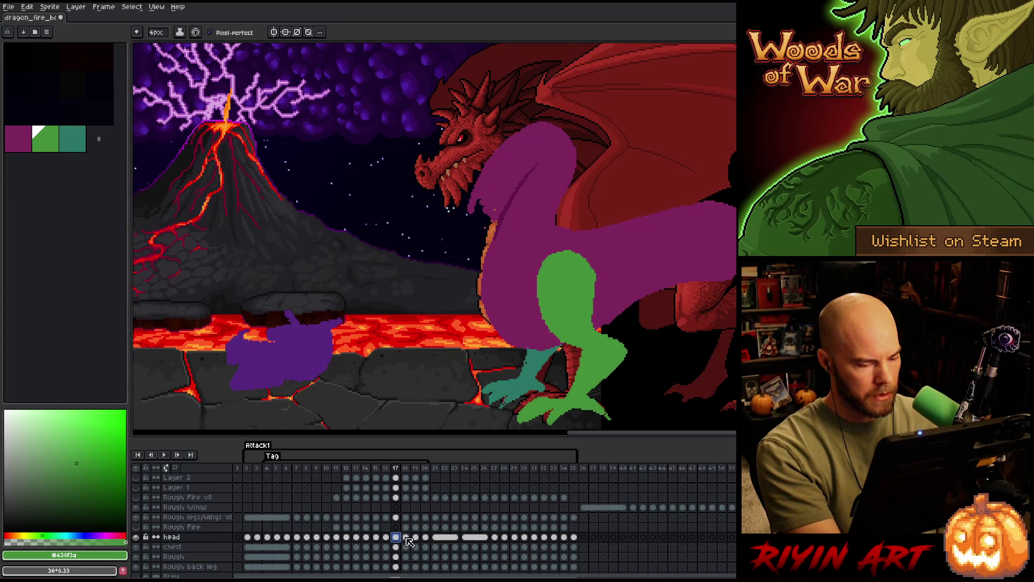
{"action": "left_click", "coordinate": [405, 537]}
{"action": "left_click", "coordinate": [366, 537]}
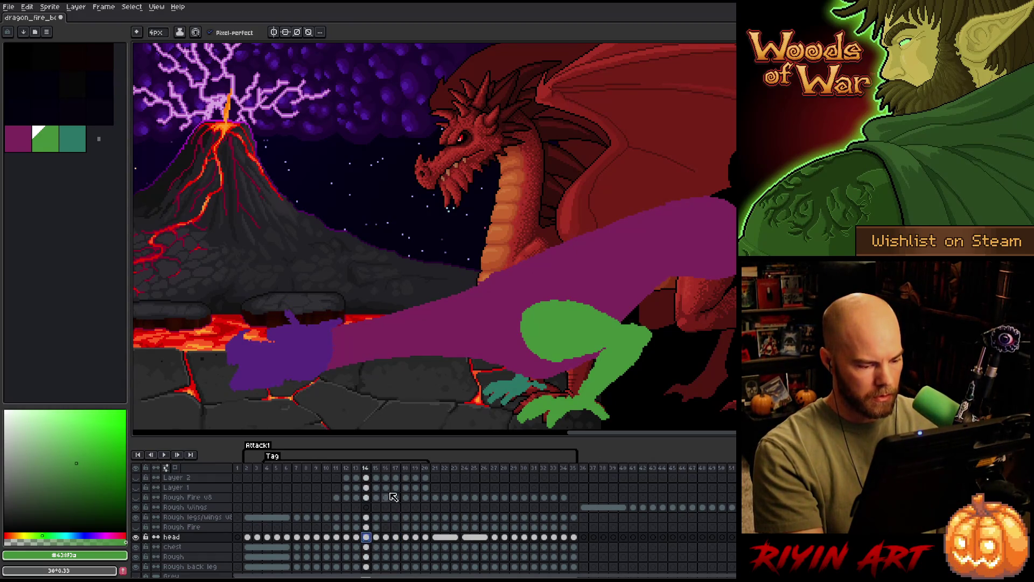
Mark whole frames 18–20 and bring up their frame options.
{"action": "left_click", "coordinate": [396, 468]}
{"action": "left_click", "coordinate": [406, 469]}
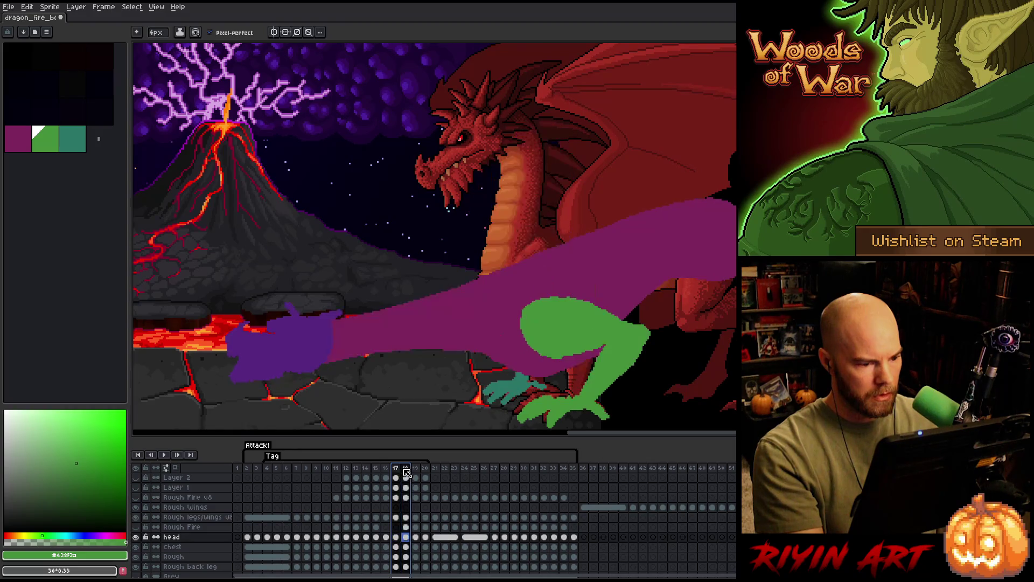
{"action": "left_click", "coordinate": [406, 470]}
{"action": "left_click_drag", "start_coordinate": [408, 472], "coordinate": [427, 475]}
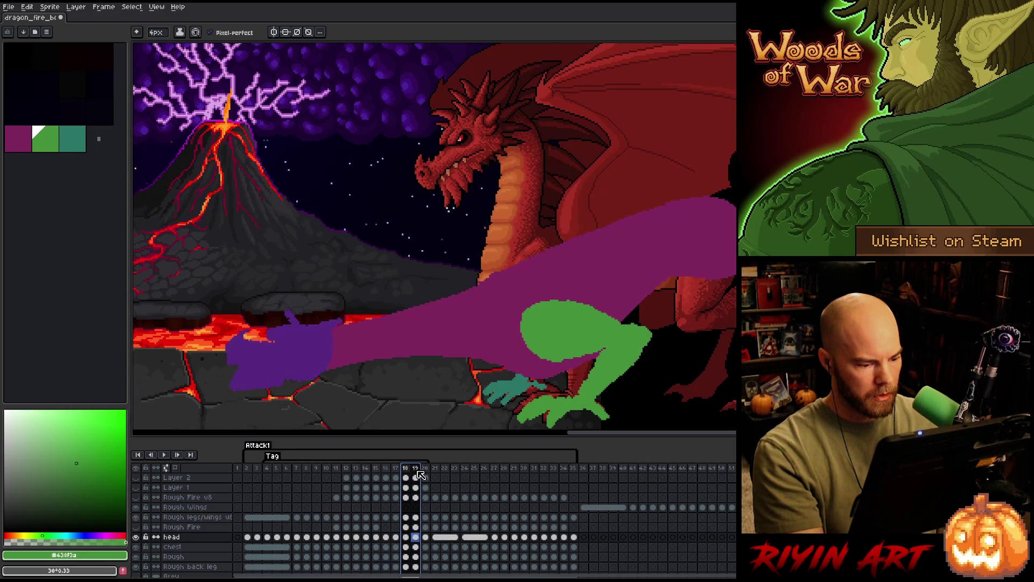
{"action": "right_click", "coordinate": [427, 476]}
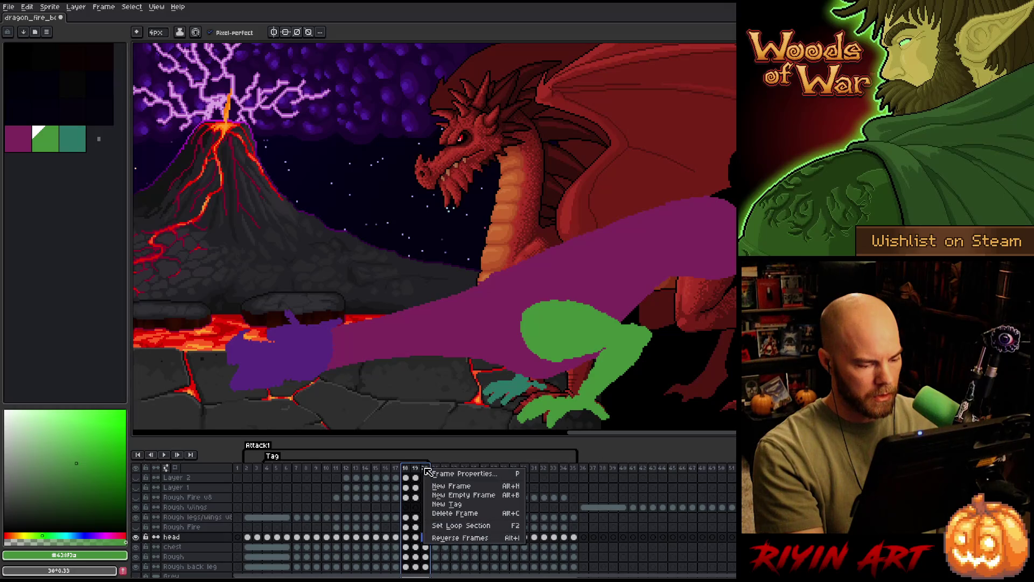
Delete frames 18–20 and compare the remaining poses of frames 16–18.
{"action": "left_click", "coordinate": [444, 515]}
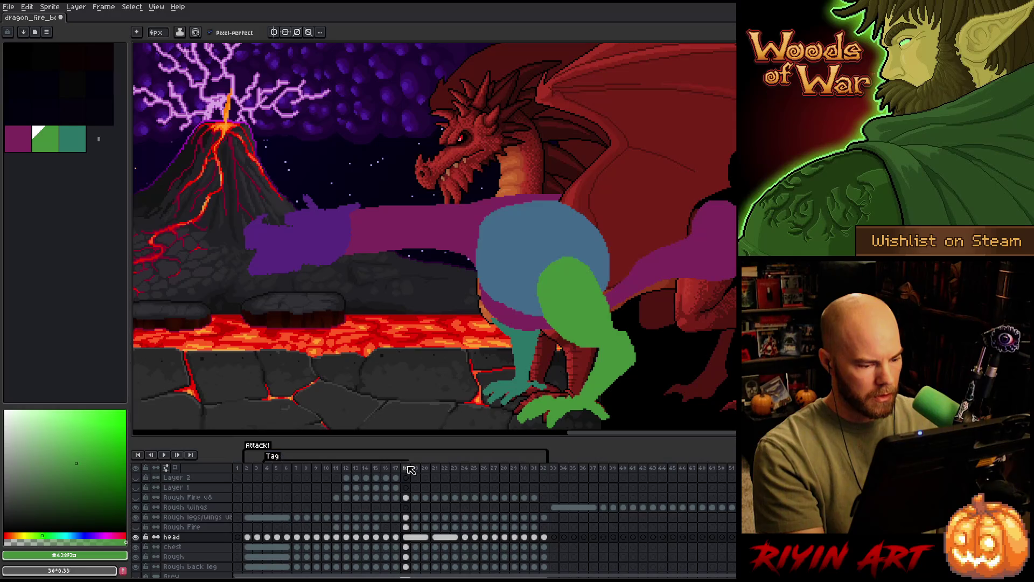
{"action": "left_click", "coordinate": [398, 469]}
{"action": "left_click", "coordinate": [406, 473]}
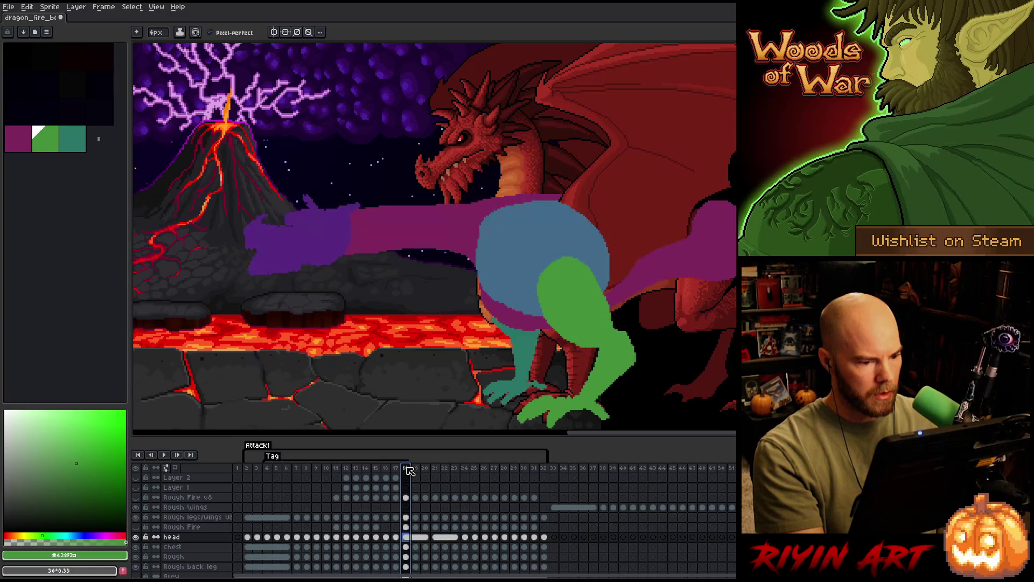
{"action": "left_click", "coordinate": [396, 473]}
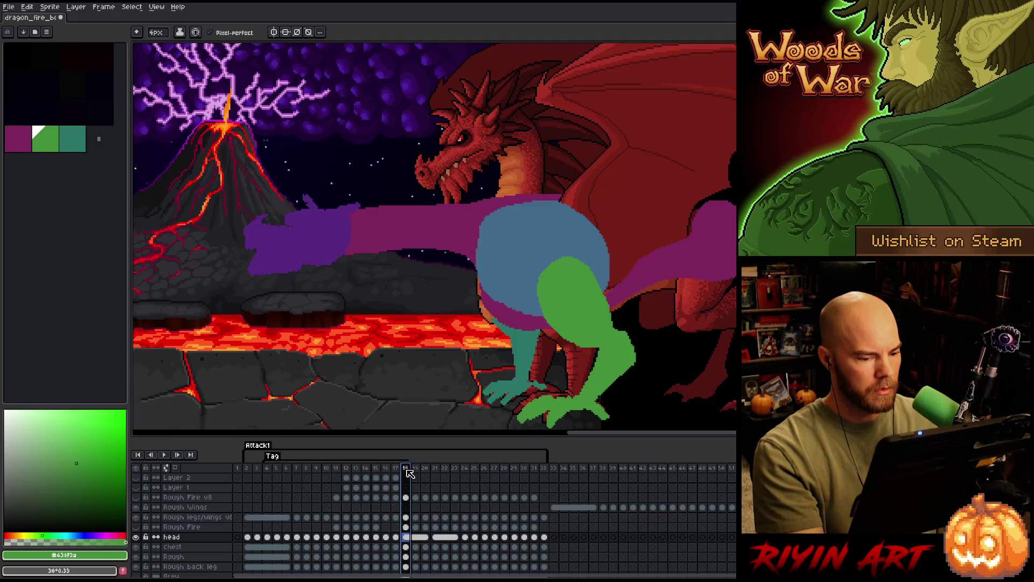
{"action": "left_click", "coordinate": [397, 473]}
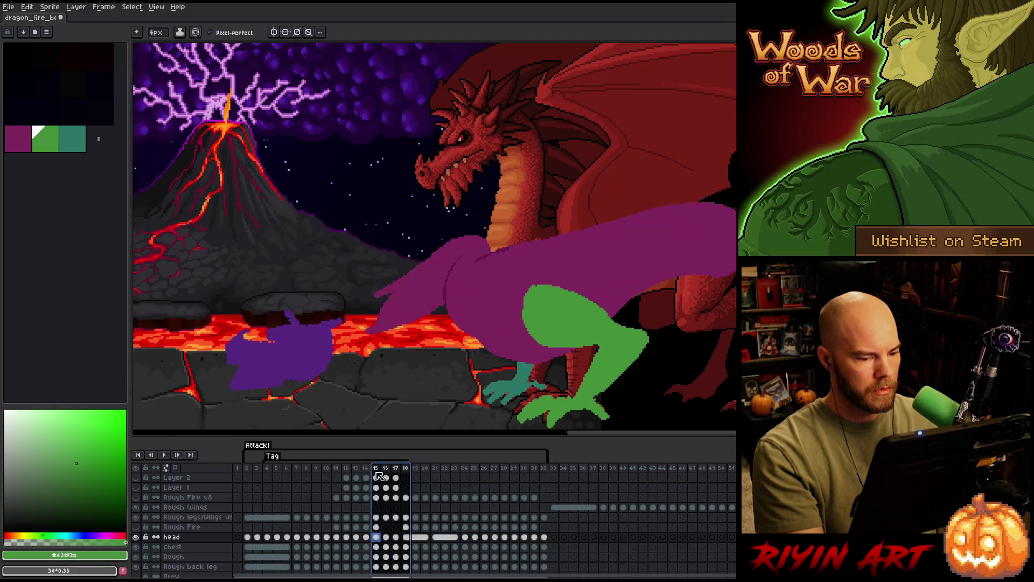
{"action": "left_click", "coordinate": [406, 472]}
{"action": "left_click", "coordinate": [388, 474]}
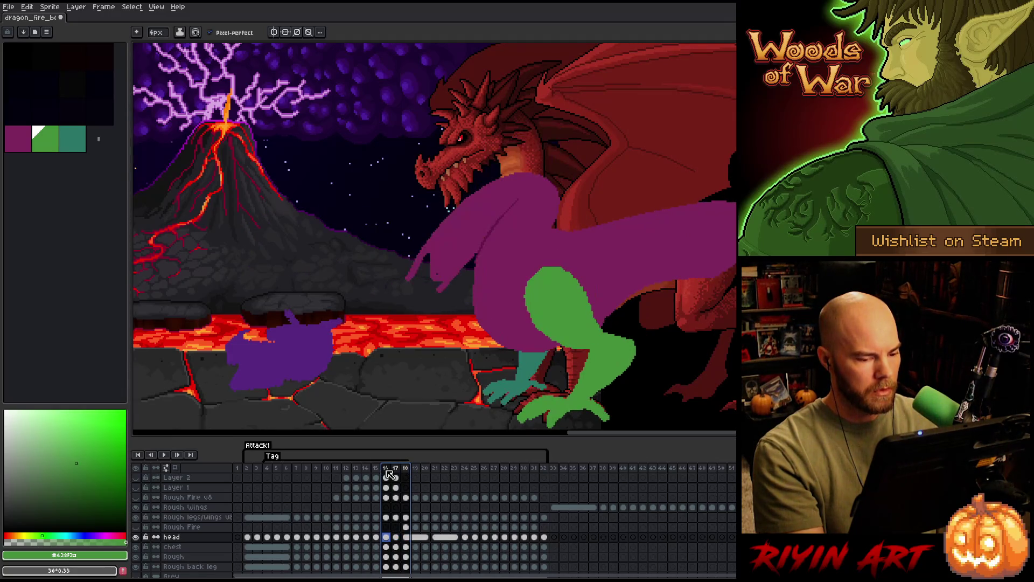
{"action": "left_click", "coordinate": [407, 473]}
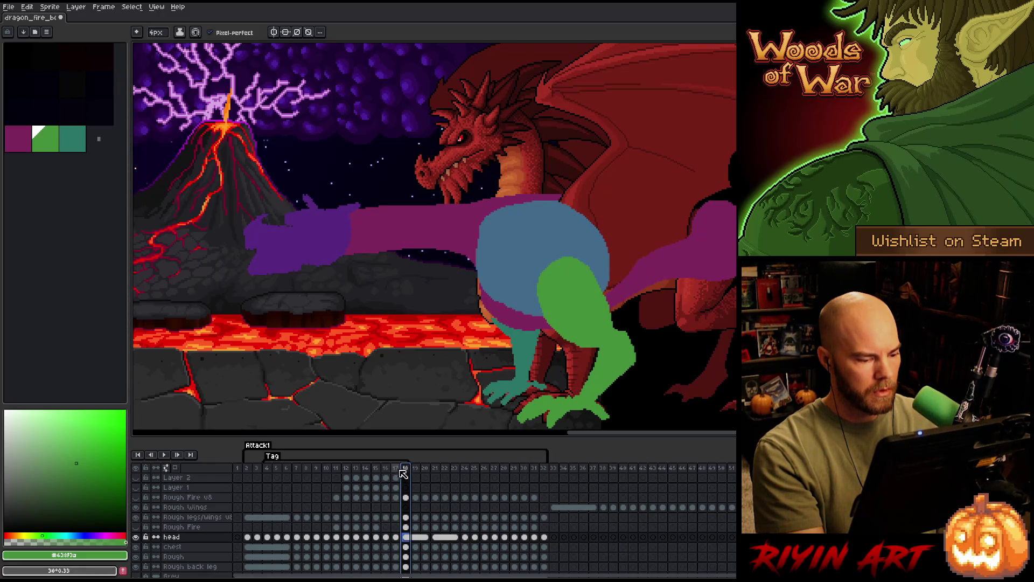
{"action": "left_click", "coordinate": [397, 472]}
{"action": "right_click", "coordinate": [397, 471]}
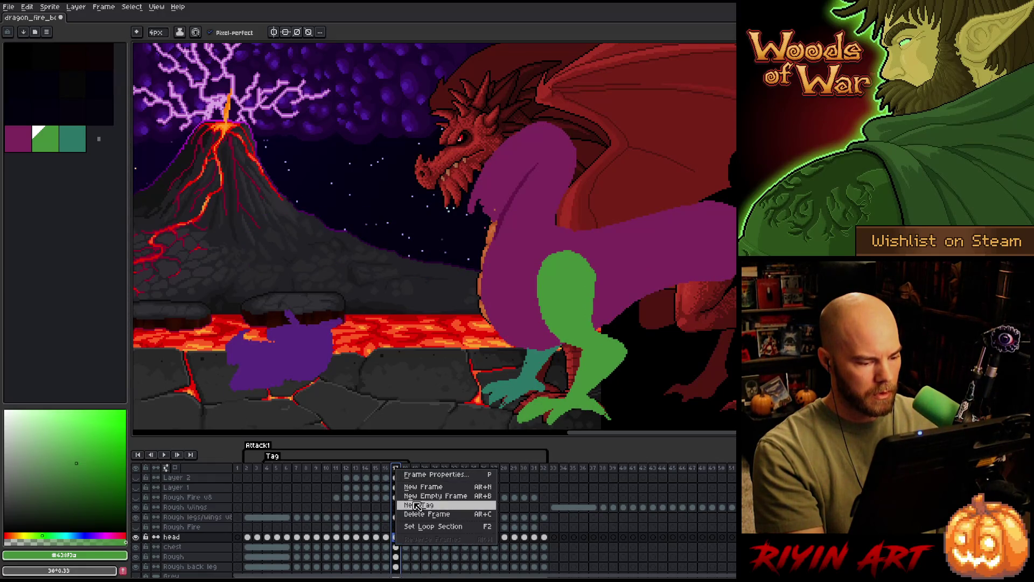
{"action": "key", "text": "Escape"}
Play the animation from frame 14, then marquee the purple head shape.
{"action": "left_click", "coordinate": [354, 465]}
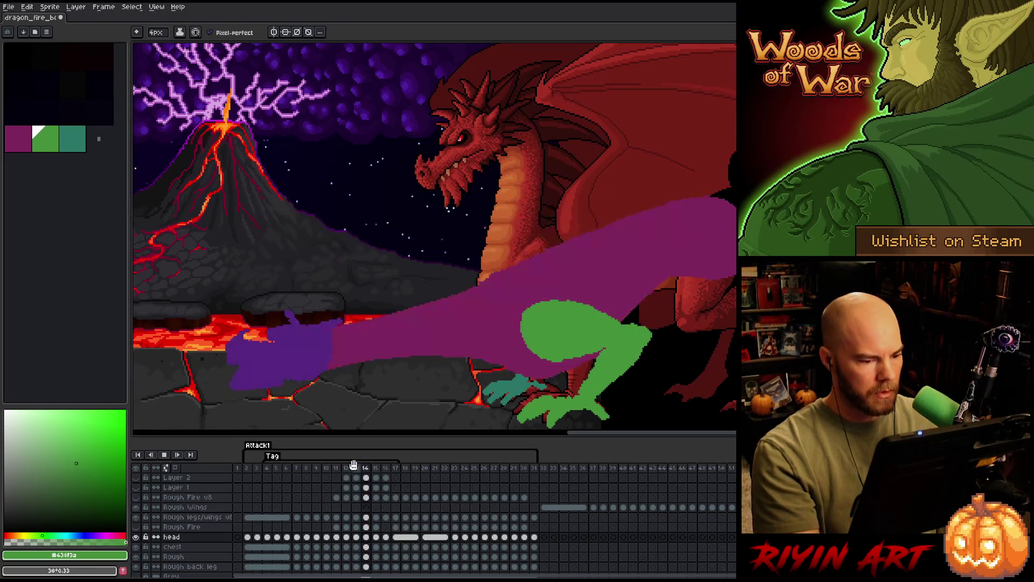
{"action": "key", "text": "Return"}
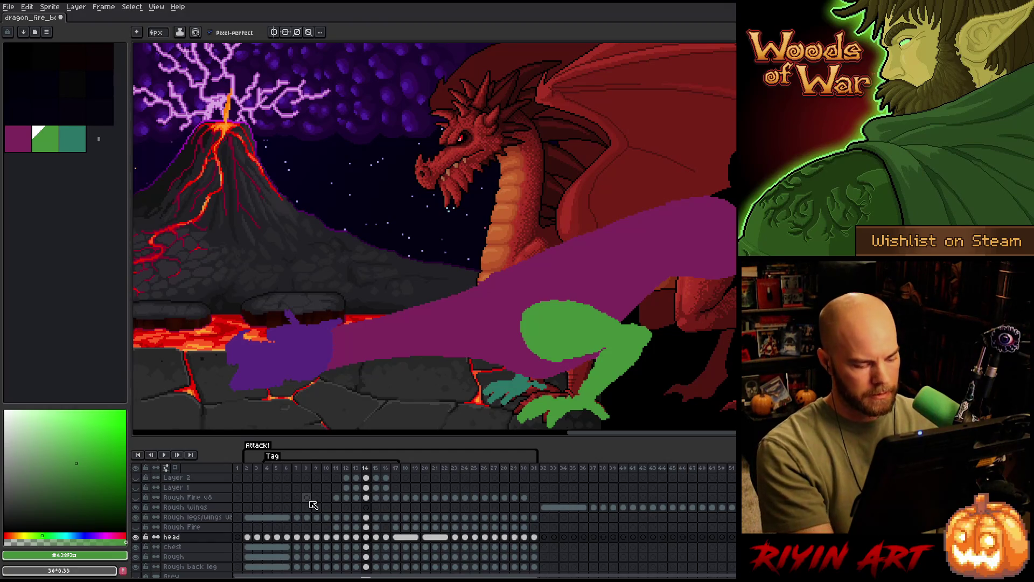
{"action": "left_click_drag", "start_coordinate": [223, 308], "coordinate": [344, 393]}
Nudge frame 14's purple head down a few pixels, flipping against frames 13 and 15 to compare.
{"action": "key", "text": "comma"}
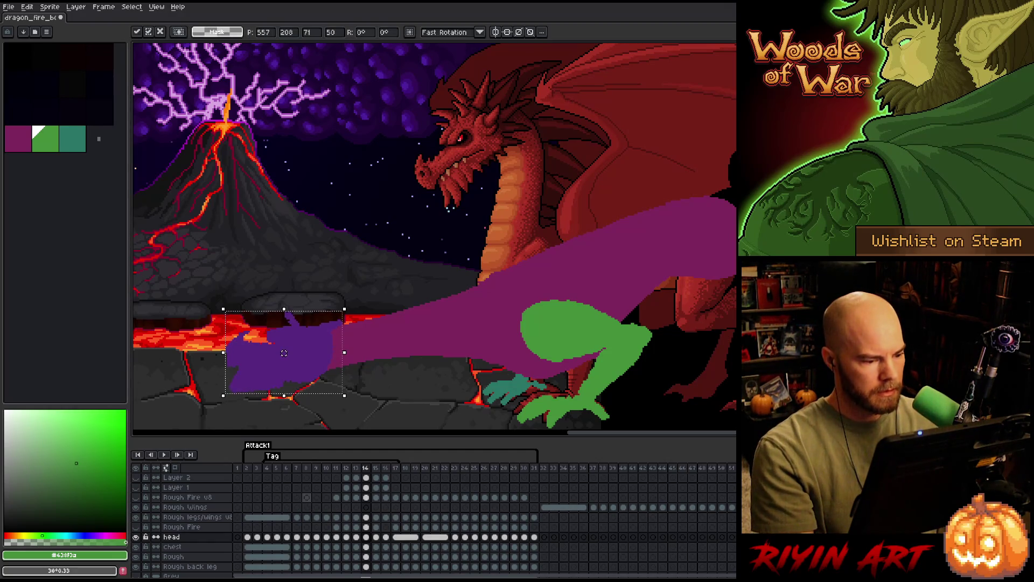
{"action": "key", "text": "period"}
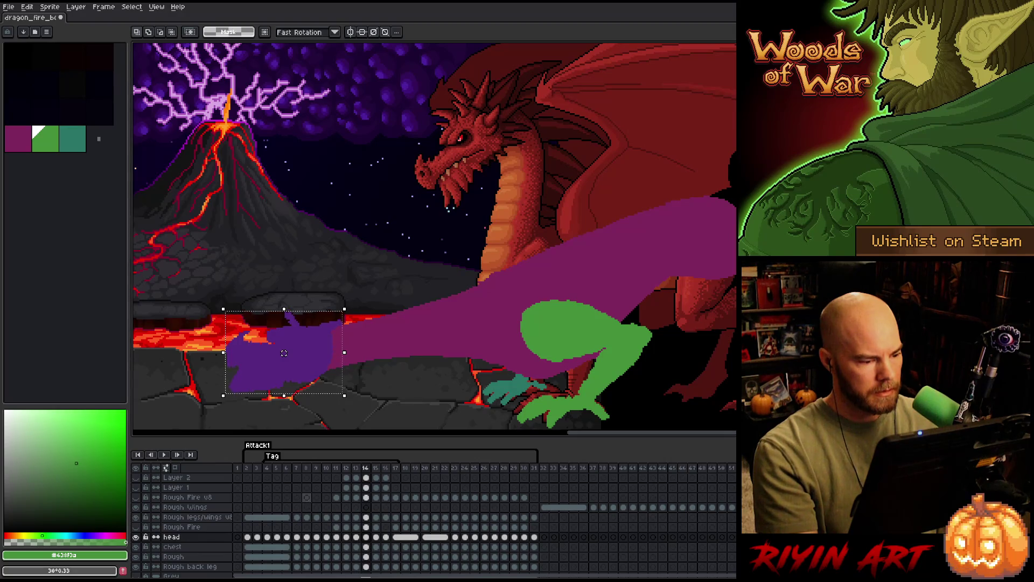
{"action": "key", "text": "comma"}
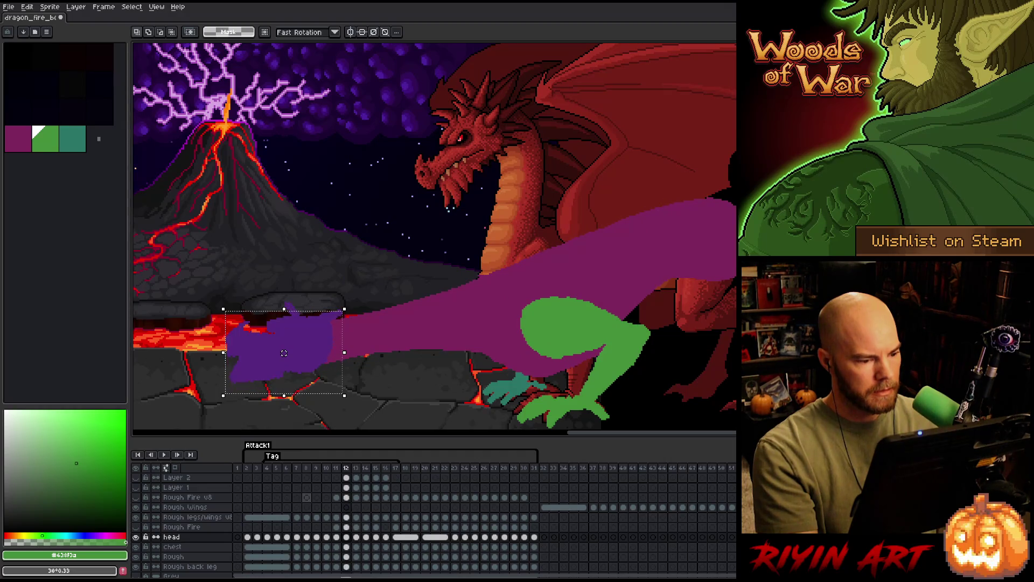
{"action": "key", "text": "period"}
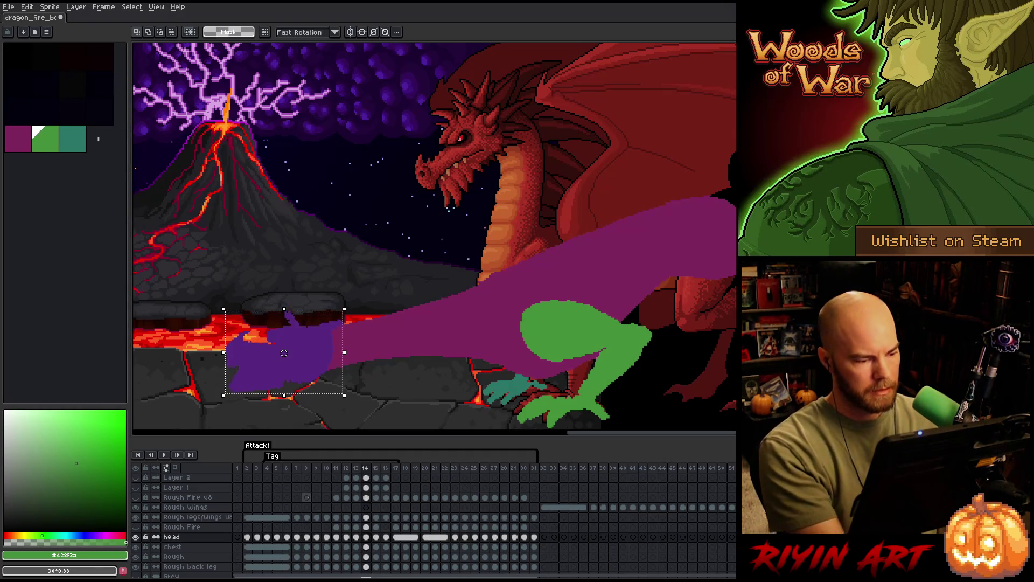
{"action": "left_click_drag", "start_coordinate": [283, 353], "coordinate": [284, 355]}
{"action": "key", "text": "Return"}
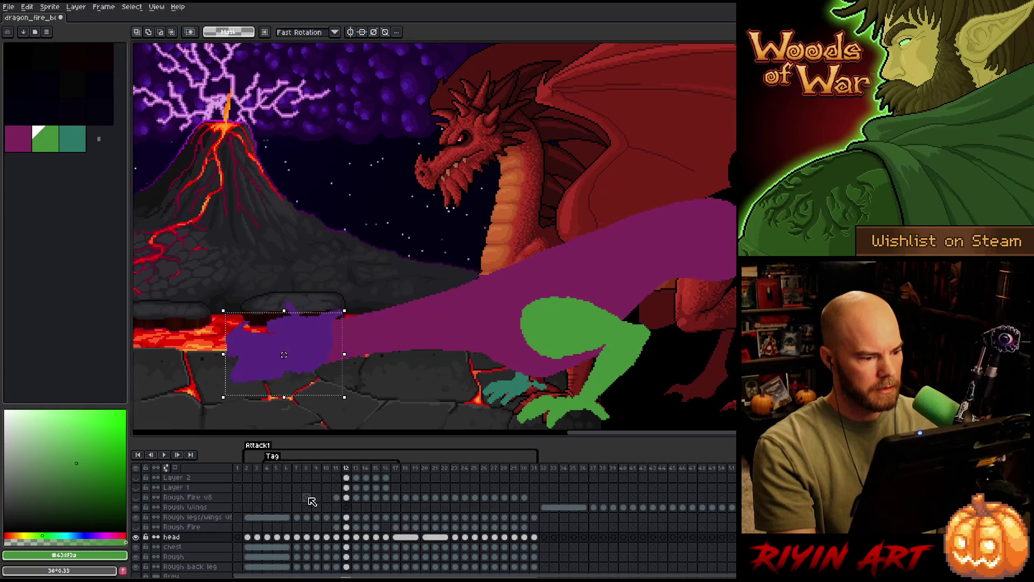
{"action": "key", "text": "period"}
{"action": "key", "text": "comma"}
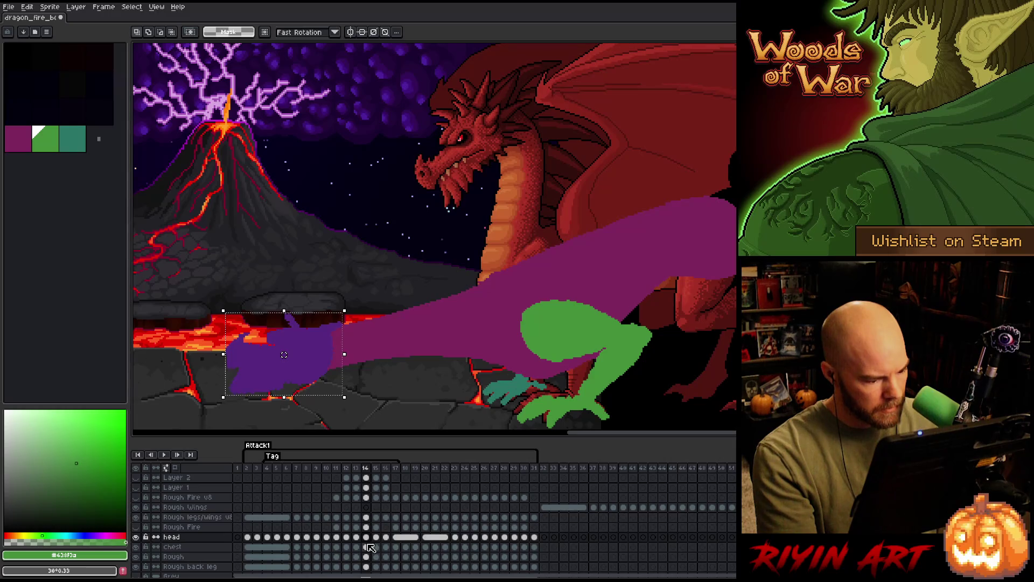
{"action": "key", "text": "Down"}
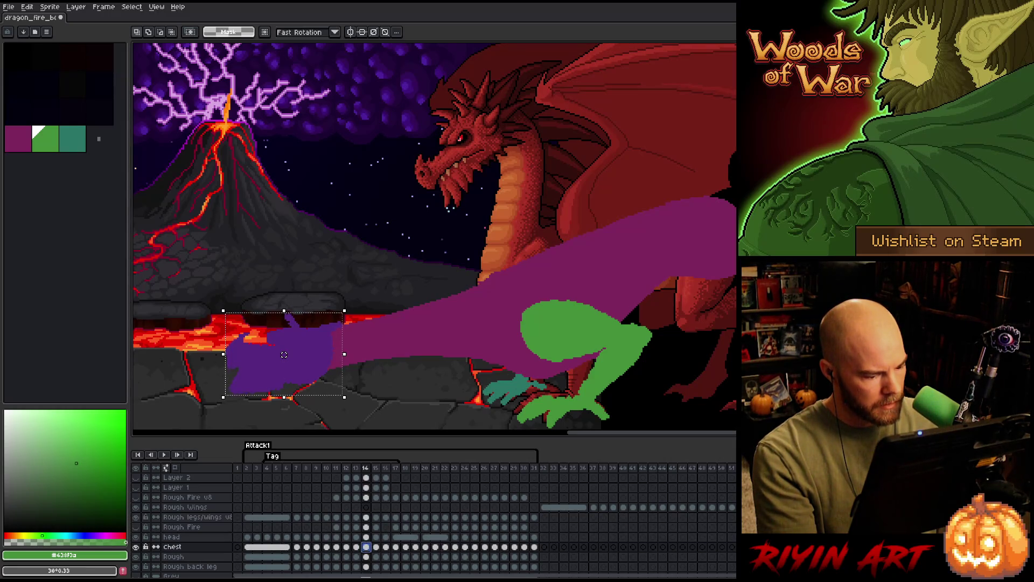
Erase the purple pixels from the frame 14 chest cel and reselect that area on the Rough layer.
{"action": "left_click", "coordinate": [369, 552]}
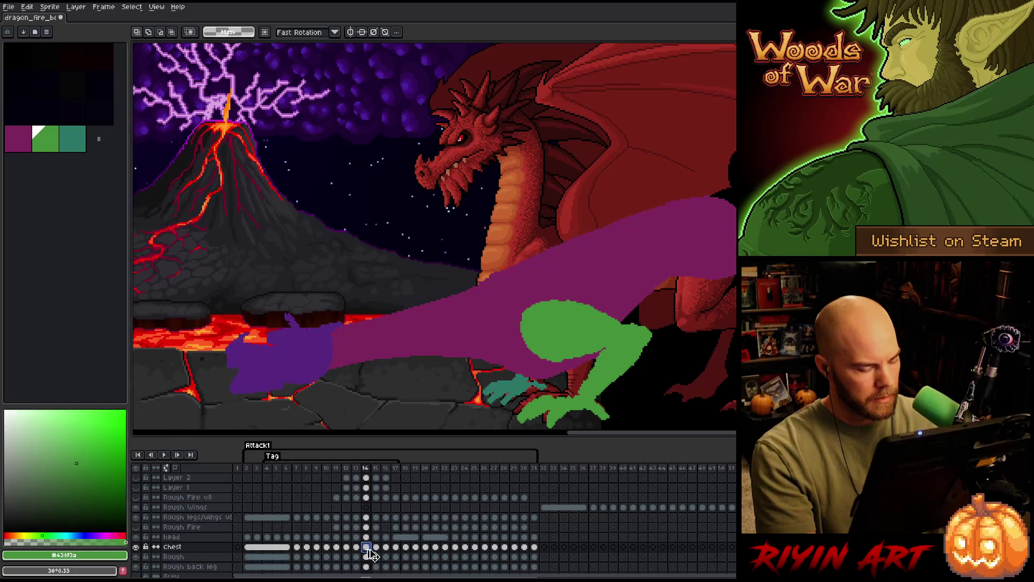
{"action": "left_click", "coordinate": [372, 554]}
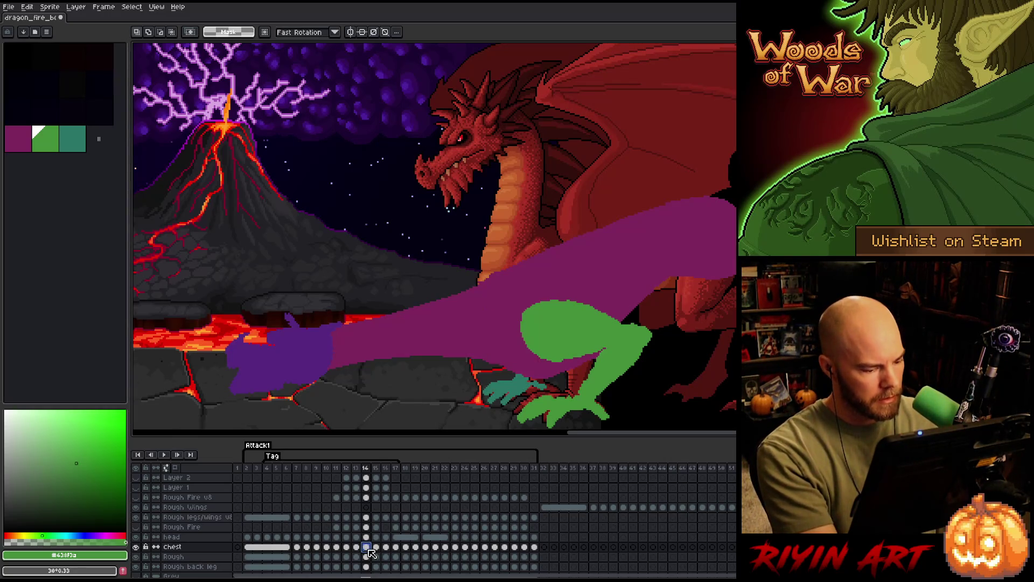
{"action": "key", "text": "w"}
{"action": "left_click", "coordinate": [514, 316]}
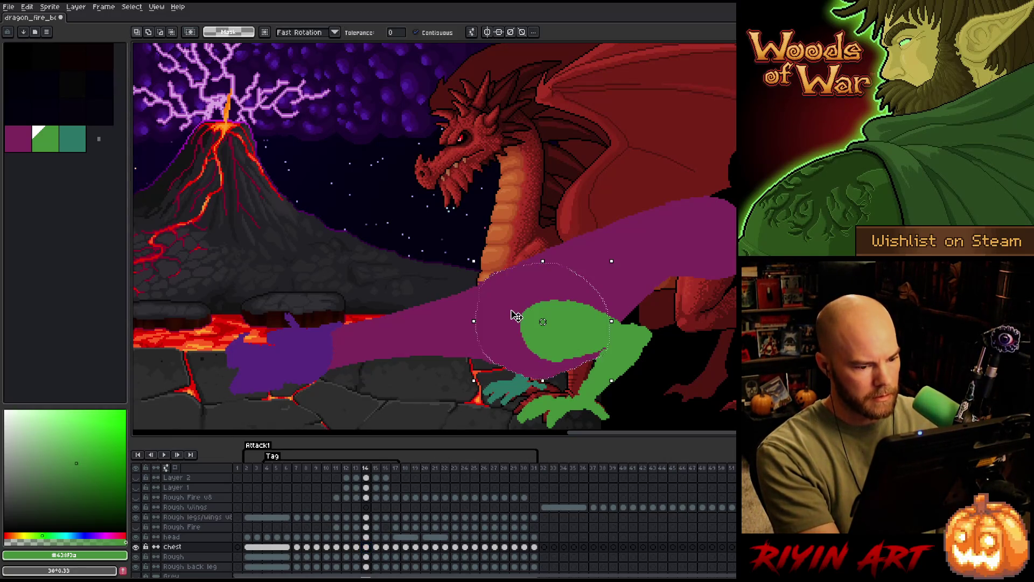
{"action": "key", "text": "Delete"}
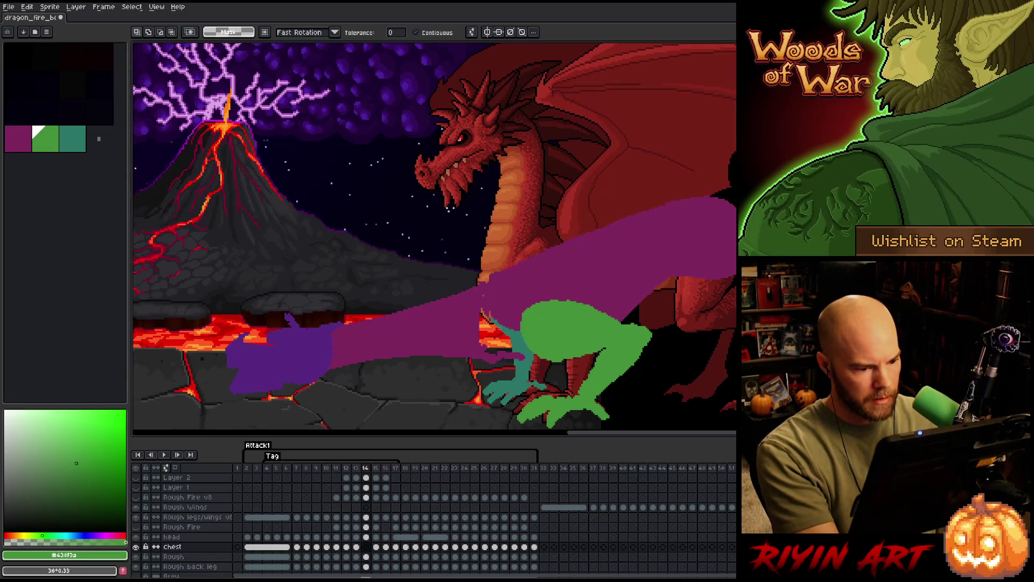
{"action": "left_click", "coordinate": [367, 555]}
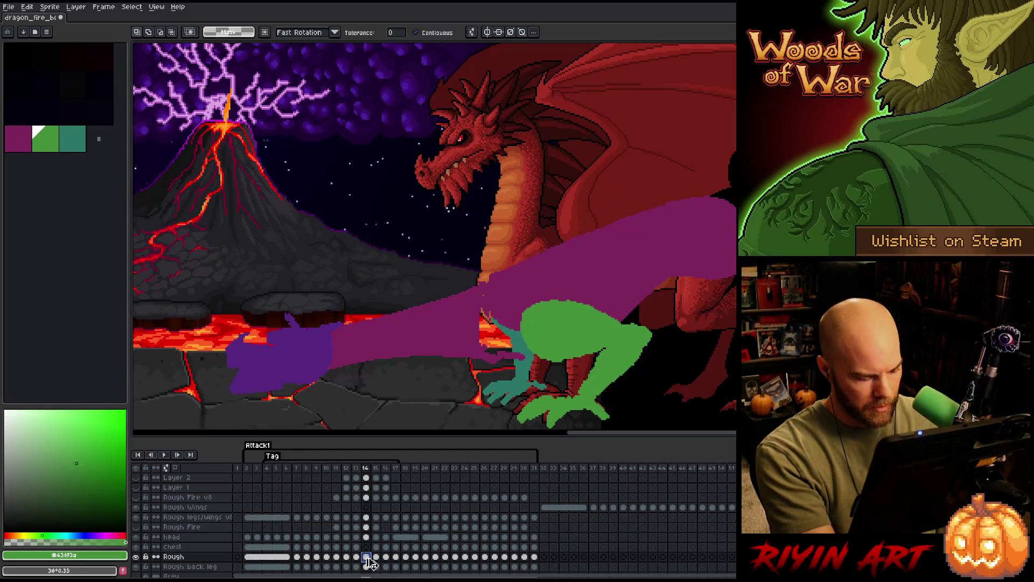
{"action": "key", "text": "ctrl+shift+d"}
Rotate the purple rough body on frame 14 by about a degree and flip against frame 13 to check.
{"action": "left_click_drag", "start_coordinate": [307, 194], "coordinate": [756, 380]}
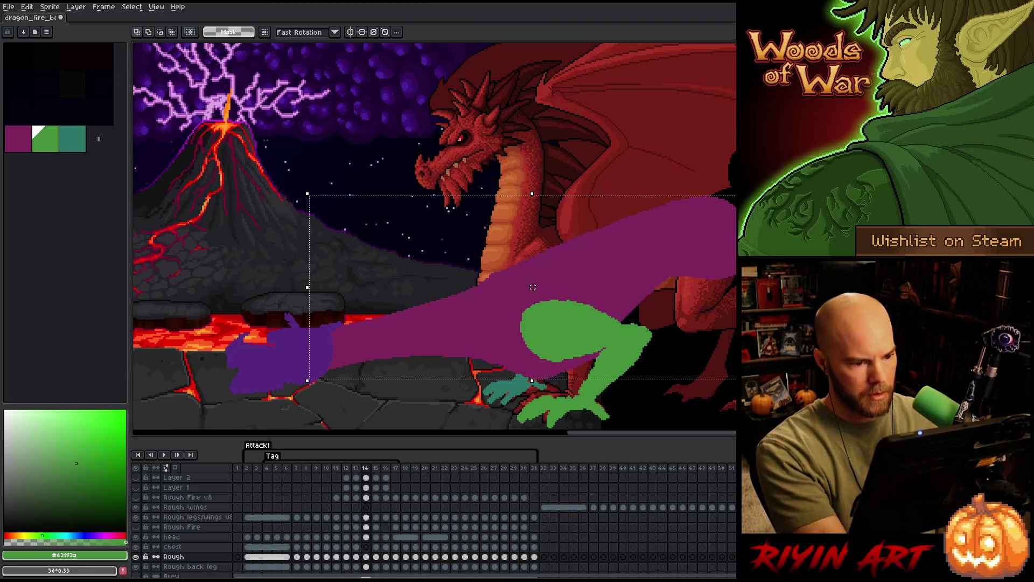
{"action": "left_click", "coordinate": [527, 297]}
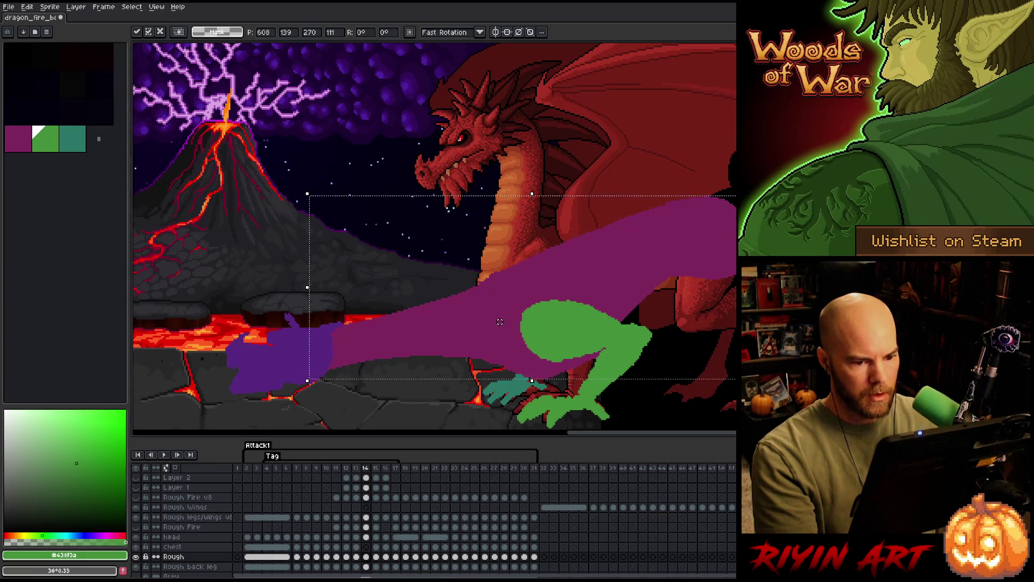
{"action": "left_click_drag", "start_coordinate": [499, 322], "coordinate": [499, 322]}
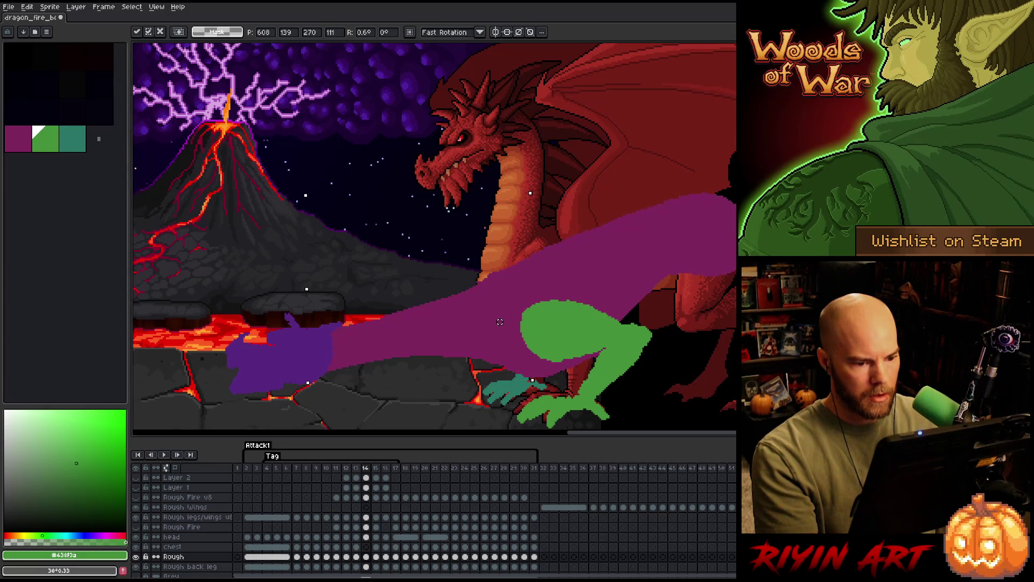
{"action": "key", "text": "Return"}
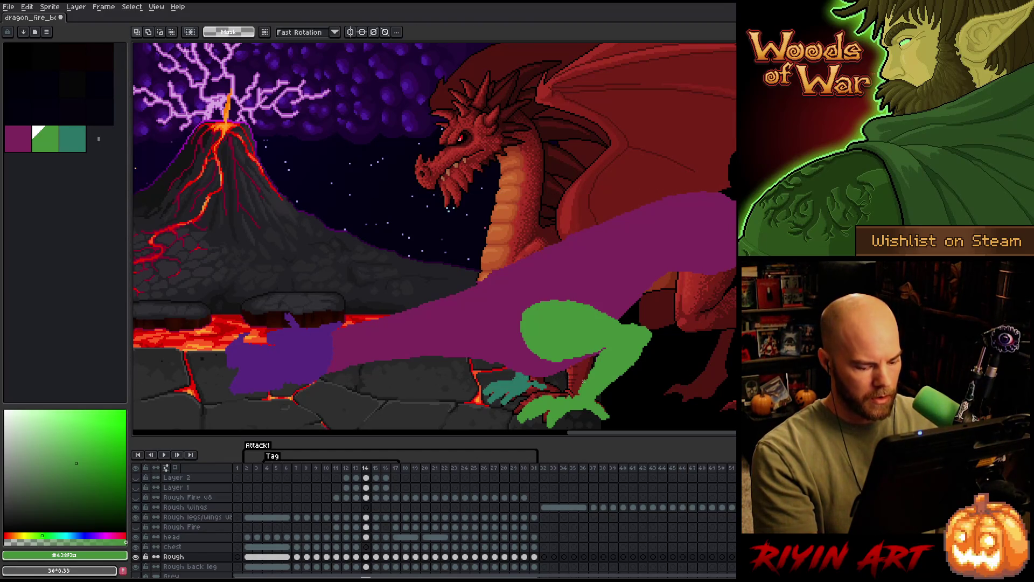
{"action": "key", "text": "Left"}
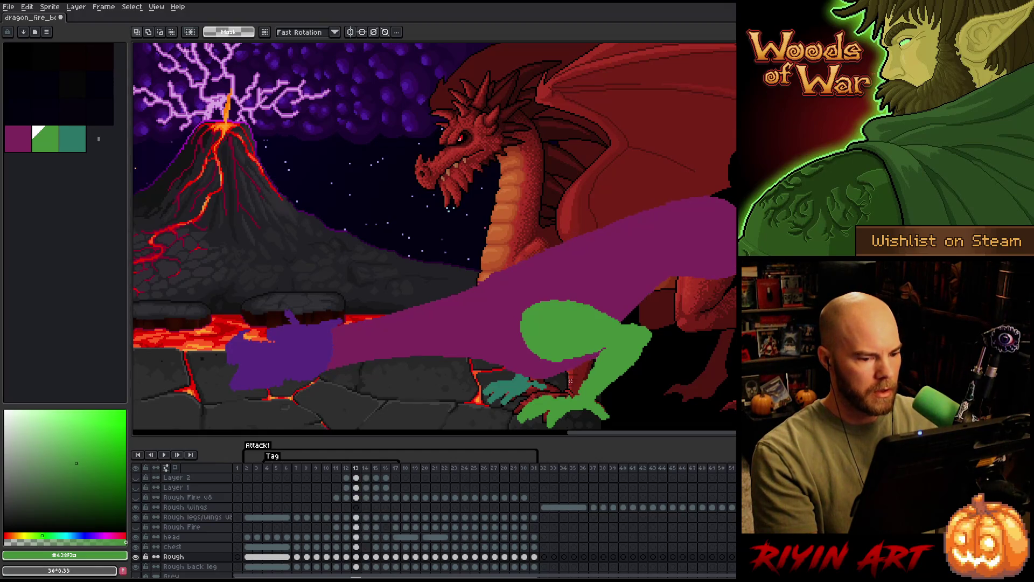
{"action": "key", "text": "Right"}
{"action": "key", "text": "Left"}
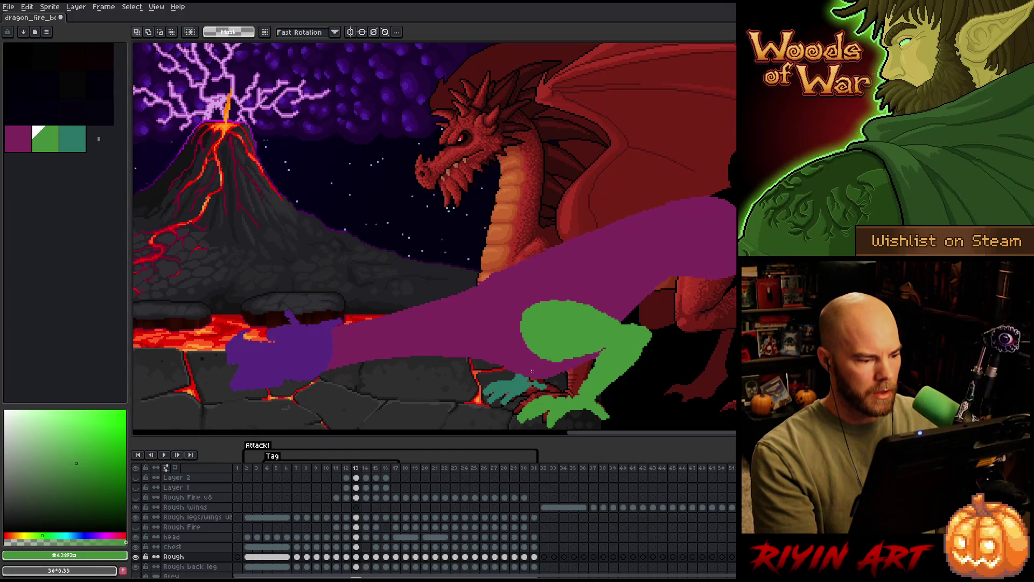
{"action": "key", "text": "Right"}
{"action": "key", "text": "Left"}
{"action": "key", "text": "Right"}
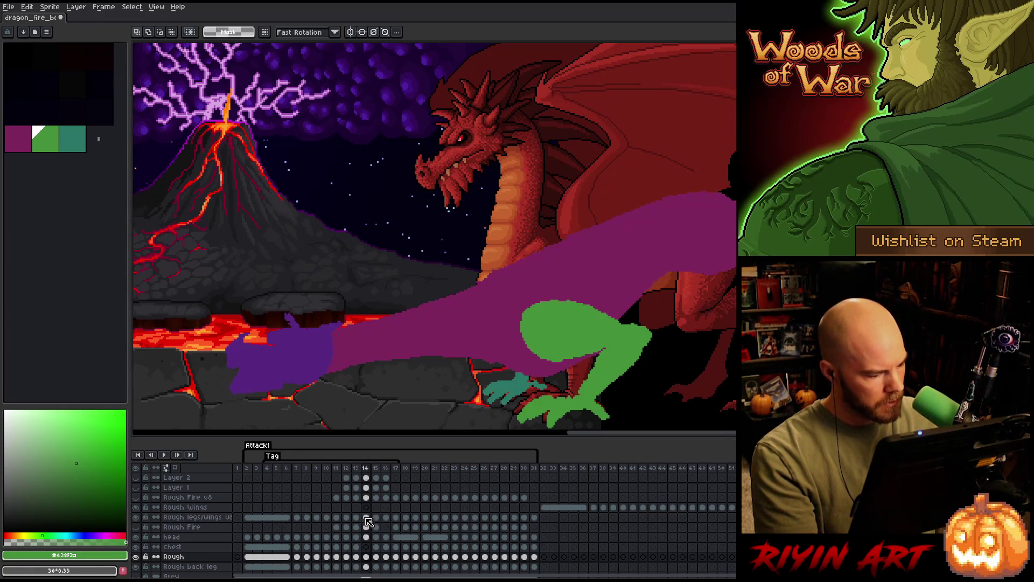
{"action": "left_click", "coordinate": [367, 567]}
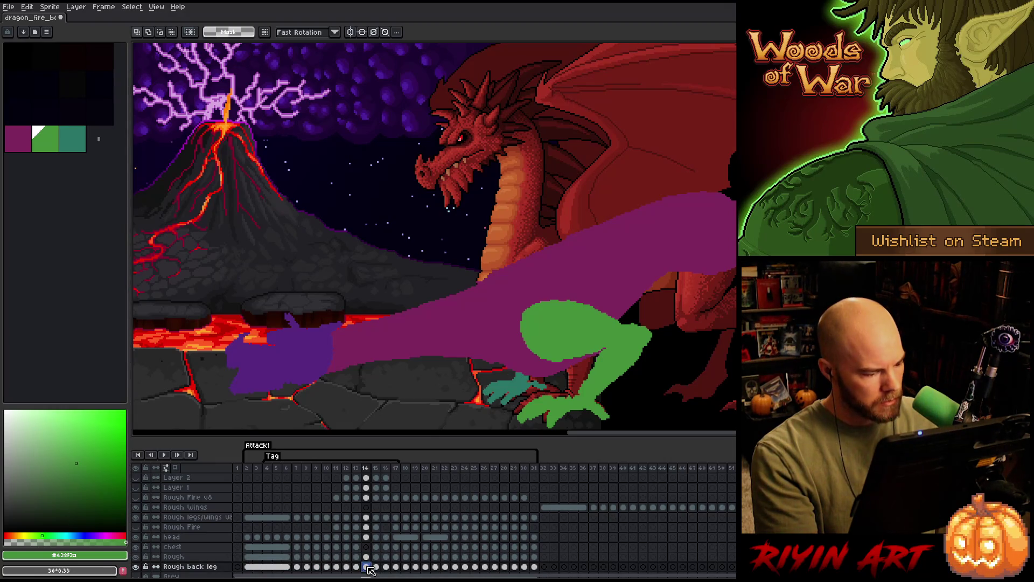
{"action": "left_click", "coordinate": [367, 518]}
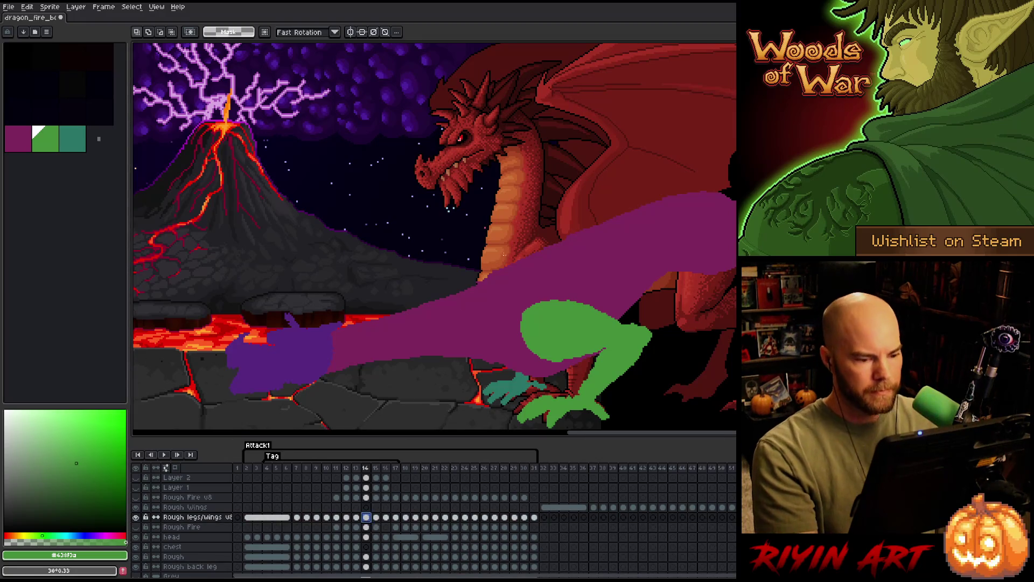
{"action": "mouse_move", "coordinate": [479, 257]}
{"action": "left_mouse_down"}
{"action": "mouse_move", "coordinate": [700, 356]}
{"action": "mouse_move", "coordinate": [693, 368]}
{"action": "left_mouse_up"}
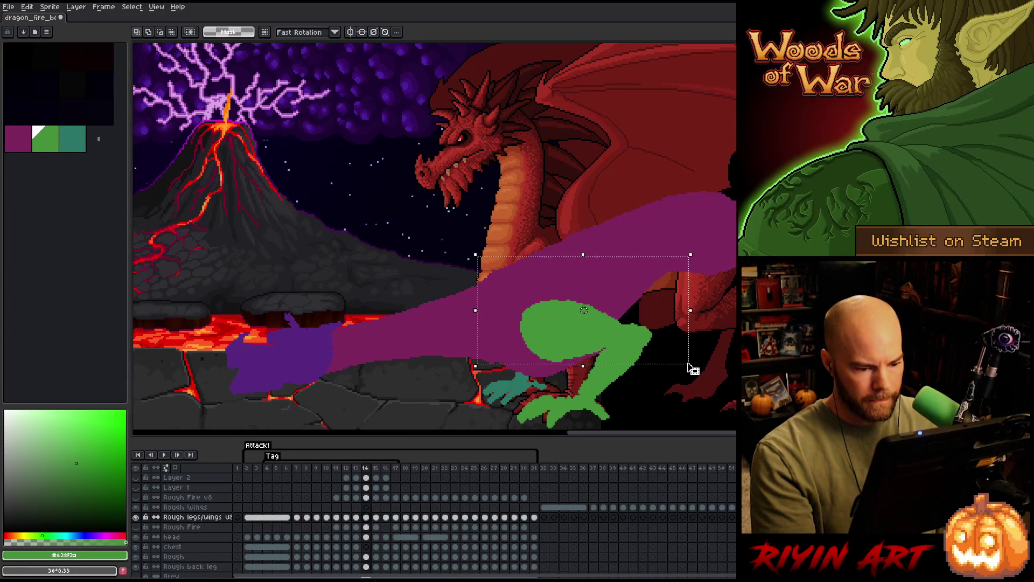
{"action": "key", "text": "Up"}
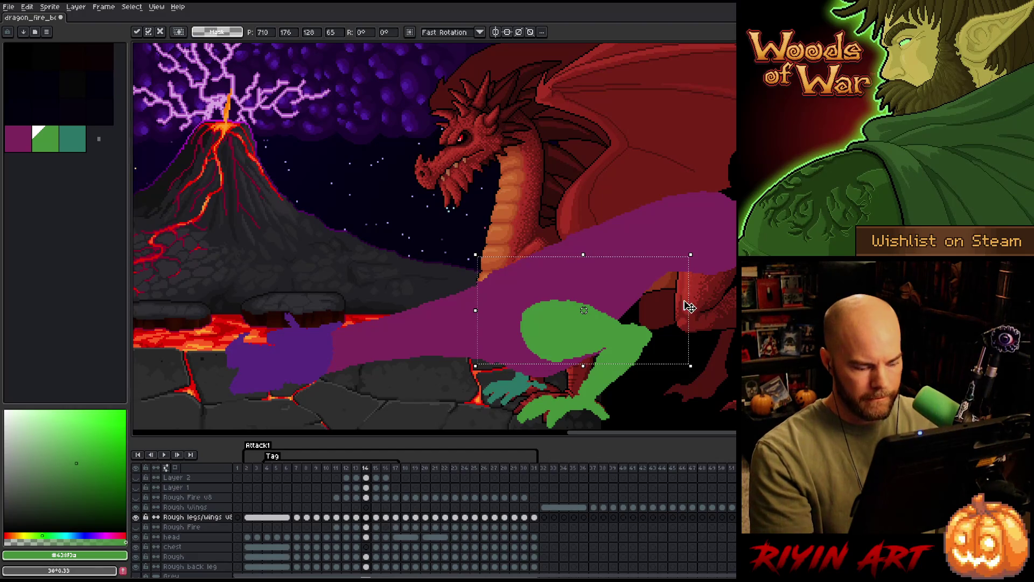
{"action": "key", "text": "b"}
{"action": "left_click_drag", "start_coordinate": [614, 340], "coordinate": [734, 297]}
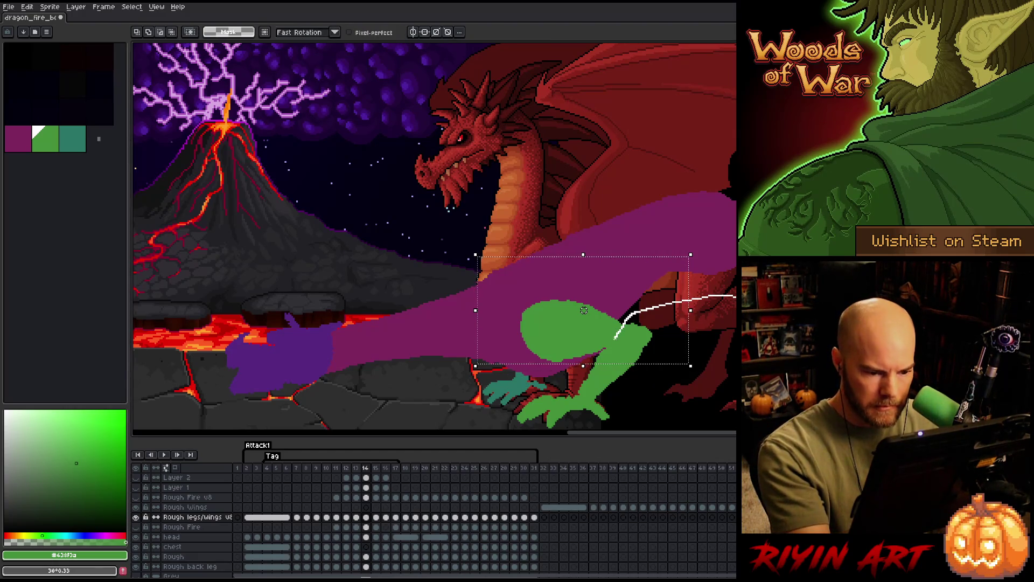
{"action": "key", "text": "ctrl+z"}
{"action": "key", "text": "ctrl+z"}
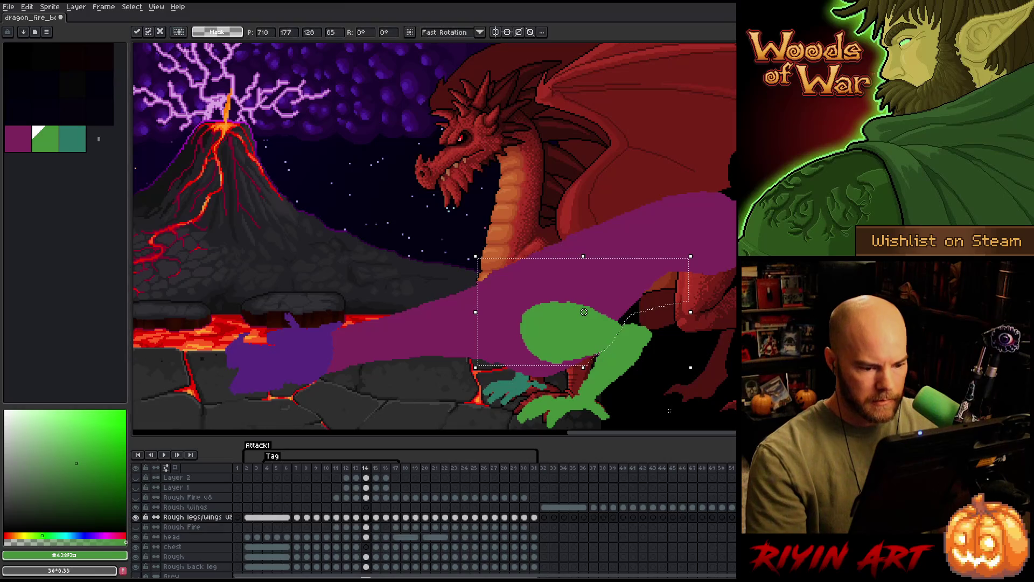
{"action": "key", "text": "b"}
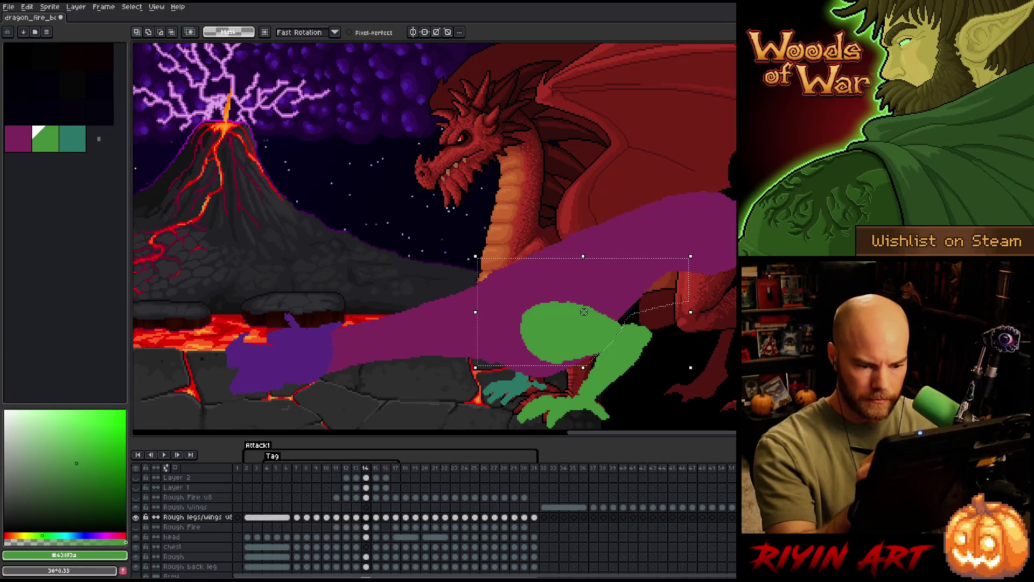
{"action": "mouse_move", "coordinate": [734, 310]}
{"action": "left_mouse_down"}
{"action": "mouse_move", "coordinate": [687, 346]}
{"action": "mouse_move", "coordinate": [635, 362]}
{"action": "left_mouse_up"}
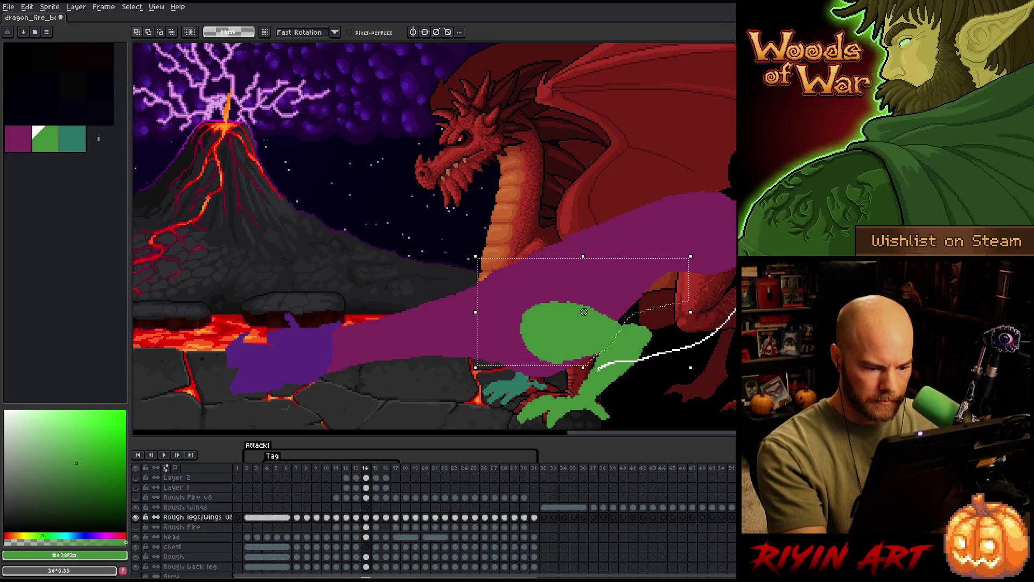
{"action": "key", "text": "ctrl+z"}
{"action": "left_click_drag", "start_coordinate": [734, 307], "coordinate": [629, 380]}
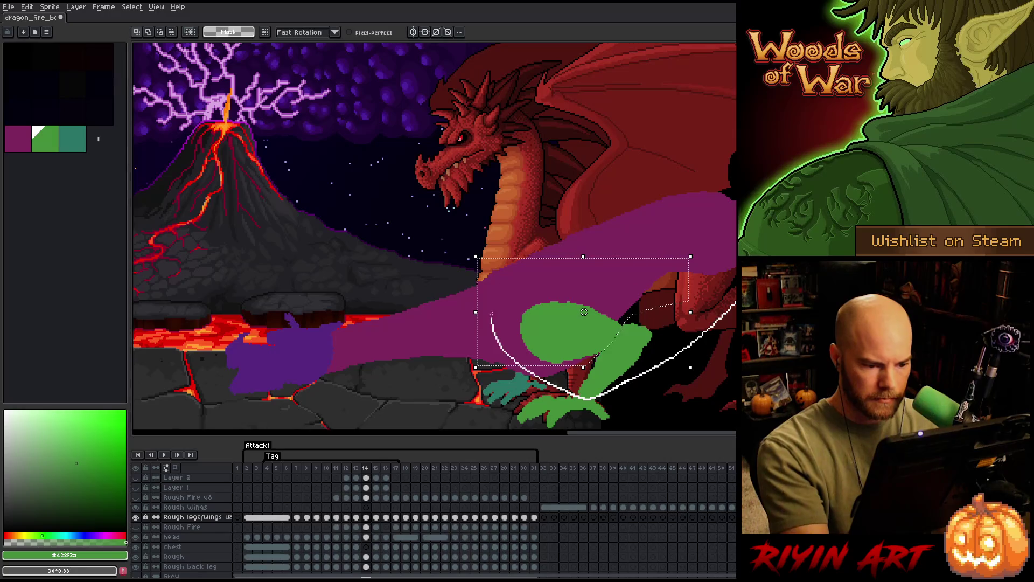
{"action": "key", "text": "comma"}
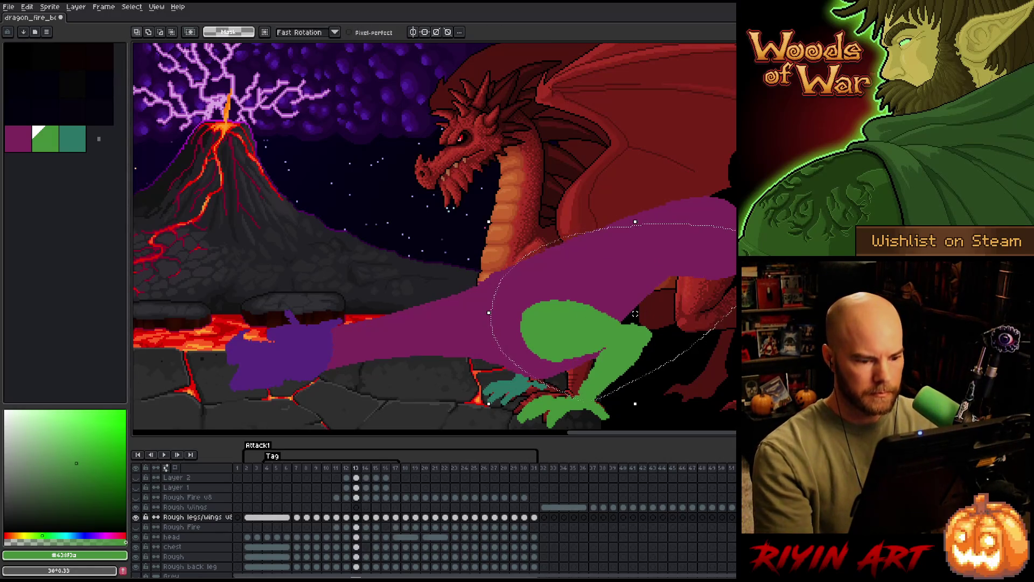
{"action": "key", "text": "period"}
{"action": "key", "text": "comma"}
{"action": "key", "text": "period"}
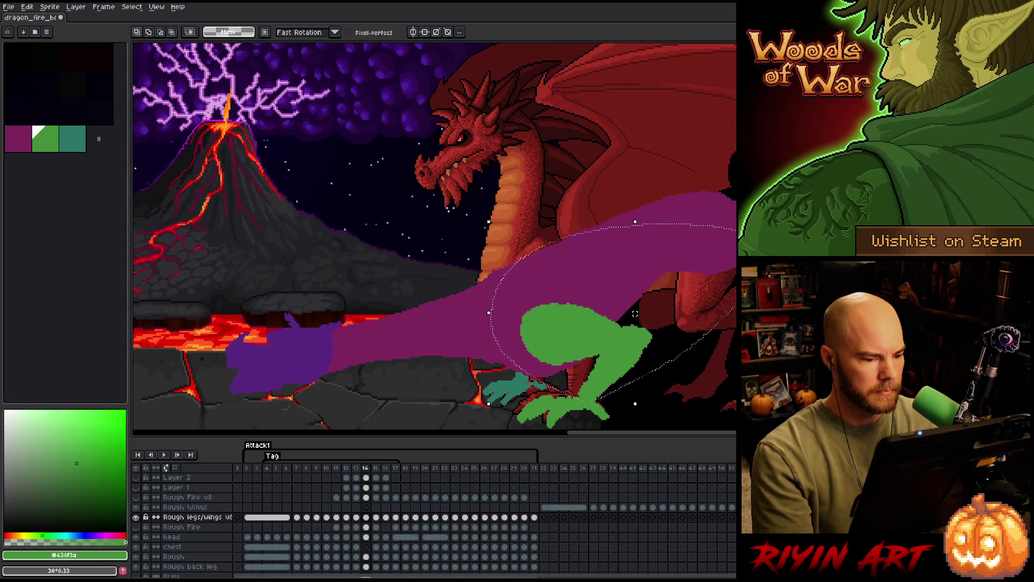
{"action": "key", "text": "comma"}
{"action": "key", "text": "period"}
{"action": "key", "text": "comma"}
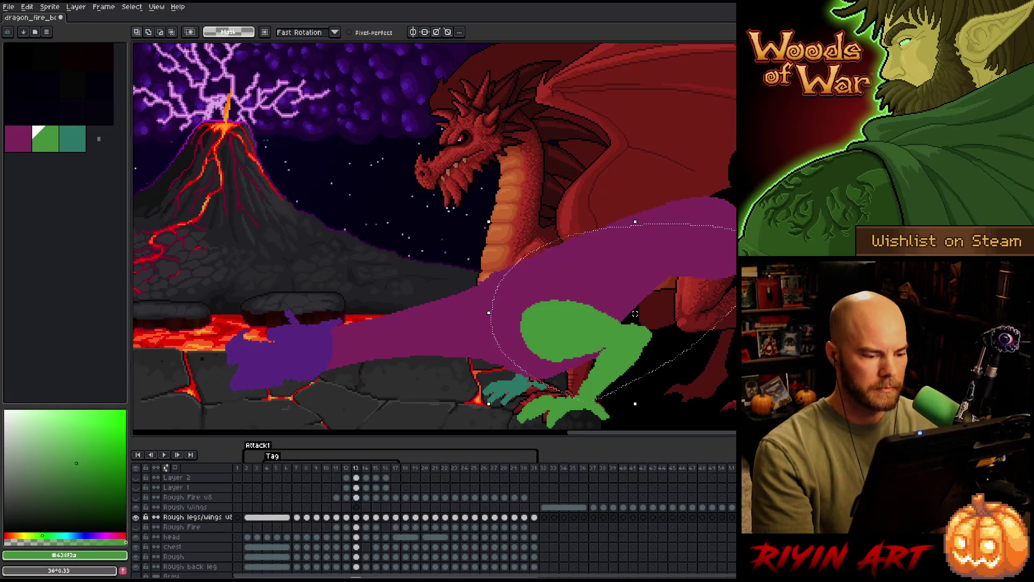
{"action": "key", "text": "period"}
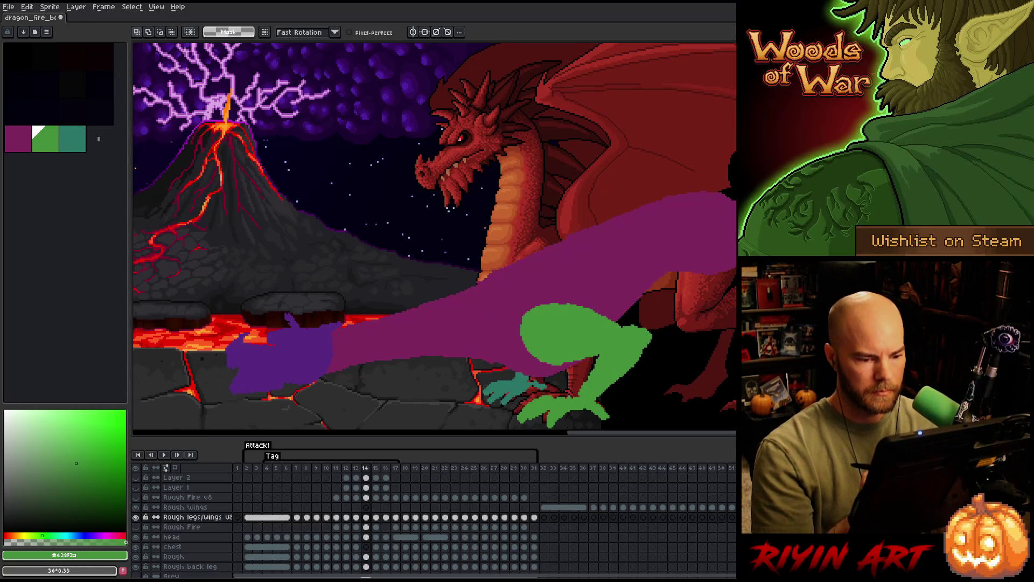
{"action": "key", "text": "b"}
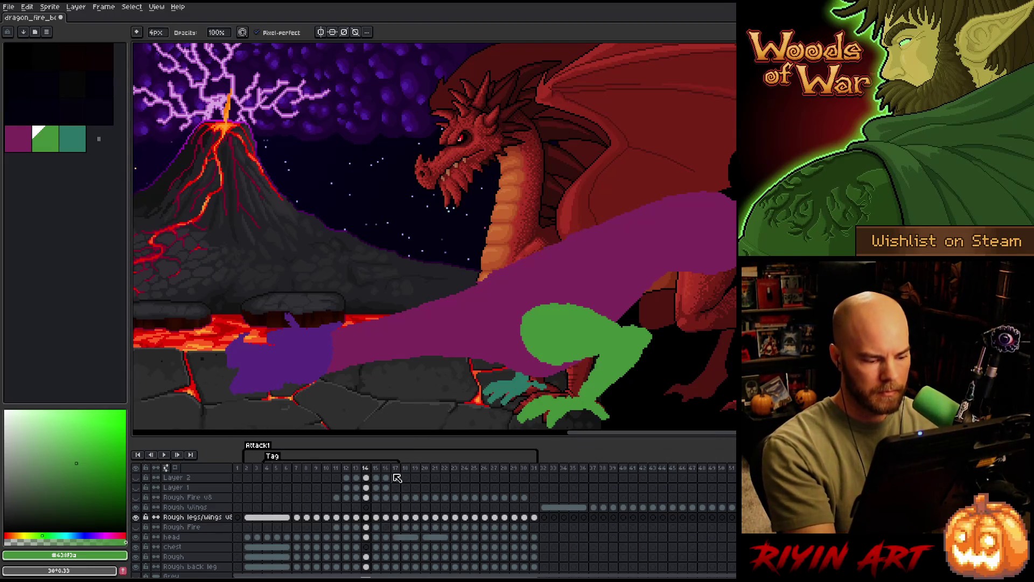
{"action": "left_click", "coordinate": [366, 566]}
Review frames 13 to 15 on the Rough layer to compare the existing head poses.
{"action": "left_click", "coordinate": [367, 557]}
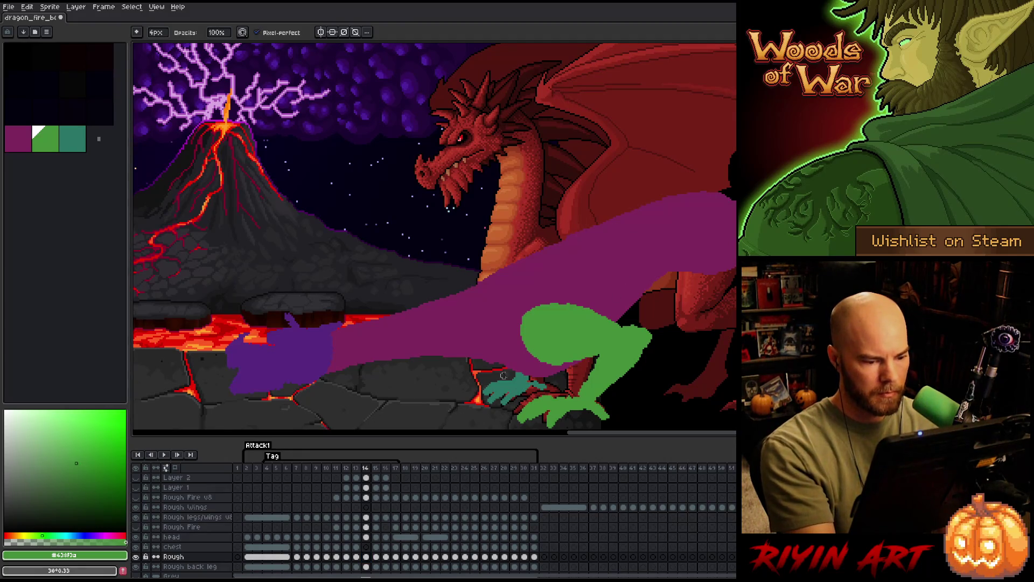
{"action": "key", "text": "Left"}
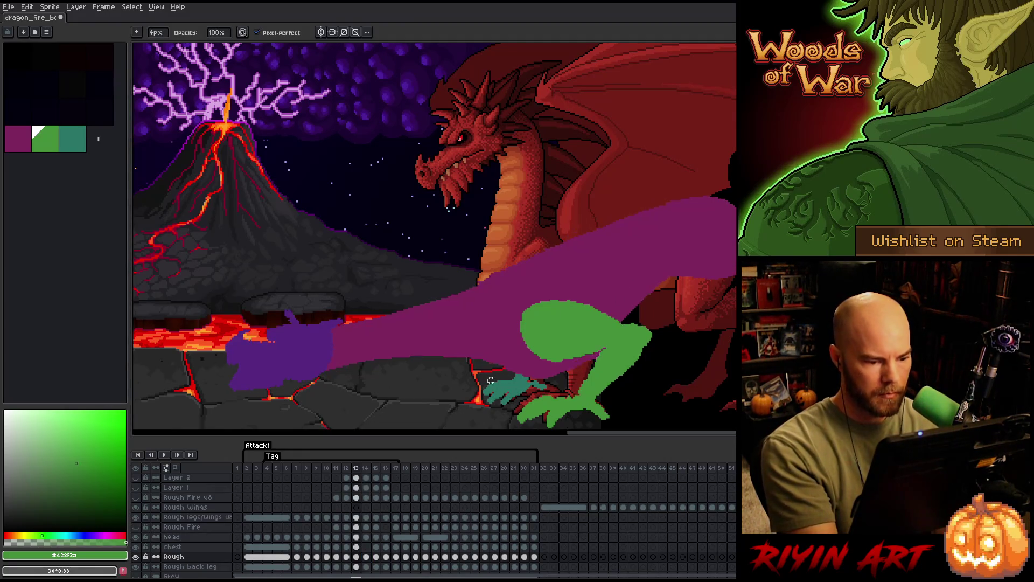
{"action": "key", "text": "Left"}
{"action": "key", "text": "Right"}
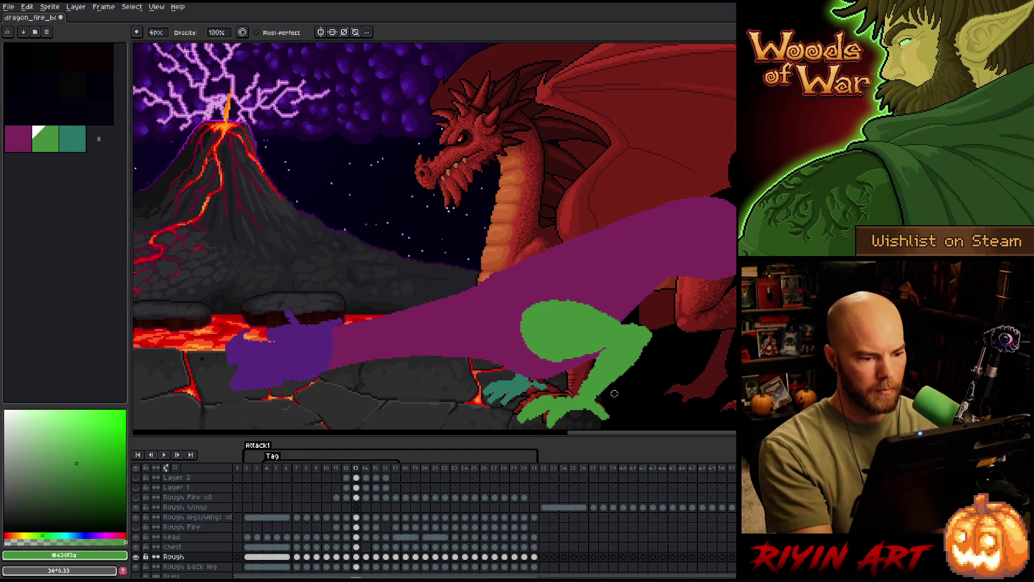
{"action": "key", "text": "Right"}
{"action": "key", "text": "Right"}
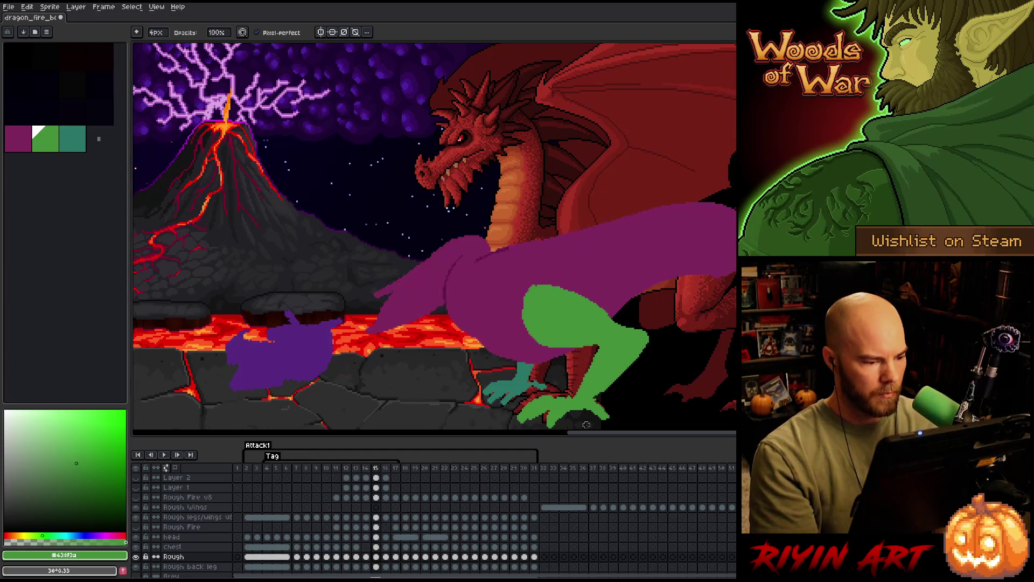
{"action": "key", "text": "ctrl"}
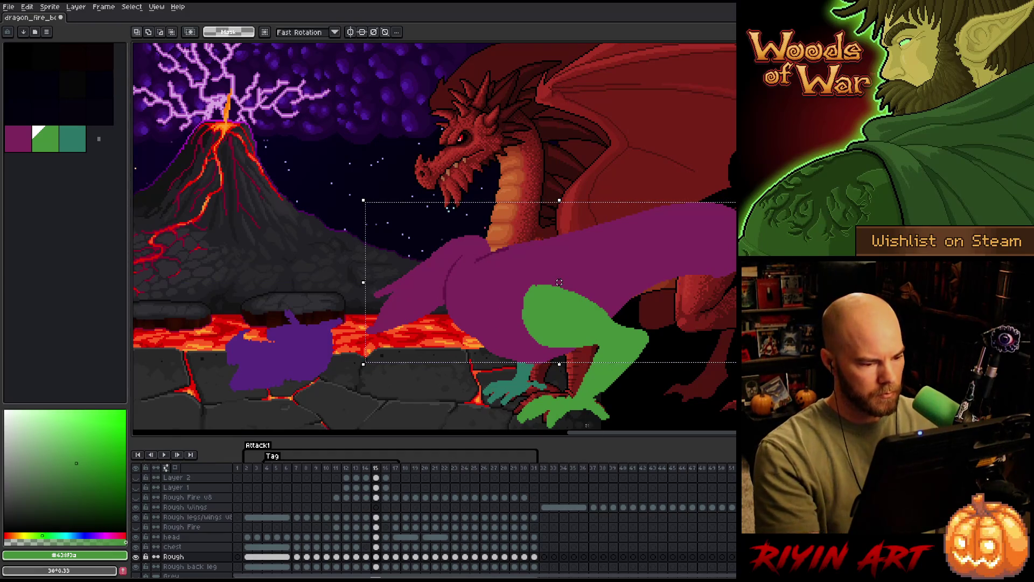
{"action": "key", "text": "Left"}
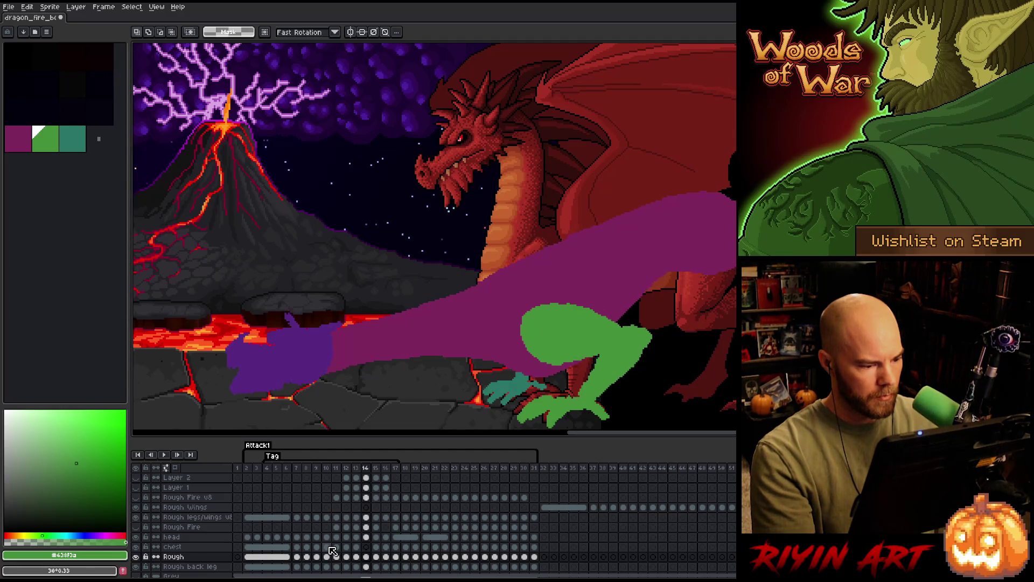
{"action": "key", "text": "Right"}
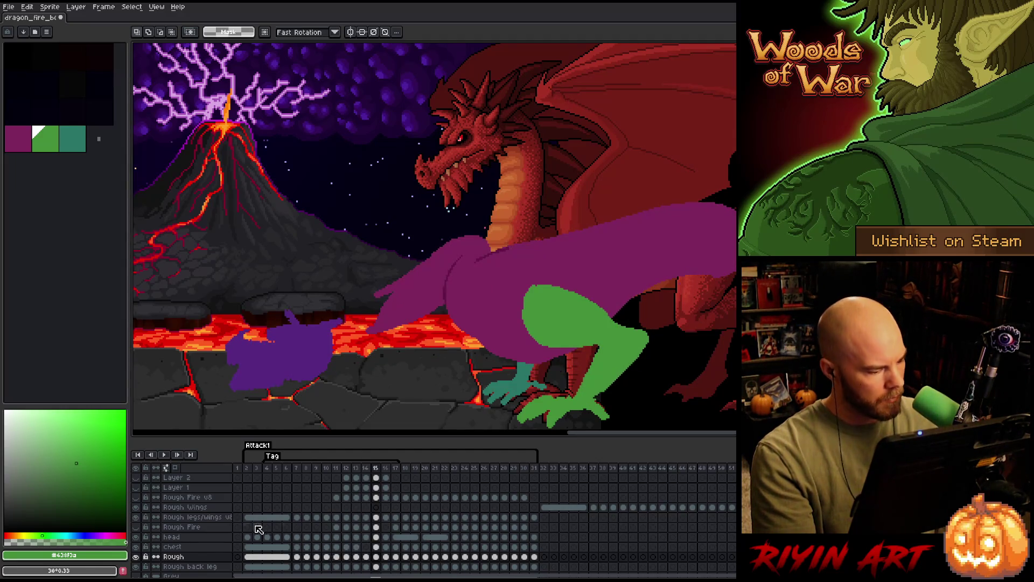
On the head layer, raise the purple head slightly in frame 15, higher in 16, and to full height in 17.
{"action": "left_click", "coordinate": [377, 538]}
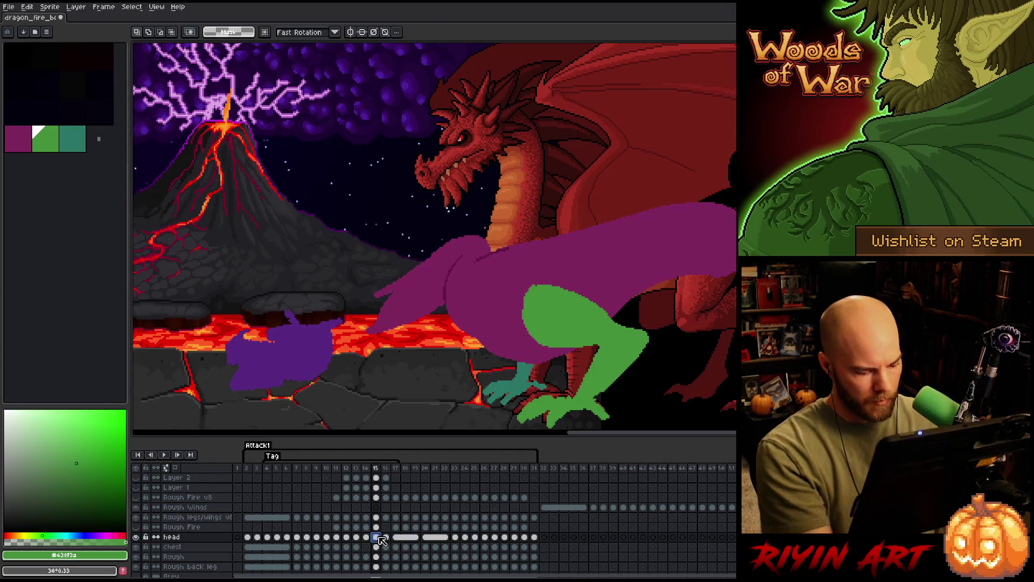
{"action": "key", "text": "ctrl+t"}
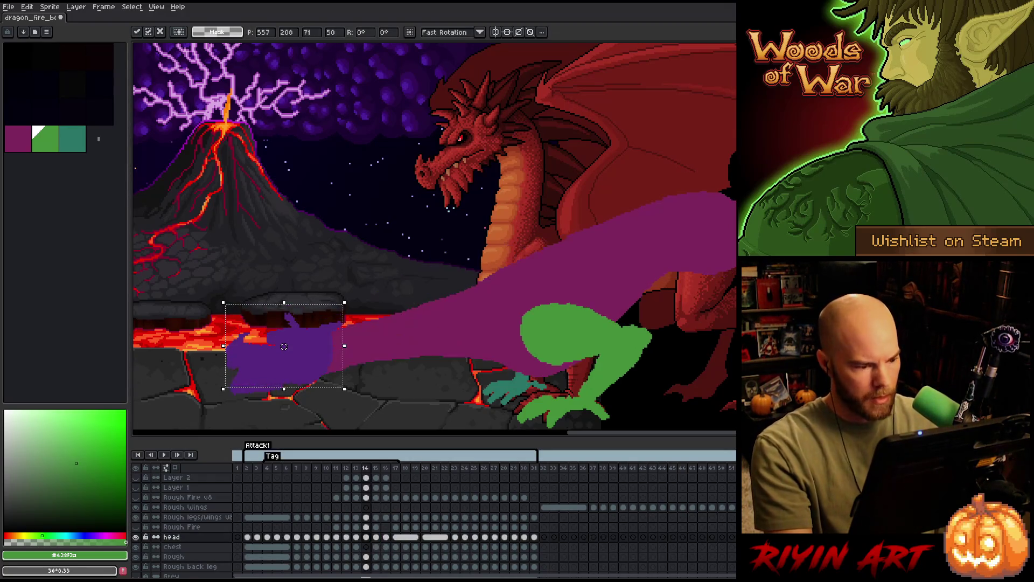
{"action": "key", "text": "Return"}
{"action": "left_click_drag", "start_coordinate": [283, 347], "coordinate": [284, 340]}
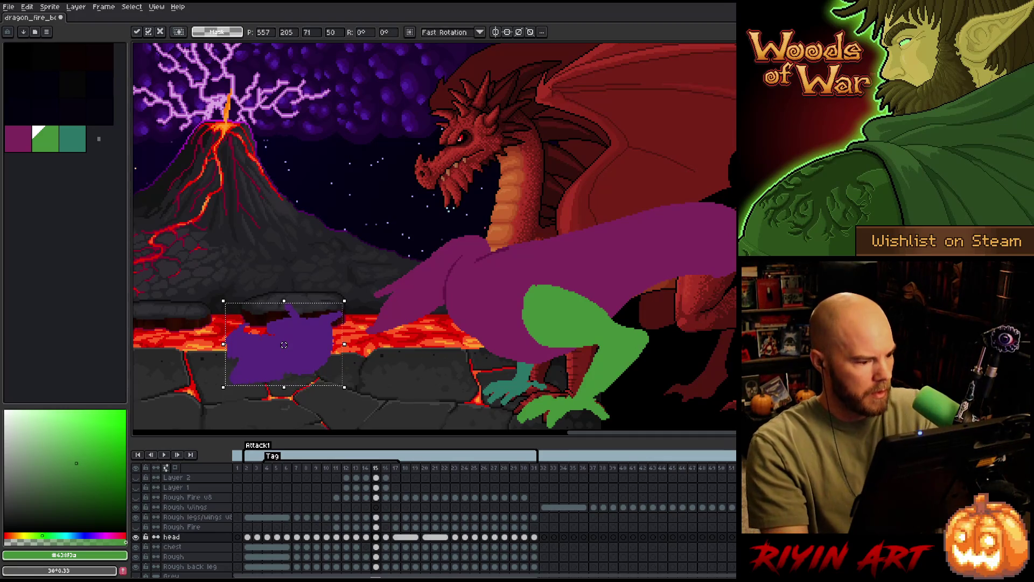
{"action": "key", "text": "Return"}
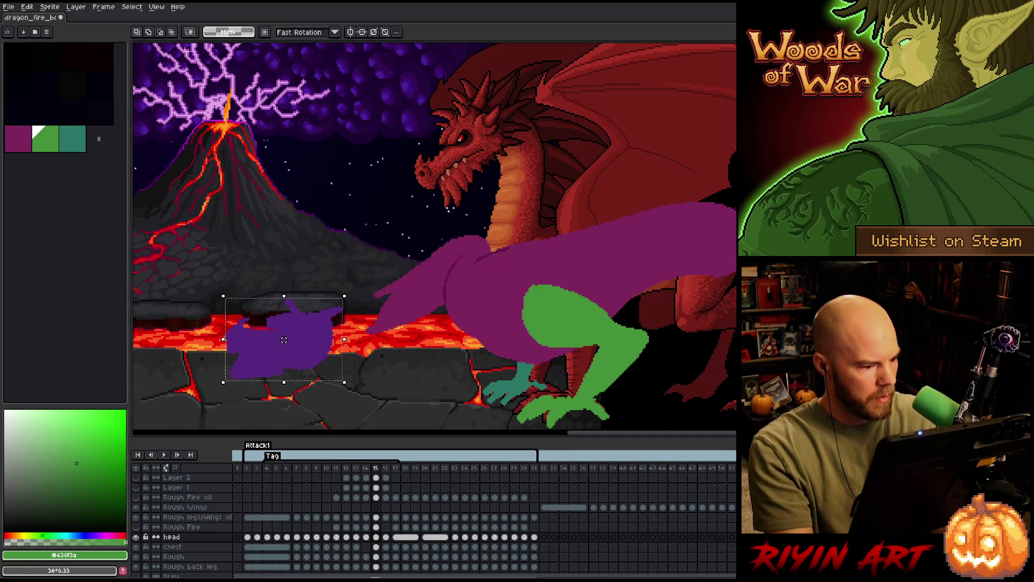
{"action": "key", "text": "period"}
{"action": "left_click_drag", "start_coordinate": [284, 340], "coordinate": [283, 299]}
{"action": "key", "text": "period"}
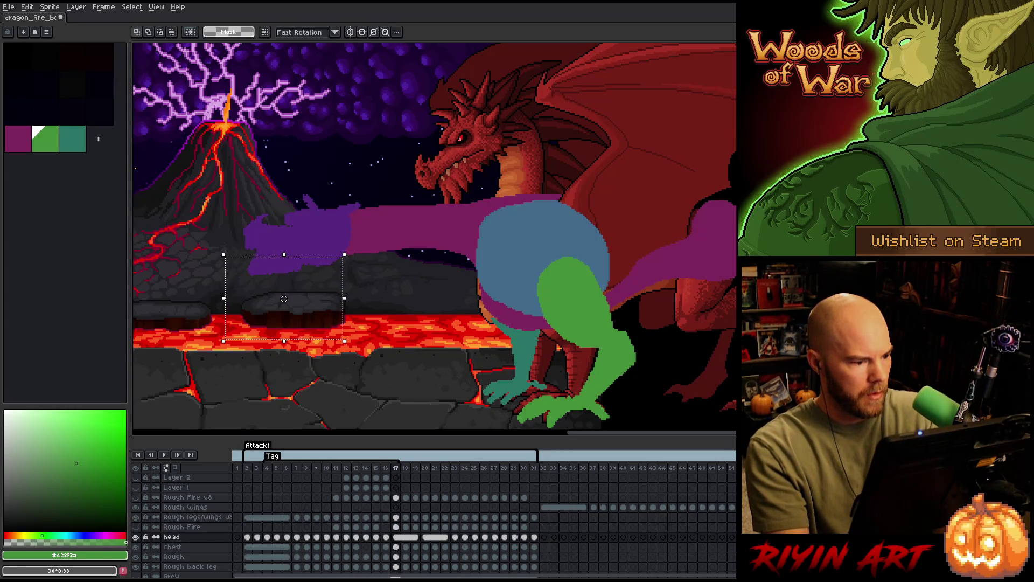
{"action": "left_click_drag", "start_coordinate": [284, 299], "coordinate": [301, 235]}
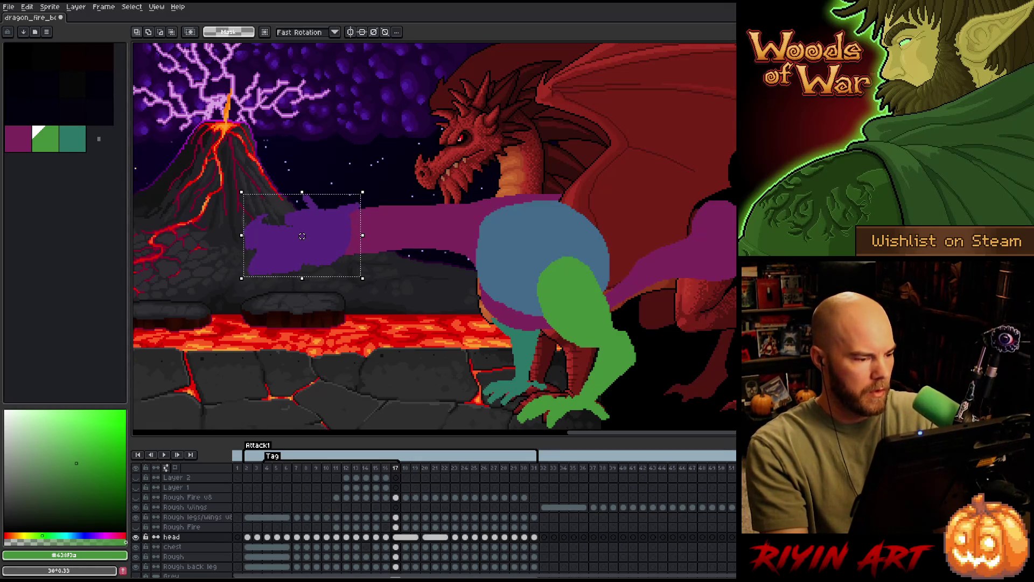
Shift the frame-17 head left toward the volcano's base, flipping against frame 16 to judge the arc.
{"action": "key", "text": "comma"}
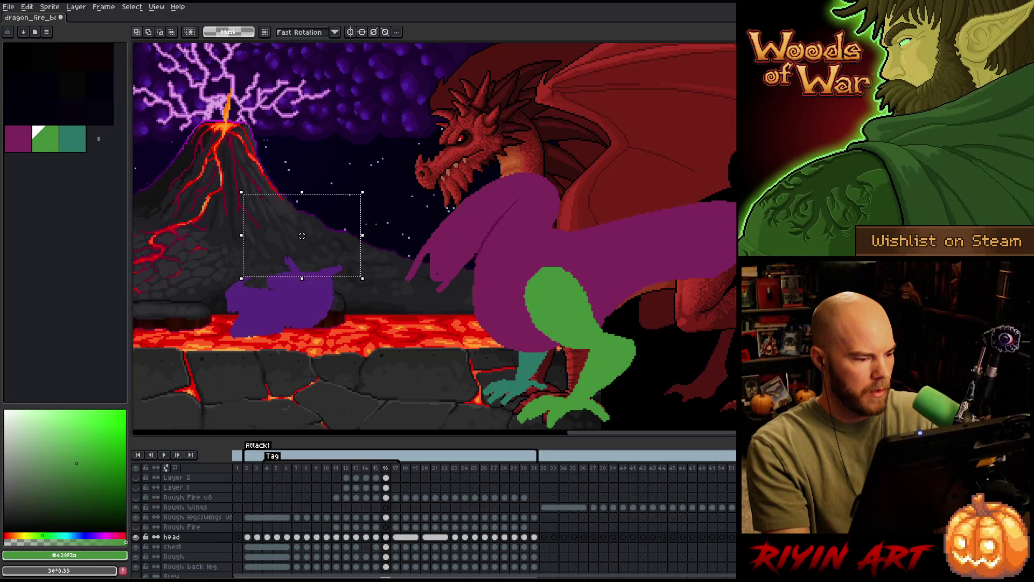
{"action": "key", "text": "period"}
{"action": "key", "text": "comma"}
{"action": "key", "text": "period"}
{"action": "left_click_drag", "start_coordinate": [301, 235], "coordinate": [267, 235]}
{"action": "key", "text": "comma"}
{"action": "key", "text": "period"}
{"action": "key", "text": "comma"}
{"action": "key", "text": "period"}
{"action": "key", "text": "comma"}
{"action": "key", "text": "period"}
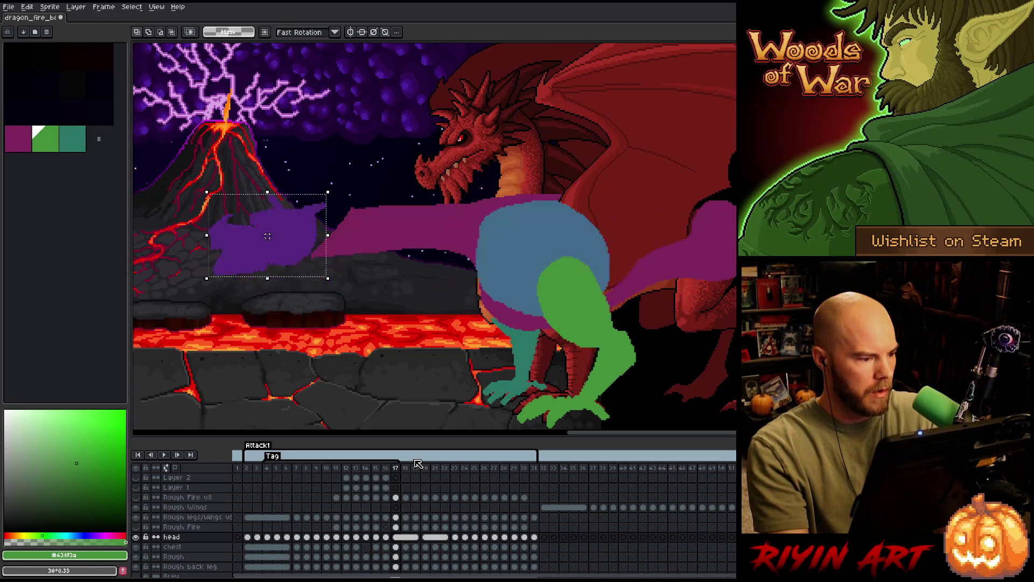
{"action": "key", "text": "comma"}
{"action": "key", "text": "period"}
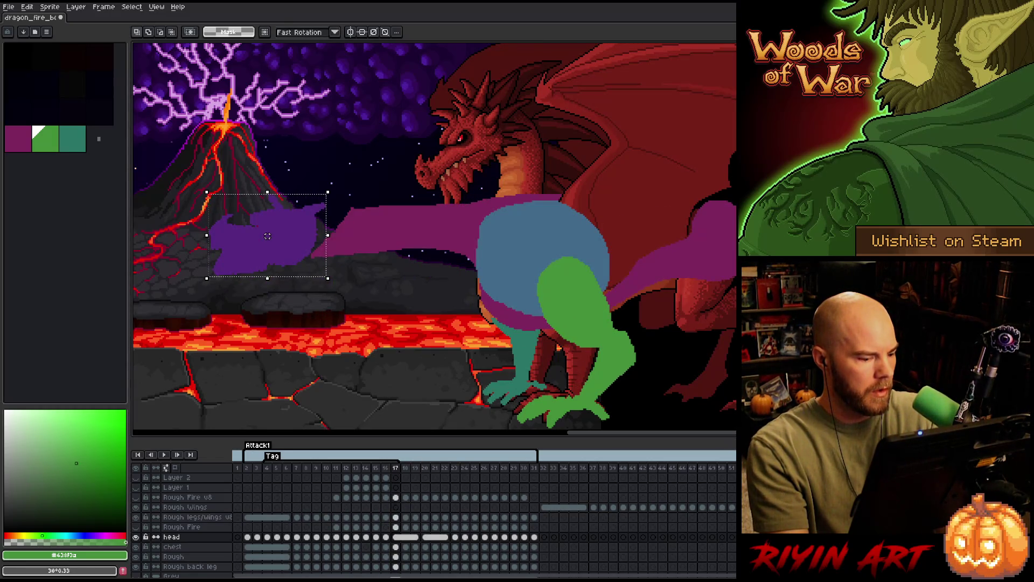
{"action": "key", "text": "comma"}
{"action": "key", "text": "period"}
{"action": "key", "text": "comma"}
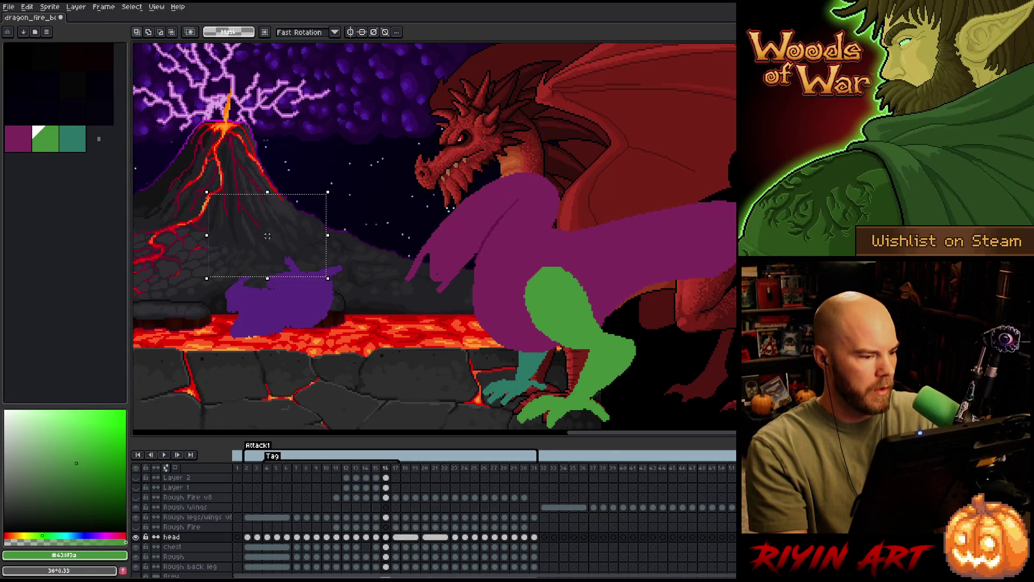
{"action": "key", "text": "period"}
{"action": "key", "text": "comma"}
{"action": "key", "text": "period"}
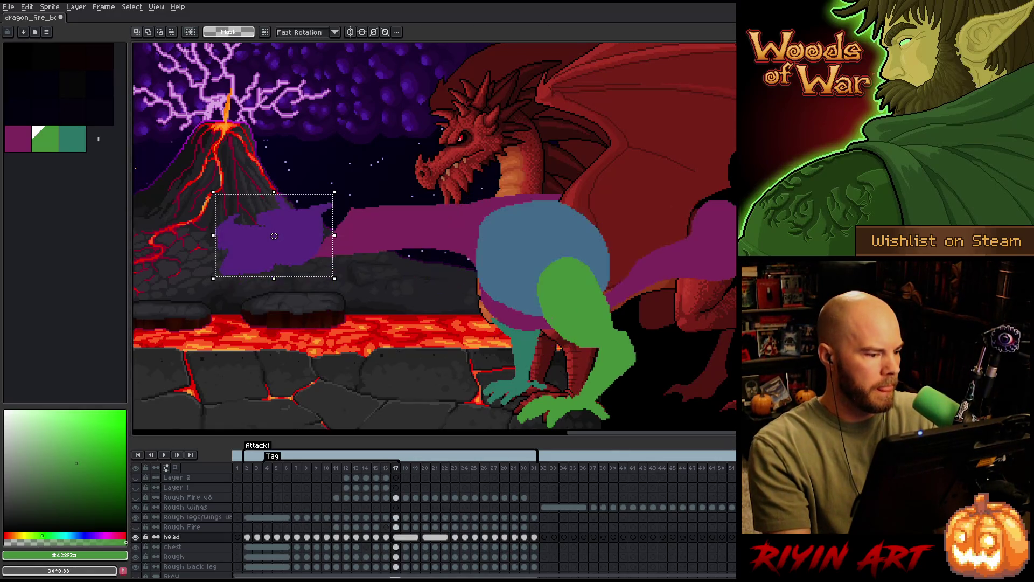
{"action": "key", "text": "comma"}
{"action": "key", "text": "period"}
Nudge the frame-17 head about 8 px back right and flip frames 15–17 to check the motion.
{"action": "left_click_drag", "start_coordinate": [274, 236], "coordinate": [280, 236]}
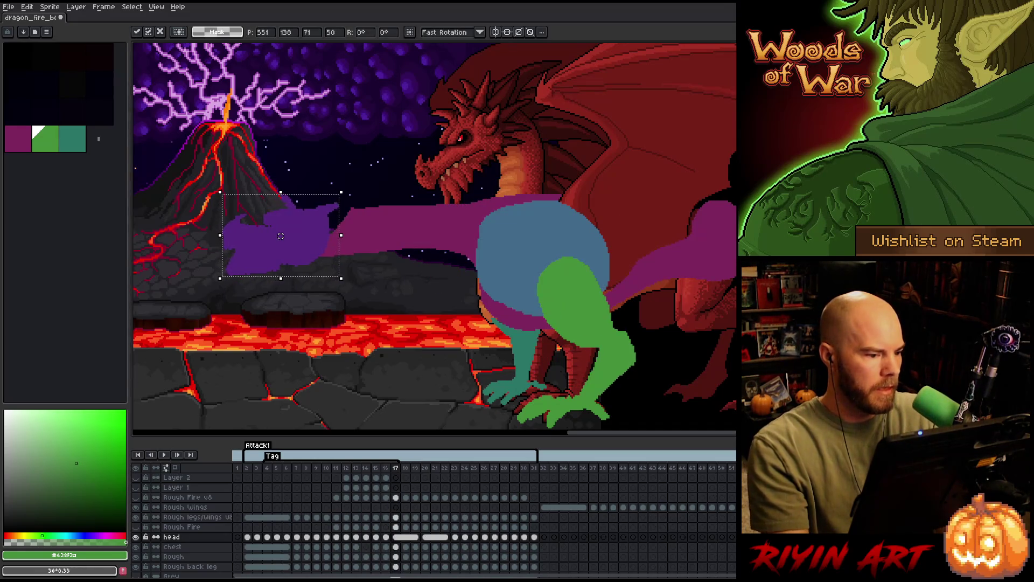
{"action": "key", "text": "comma"}
{"action": "key", "text": "period"}
{"action": "key", "text": "comma"}
{"action": "key", "text": "period"}
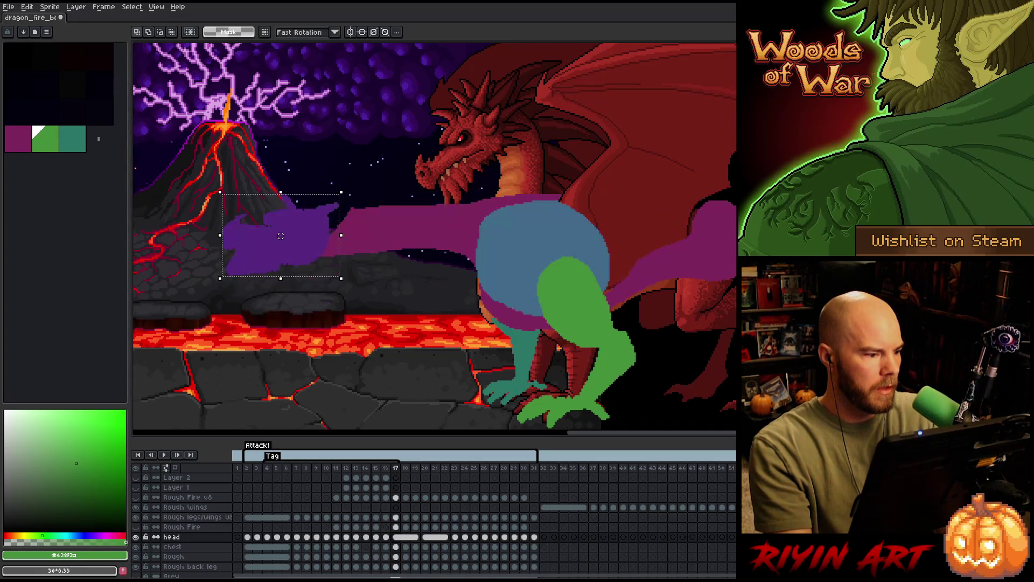
{"action": "key", "text": "comma"}
{"action": "key", "text": "period"}
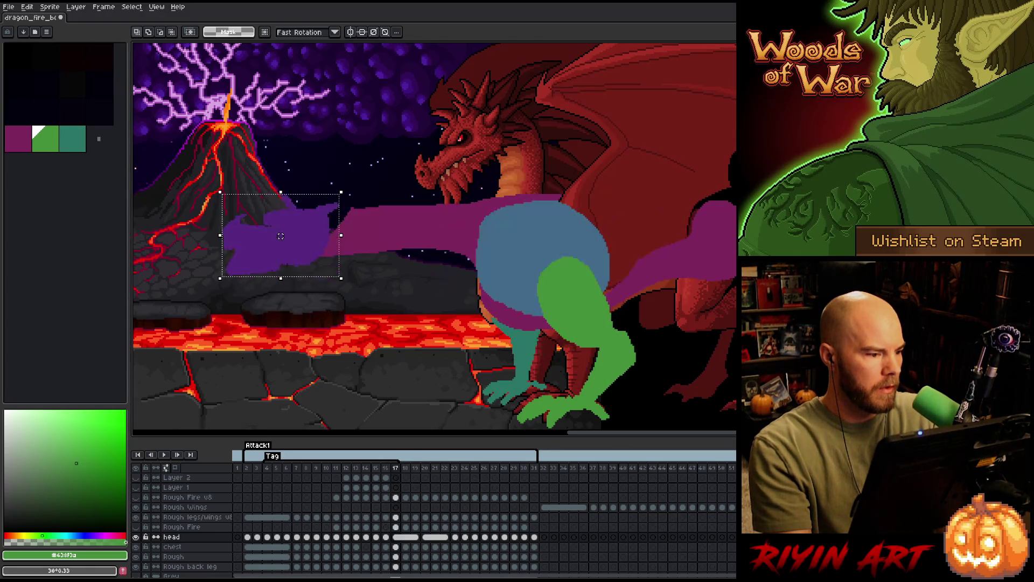
{"action": "key", "text": "comma"}
{"action": "key", "text": "period"}
{"action": "key", "text": "comma"}
{"action": "key", "text": "period"}
{"action": "key", "text": "comma"}
{"action": "key", "text": "comma"}
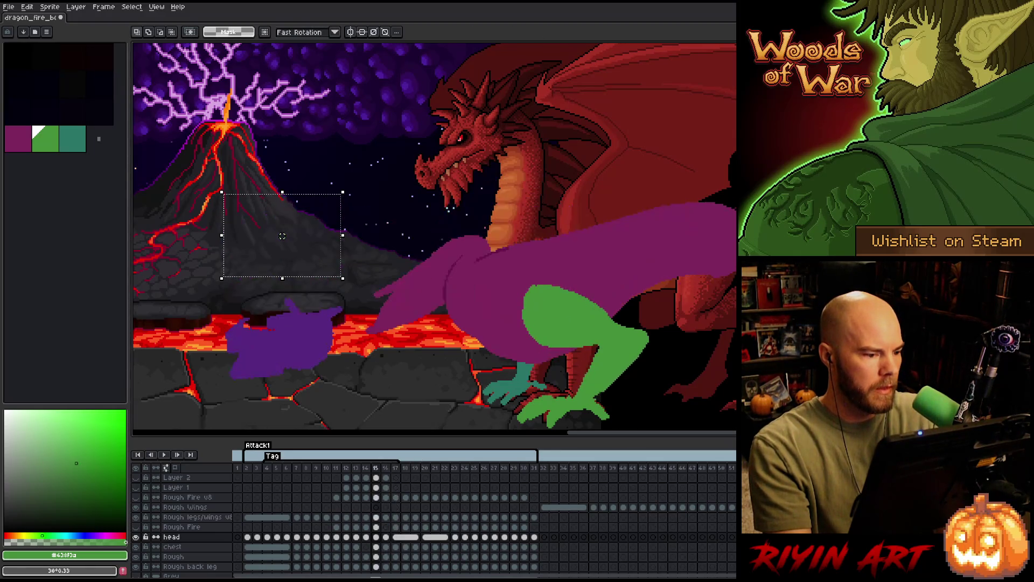
{"action": "key", "text": "period"}
{"action": "key", "text": "period"}
{"action": "key", "text": "comma"}
{"action": "key", "text": "comma"}
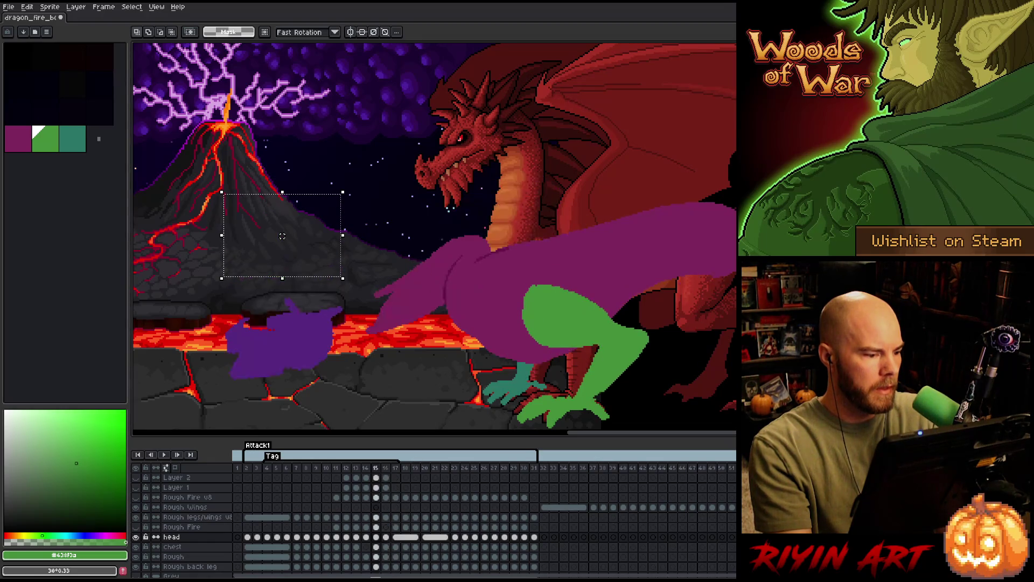
{"action": "key", "text": "comma"}
{"action": "key", "text": "period"}
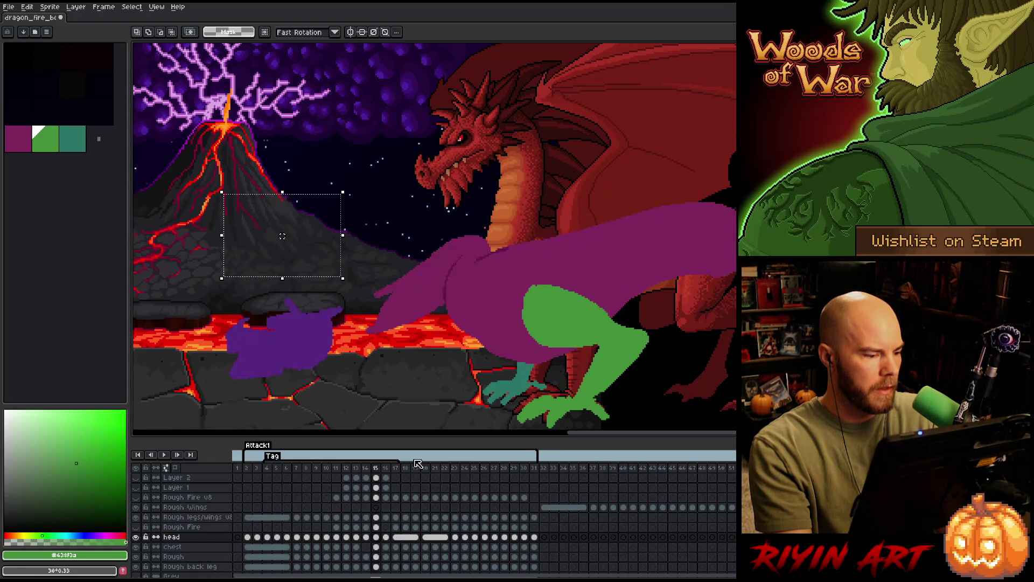
Re-seat the selection on the head in frames 15, 16 and 17, review from frame 13, and commit the placement.
{"action": "left_click_drag", "start_coordinate": [282, 235], "coordinate": [282, 339]}
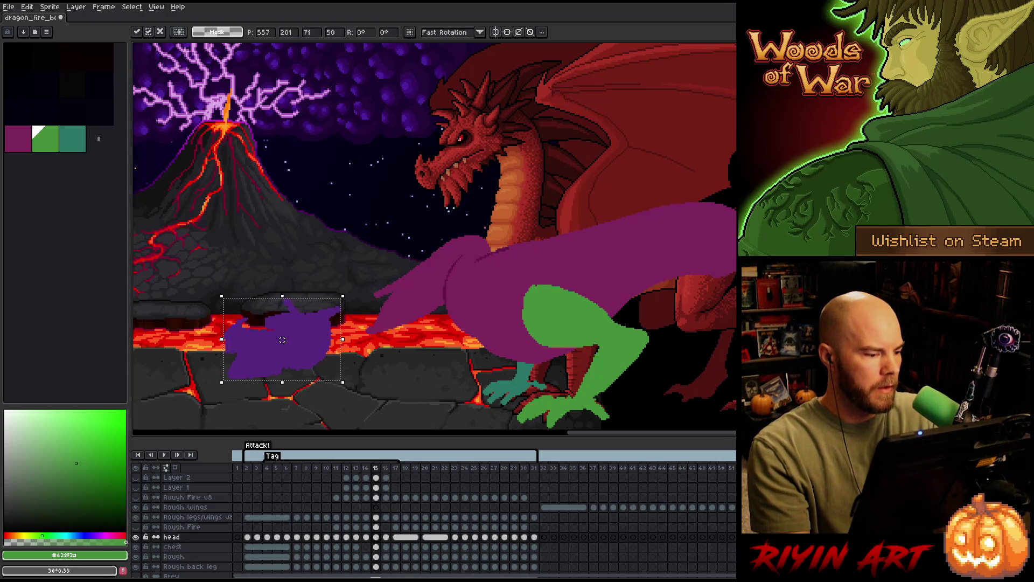
{"action": "key", "text": "comma"}
{"action": "key", "text": "period"}
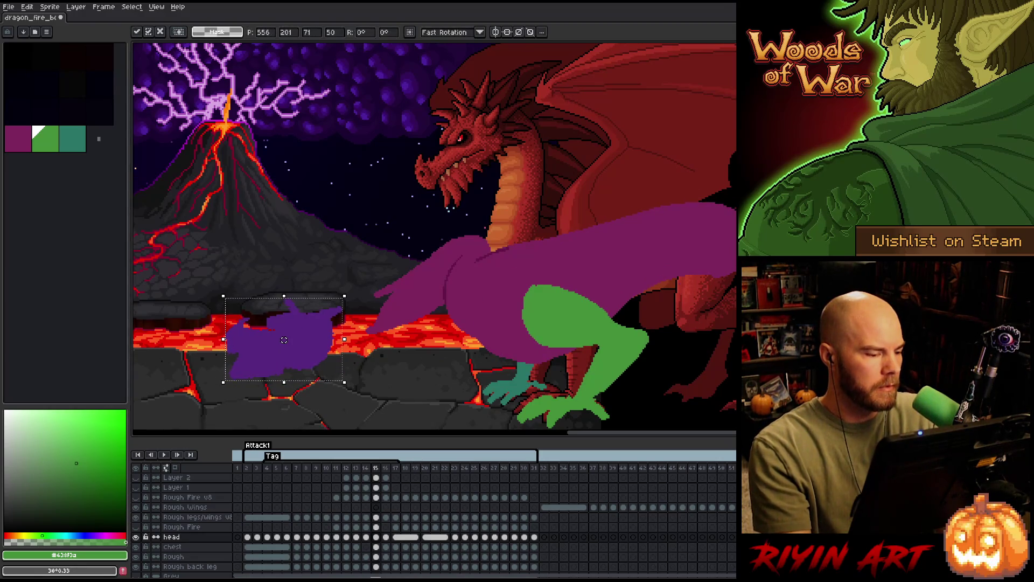
{"action": "key", "text": "period"}
{"action": "left_click_drag", "start_coordinate": [283, 339], "coordinate": [283, 298]}
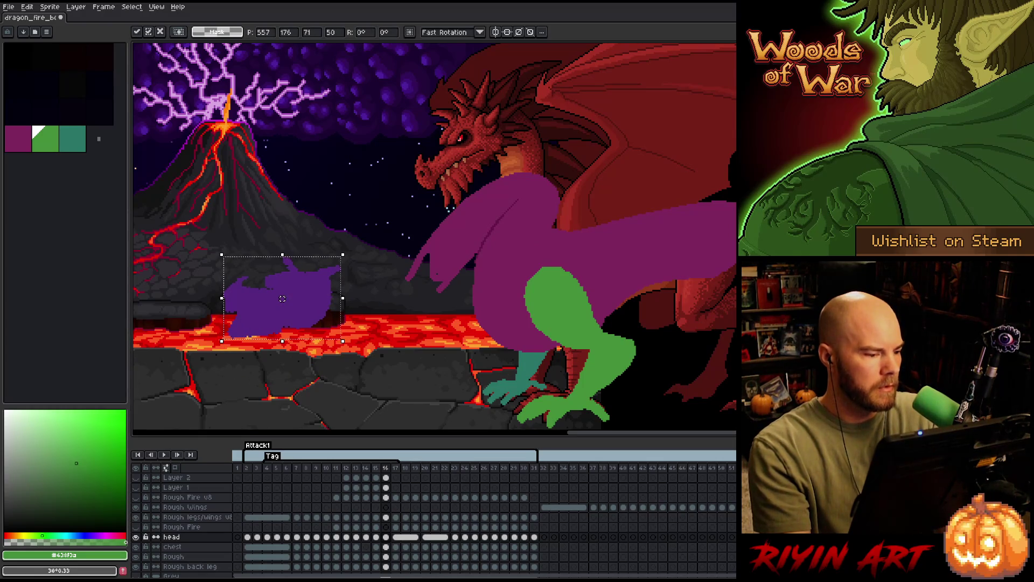
{"action": "key", "text": "period"}
{"action": "left_click_drag", "start_coordinate": [282, 298], "coordinate": [282, 235]}
{"action": "key", "text": "comma"}
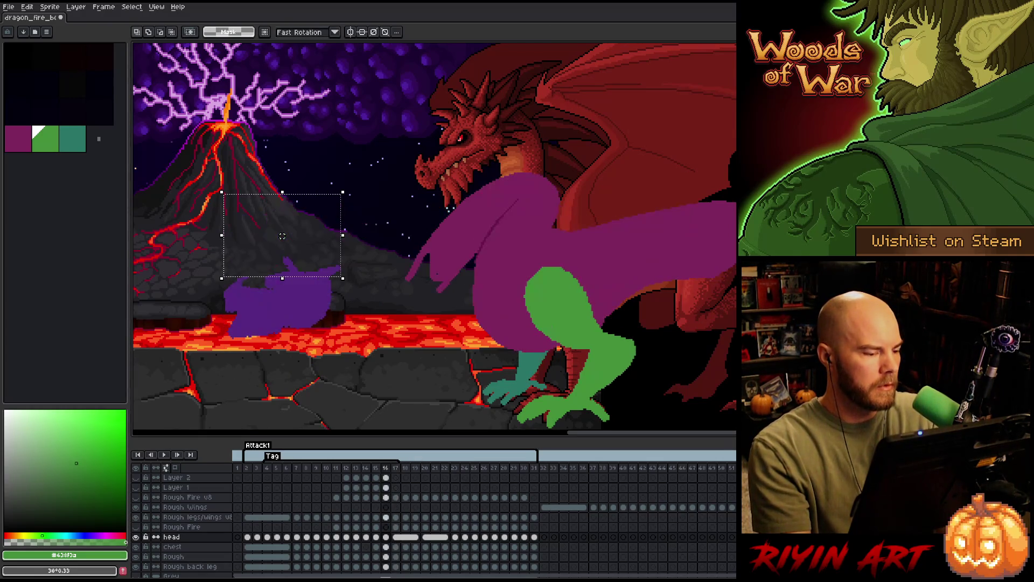
{"action": "key", "text": "period"}
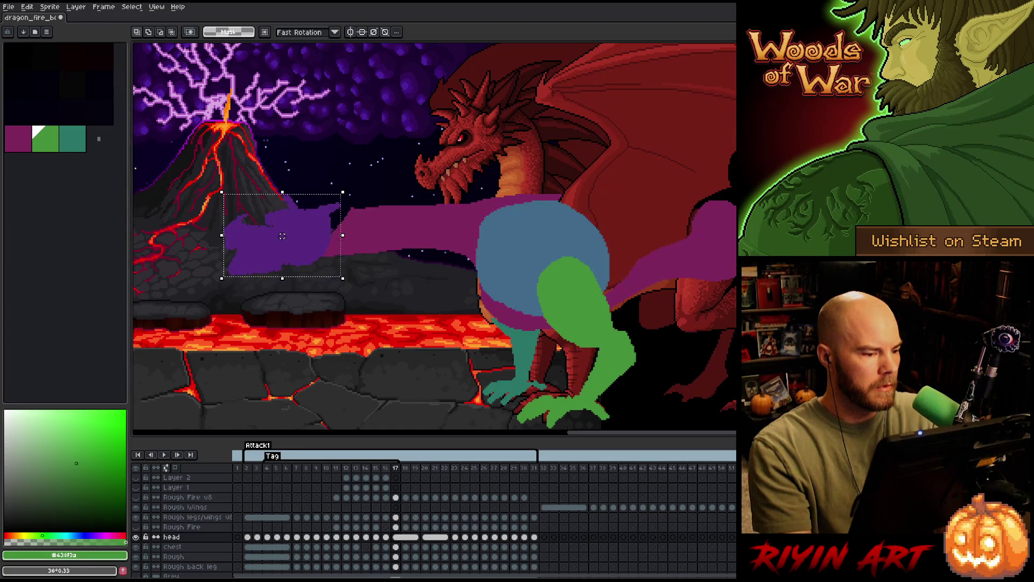
{"action": "key", "text": "comma"}
{"action": "key", "text": "period"}
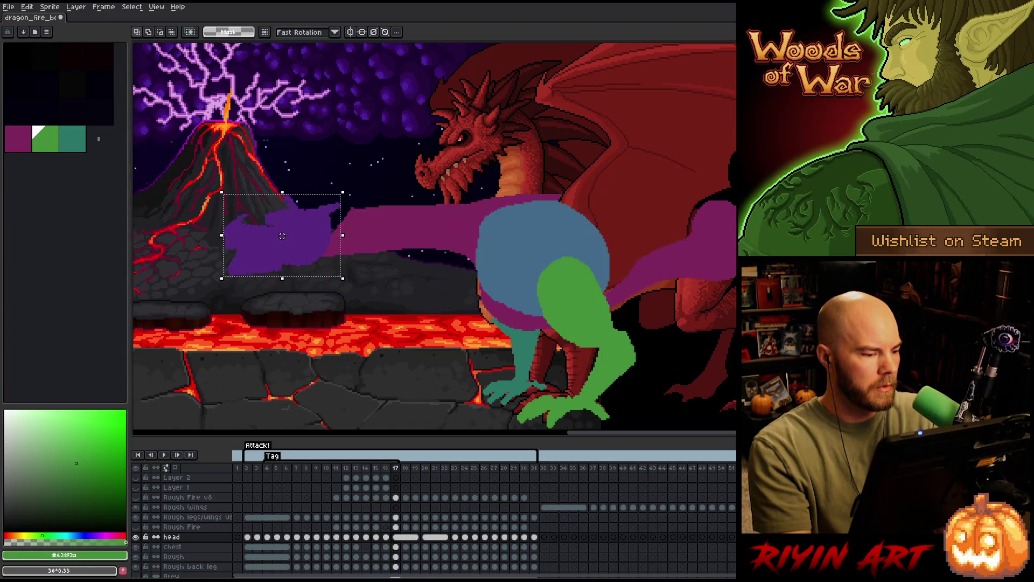
{"action": "key", "text": "comma"}
{"action": "key", "text": "comma"}
{"action": "key", "text": "comma"}
{"action": "key", "text": "comma"}
{"action": "key", "text": "period"}
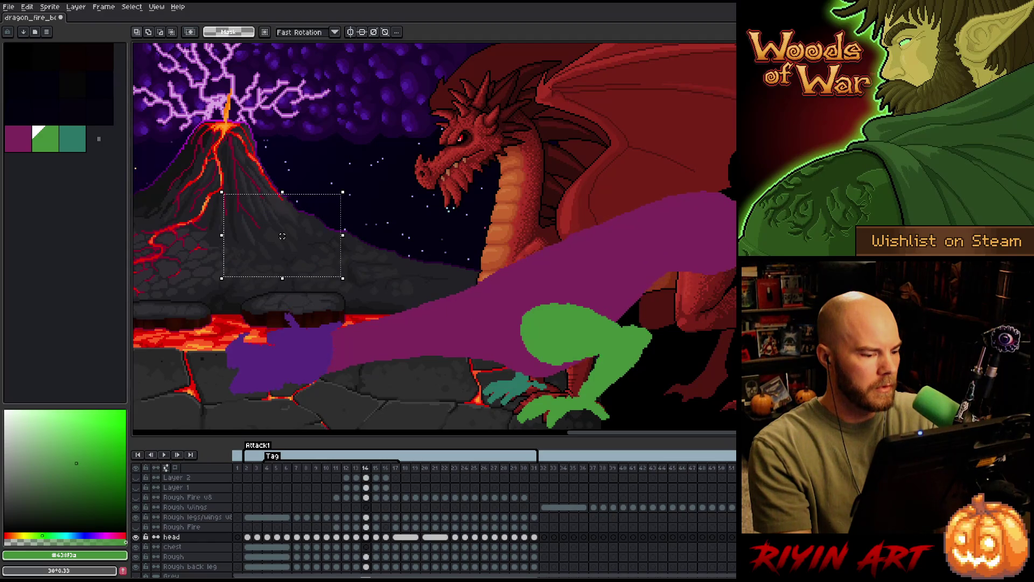
{"action": "key", "text": "period"}
{"action": "key", "text": "period"}
{"action": "key", "text": "period"}
{"action": "key", "text": "comma"}
{"action": "key", "text": "comma"}
{"action": "key", "text": "comma"}
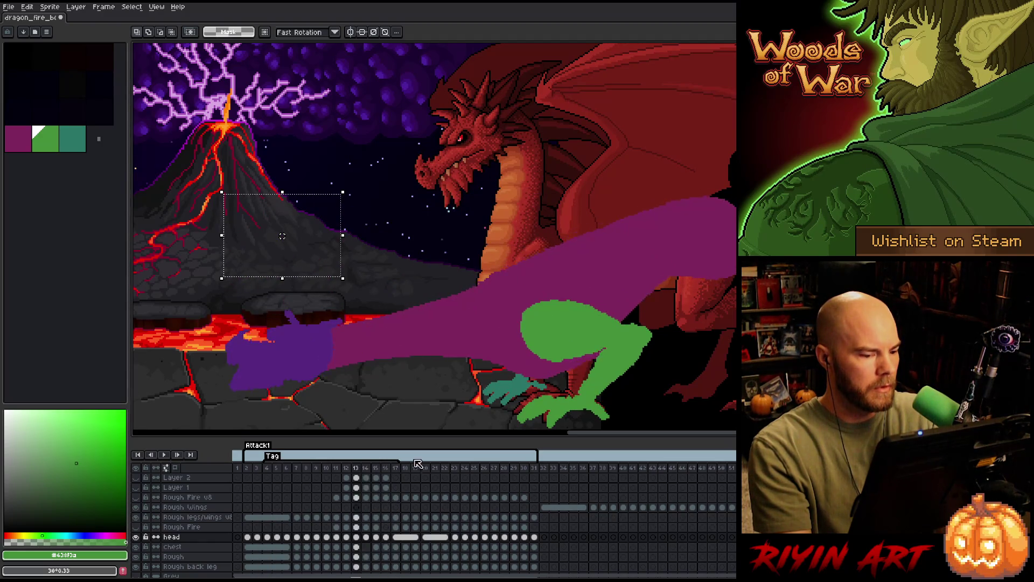
{"action": "key", "text": "period"}
{"action": "key", "text": "period"}
{"action": "key", "text": "period"}
{"action": "key", "text": "period"}
{"action": "key", "text": "comma"}
{"action": "key", "text": "comma"}
{"action": "key", "text": "period"}
{"action": "key", "text": "period"}
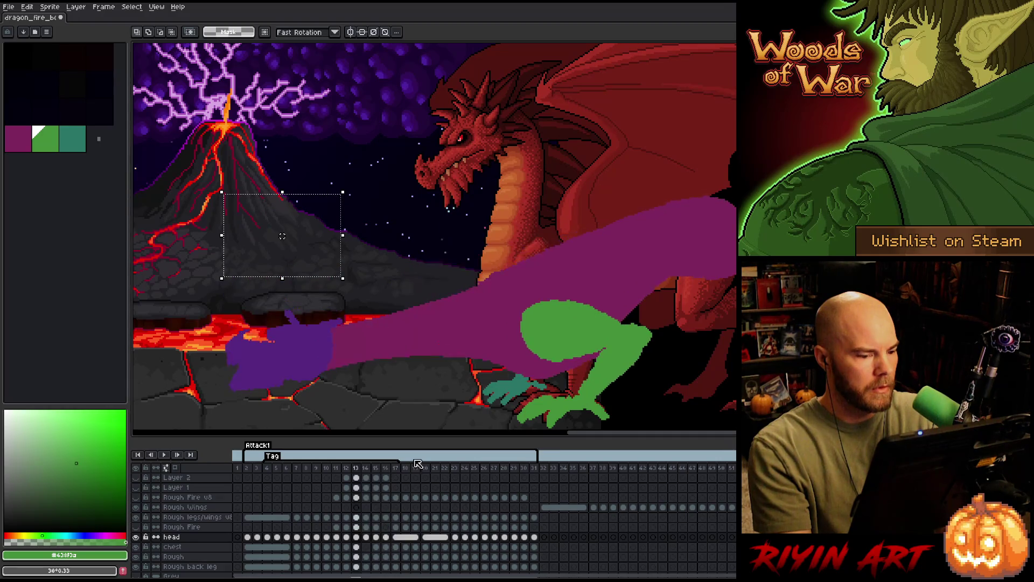
{"action": "key", "text": "period"}
{"action": "key", "text": "comma"}
{"action": "key", "text": "comma"}
{"action": "key", "text": "comma"}
{"action": "key", "text": "period"}
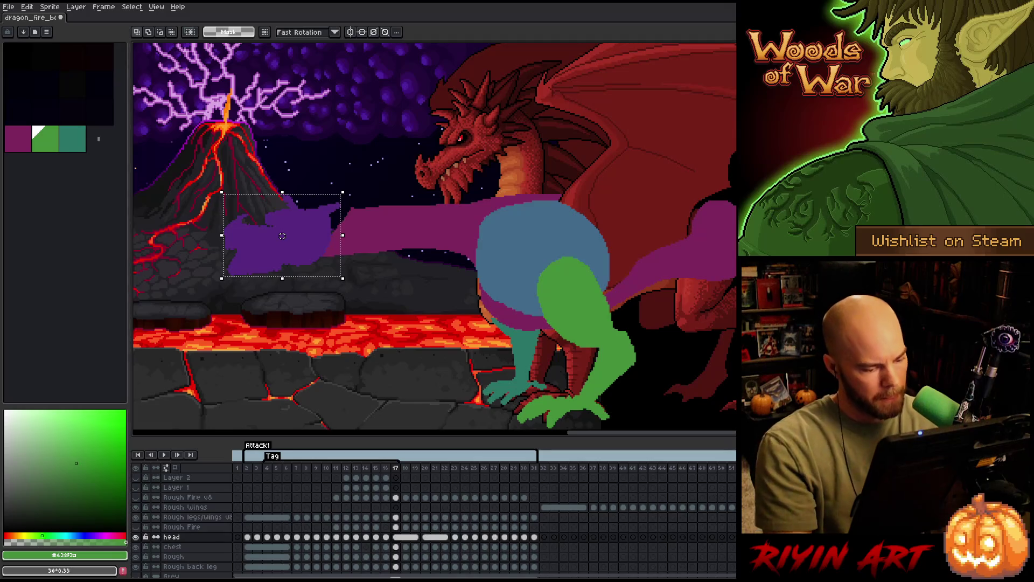
{"action": "key", "text": "ctrl+d"}
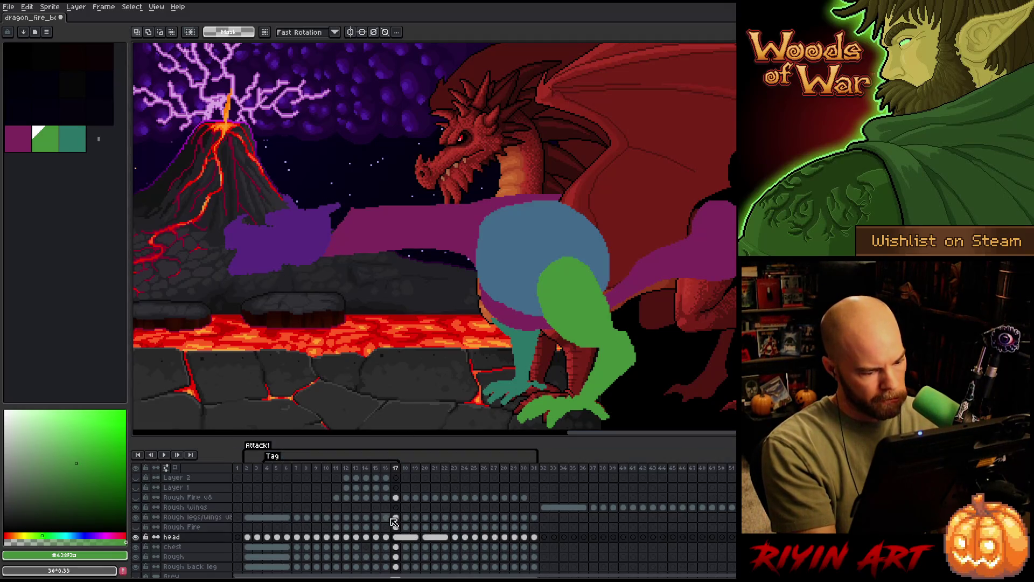
{"action": "left_click", "coordinate": [395, 547]}
{"action": "left_click", "coordinate": [395, 557]}
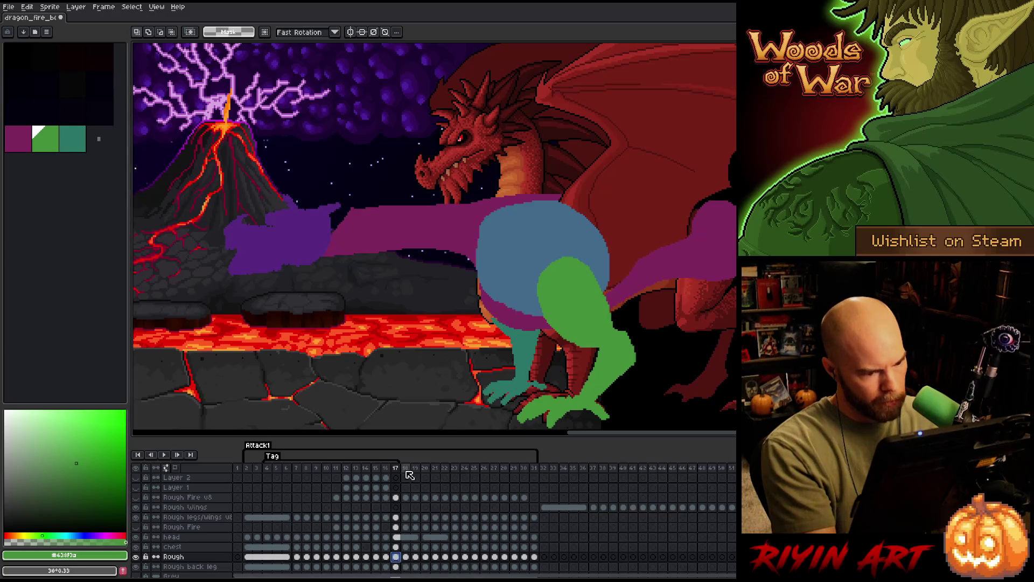
{"action": "left_click", "coordinate": [396, 548]}
{"action": "key", "text": "Delete"}
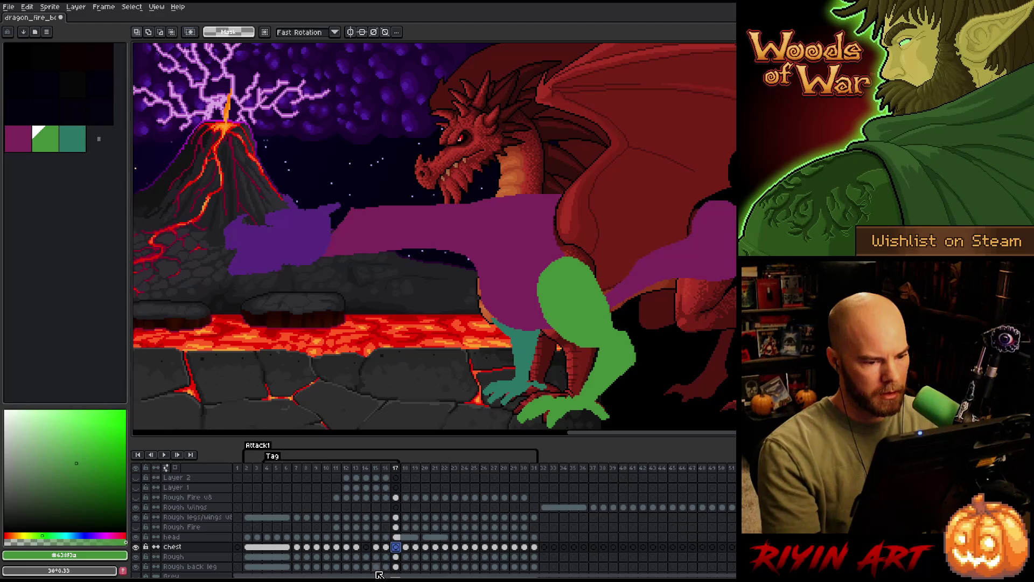
{"action": "left_click", "coordinate": [396, 556]}
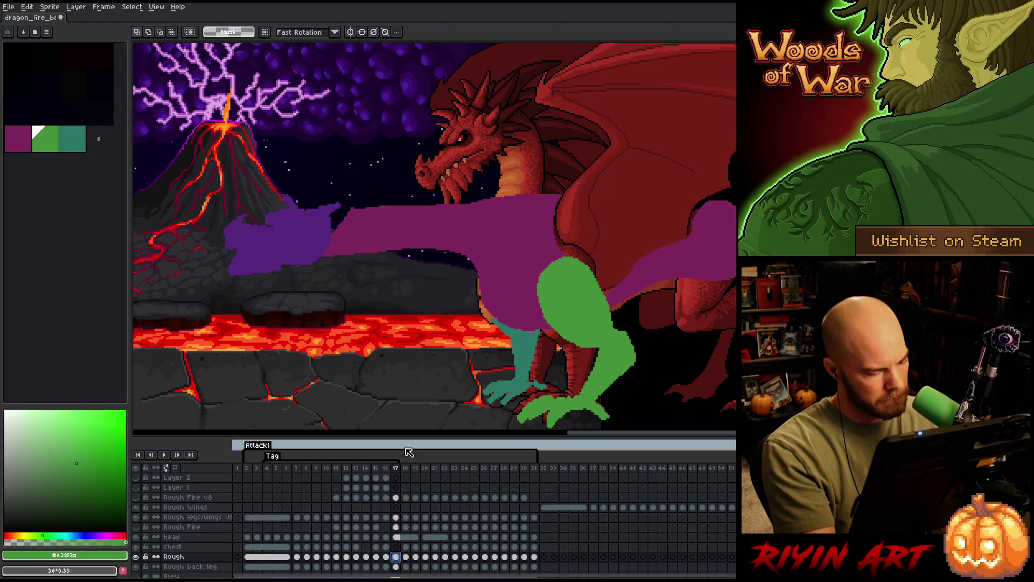
{"action": "key", "text": "b"}
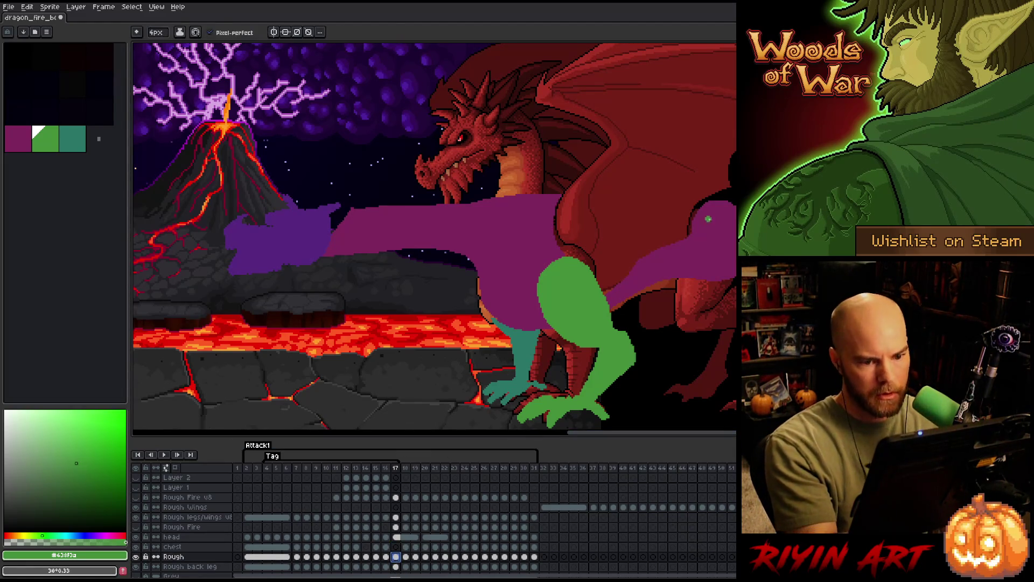
{"action": "left_click", "coordinate": [722, 208], "text": "alt"}
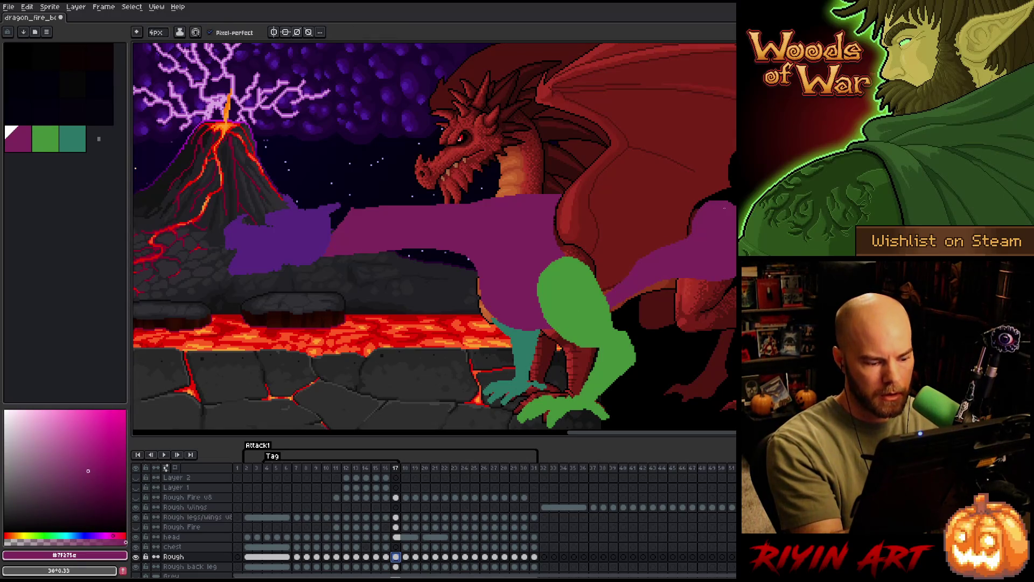
{"action": "right_click", "coordinate": [498, 262]}
{"action": "key", "text": "Escape"}
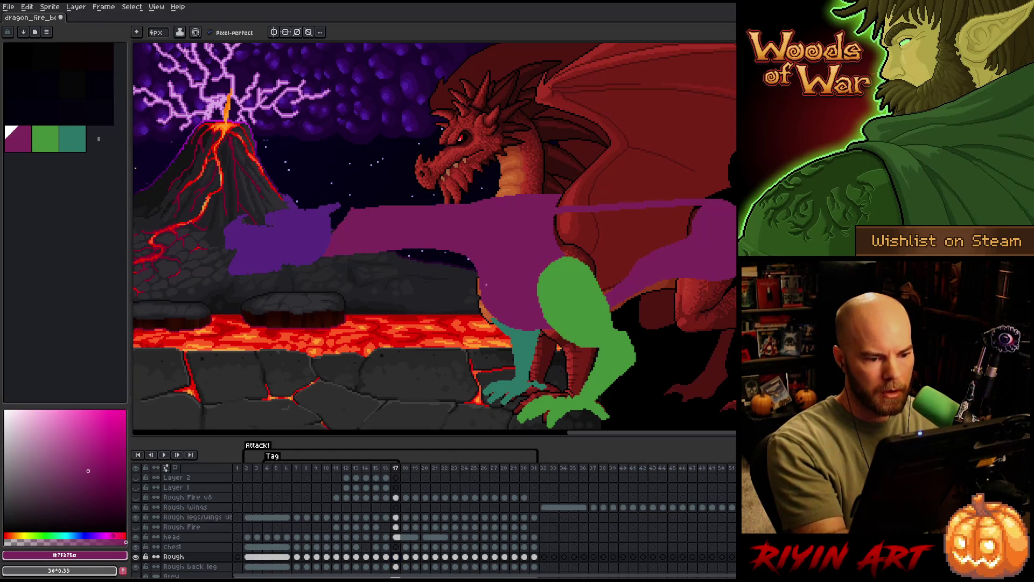
{"action": "key", "text": "g"}
{"action": "left_click", "coordinate": [706, 232]}
{"action": "key", "text": "ctrl+z"}
{"action": "key", "text": "b"}
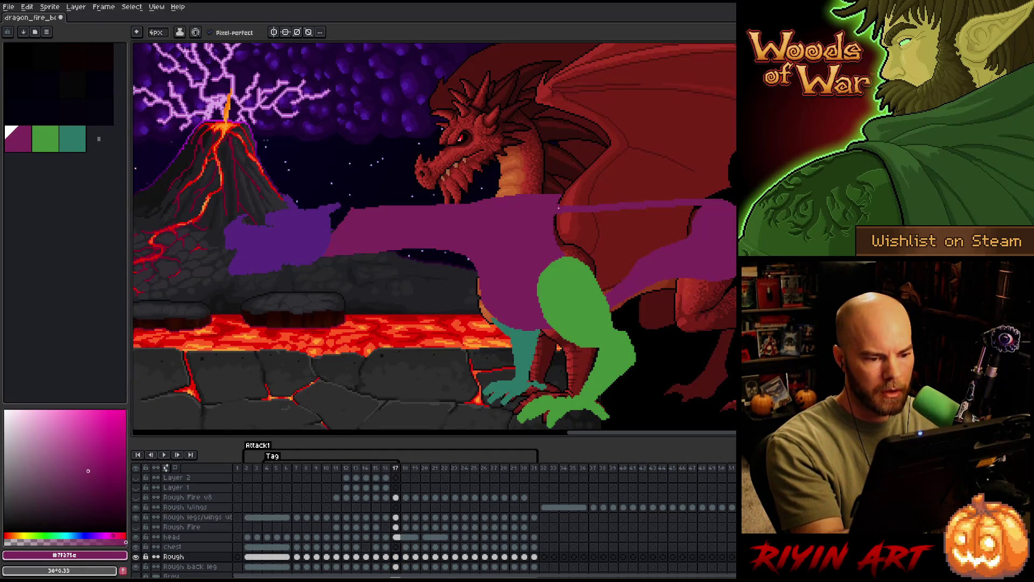
{"action": "key", "text": "g"}
{"action": "left_click", "coordinate": [631, 226]}
{"action": "key", "text": "ctrl+z"}
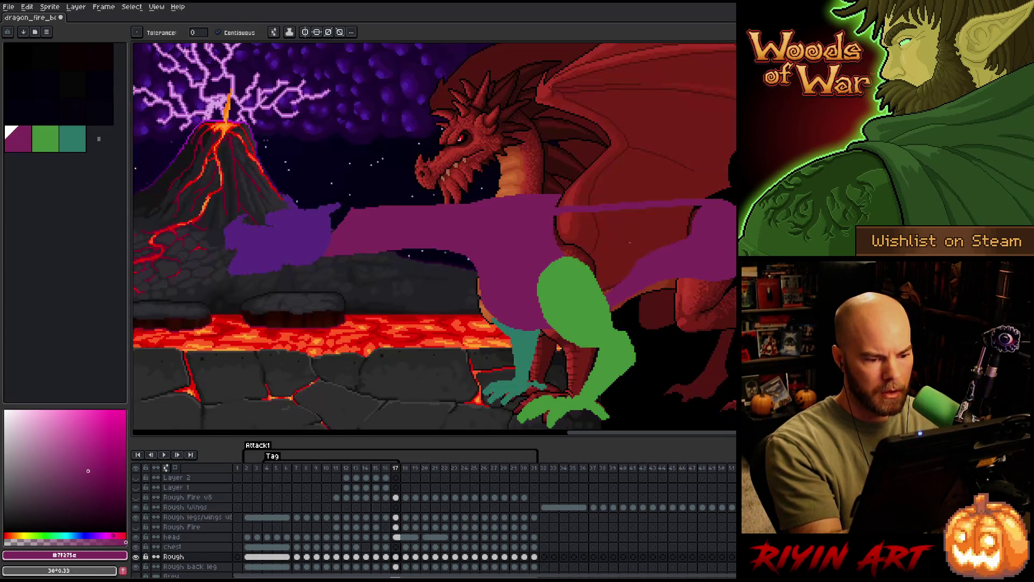
Solo the Rough layer and bucket-fill the hole and top-edge gap in the magenta body on frame 17.
{"action": "left_click", "coordinate": [138, 557], "text": "alt"}
{"action": "key", "text": "b"}
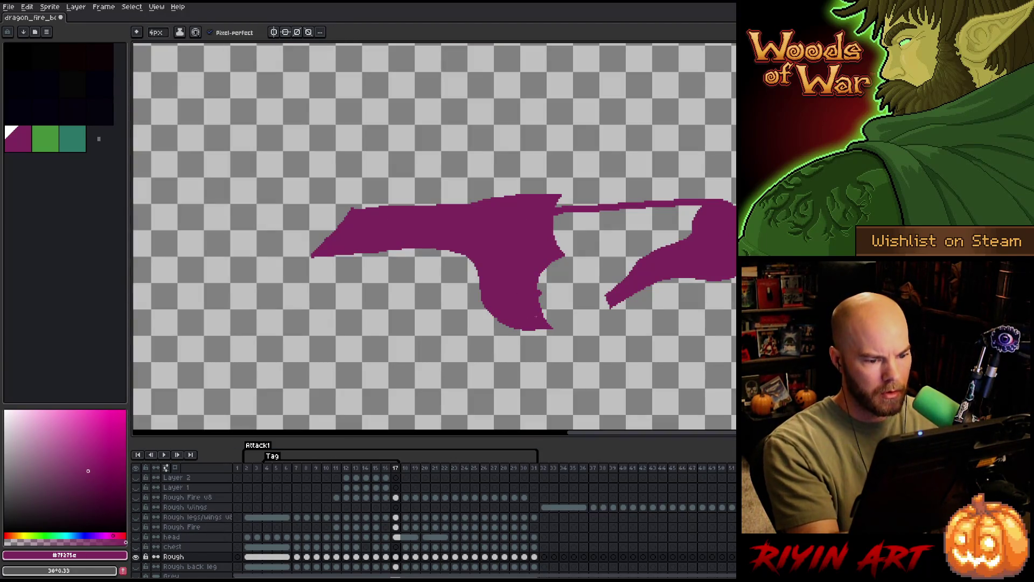
{"action": "key", "text": "g"}
{"action": "left_click", "coordinate": [683, 232]}
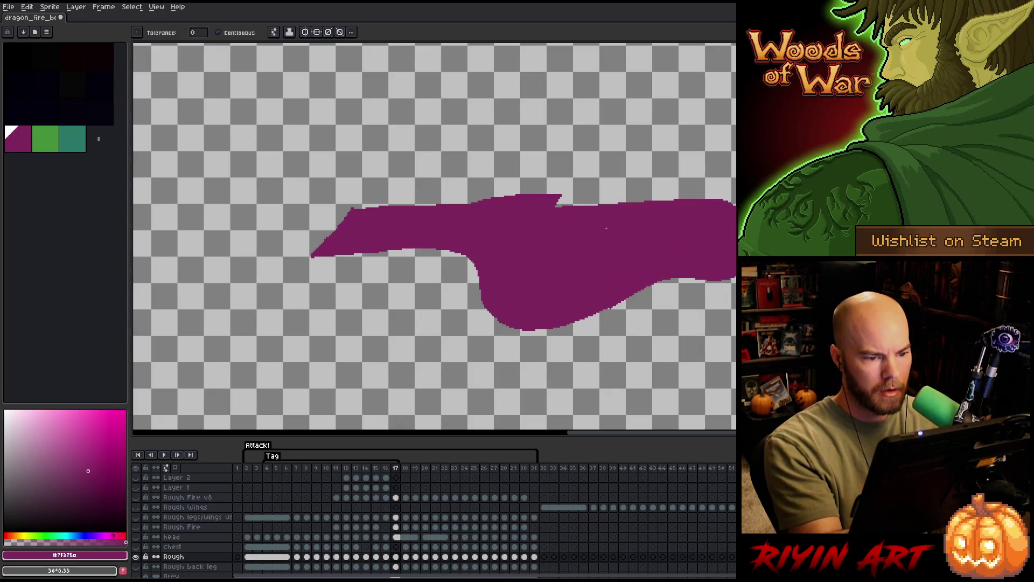
{"action": "mouse_move", "coordinate": [488, 207]}
{"action": "left_mouse_down"}
{"action": "mouse_move", "coordinate": [356, 211]}
{"action": "mouse_move", "coordinate": [567, 195]}
{"action": "left_mouse_up"}
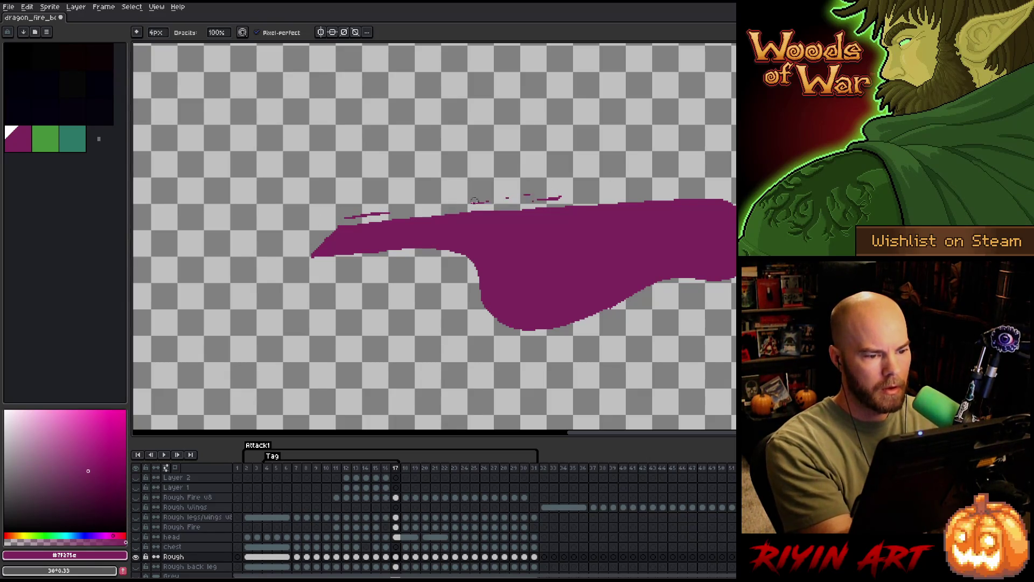
Erase the stray magenta strip and smooth the body's lower-left notch and belly curve.
{"action": "key", "text": "m"}
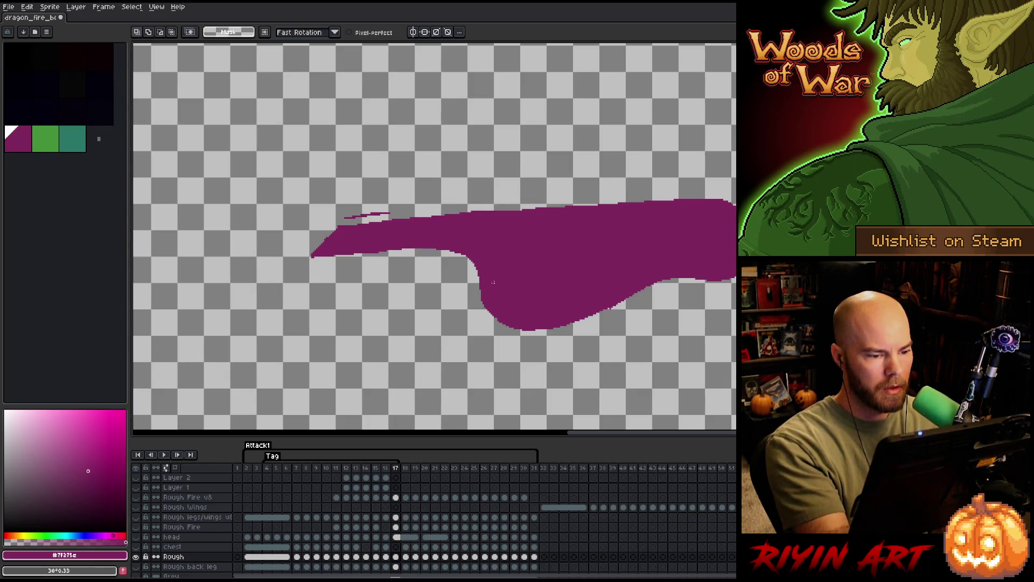
{"action": "key", "text": "e"}
{"action": "left_click_drag", "start_coordinate": [345, 216], "coordinate": [391, 215]}
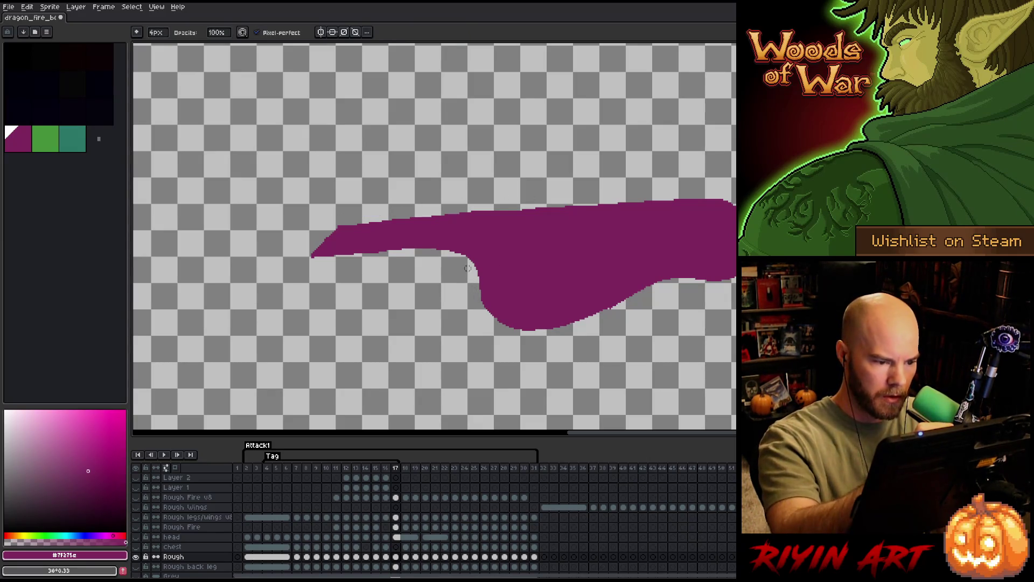
{"action": "left_click_drag", "start_coordinate": [486, 301], "coordinate": [471, 261]}
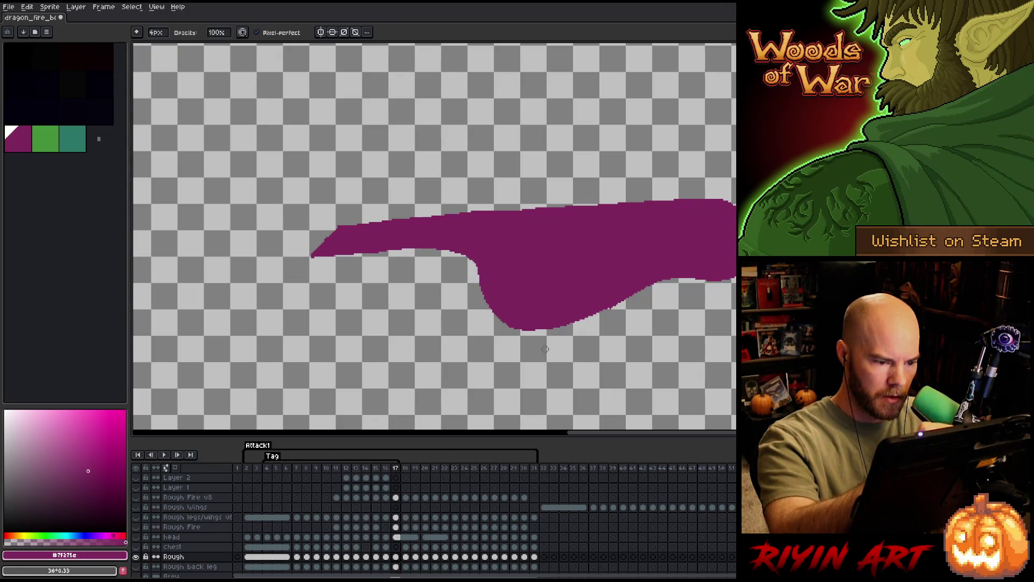
{"action": "left_click_drag", "start_coordinate": [511, 327], "coordinate": [572, 323]}
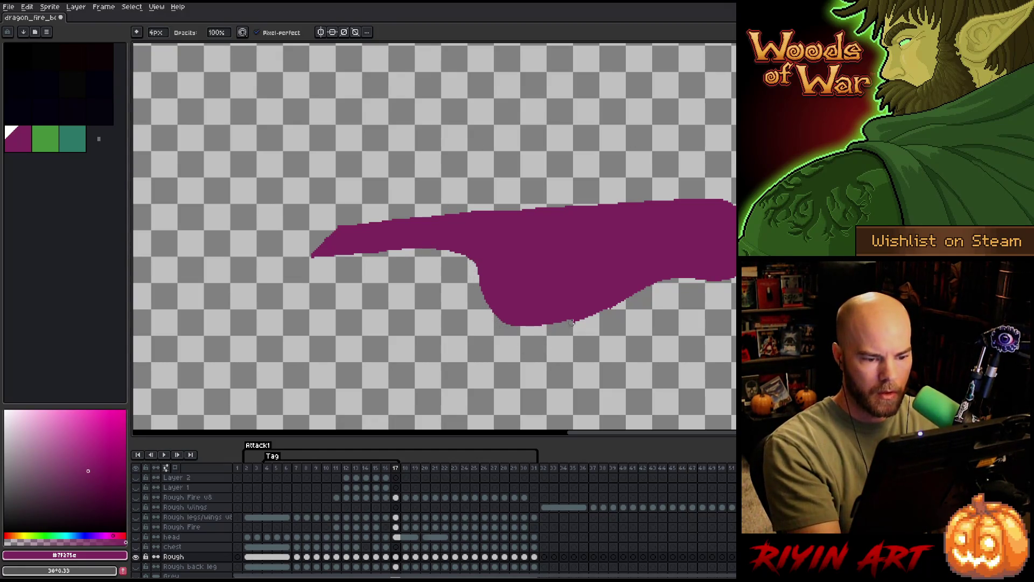
{"action": "left_click_drag", "start_coordinate": [671, 280], "coordinate": [557, 324]}
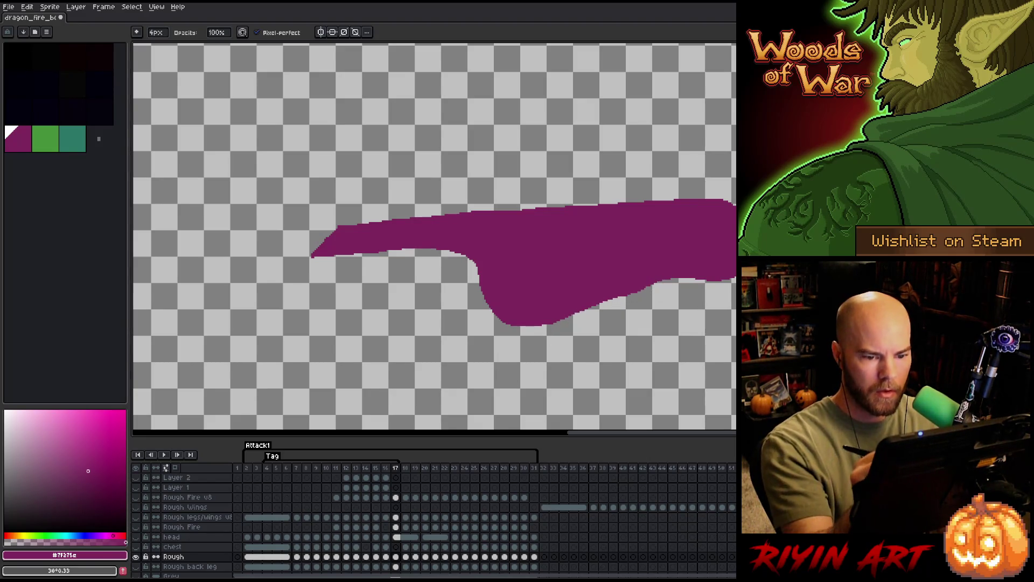
{"action": "key", "text": "e"}
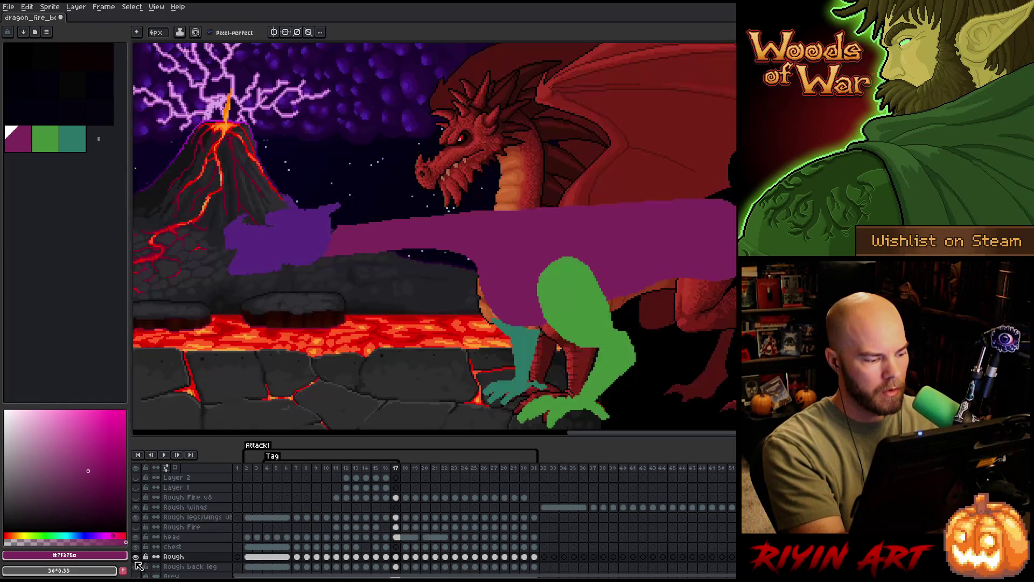
Show all layers again and trim the purple body's upper edge in two strokes.
{"action": "left_click", "coordinate": [137, 557], "text": "alt"}
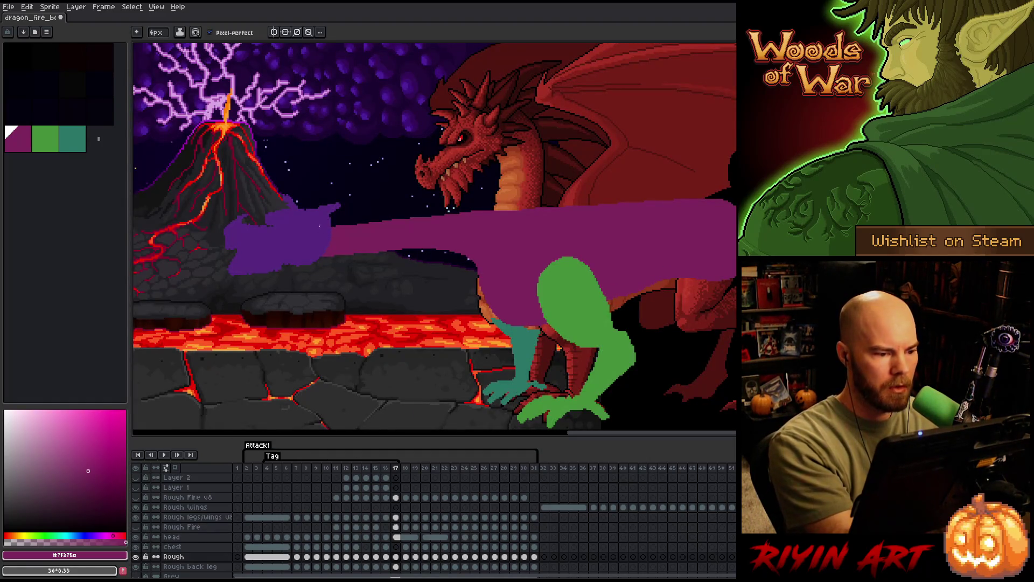
{"action": "left_click_drag", "start_coordinate": [331, 220], "coordinate": [379, 223]}
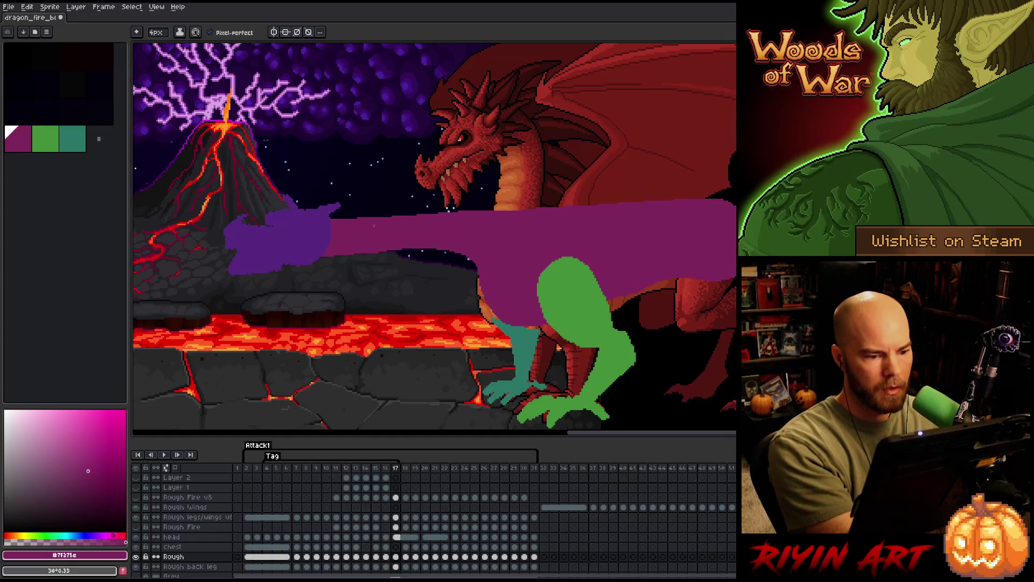
{"action": "left_click_drag", "start_coordinate": [451, 211], "coordinate": [522, 212]}
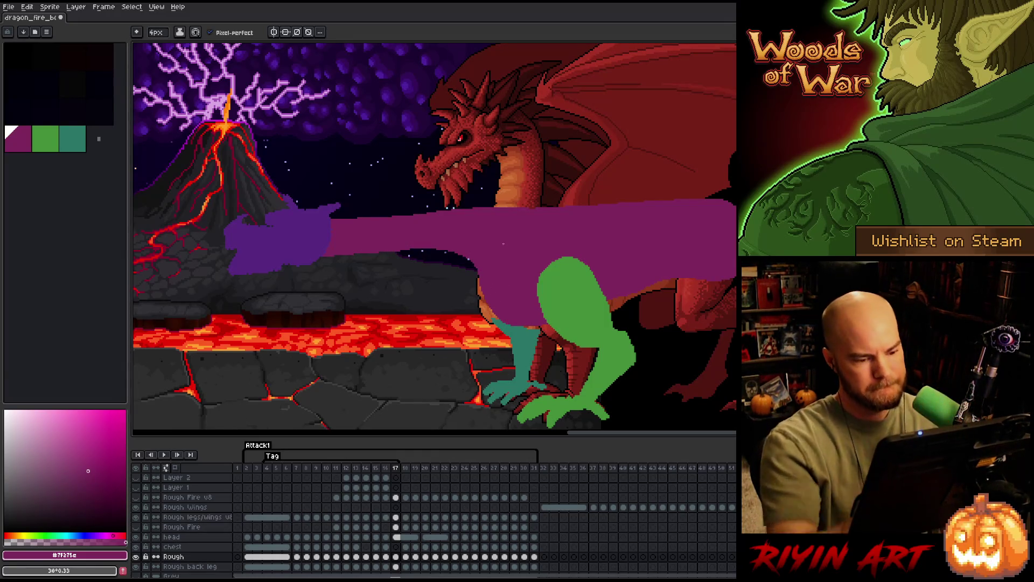
Flip between frames 14 and 17 to compare the body shapes, stopping on frame 15.
{"action": "key", "text": "Left"}
{"action": "key", "text": "Right"}
{"action": "key", "text": "Left"}
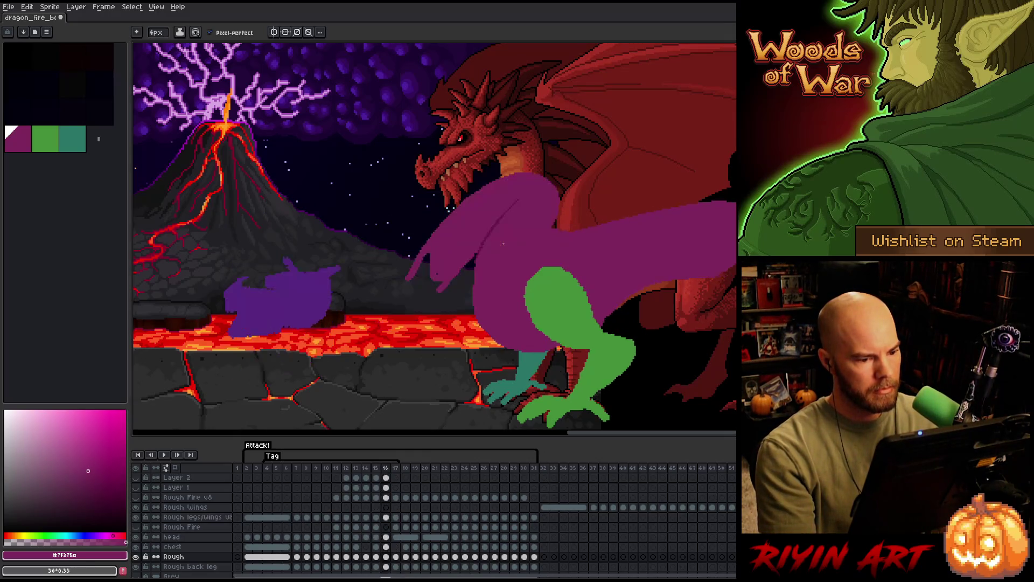
{"action": "key", "text": "Right"}
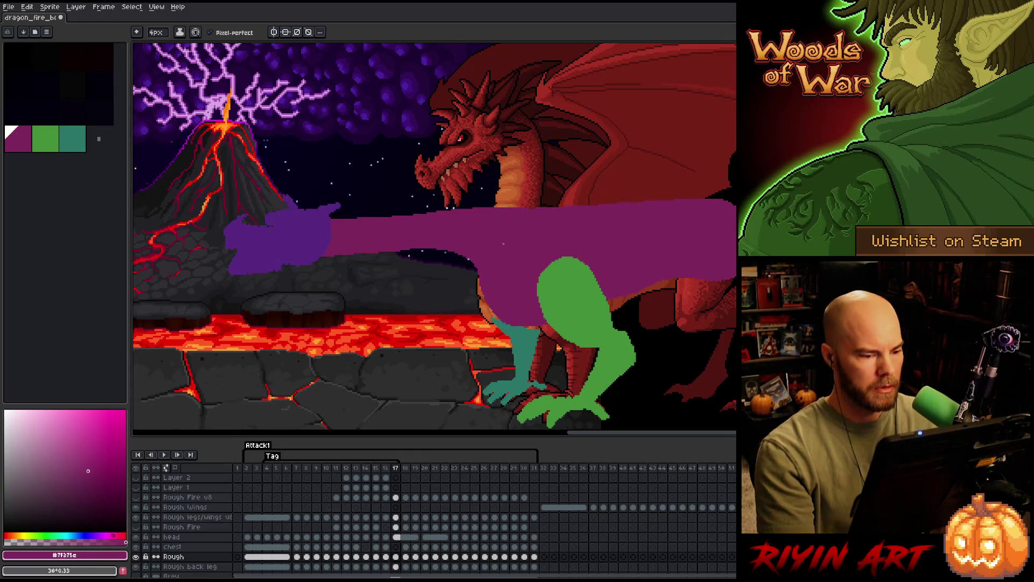
{"action": "key", "text": "Left"}
{"action": "key", "text": "Right"}
{"action": "key", "text": "Left"}
{"action": "key", "text": "Left"}
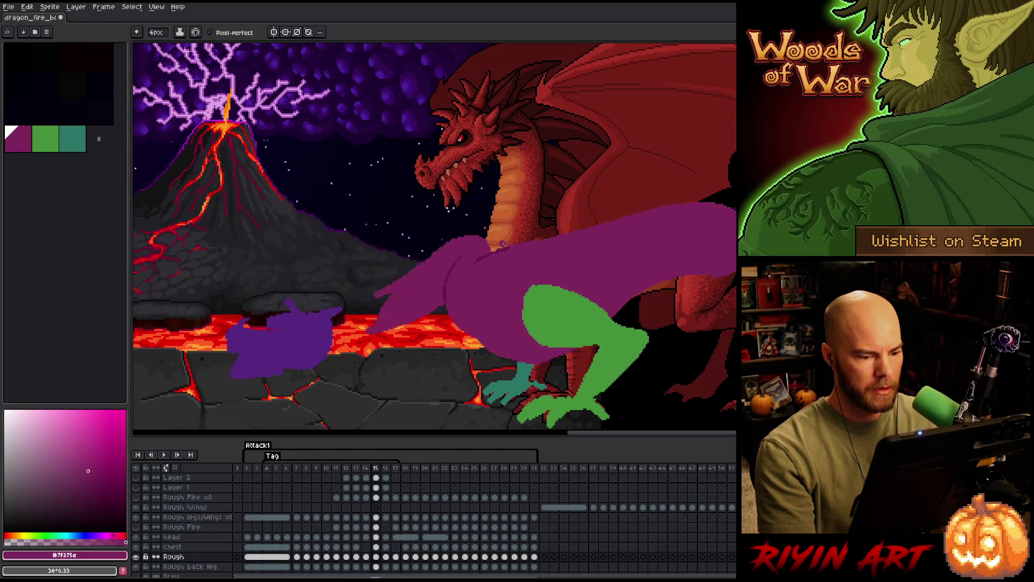
{"action": "key", "text": "Left"}
{"action": "key", "text": "Right"}
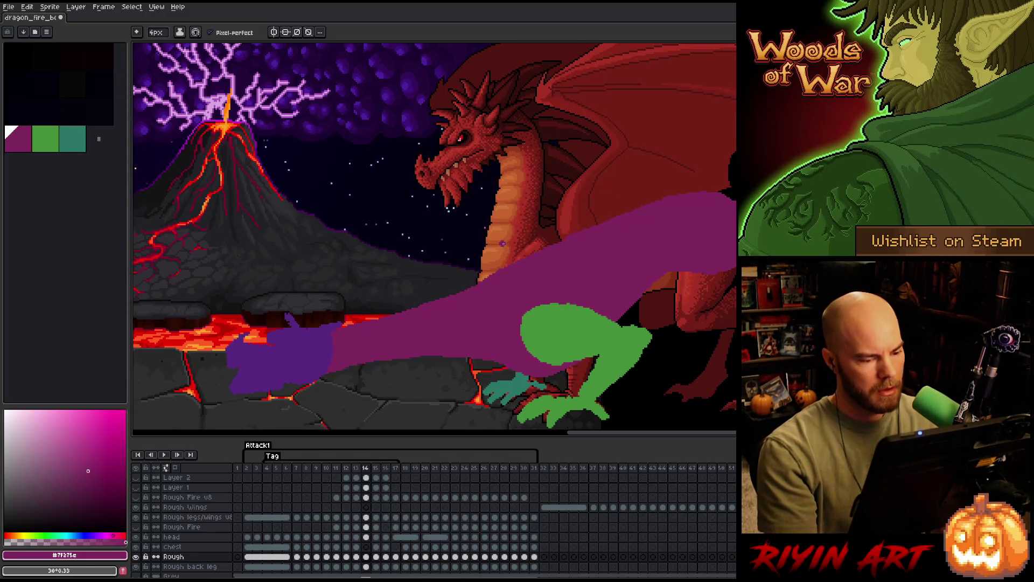
{"action": "key", "text": "Left"}
{"action": "right_click", "coordinate": [502, 242]}
{"action": "key", "text": "Escape"}
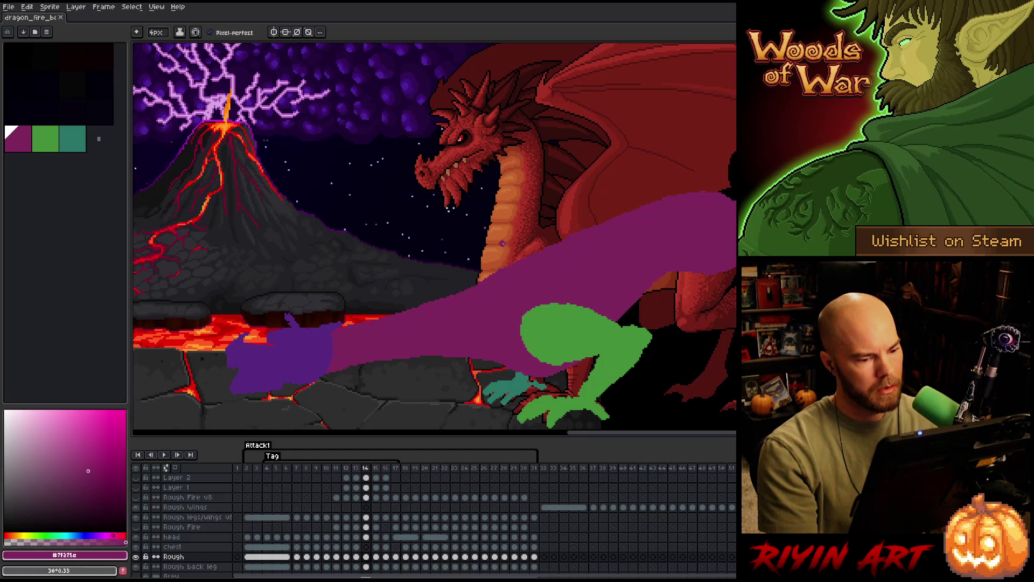
{"action": "key", "text": "Right"}
{"action": "key", "text": "Right"}
{"action": "key", "text": "Left"}
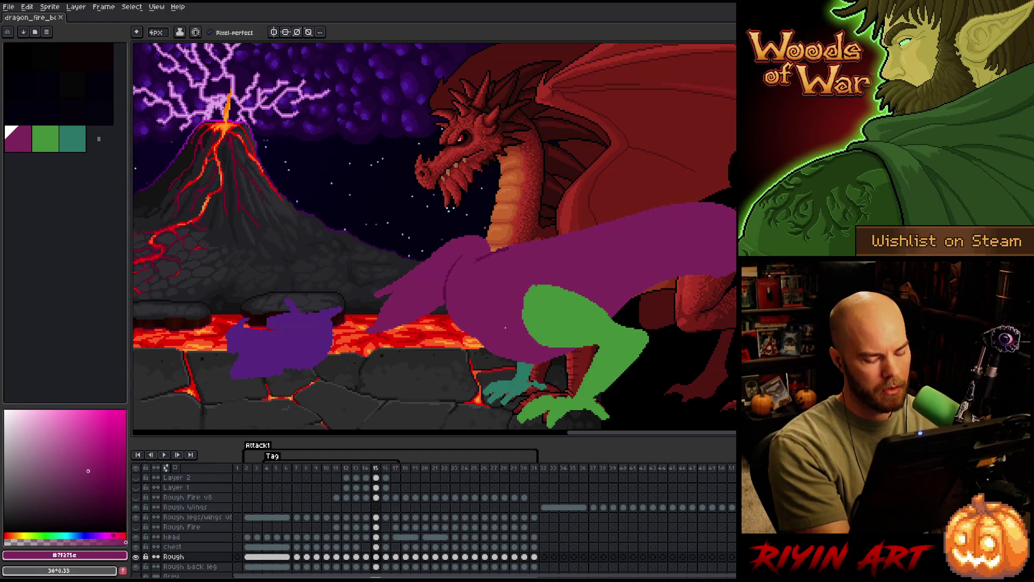
{"action": "key", "text": "Left"}
{"action": "key", "text": "Right"}
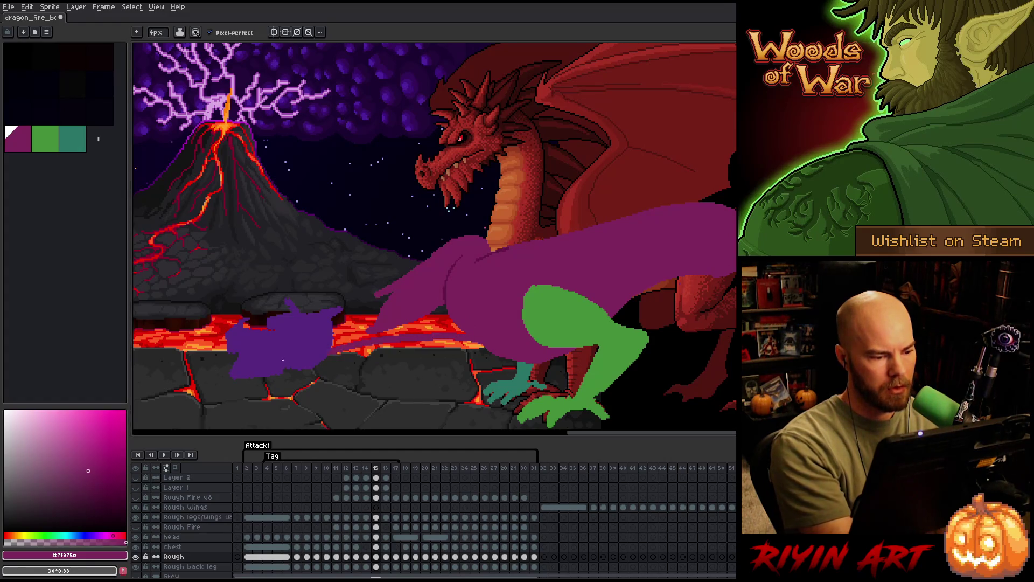
On frame 15, erase purple near the chest, then draw and fill a neck stroke down to the blob by the lava.
{"action": "key", "text": "e"}
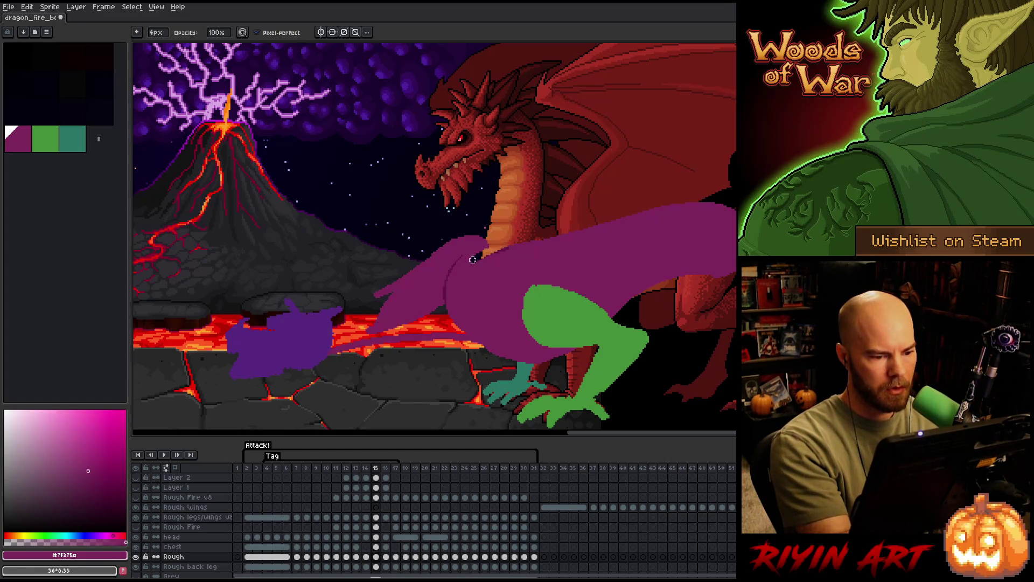
{"action": "key", "text": "b"}
{"action": "mouse_move", "coordinate": [514, 239]}
{"action": "left_mouse_down"}
{"action": "mouse_move", "coordinate": [358, 309]}
{"action": "mouse_move", "coordinate": [485, 247]}
{"action": "mouse_move", "coordinate": [428, 259]}
{"action": "mouse_move", "coordinate": [479, 225]}
{"action": "left_mouse_up"}
{"action": "key", "text": "e"}
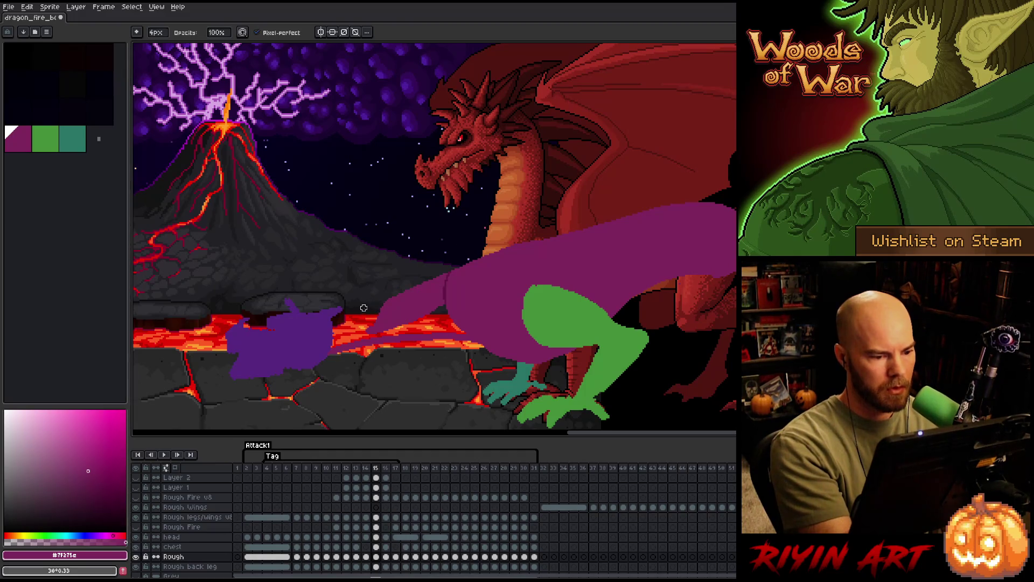
{"action": "key", "text": "b"}
{"action": "left_click_drag", "start_coordinate": [332, 319], "coordinate": [502, 257]}
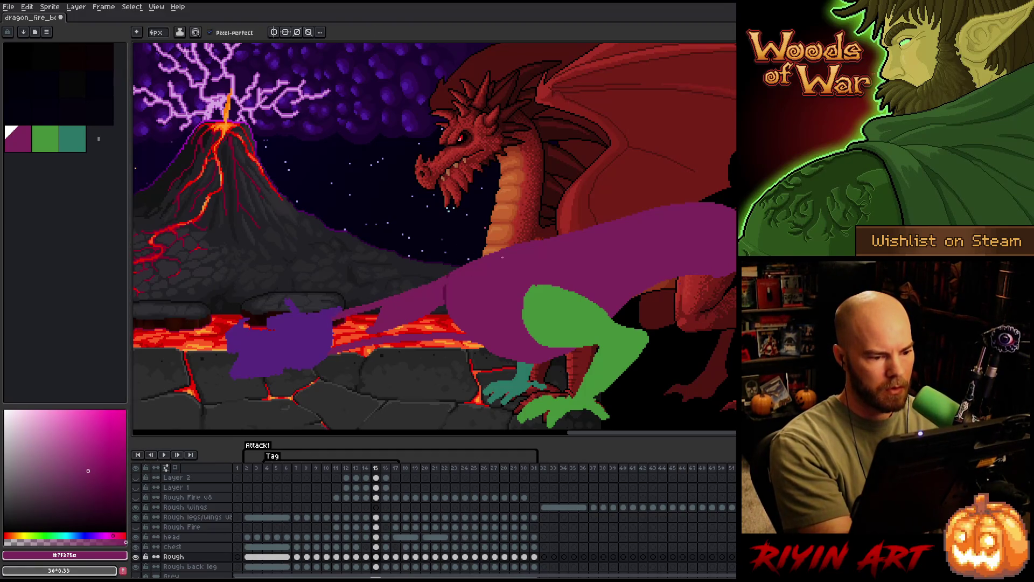
{"action": "key", "text": "g"}
{"action": "left_click", "coordinate": [356, 331]}
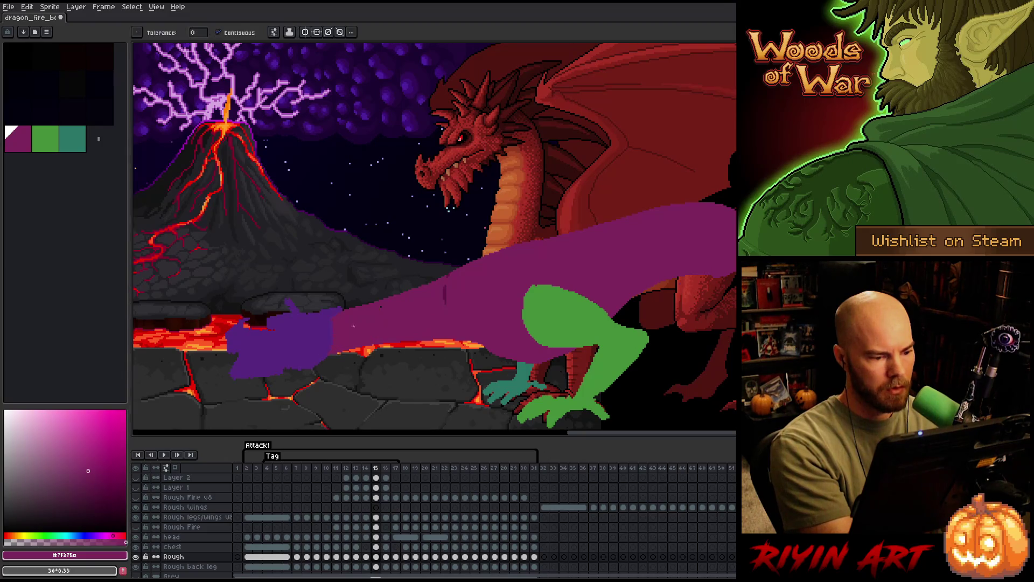
Erase a strip of purple along the neck's upper side and save the animation file.
{"action": "key", "text": "b"}
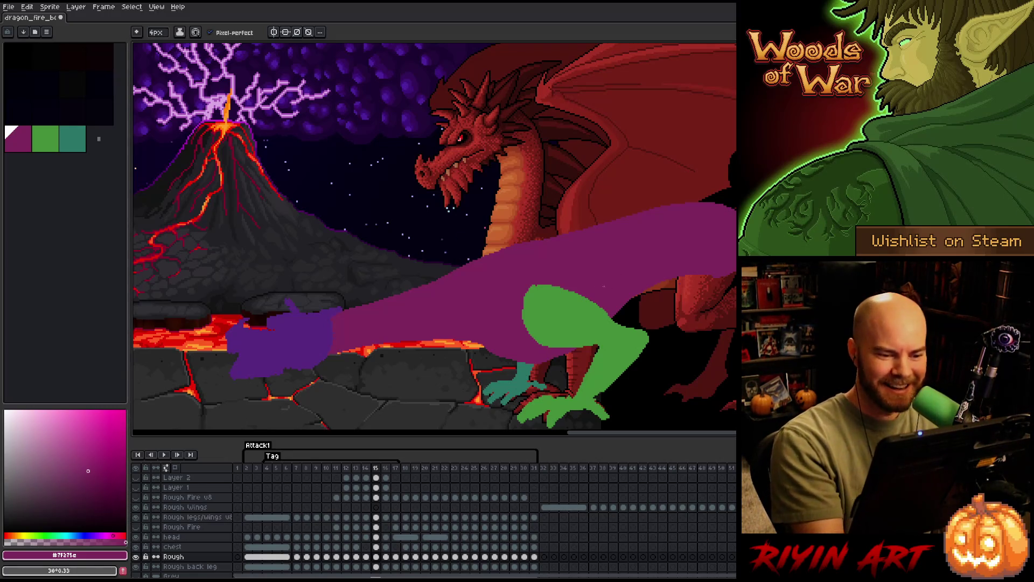
{"action": "key", "text": "e"}
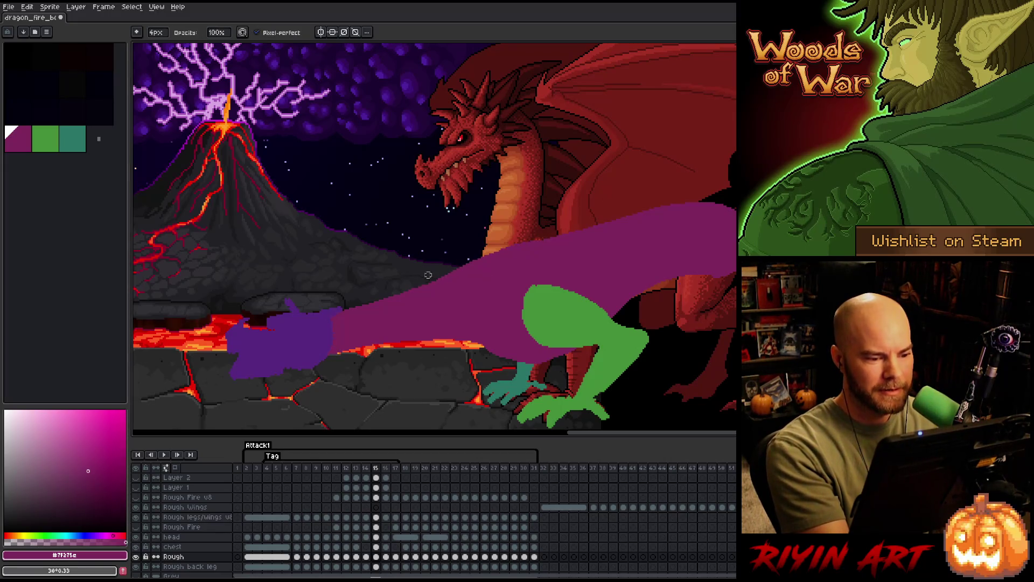
{"action": "left_click_drag", "start_coordinate": [401, 285], "coordinate": [591, 196]}
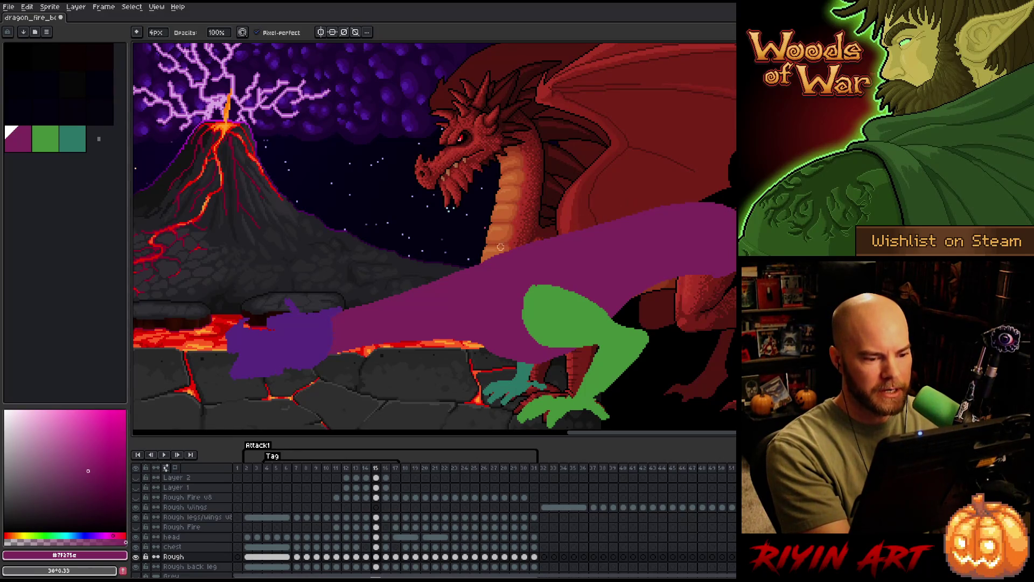
{"action": "key", "text": "ctrl+s"}
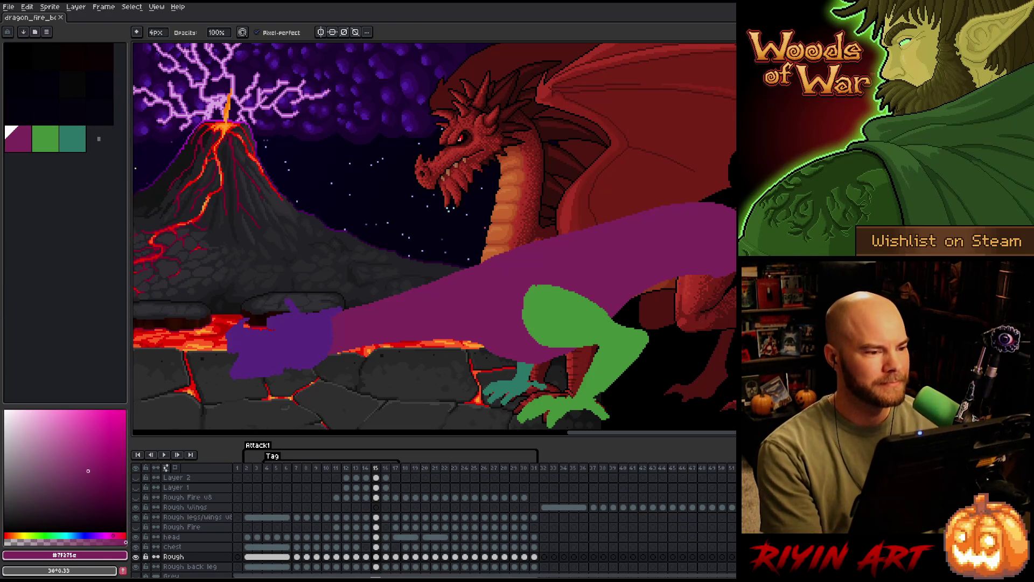
{"action": "left_click", "coordinate": [365, 471]}
{"action": "key", "text": "Left"}
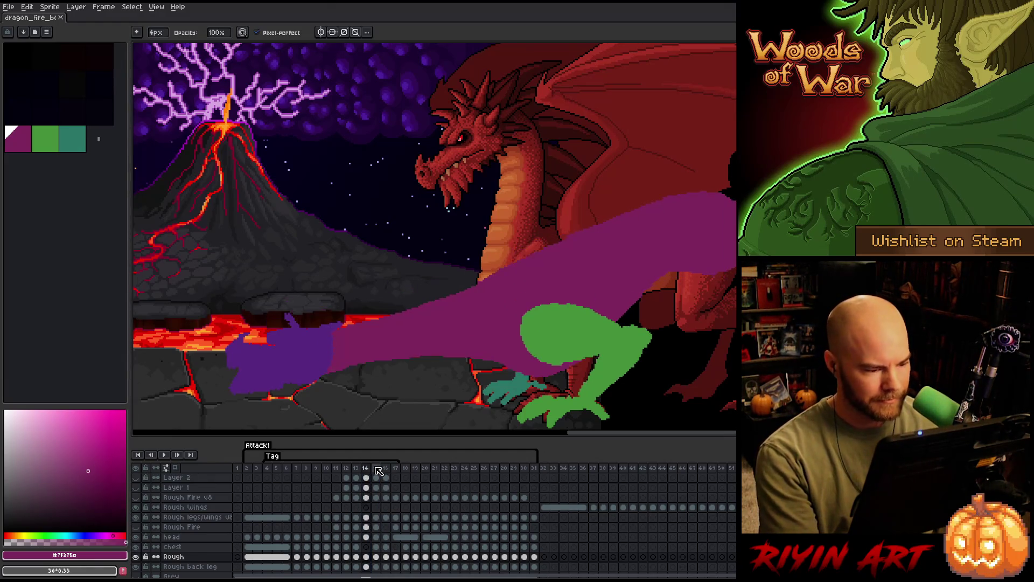
{"action": "key", "text": "Right"}
{"action": "key", "text": "Left"}
{"action": "key", "text": "Right"}
{"action": "key", "text": "Right"}
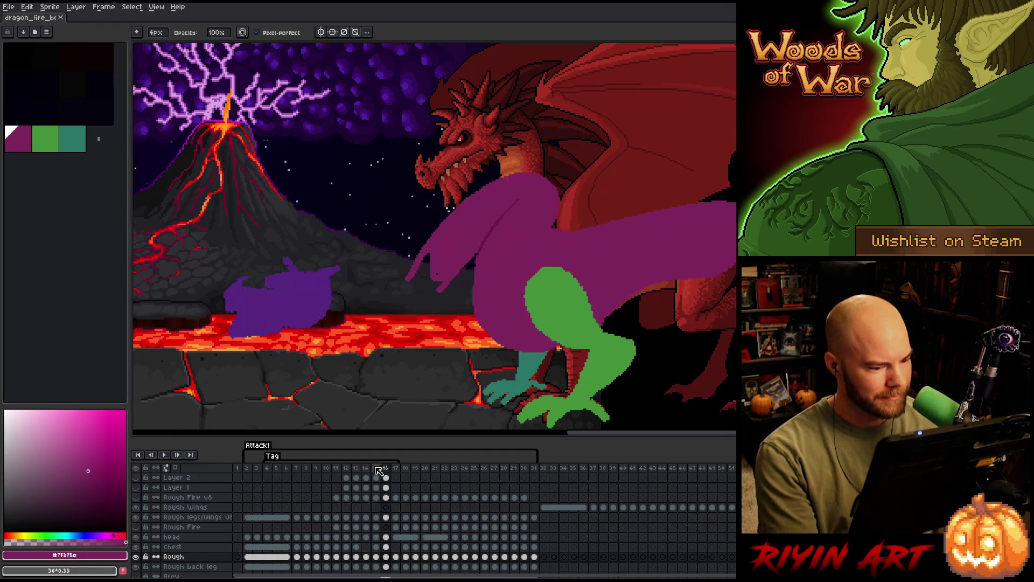
{"action": "key", "text": "Left"}
{"action": "key", "text": "Left"}
{"action": "key", "text": "Right"}
{"action": "key", "text": "Right"}
{"action": "key", "text": "Left"}
{"action": "key", "text": "Left"}
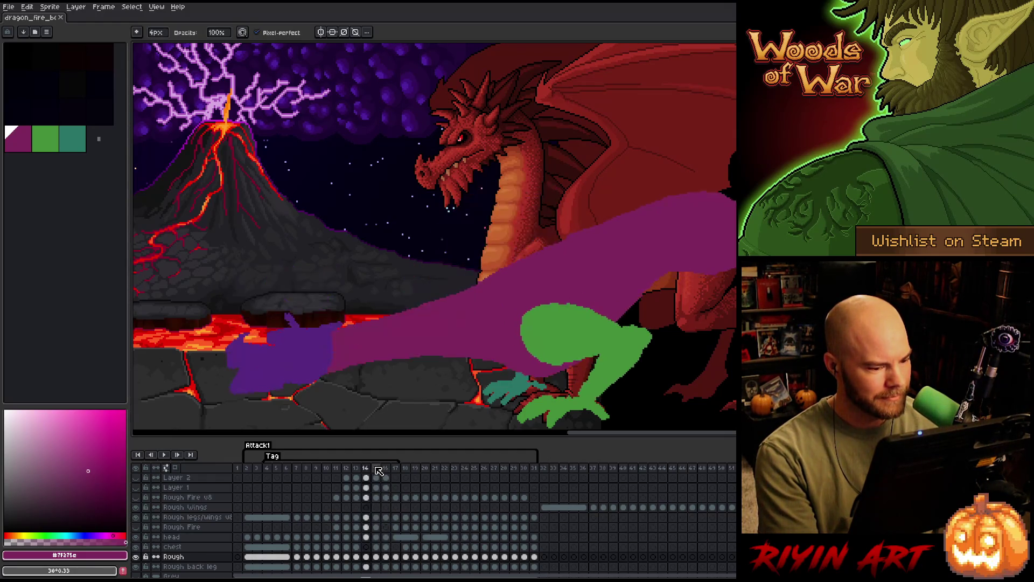
{"action": "key", "text": "Right"}
{"action": "key", "text": "Left"}
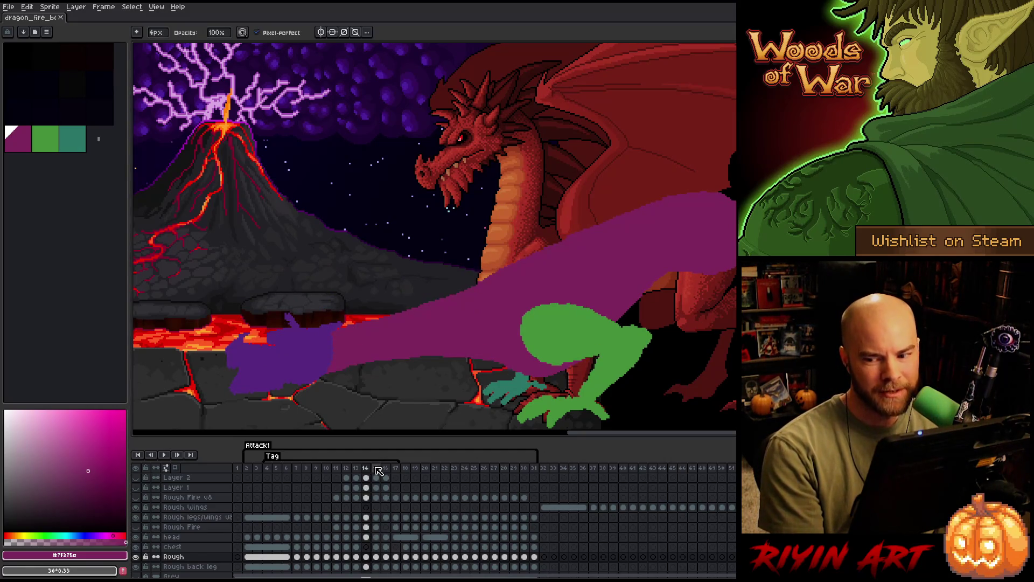
{"action": "key", "text": "Left"}
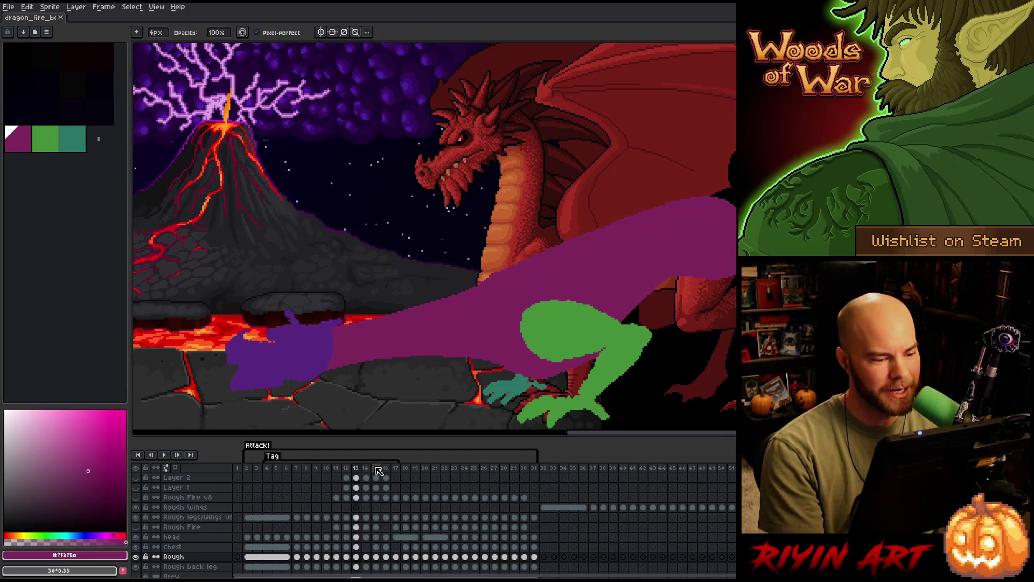
{"action": "key", "text": "Right"}
{"action": "key", "text": "Right"}
{"action": "key", "text": "Left"}
{"action": "key", "text": "Right"}
{"action": "key", "text": "Left"}
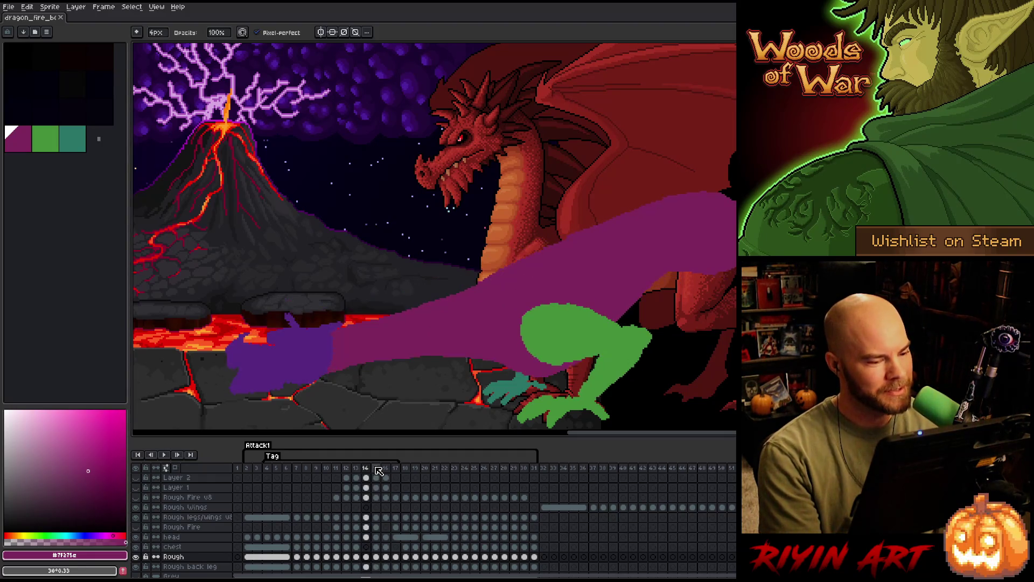
{"action": "key", "text": "Right"}
{"action": "key", "text": "Left"}
{"action": "key", "text": "Right"}
{"action": "key", "text": "Left"}
{"action": "key", "text": "Right"}
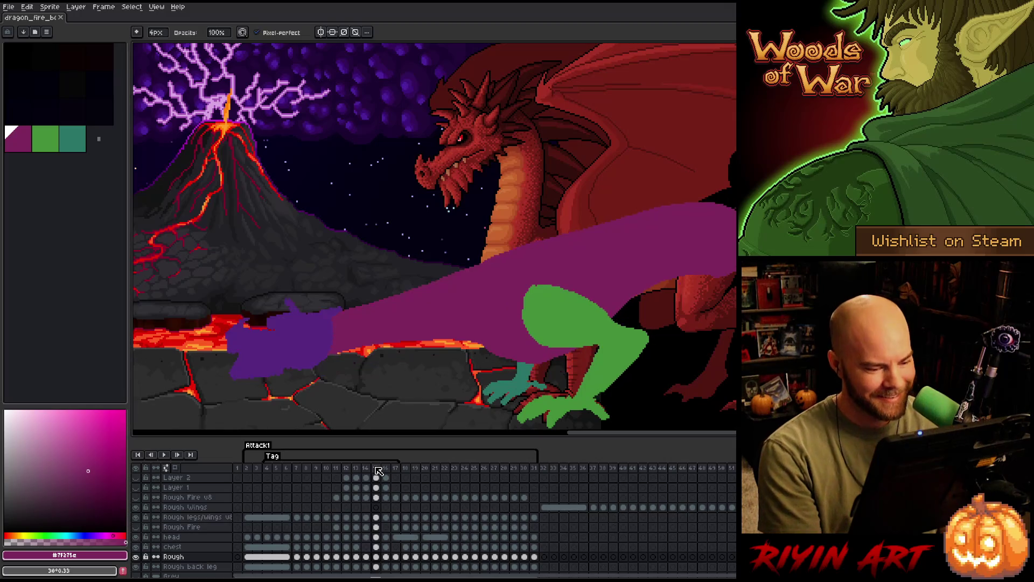
{"action": "key", "text": "Left"}
{"action": "key", "text": "Right"}
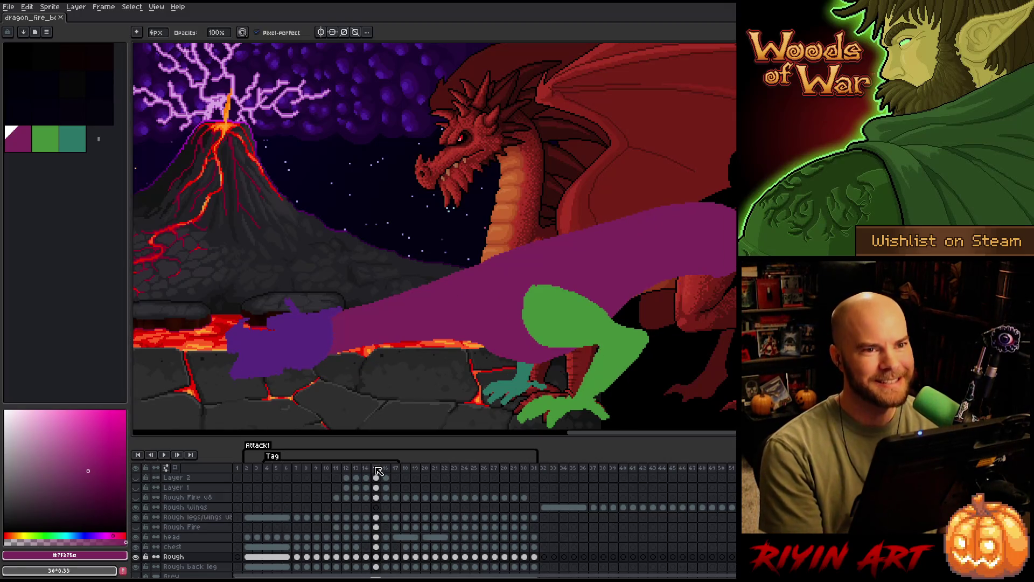
{"action": "key", "text": "Left"}
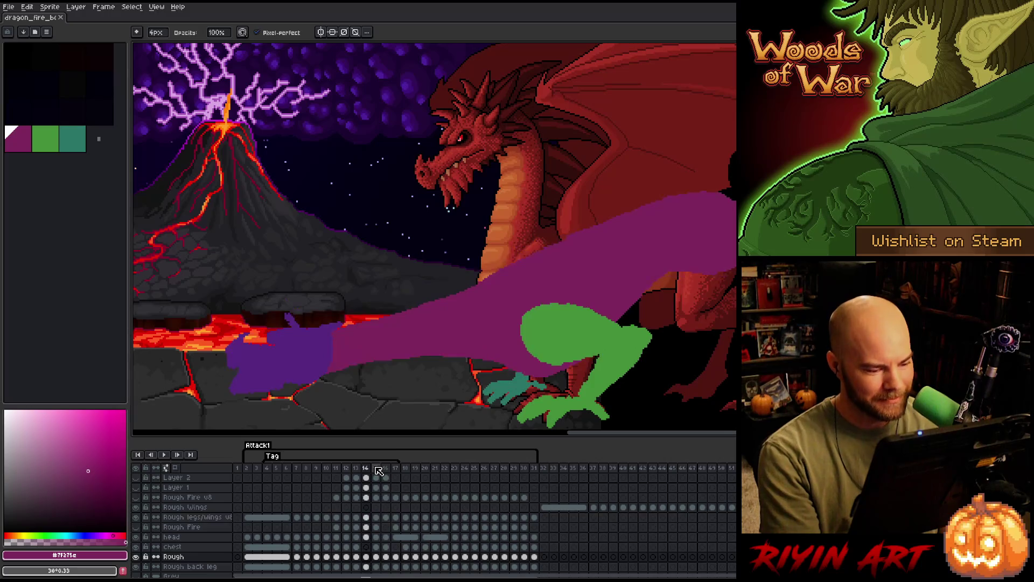
{"action": "key", "text": "Right"}
{"action": "key", "text": "Right"}
{"action": "key", "text": "Left"}
{"action": "key", "text": "Left"}
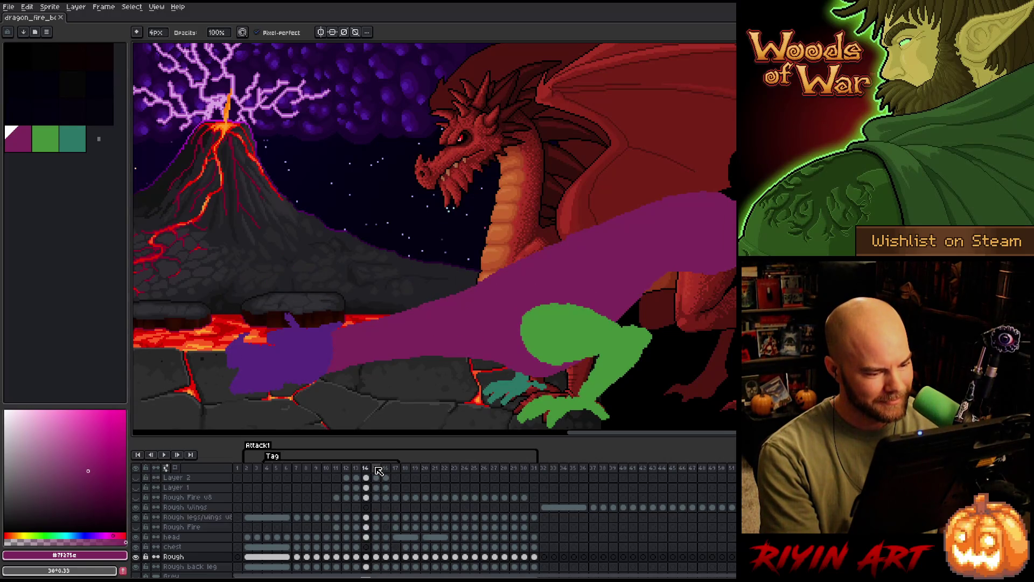
{"action": "key", "text": "Right"}
{"action": "key", "text": "Left"}
{"action": "key", "text": "Right"}
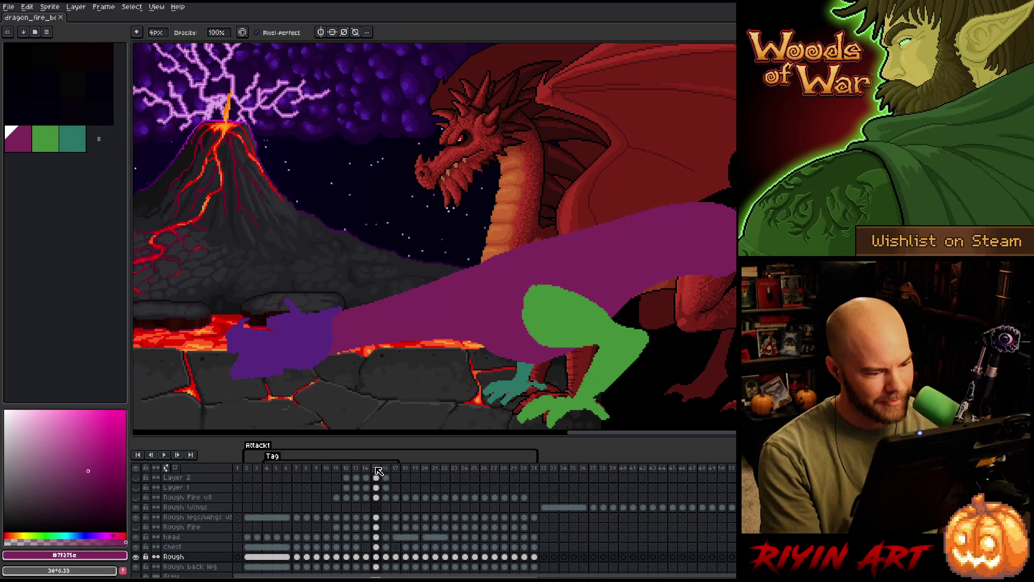
{"action": "key", "text": "Left"}
{"action": "key", "text": "Right"}
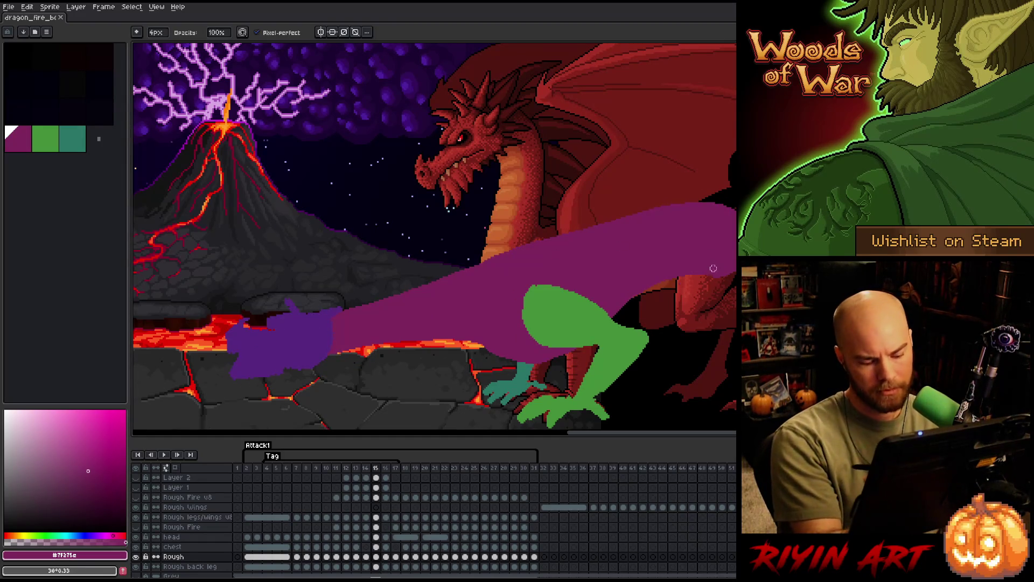
{"action": "key", "text": "Left"}
{"action": "key", "text": "Right"}
{"action": "key", "text": "Left"}
{"action": "key", "text": "Right"}
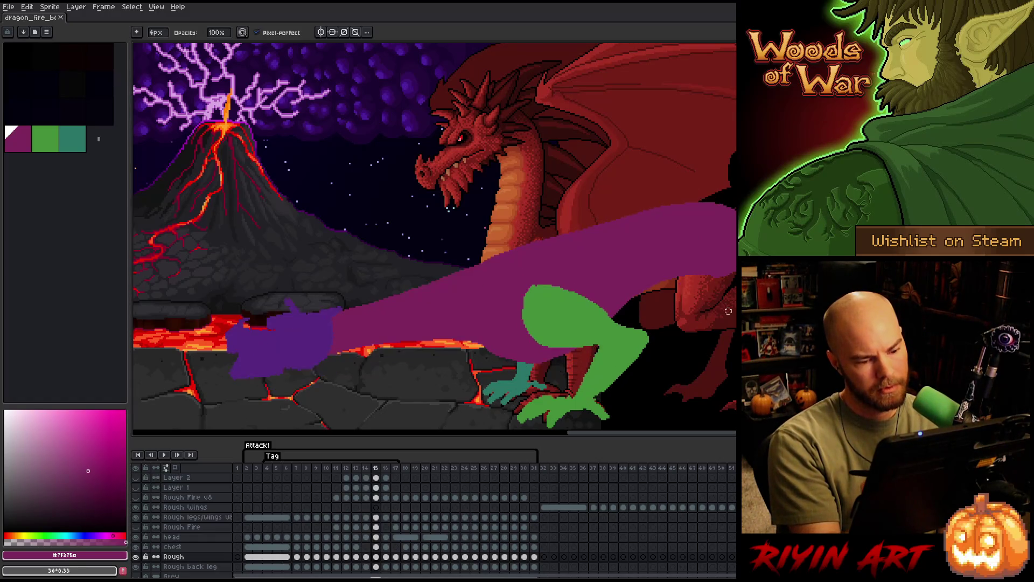
{"action": "key", "text": "Left"}
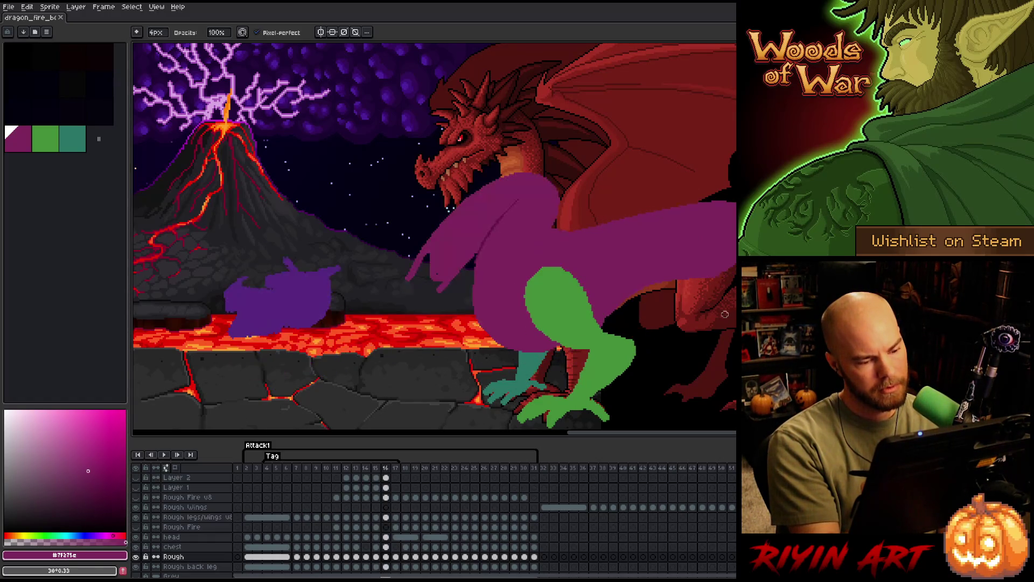
{"action": "key", "text": "Right"}
{"action": "key", "text": "Right"}
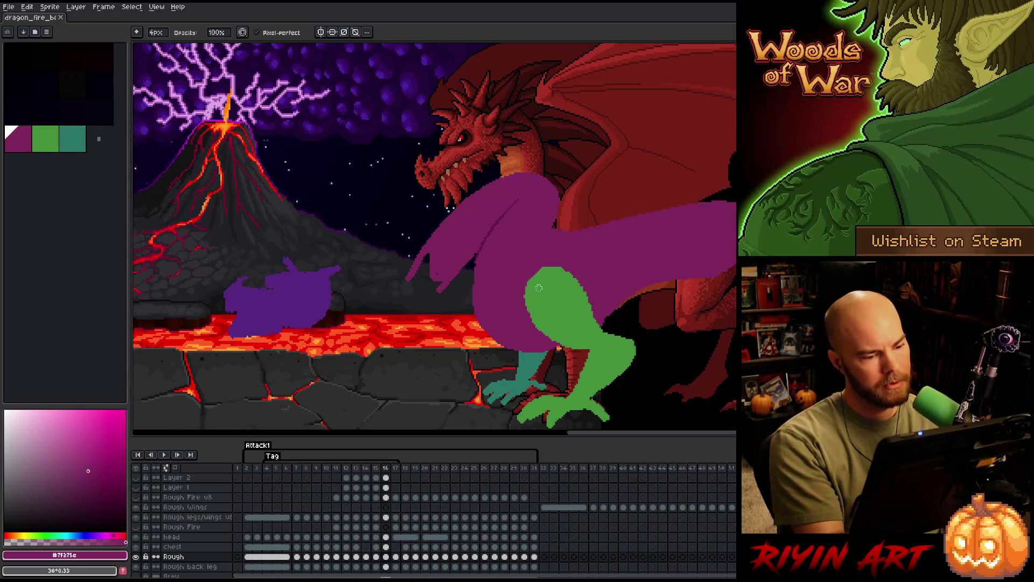
Mark a lower neck line on frame 16 and thin the purple shape over the dragon's arm.
{"action": "mouse_move", "coordinate": [570, 218]}
{"action": "left_mouse_down"}
{"action": "mouse_move", "coordinate": [405, 261]}
{"action": "mouse_move", "coordinate": [511, 232]}
{"action": "left_mouse_up"}
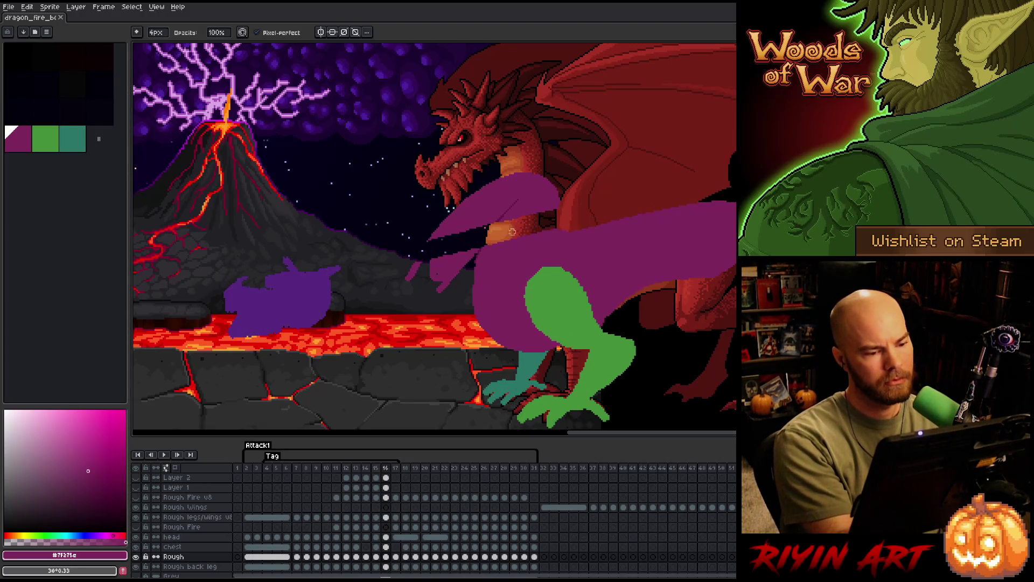
{"action": "mouse_move", "coordinate": [430, 247]}
{"action": "left_mouse_down"}
{"action": "mouse_move", "coordinate": [451, 219]}
{"action": "mouse_move", "coordinate": [429, 204]}
{"action": "left_mouse_up"}
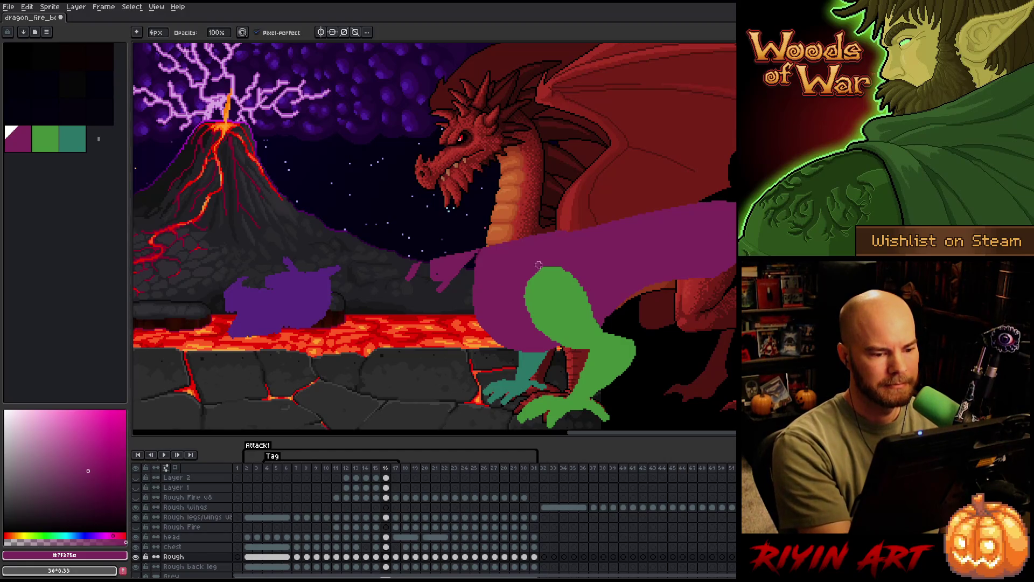
{"action": "key", "text": "e"}
Redraw a low purple neck from head to body, add its lower edge and fill it solid.
{"action": "left_click_drag", "start_coordinate": [333, 281], "coordinate": [484, 250]}
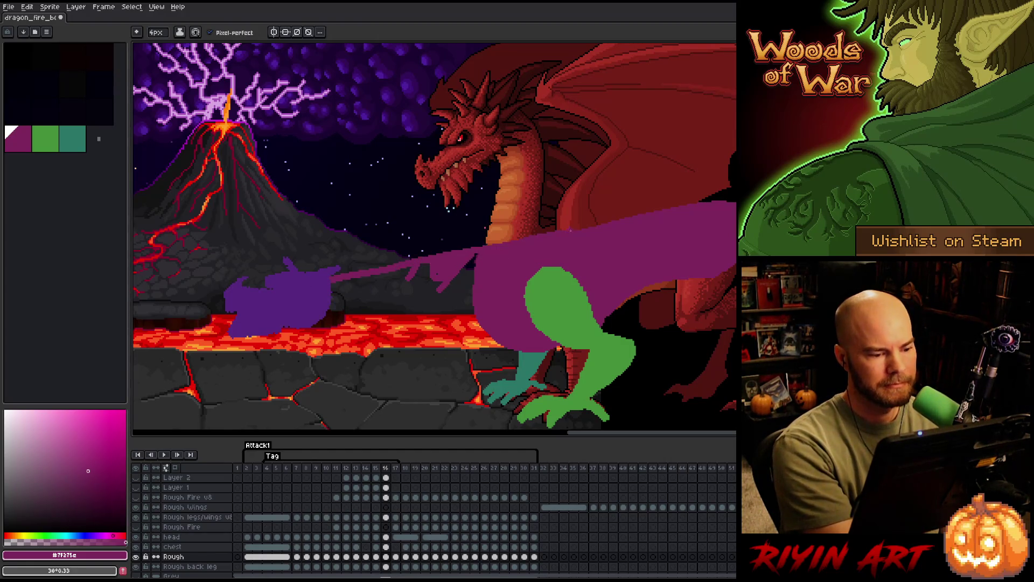
{"action": "key", "text": "ctrl+z"}
{"action": "left_click_drag", "start_coordinate": [331, 281], "coordinate": [477, 258]}
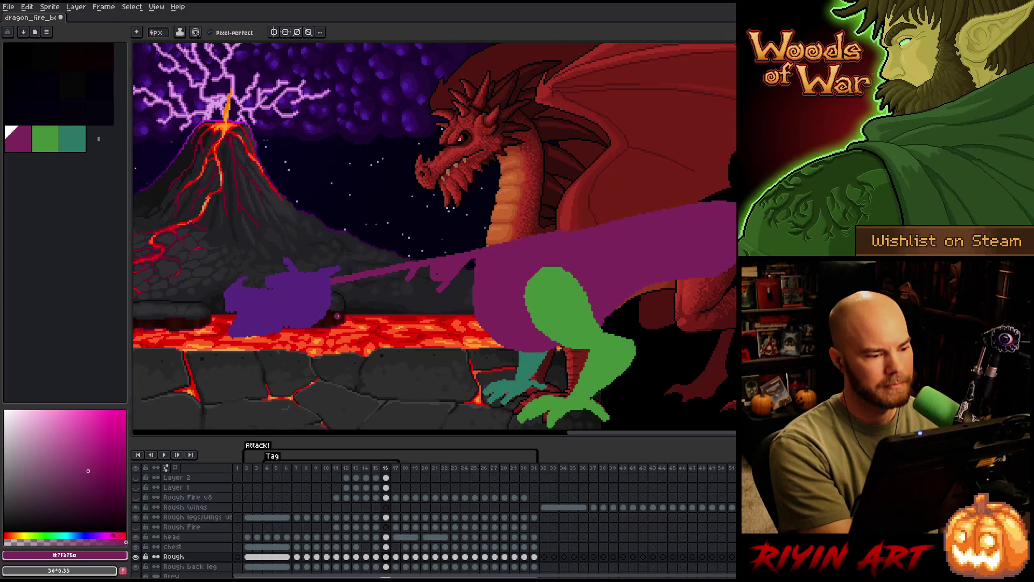
{"action": "left_click_drag", "start_coordinate": [327, 306], "coordinate": [473, 300]}
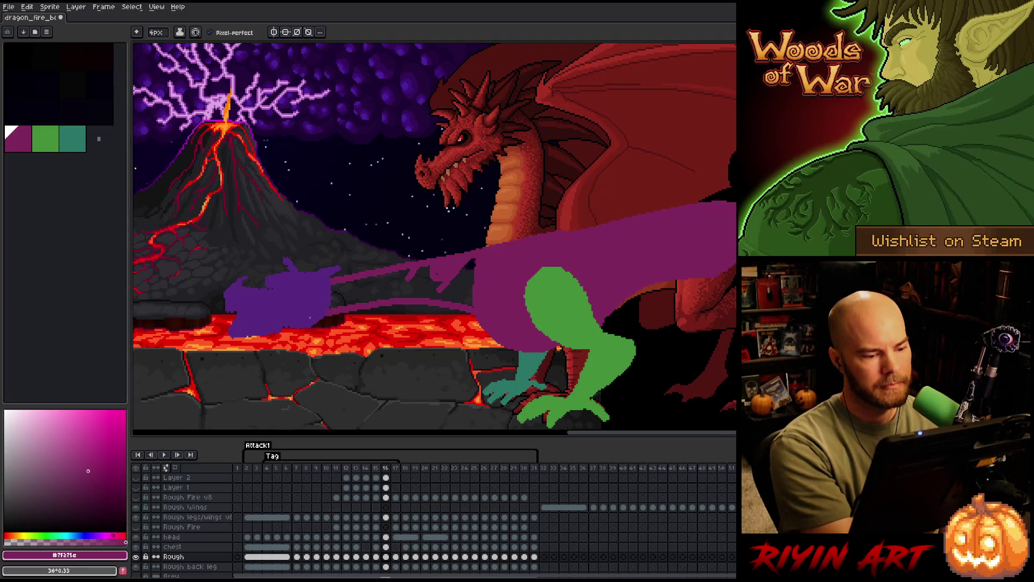
{"action": "left_click_drag", "start_coordinate": [332, 313], "coordinate": [478, 308]}
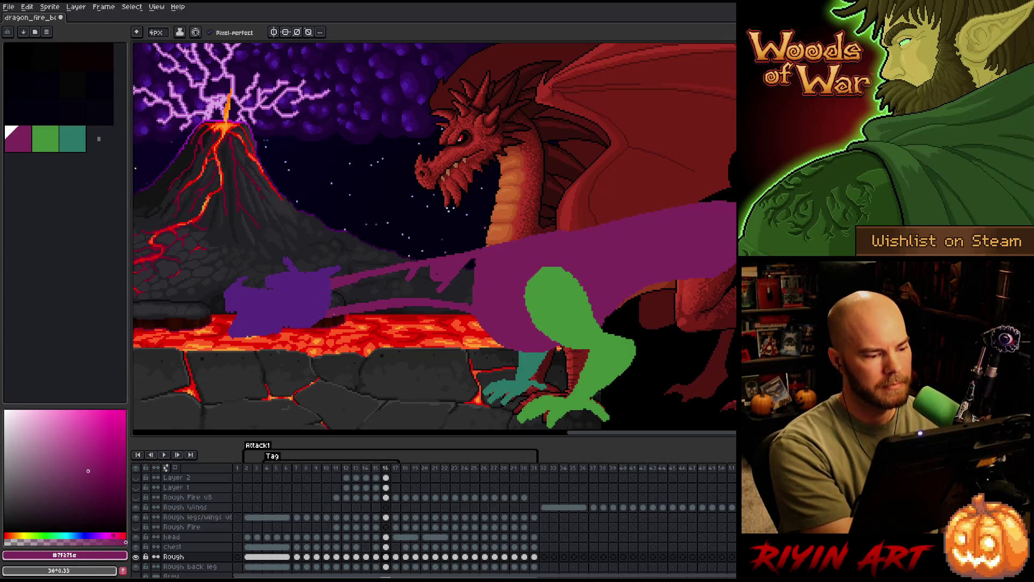
{"action": "left_click_drag", "start_coordinate": [363, 300], "coordinate": [460, 270]}
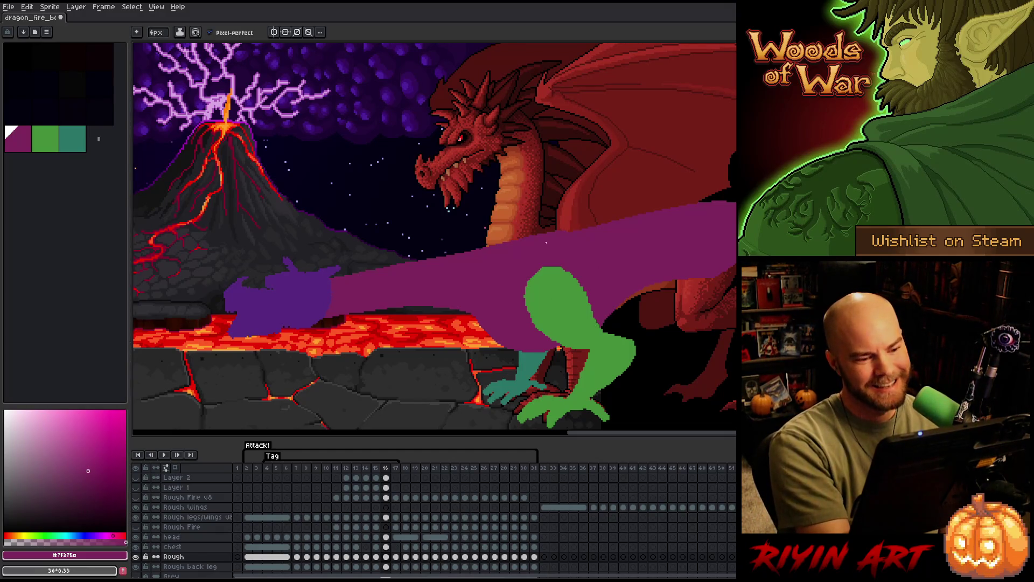
Flip back and forth between frames 13–16 to compare the dragon body poses.
{"action": "key", "text": "e"}
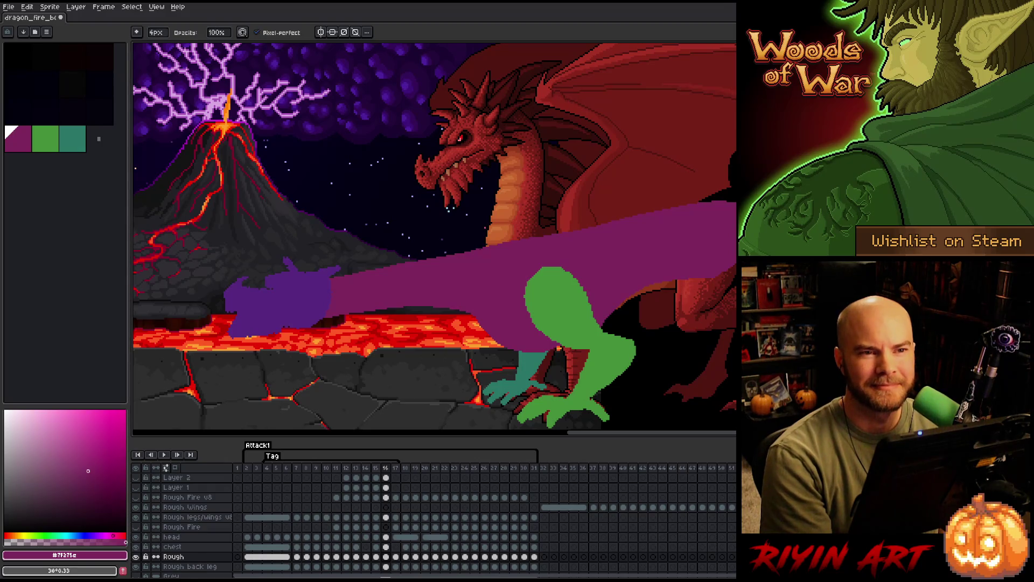
{"action": "key", "text": "e"}
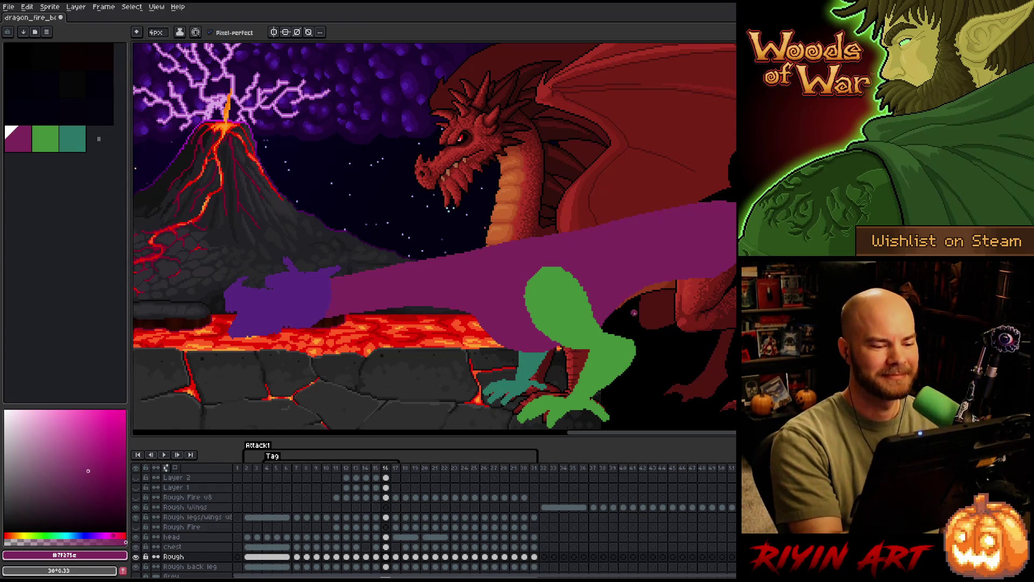
{"action": "key", "text": "Left"}
{"action": "key", "text": "Right"}
{"action": "key", "text": "Left"}
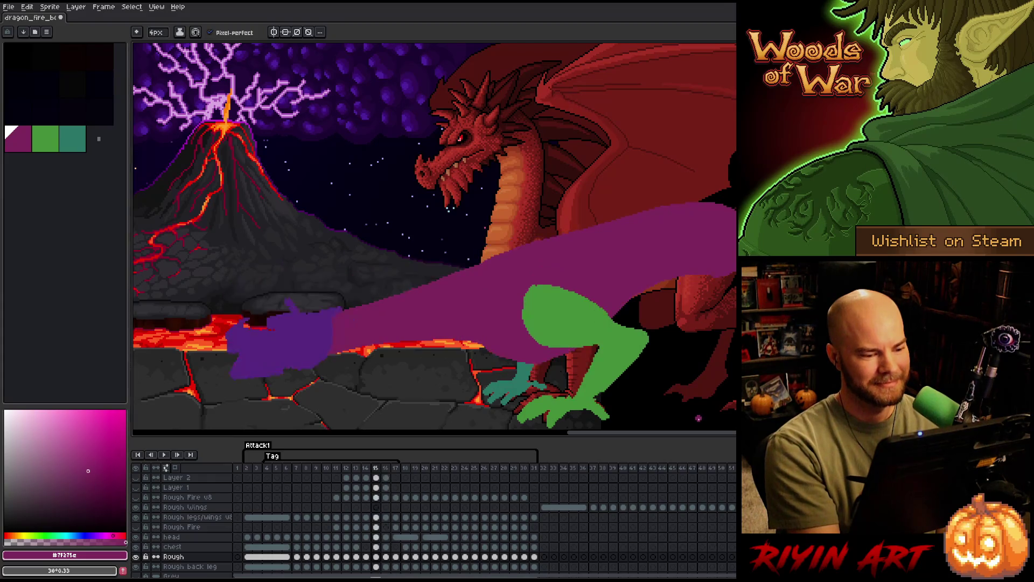
{"action": "key", "text": "Right"}
{"action": "key", "text": "Left"}
{"action": "key", "text": "Left"}
{"action": "key", "text": "Left"}
{"action": "key", "text": "Right"}
{"action": "key", "text": "Right"}
{"action": "key", "text": "Left"}
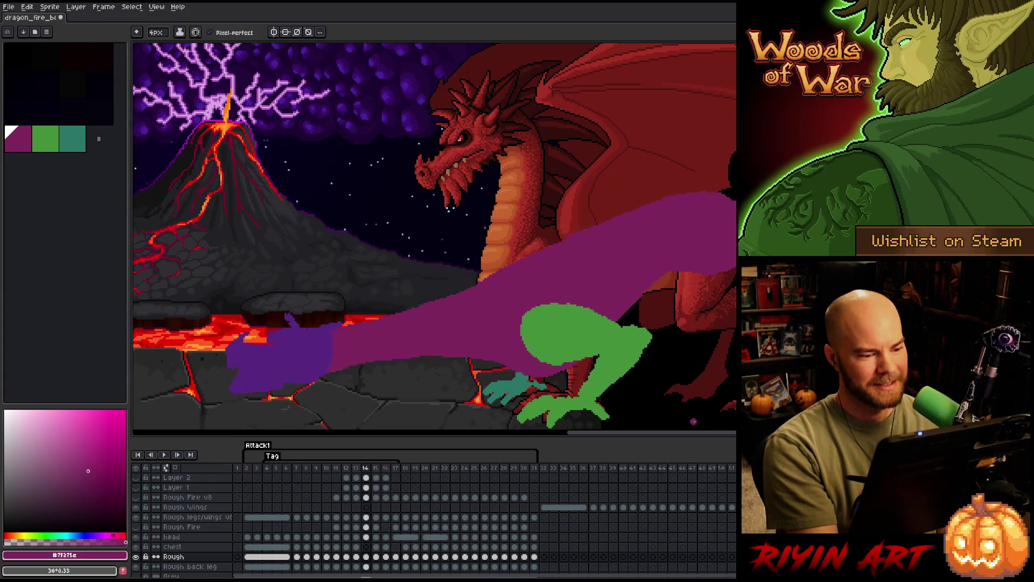
{"action": "key", "text": "Left"}
{"action": "key", "text": "b"}
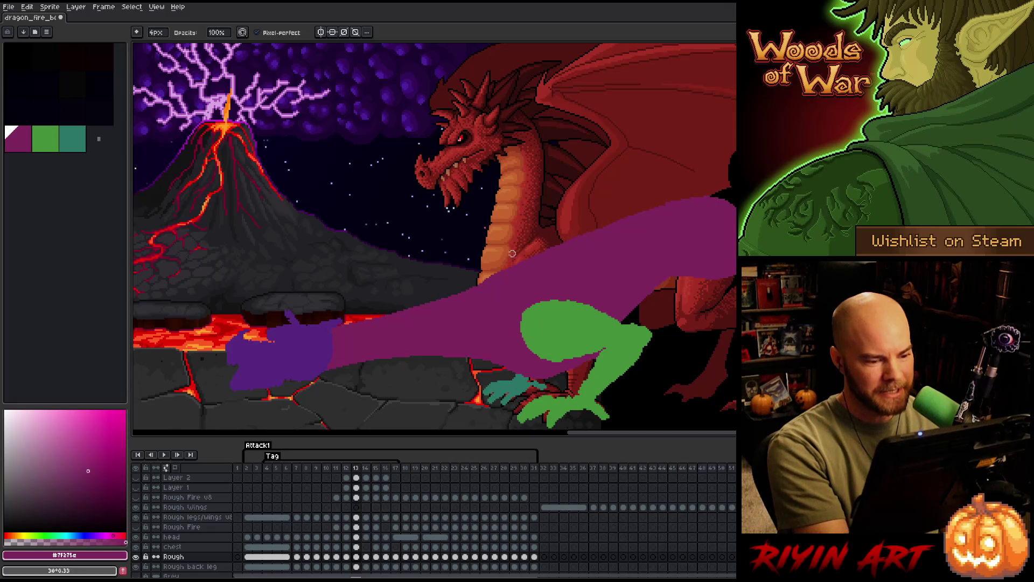
{"action": "key", "text": "Right"}
{"action": "key", "text": "Right"}
{"action": "key", "text": "Right"}
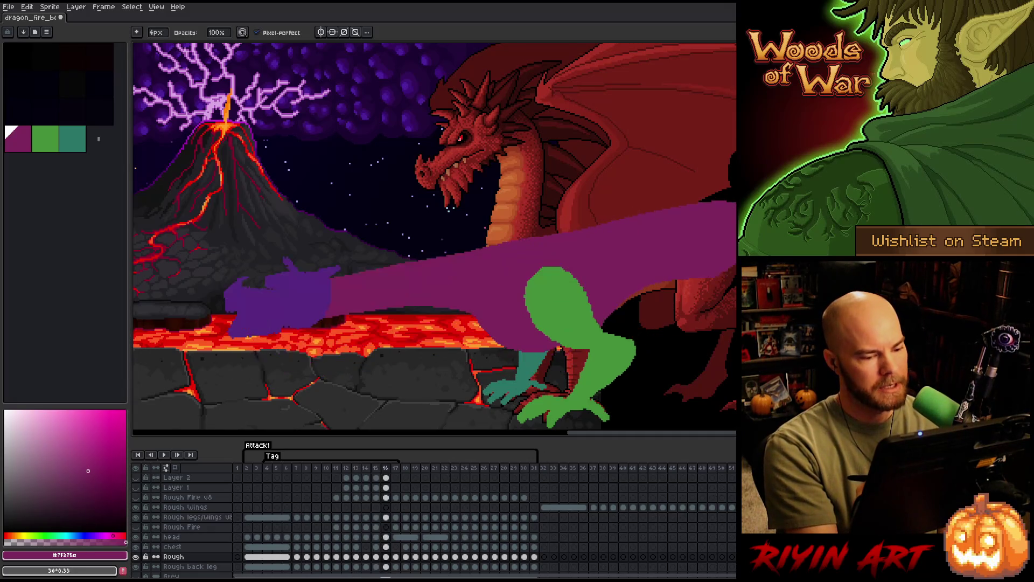
{"action": "key", "text": "Left"}
{"action": "key", "text": "Left"}
{"action": "key", "text": "Right"}
{"action": "key", "text": "Right"}
{"action": "key", "text": "Left"}
{"action": "key", "text": "Left"}
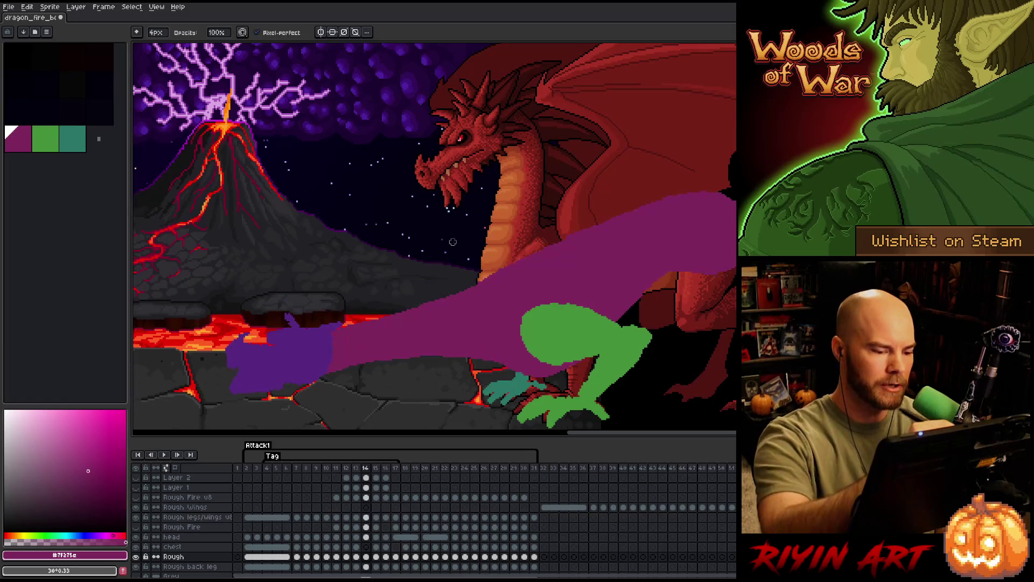
{"action": "key", "text": "Right"}
{"action": "key", "text": "Left"}
{"action": "key", "text": "Right"}
{"action": "key", "text": "e"}
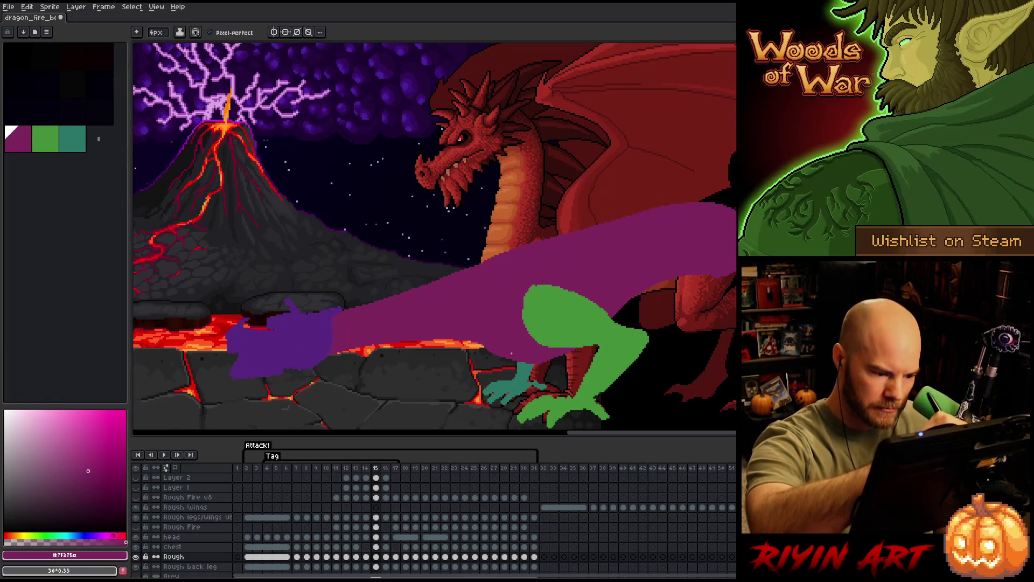
Step through neighbouring frames and land on frame 17 with the Eraser ready.
{"action": "key", "text": "Left"}
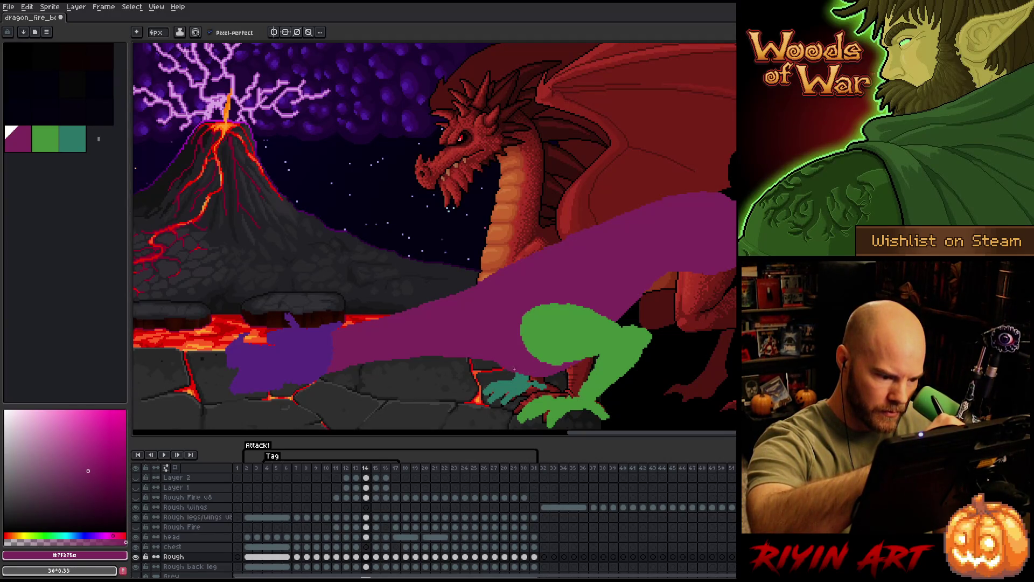
{"action": "key", "text": "Left"}
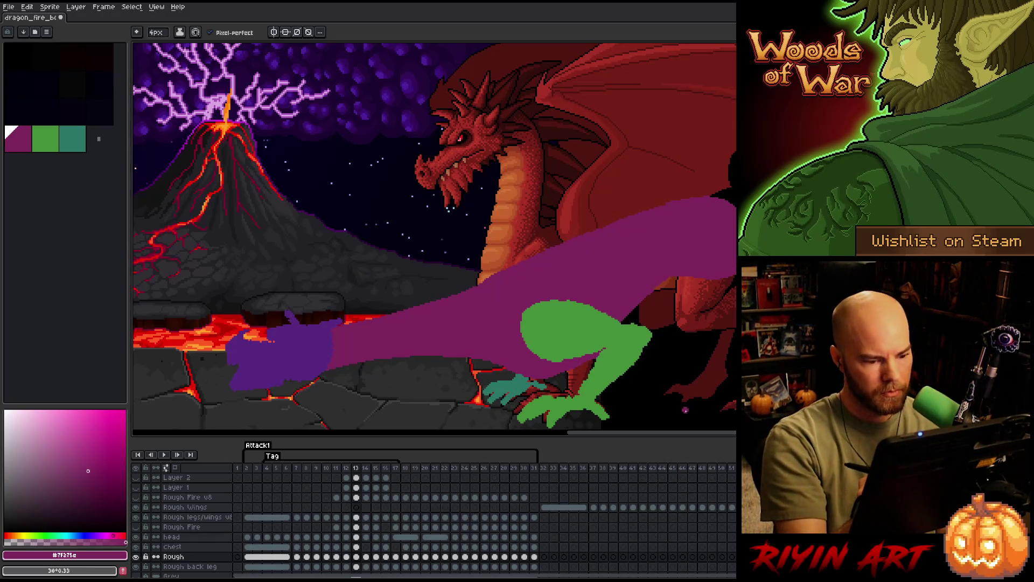
{"action": "key", "text": "Right"}
{"action": "key", "text": "Right"}
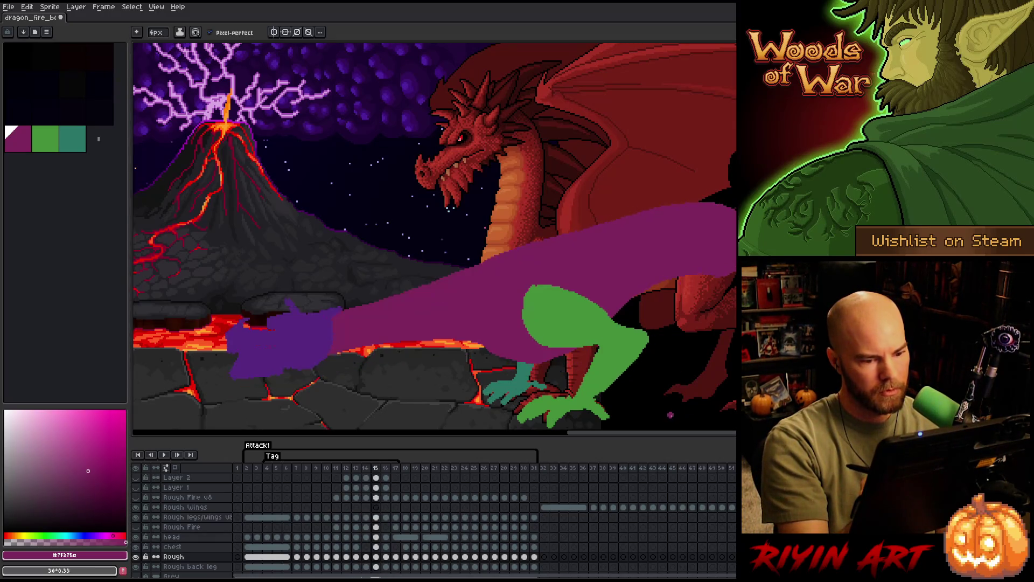
{"action": "key", "text": "Right"}
{"action": "key", "text": "Left"}
{"action": "key", "text": "Right"}
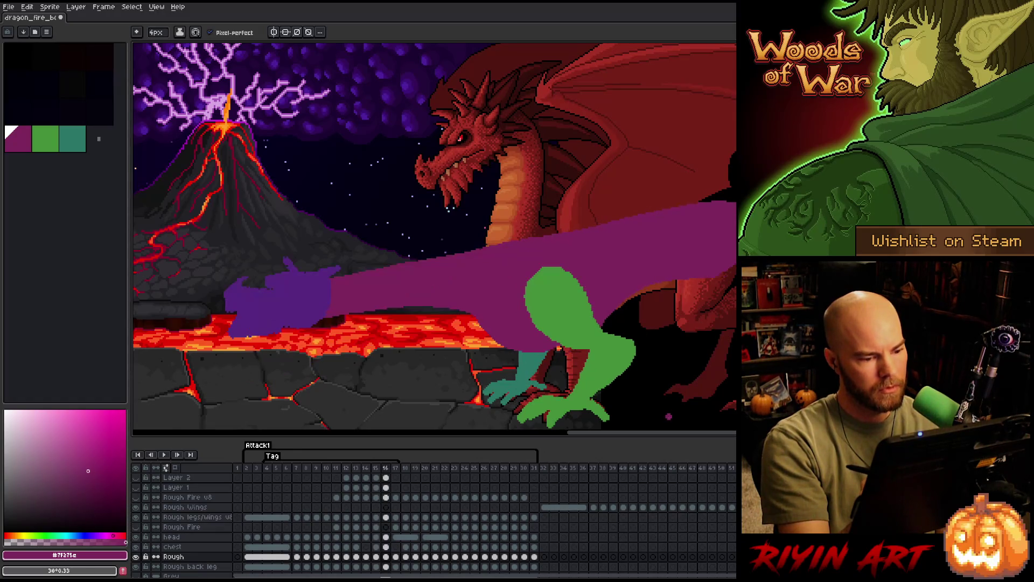
{"action": "key", "text": "Right"}
{"action": "key", "text": "Right"}
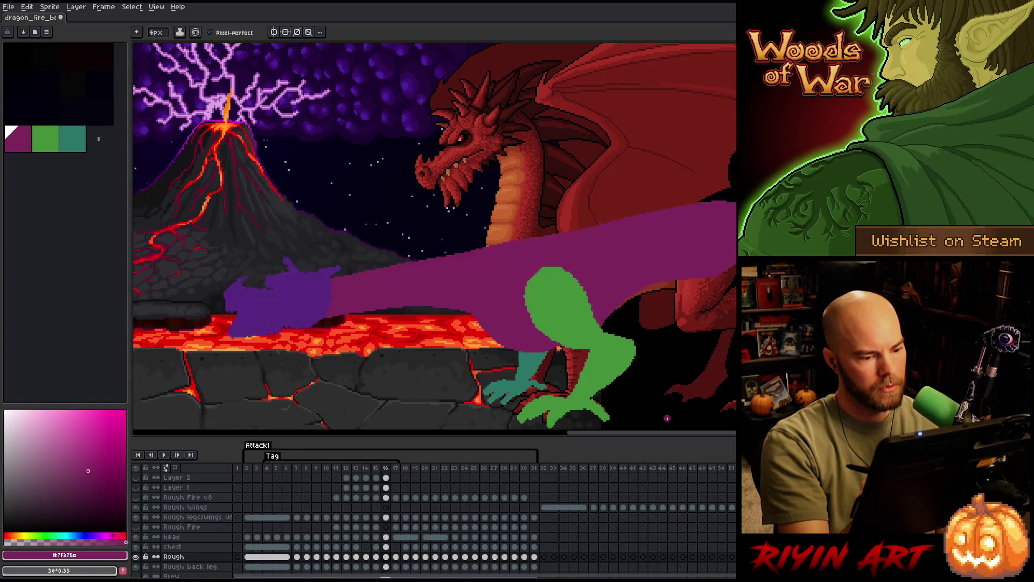
{"action": "key", "text": "Left"}
{"action": "key", "text": "Left"}
{"action": "key", "text": "Left"}
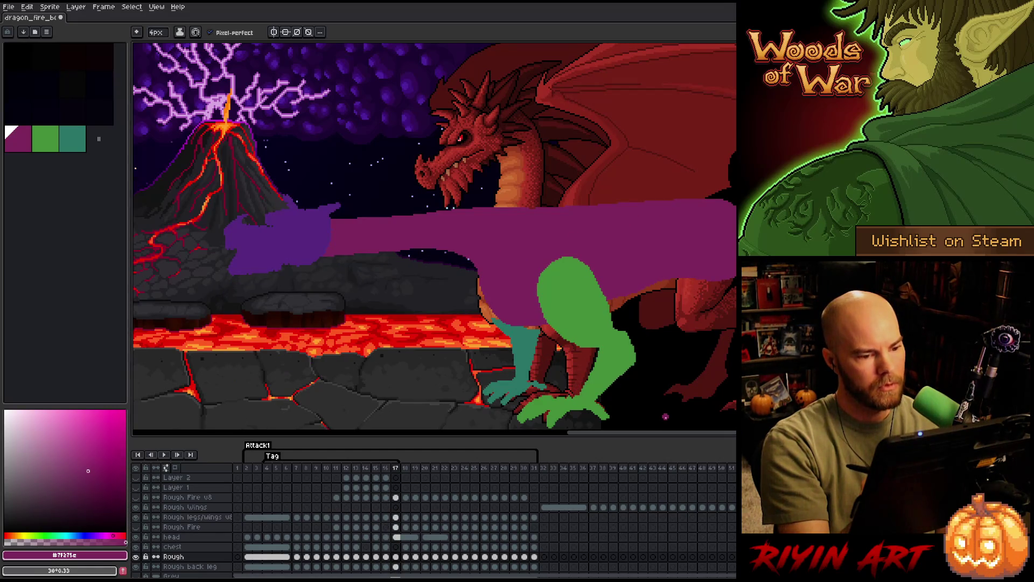
{"action": "key", "text": "Left"}
{"action": "key", "text": "Right"}
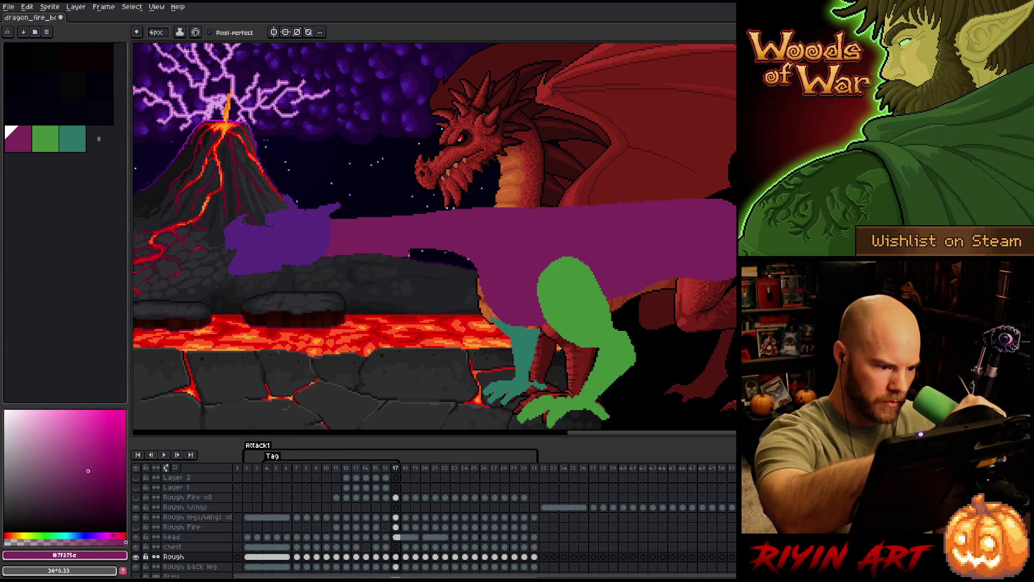
Erase along the purple body's lower edge on frame 17 so more starry background shows.
{"action": "left_click_drag", "start_coordinate": [480, 275], "coordinate": [378, 251]}
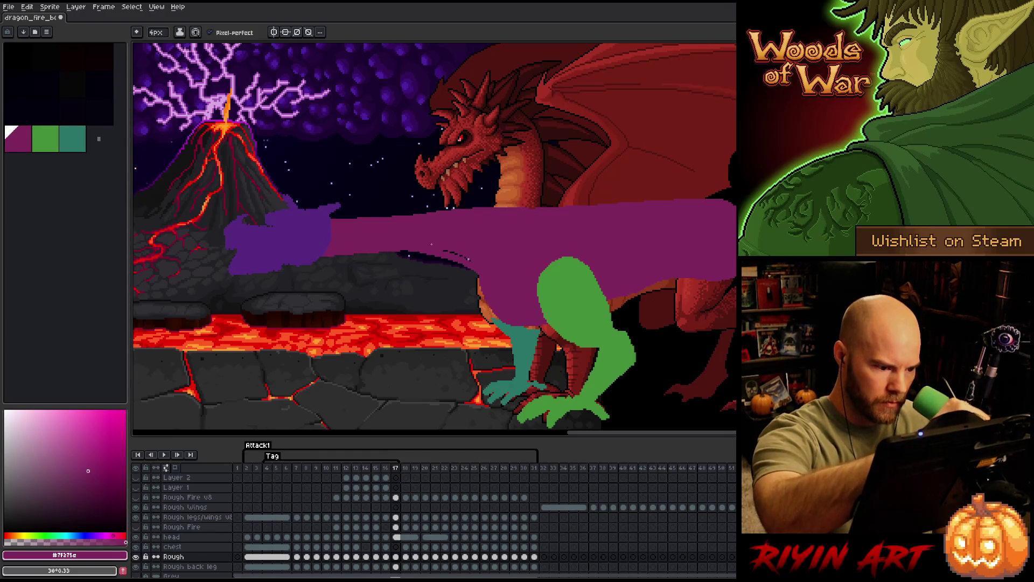
{"action": "key", "text": "b"}
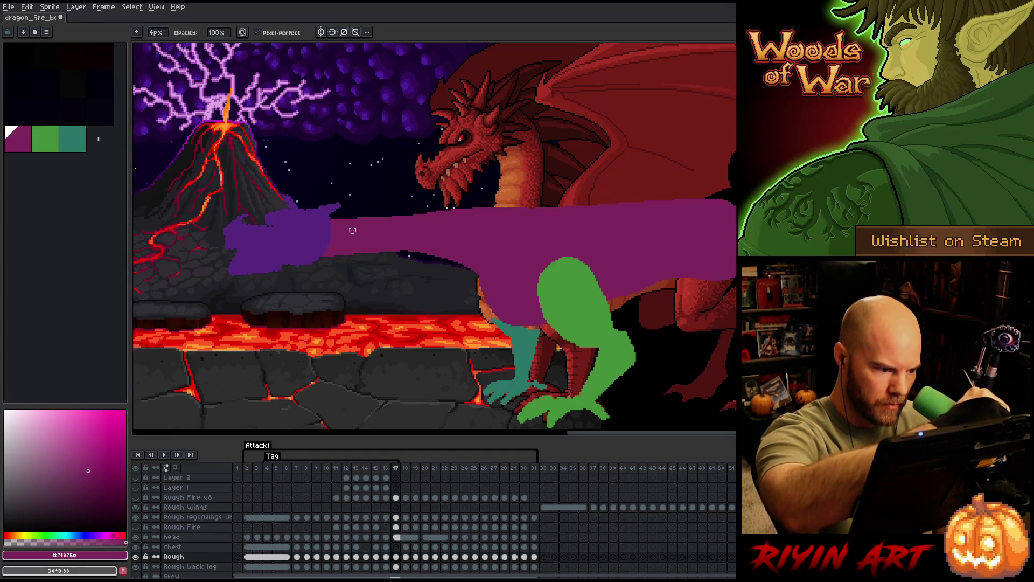
{"action": "key", "text": "e"}
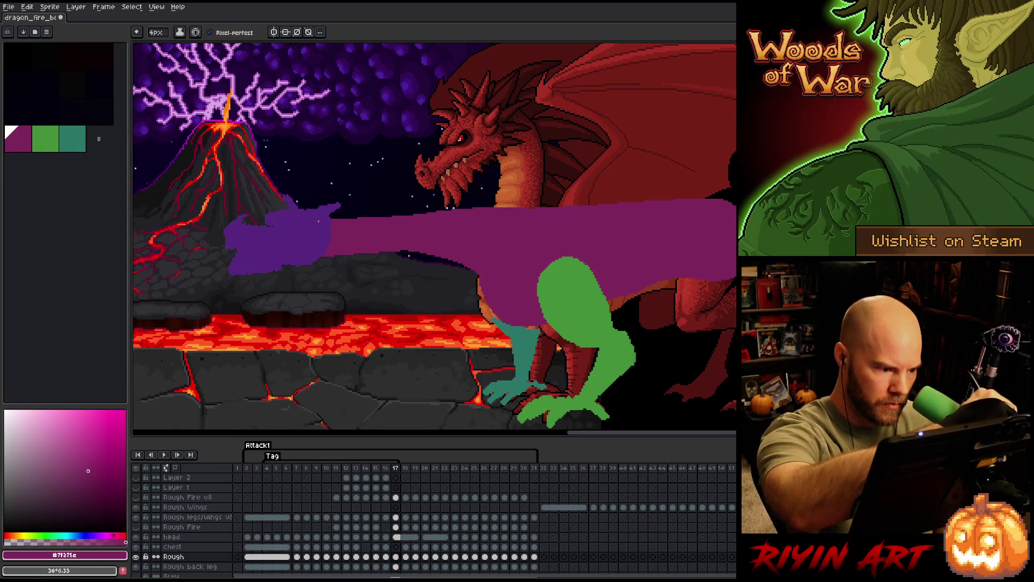
{"action": "key", "text": "b"}
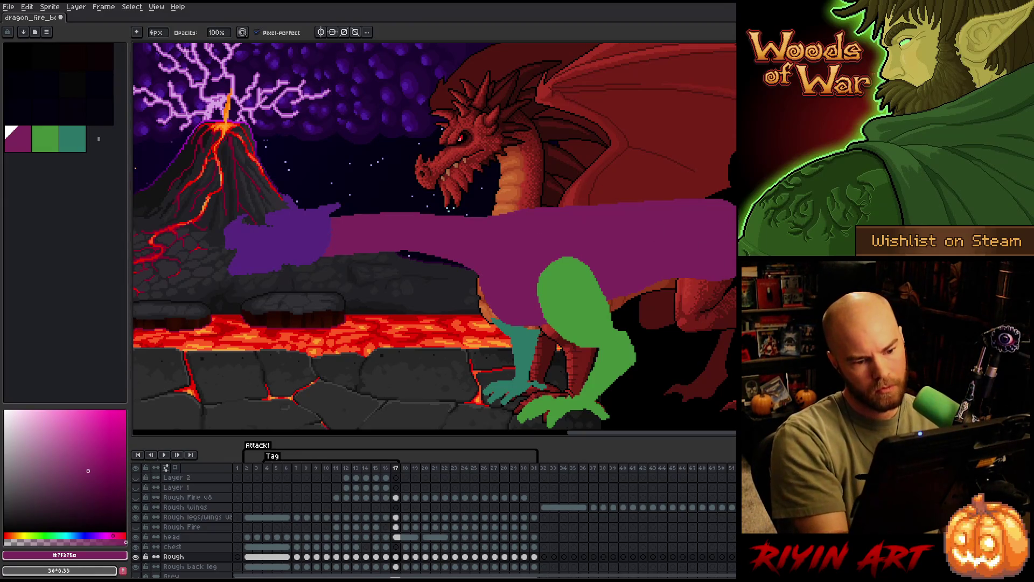
Step back a frame, then play the Attack1 animation and stop it.
{"action": "key", "text": "comma"}
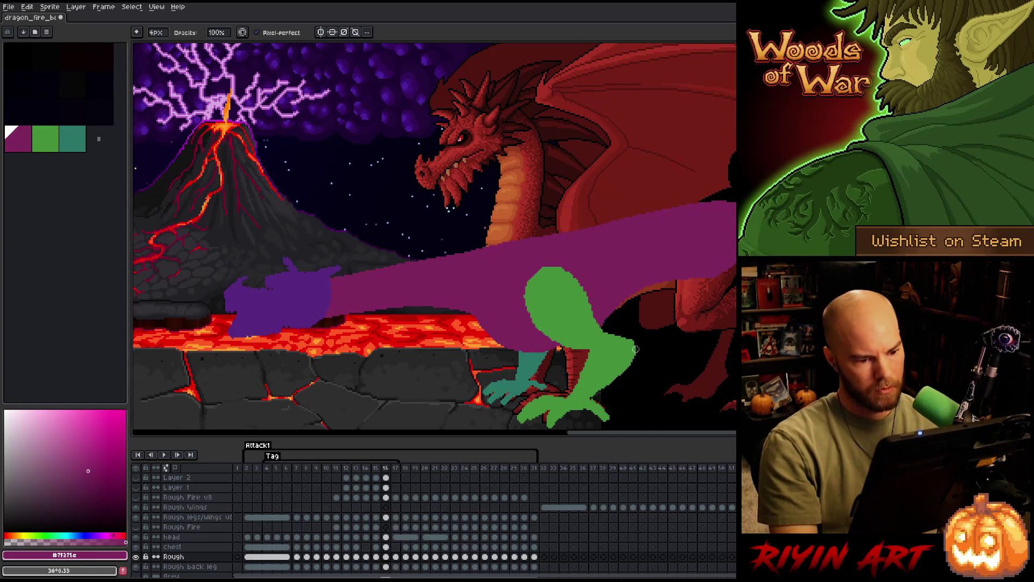
{"action": "key", "text": "Return"}
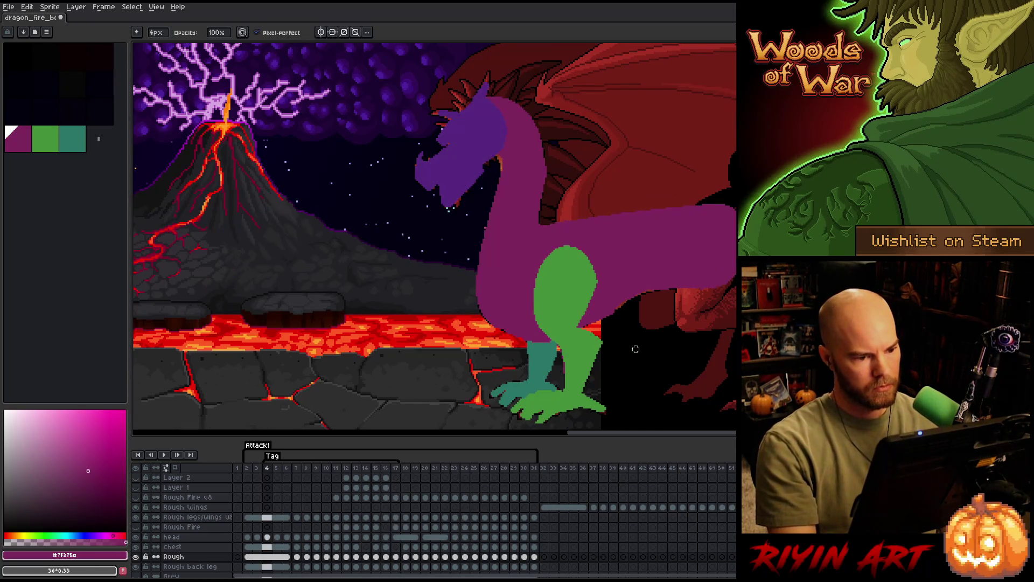
{"action": "key", "text": "Return"}
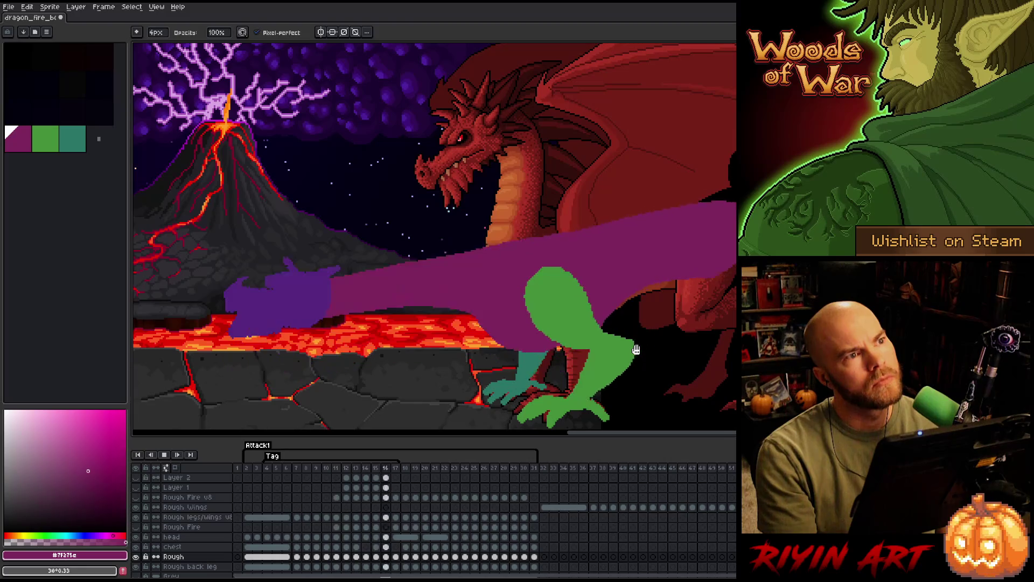
{"action": "key", "text": "Return"}
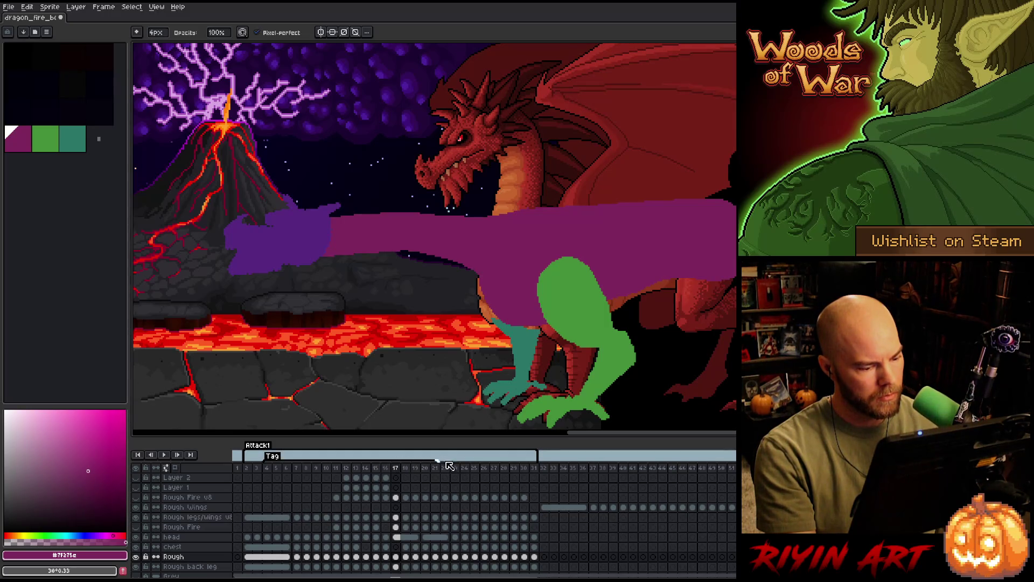
Check frames 18–21 in the timeline and start playback again.
{"action": "left_click", "coordinate": [407, 469]}
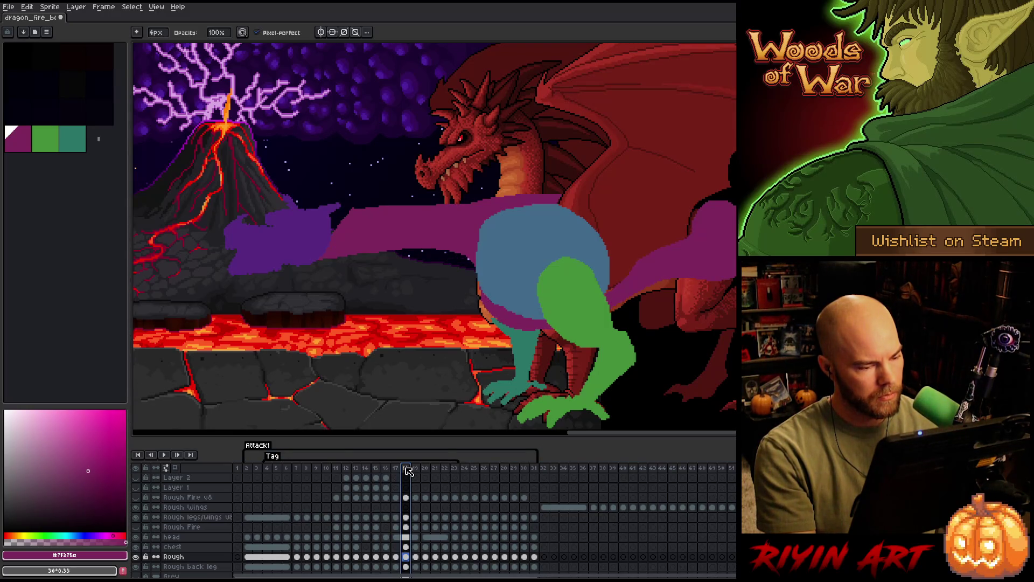
{"action": "key", "text": "Right"}
{"action": "key", "text": "Right"}
{"action": "key", "text": "Right"}
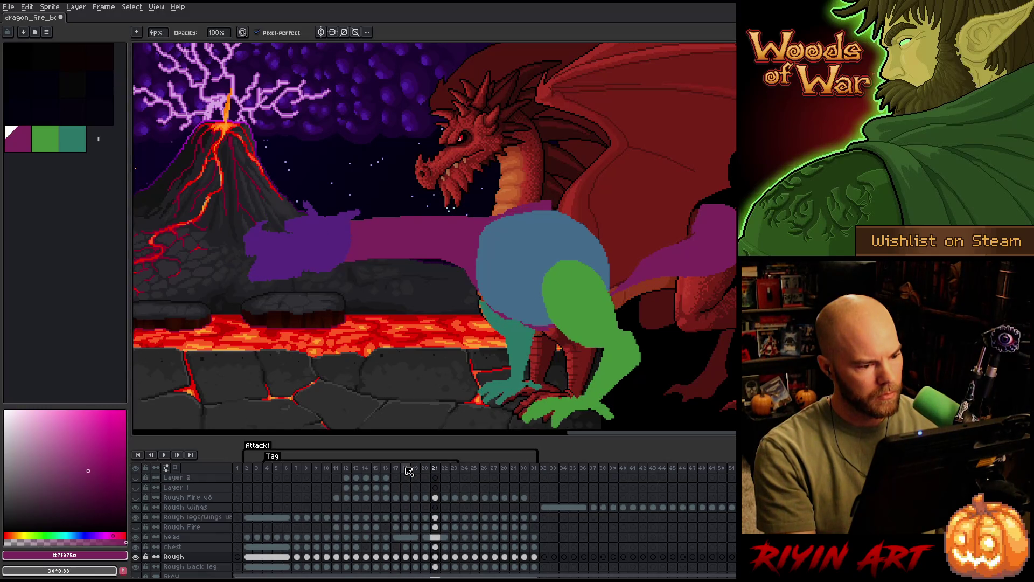
{"action": "key", "text": "Left"}
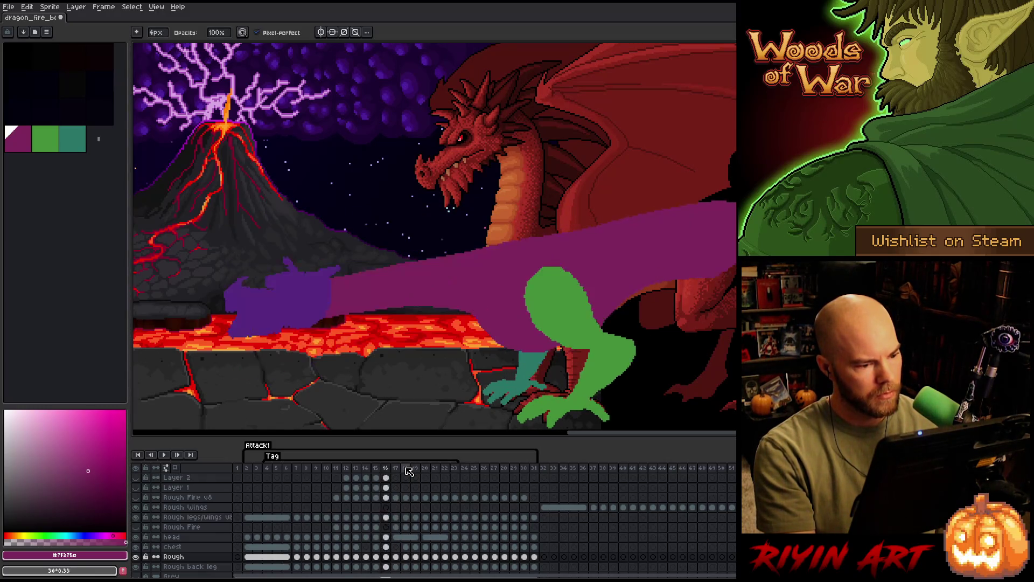
{"action": "key", "text": "Left"}
{"action": "key", "text": "Return"}
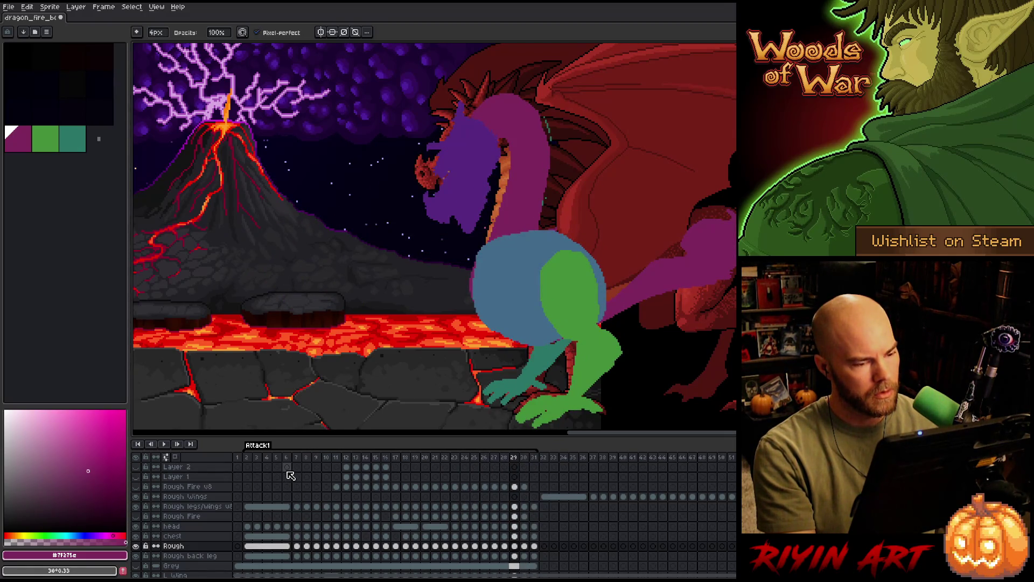
{"action": "left_click", "coordinate": [515, 547]}
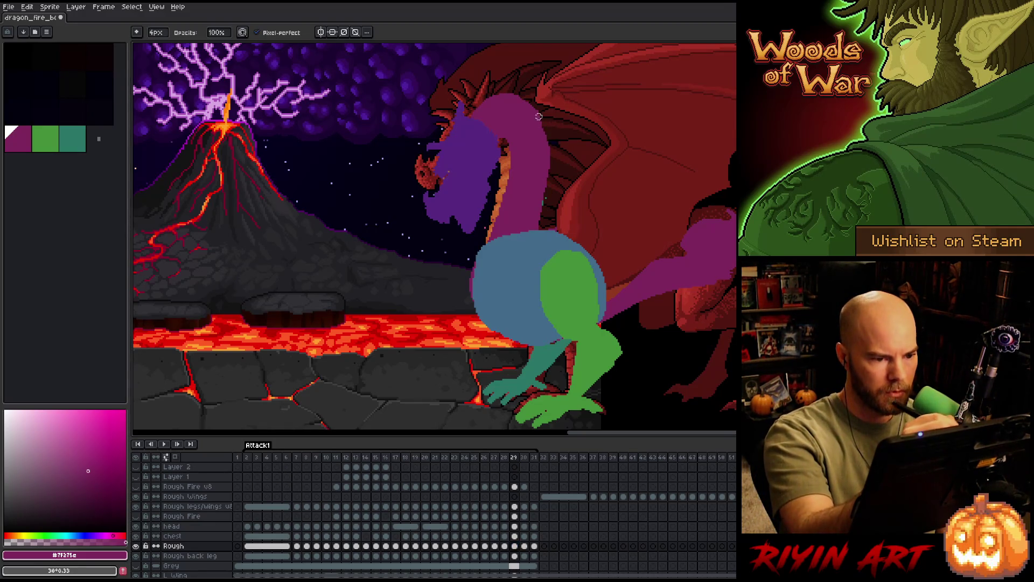
{"action": "key", "text": "e"}
{"action": "key", "text": "b"}
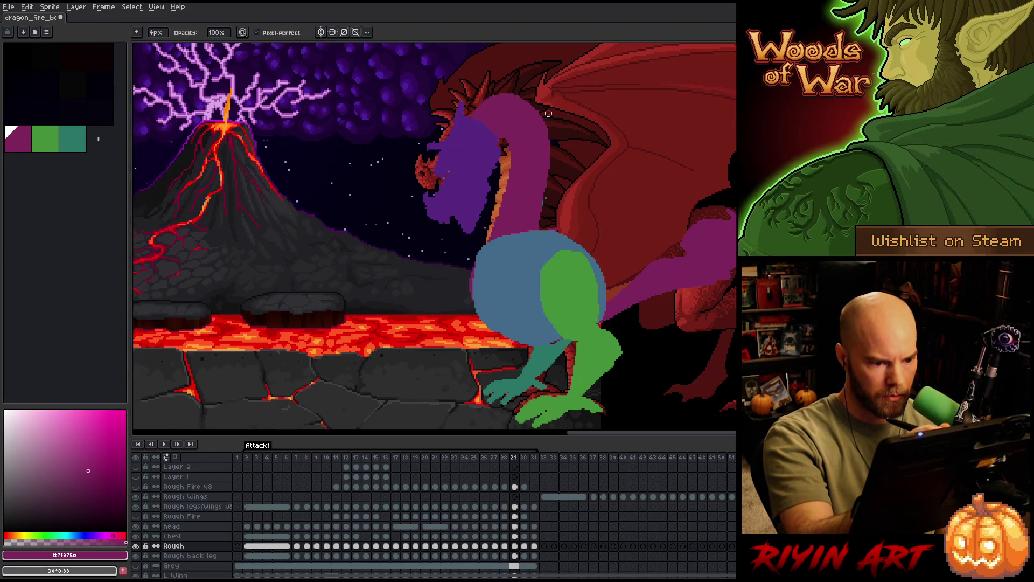
{"action": "key", "text": "e"}
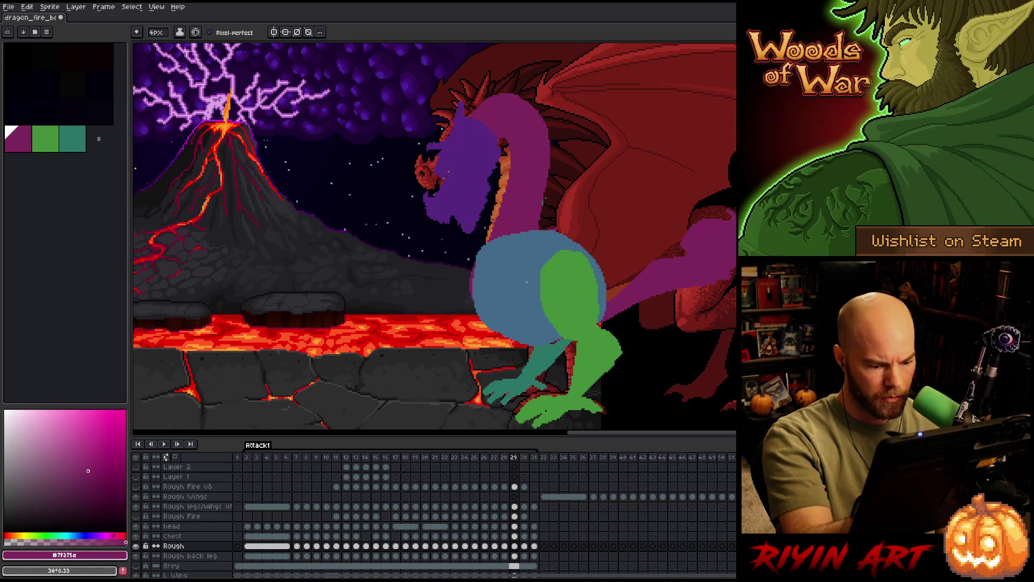
{"action": "left_click", "coordinate": [515, 546]}
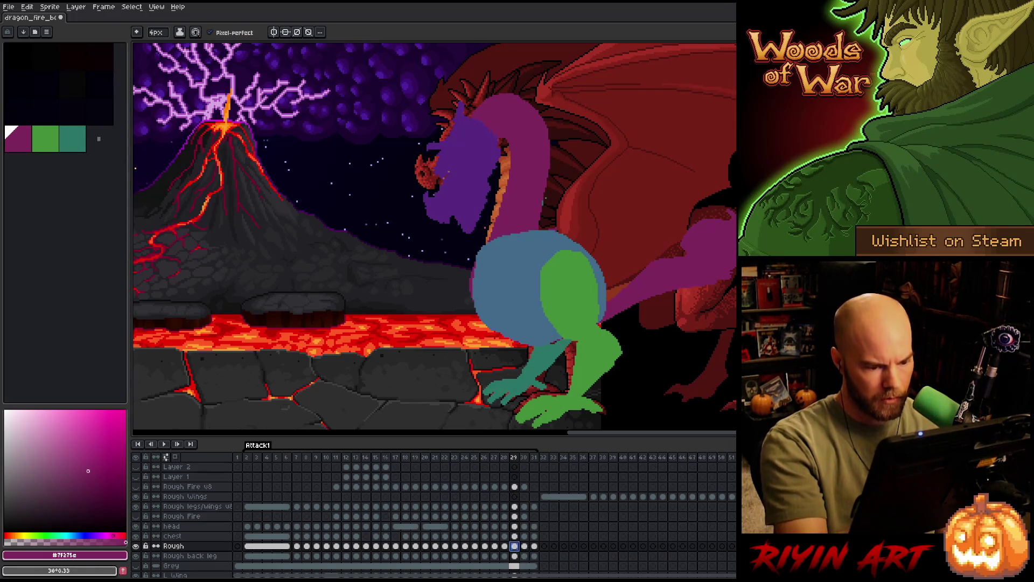
{"action": "key", "text": "b"}
{"action": "left_click", "coordinate": [515, 556]}
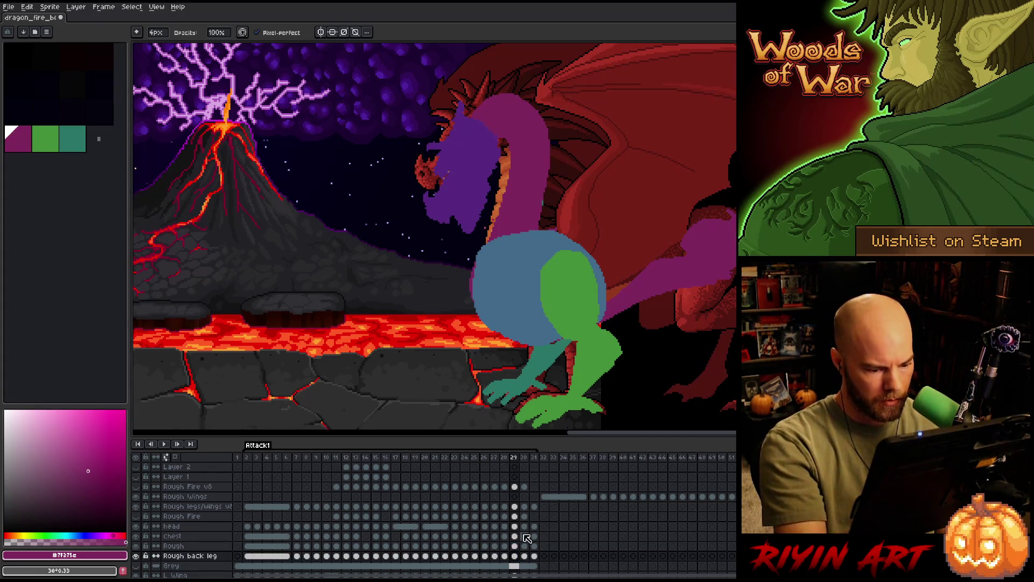
{"action": "left_click", "coordinate": [515, 547]}
{"action": "left_click", "coordinate": [515, 506]}
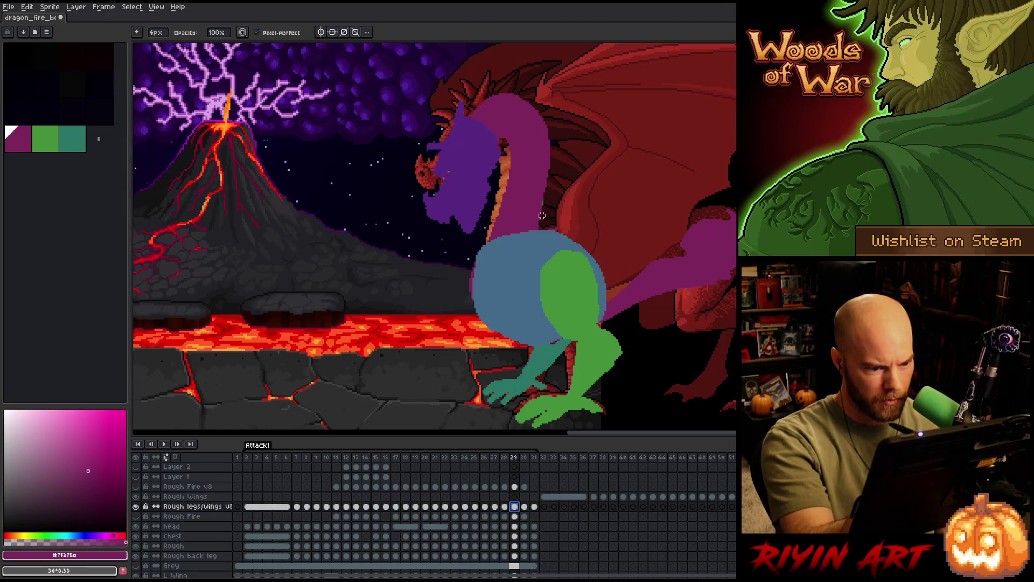
{"action": "key", "text": "v"}
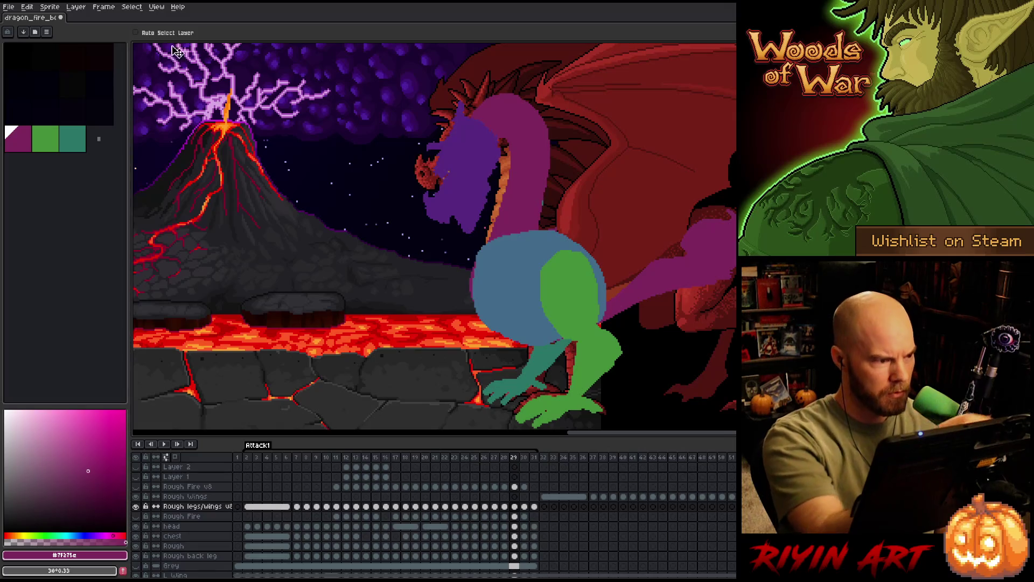
{"action": "left_click", "coordinate": [548, 208]}
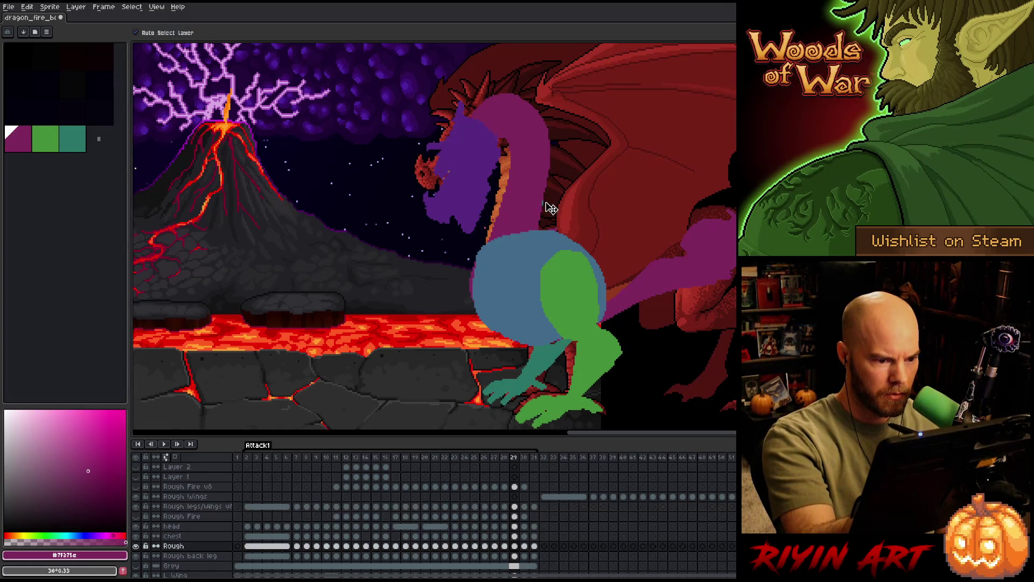
{"action": "key", "text": "b"}
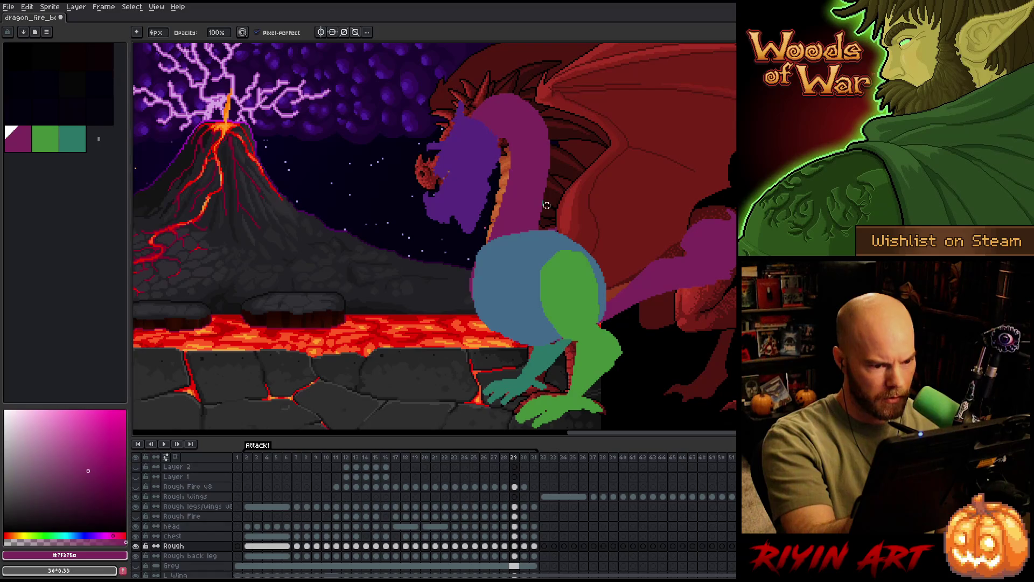
{"action": "key", "text": "e"}
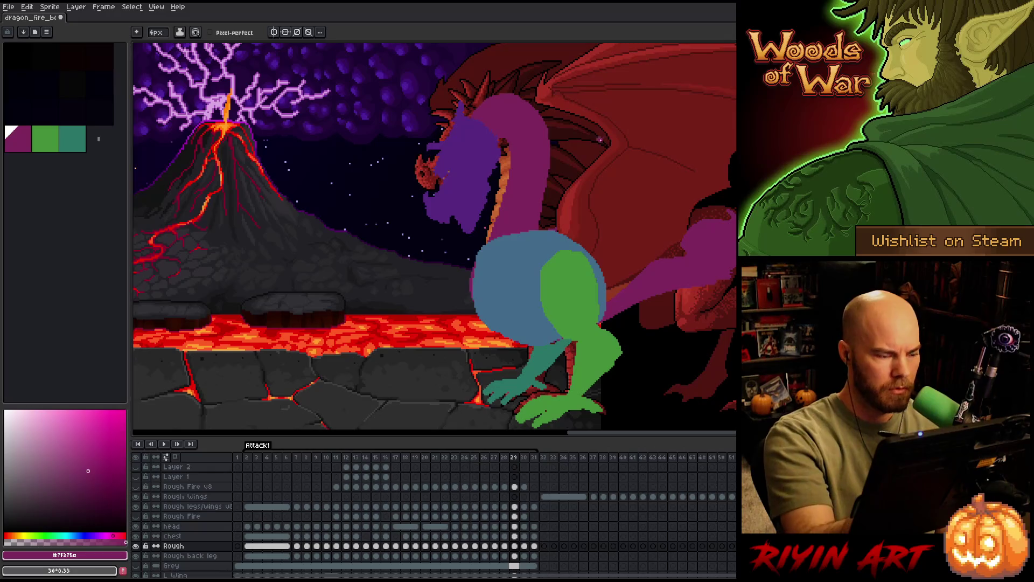
{"action": "key", "text": "v"}
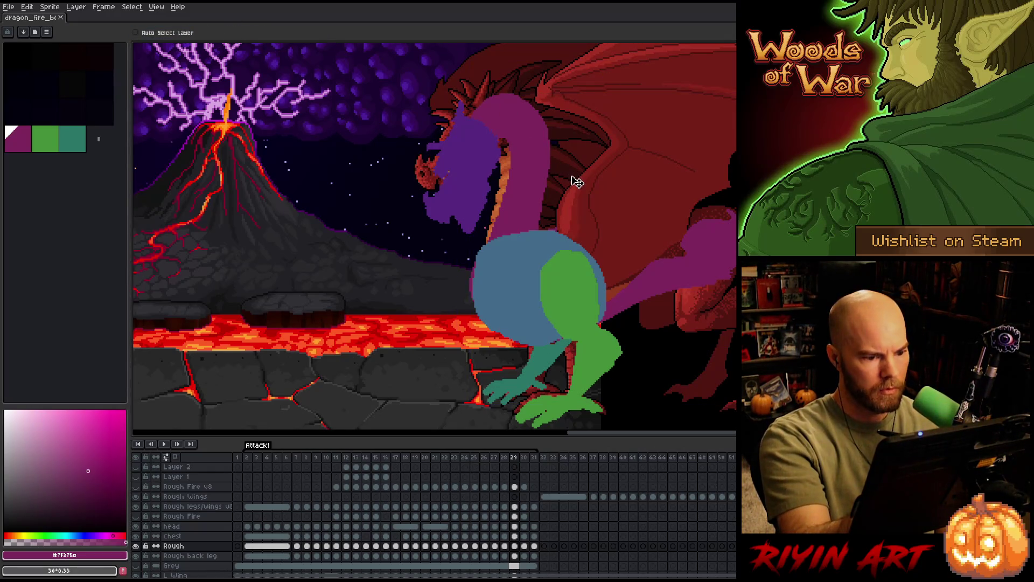
{"action": "key", "text": "b"}
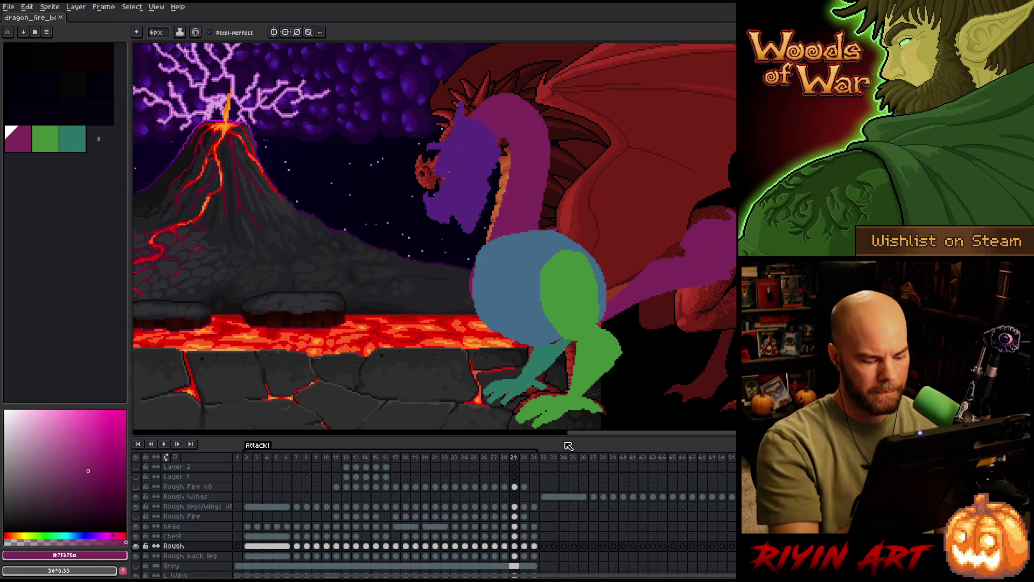
{"action": "key", "text": "Return"}
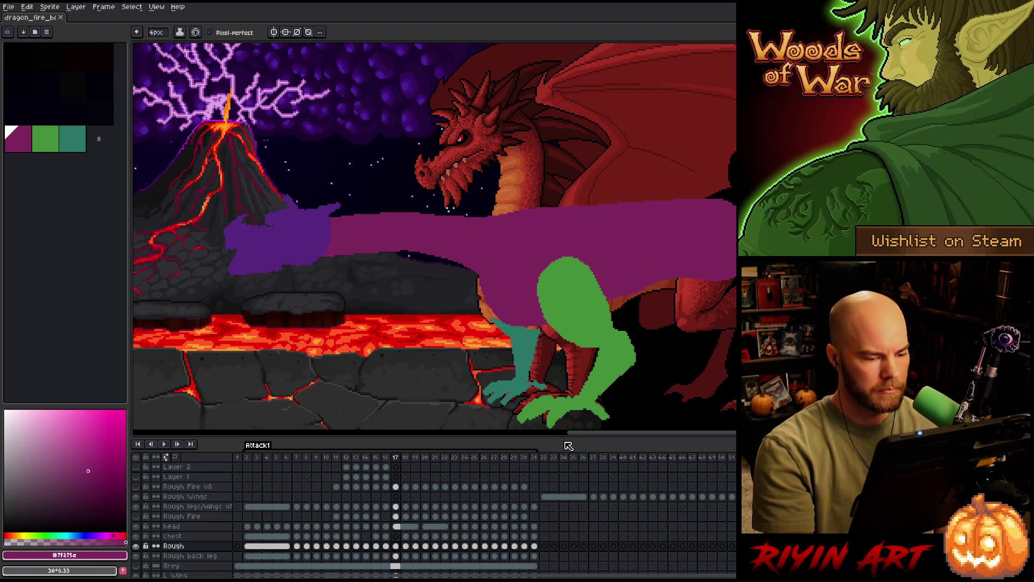
Flip between frames 17 and 18 to compare the blue chest circle's placement.
{"action": "key", "text": "Right"}
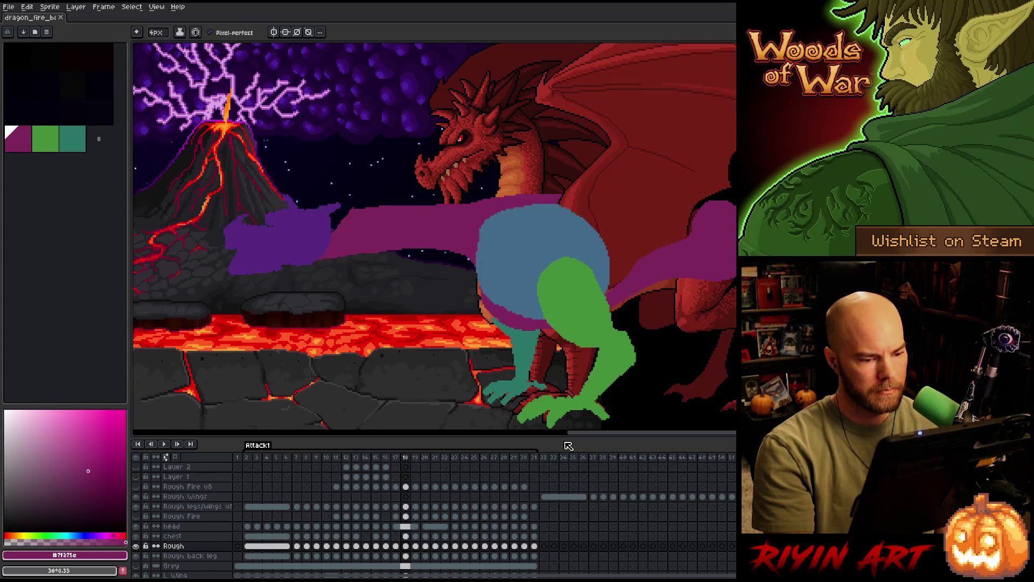
{"action": "key", "text": "Left"}
{"action": "key", "text": "Right"}
{"action": "key", "text": "Left"}
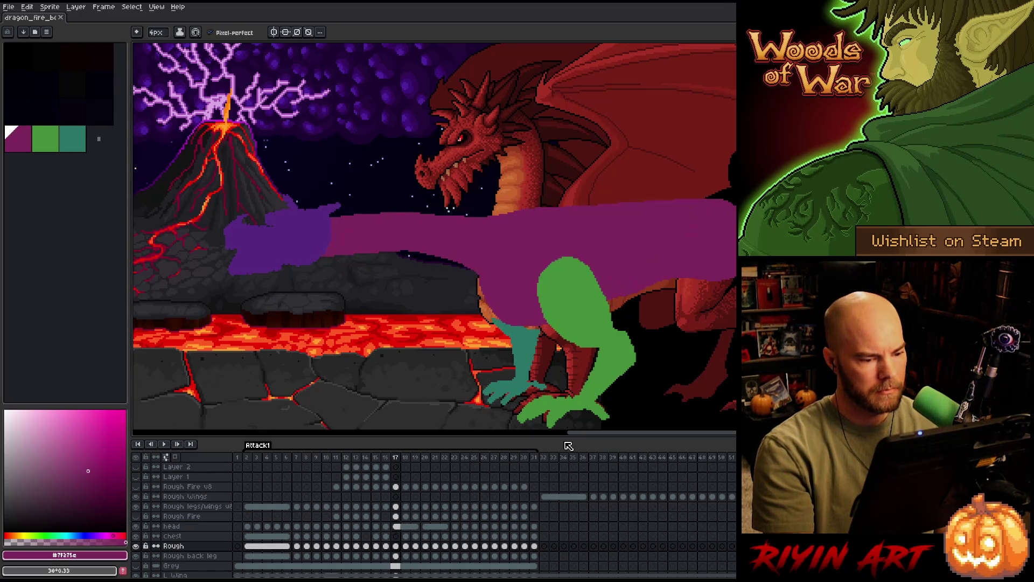
{"action": "key", "text": "Right"}
{"action": "key", "text": "Left"}
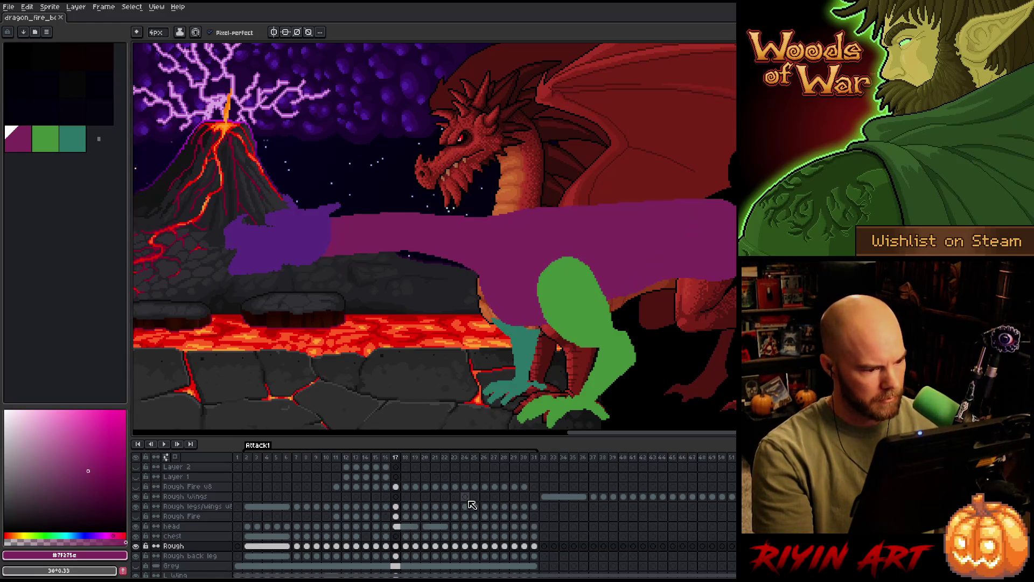
{"action": "key", "text": "Right"}
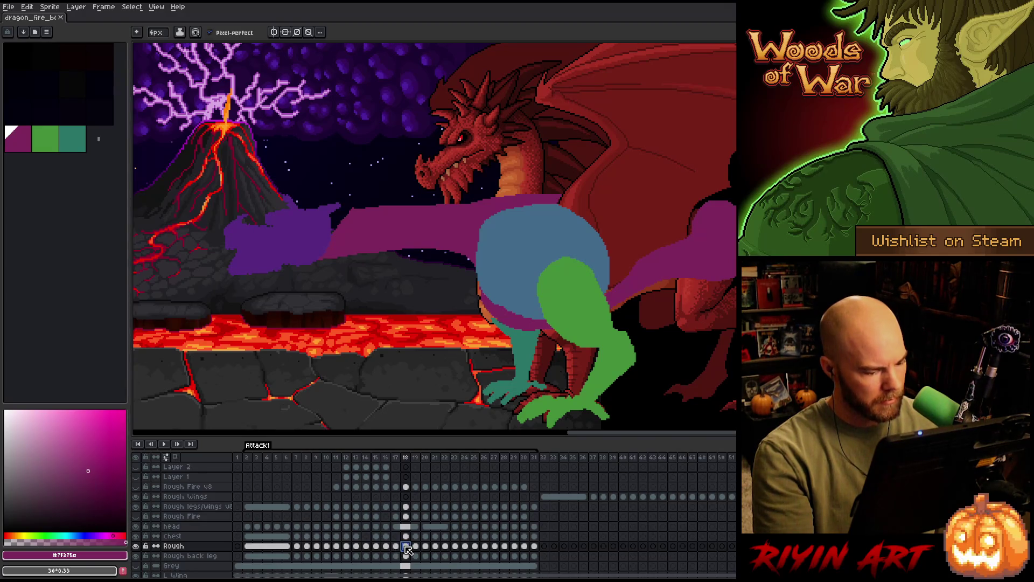
{"action": "key", "text": "Delete"}
Compare frames 17, 18 and 19 in the timeline, settling on frame 18 with the blue circle.
{"action": "left_click", "coordinate": [416, 546]}
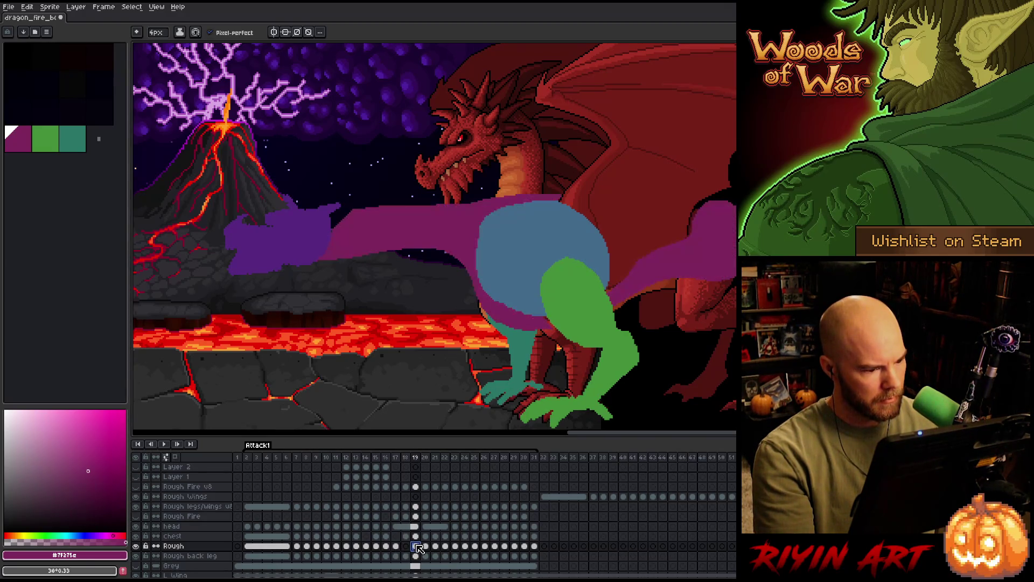
{"action": "left_click", "coordinate": [405, 547]}
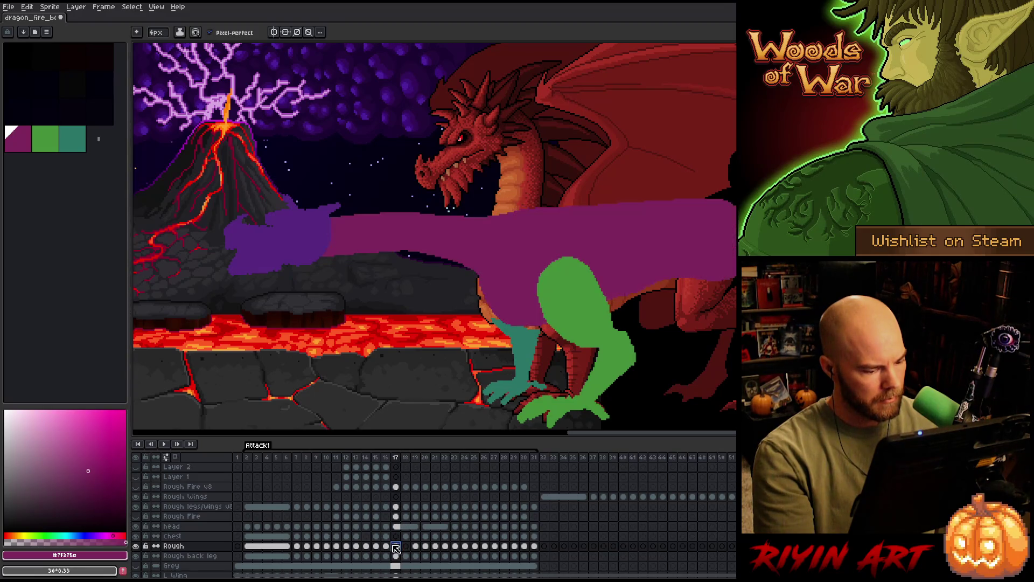
{"action": "key", "text": "Right"}
{"action": "key", "text": "Left"}
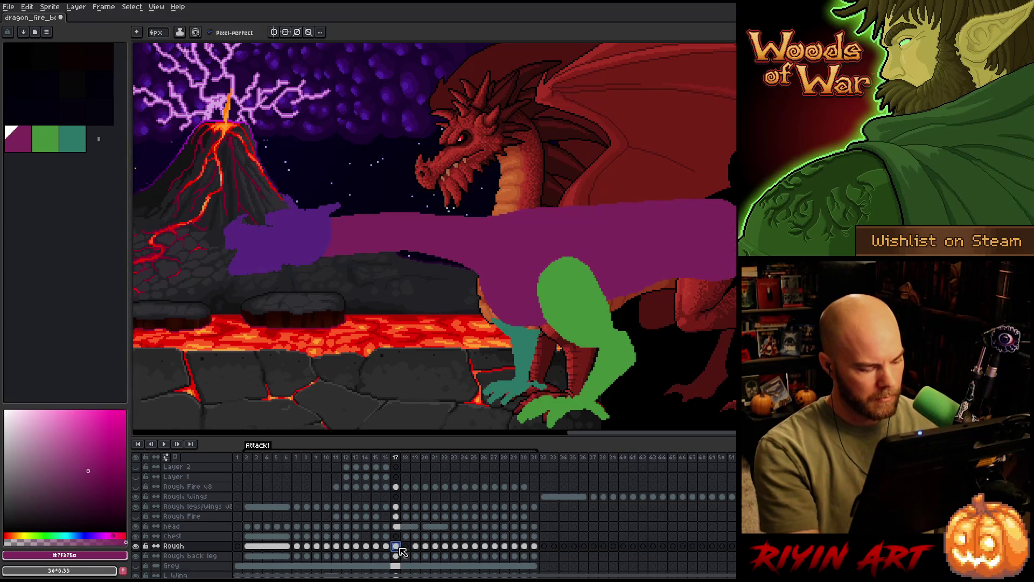
{"action": "left_click", "coordinate": [406, 547]}
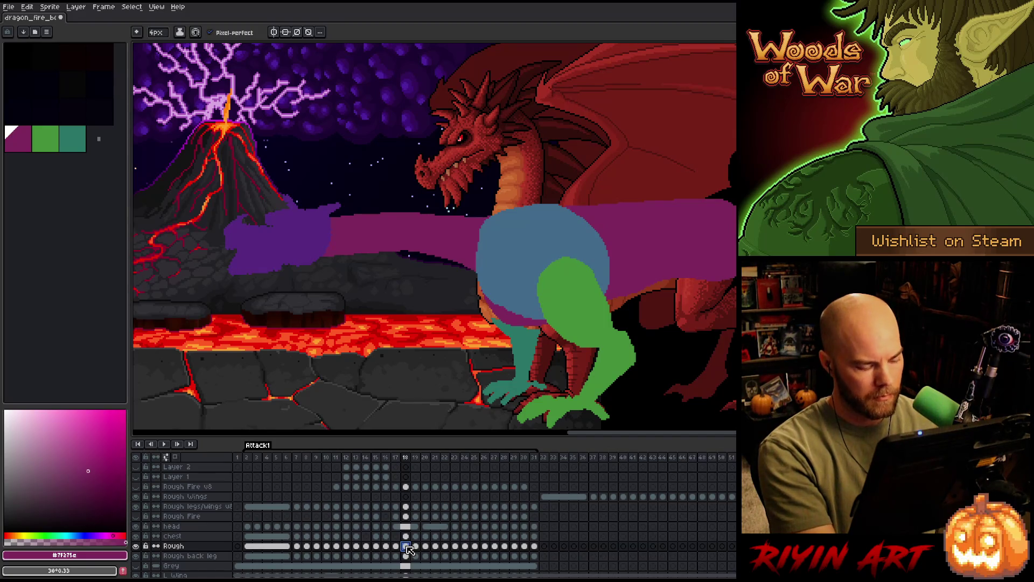
{"action": "key", "text": "Right"}
{"action": "key", "text": "Left"}
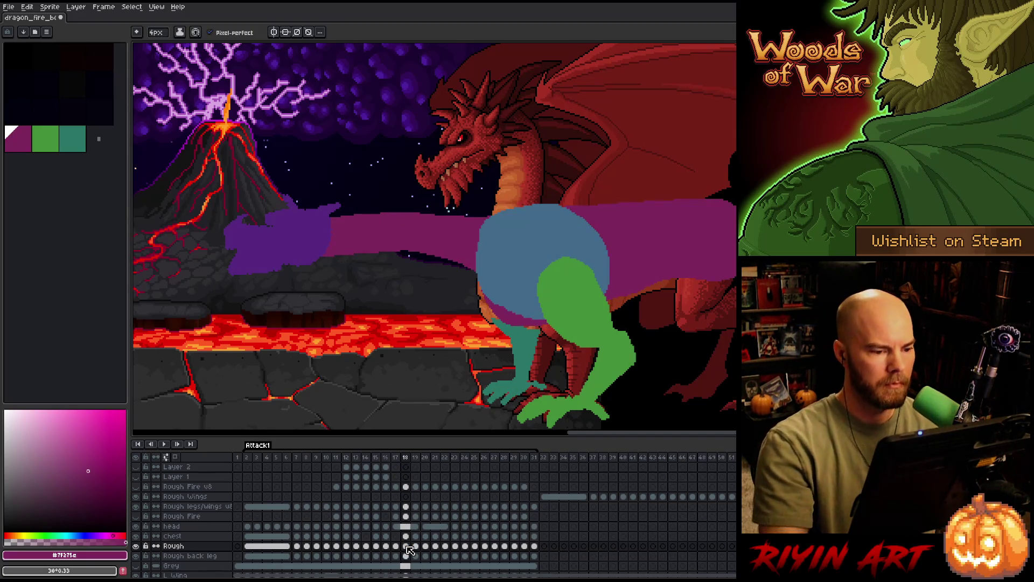
{"action": "key", "text": "Right"}
{"action": "key", "text": "Left"}
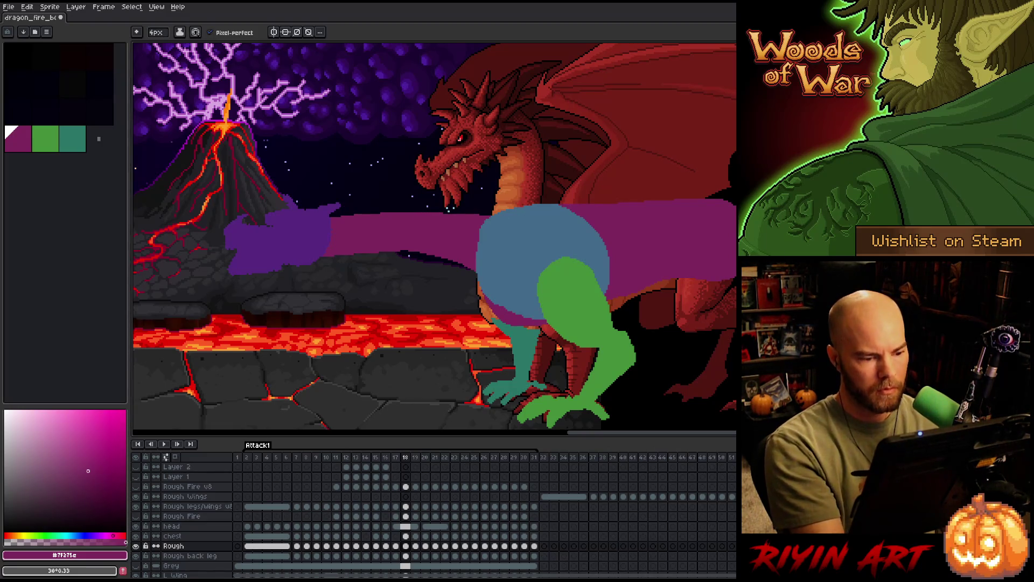
{"action": "key", "text": "Left"}
{"action": "key", "text": "Left"}
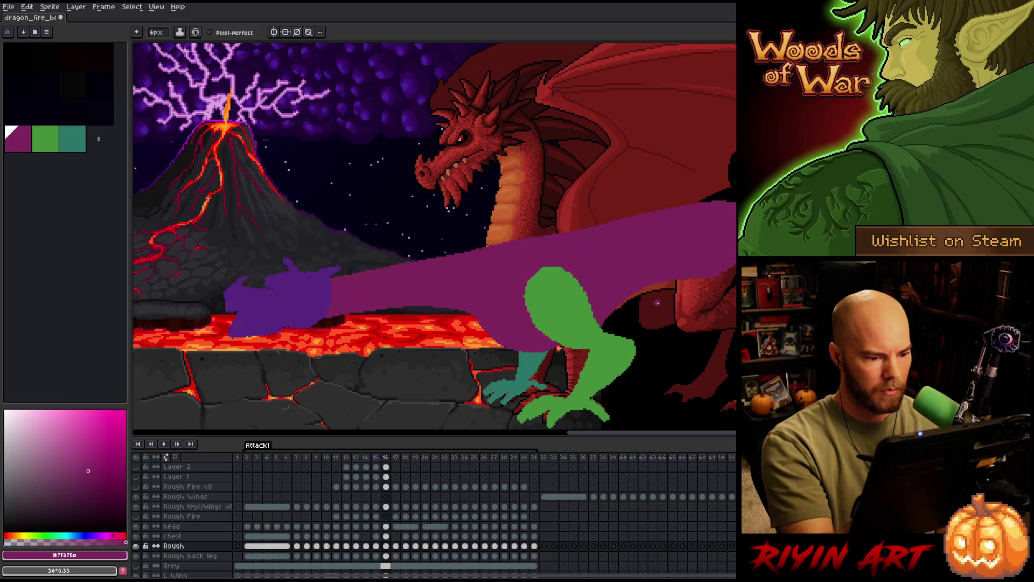
{"action": "key", "text": "Right"}
{"action": "key", "text": "Right"}
{"action": "key", "text": "b"}
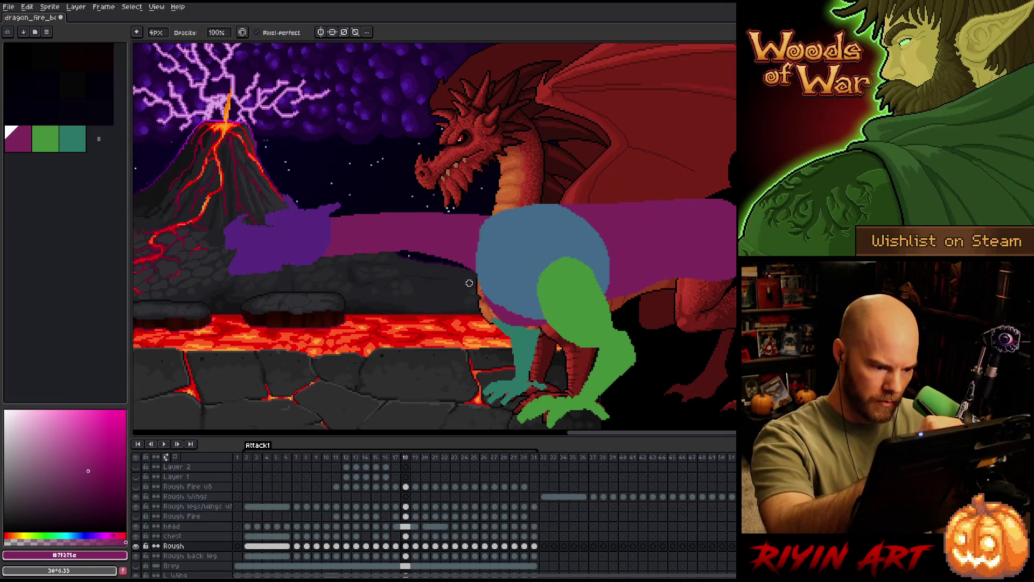
{"action": "key", "text": "e"}
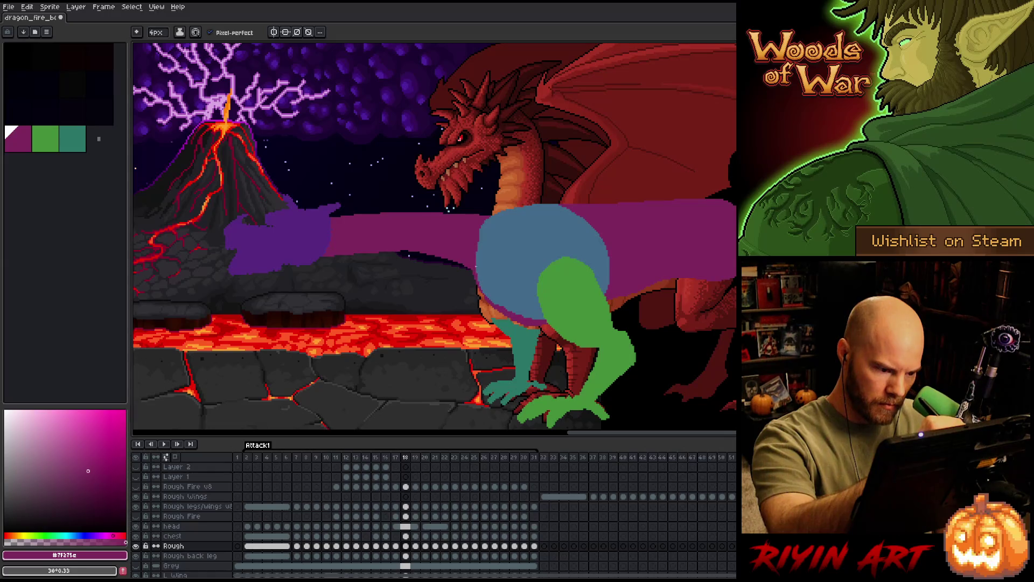
{"action": "key", "text": "Left"}
{"action": "key", "text": "Right"}
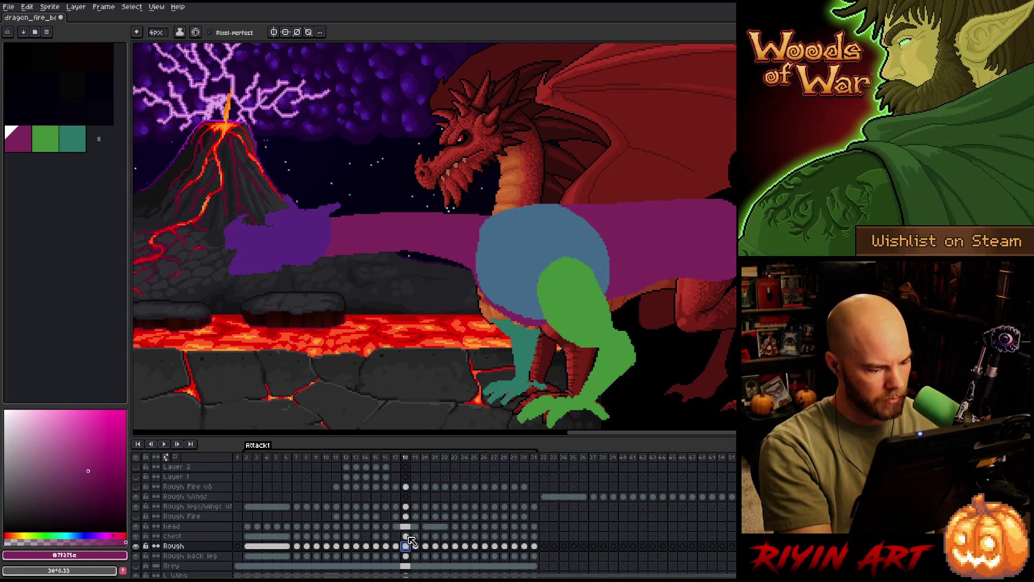
Magic-Wand select the blue chest circle on the Chest cel at frame 18 and delete it.
{"action": "left_click", "coordinate": [406, 536]}
{"action": "key", "text": "w"}
{"action": "left_click", "coordinate": [568, 240]}
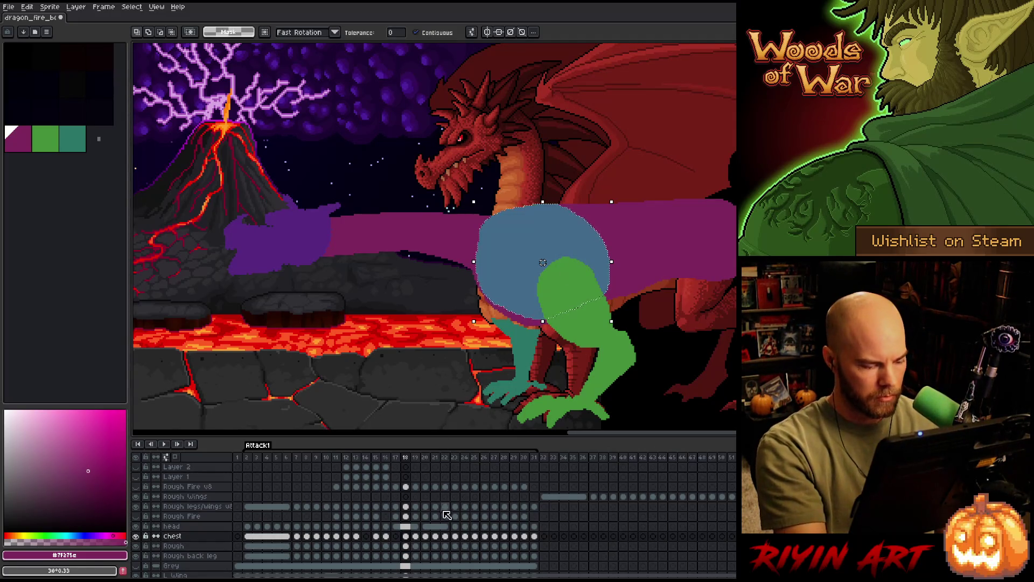
{"action": "left_click", "coordinate": [407, 545]}
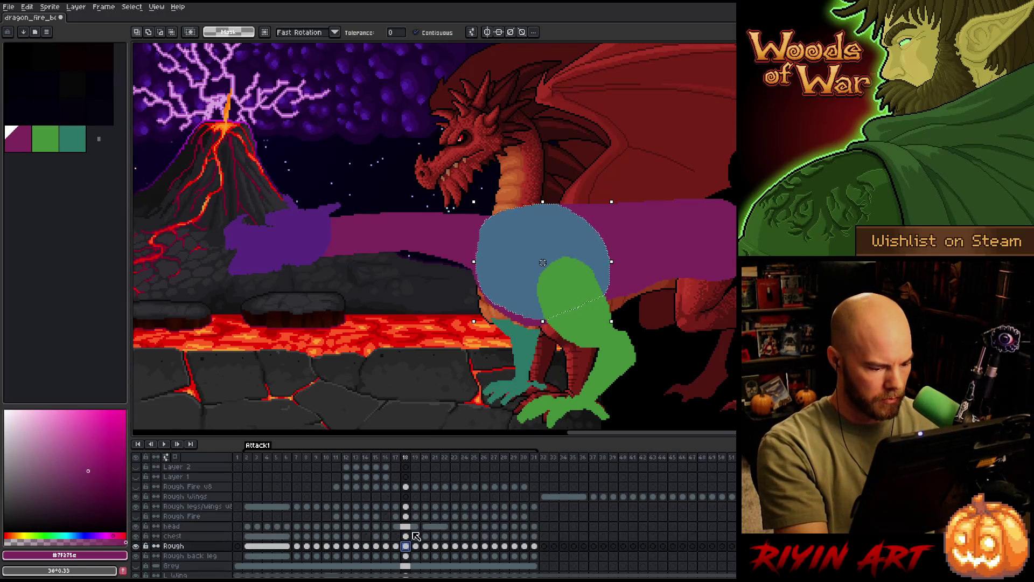
{"action": "left_click", "coordinate": [406, 535]}
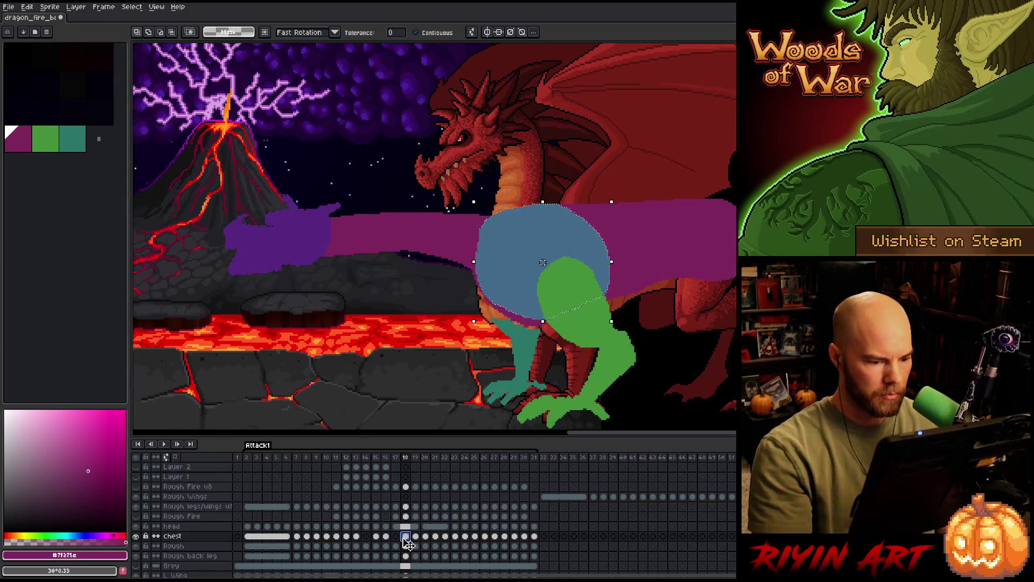
{"action": "key", "text": "Delete"}
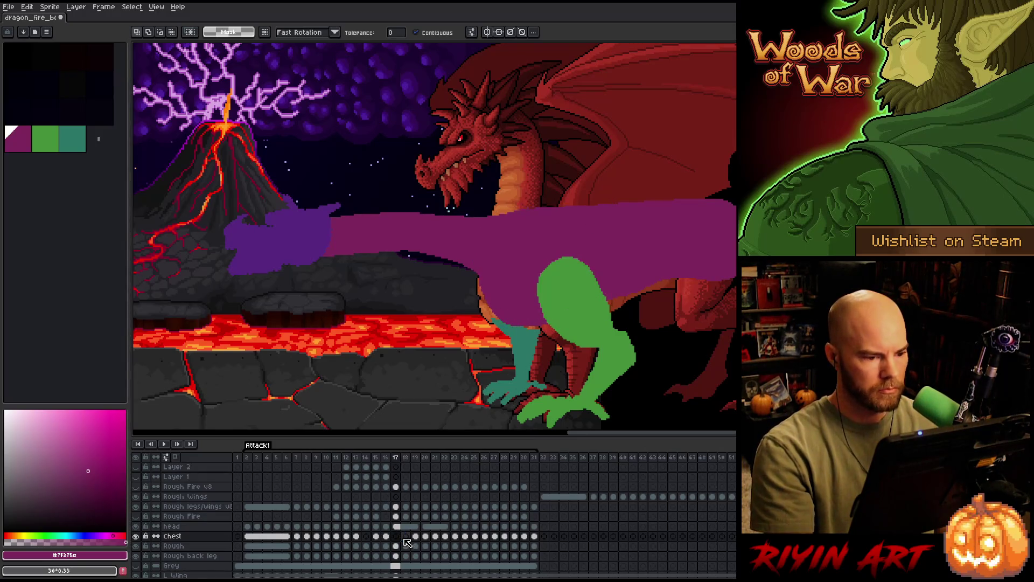
Flip through frames 16–18 to verify the circle is gone, ending on the head layer.
{"action": "key", "text": "Left"}
{"action": "key", "text": "Left"}
{"action": "key", "text": "Right"}
{"action": "key", "text": "Left"}
{"action": "key", "text": "Right"}
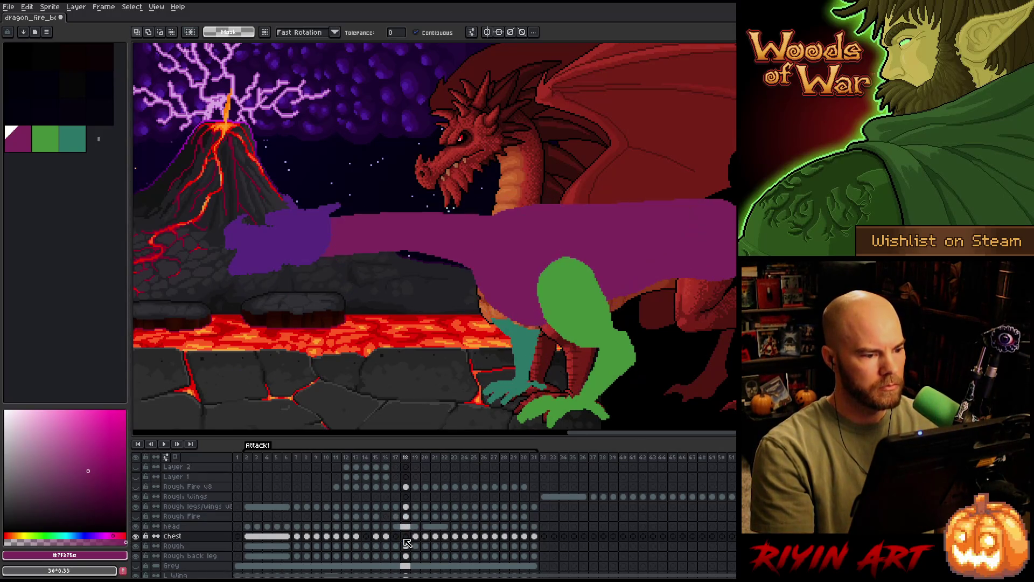
{"action": "key", "text": "Right"}
{"action": "key", "text": "Right"}
{"action": "key", "text": "Left"}
{"action": "key", "text": "Left"}
{"action": "key", "text": "Left"}
{"action": "key", "text": "Left"}
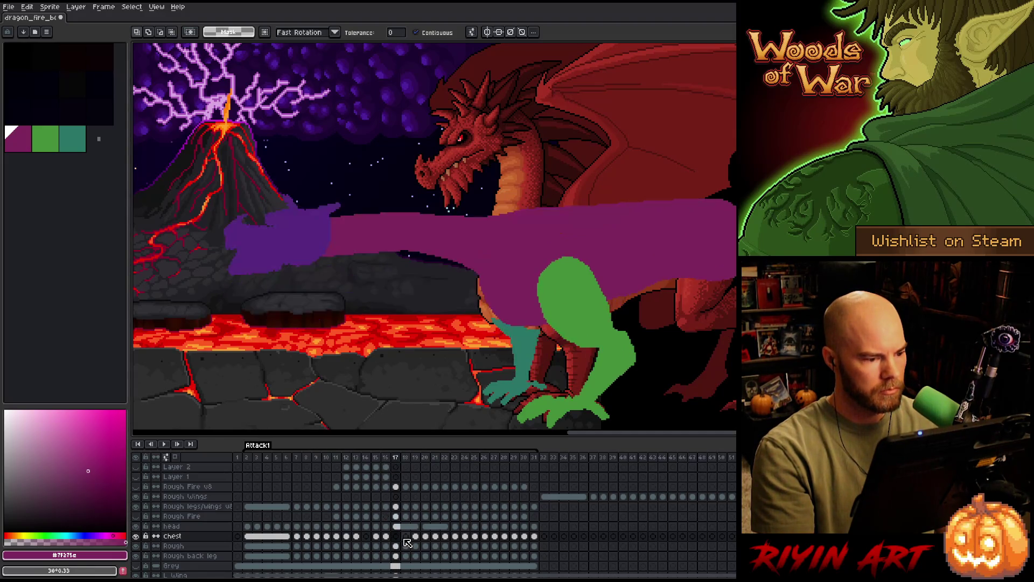
{"action": "key", "text": "Right"}
{"action": "key", "text": "Left"}
{"action": "key", "text": "Right"}
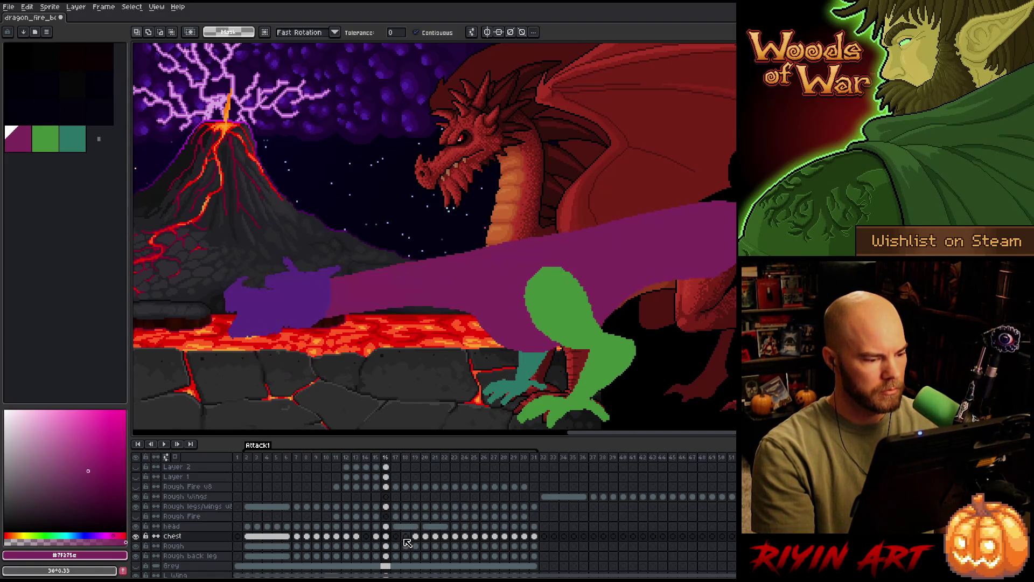
{"action": "key", "text": "Right"}
{"action": "key", "text": "Right"}
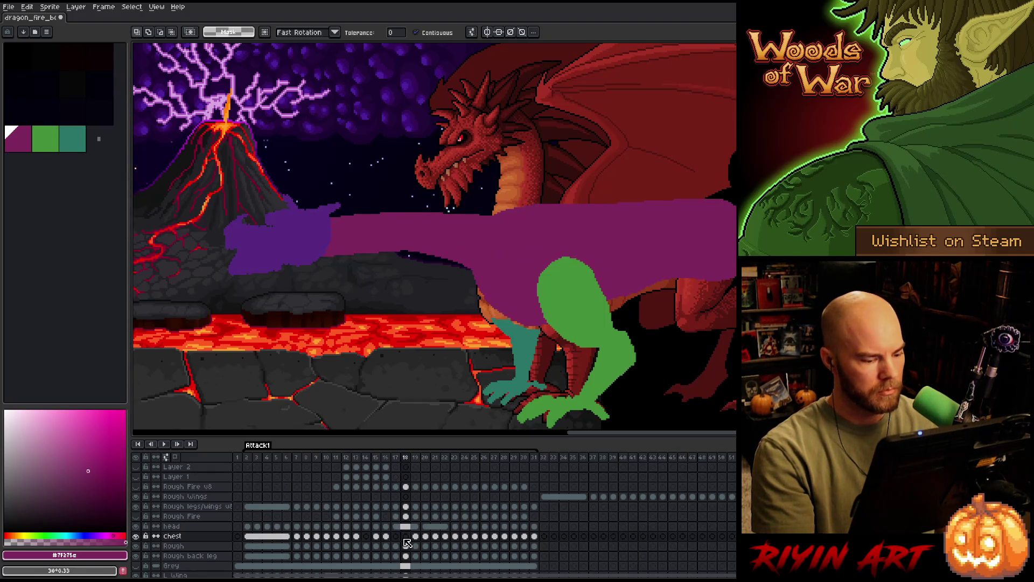
{"action": "left_click", "coordinate": [409, 528]}
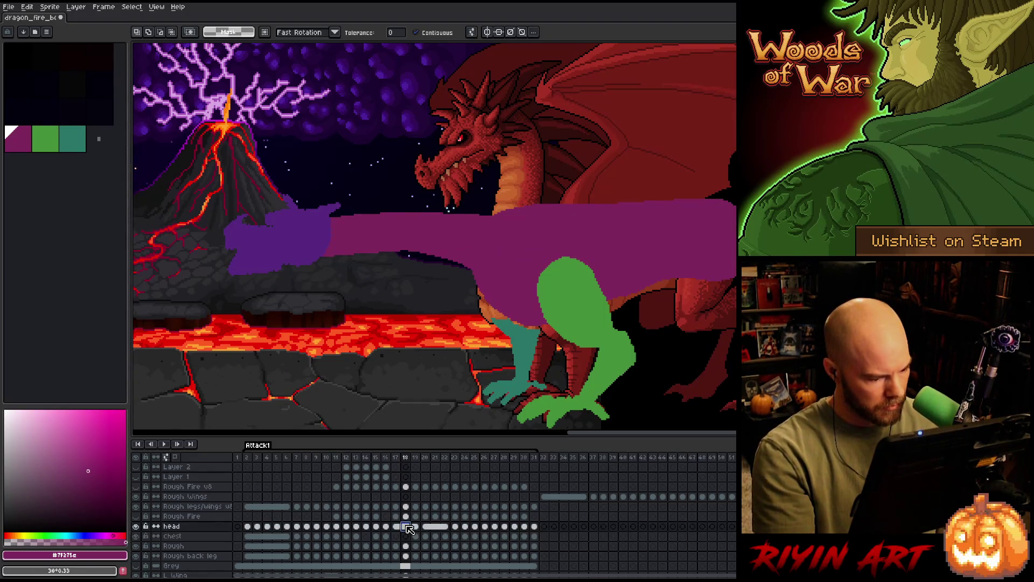
Select the head cel, start a Move (Ctrl+T) and nudge the purple head up while previewing neighbours.
{"action": "right_click", "coordinate": [409, 526]}
{"action": "left_click", "coordinate": [421, 556]}
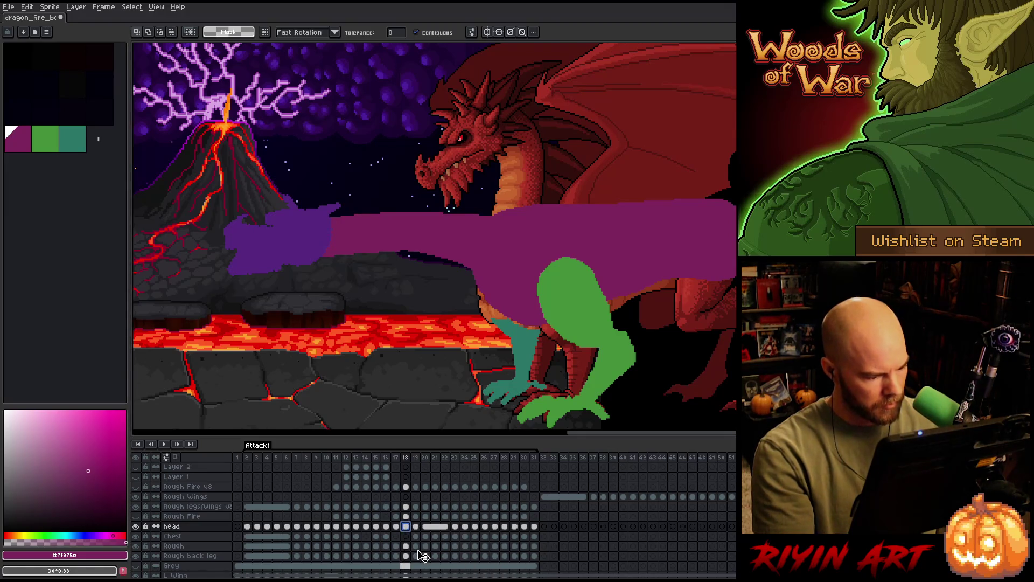
{"action": "key", "text": "ctrl+t"}
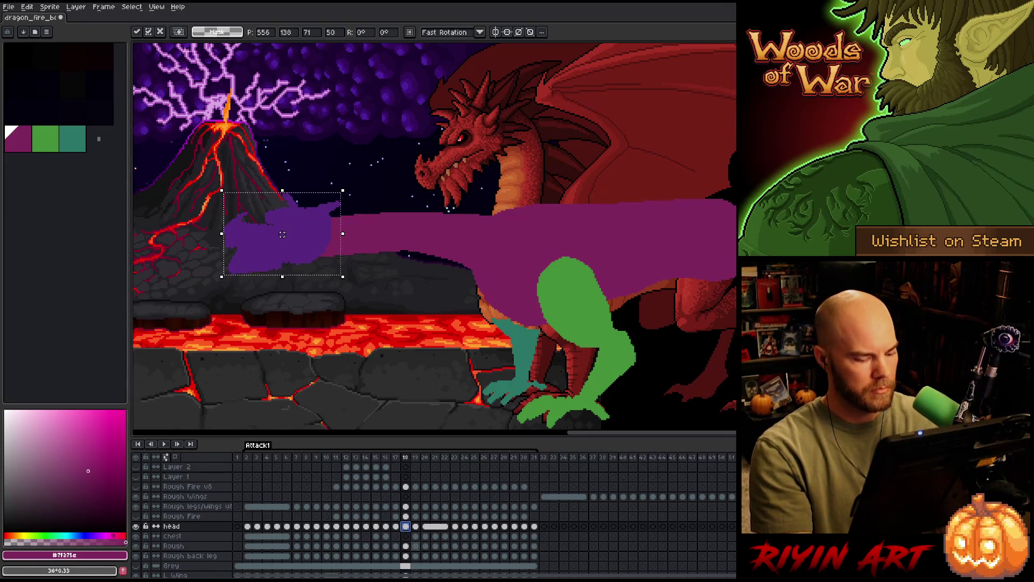
{"action": "key", "text": "period"}
{"action": "left_click_drag", "start_coordinate": [282, 236], "coordinate": [282, 234]}
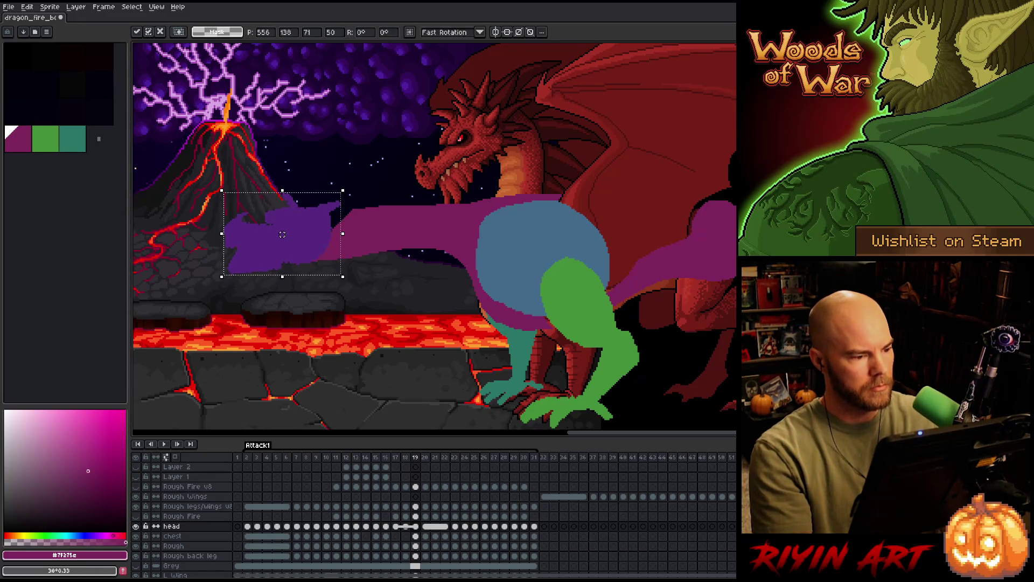
{"action": "key", "text": "comma"}
{"action": "key", "text": "period"}
{"action": "key", "text": "period"}
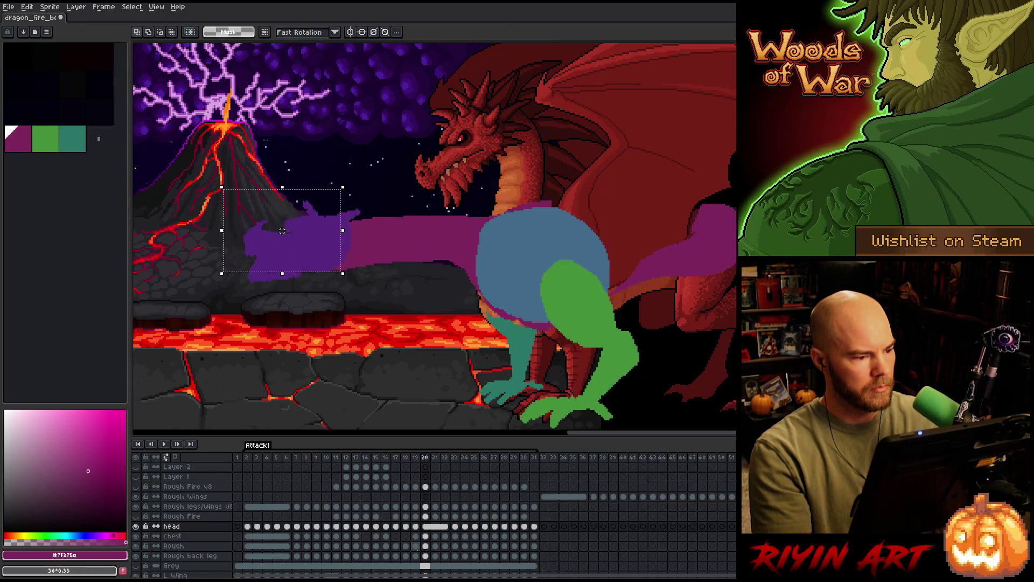
{"action": "key", "text": "comma"}
{"action": "key", "text": "period"}
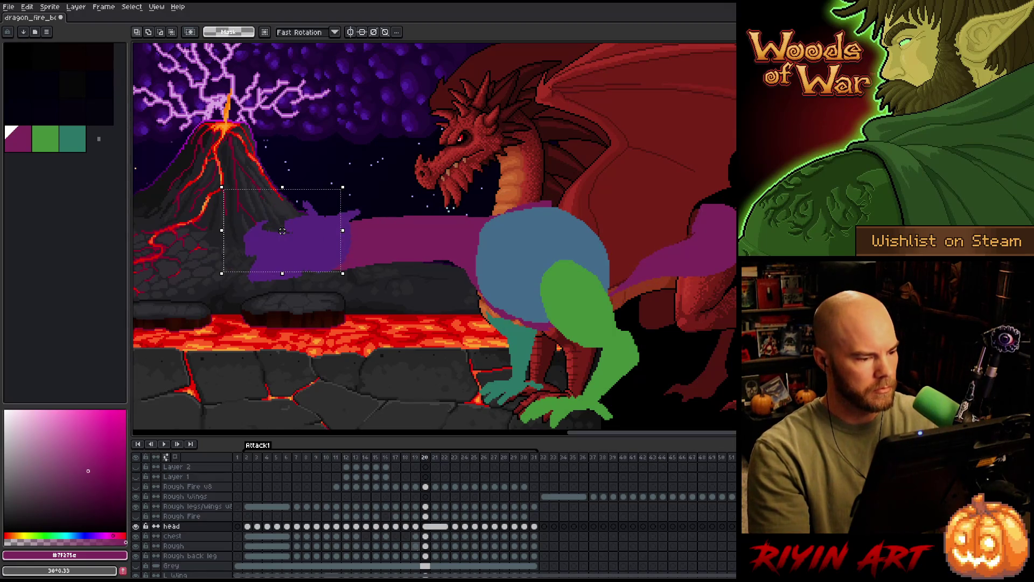
Shift the purple head slightly right and down, flipping frames 18–19 to compare.
{"action": "mouse_move", "coordinate": [282, 231]}
{"action": "left_mouse_down"}
{"action": "mouse_move", "coordinate": [298, 243]}
{"action": "mouse_move", "coordinate": [287, 230]}
{"action": "left_mouse_up"}
{"action": "key", "text": "comma"}
{"action": "key", "text": "period"}
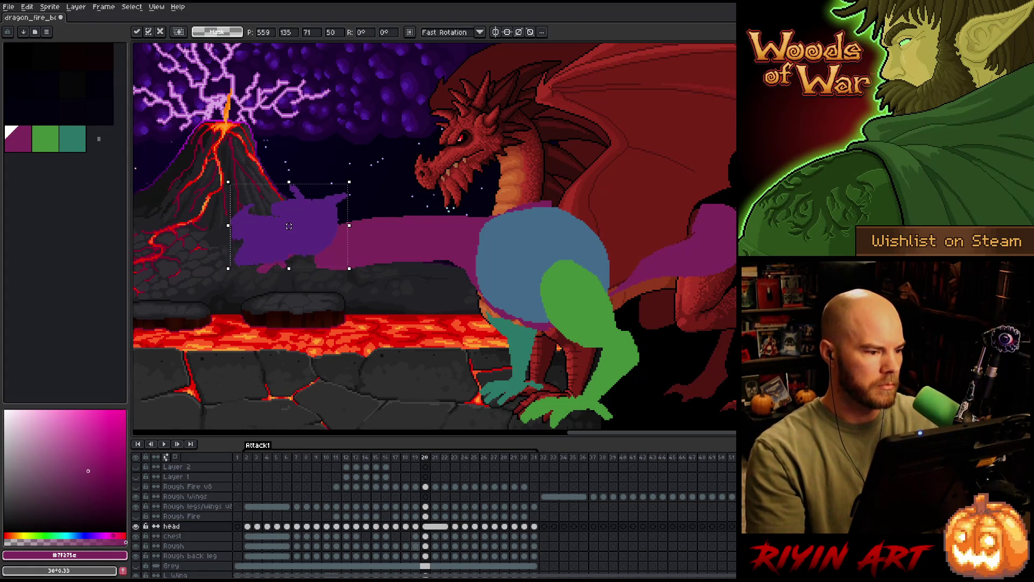
{"action": "key", "text": "comma"}
{"action": "key", "text": "period"}
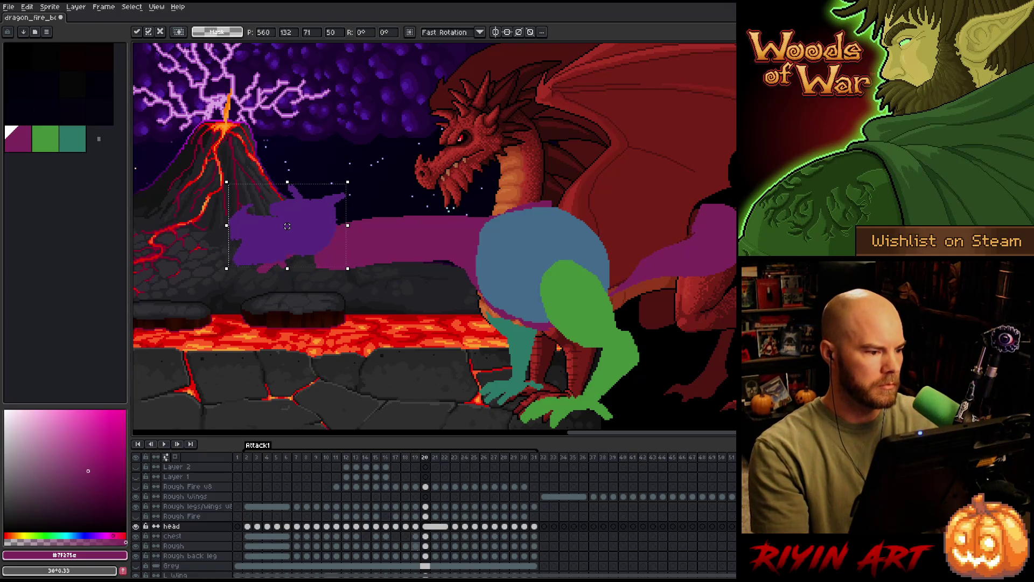
{"action": "key", "text": "comma"}
{"action": "key", "text": "comma"}
{"action": "key", "text": "period"}
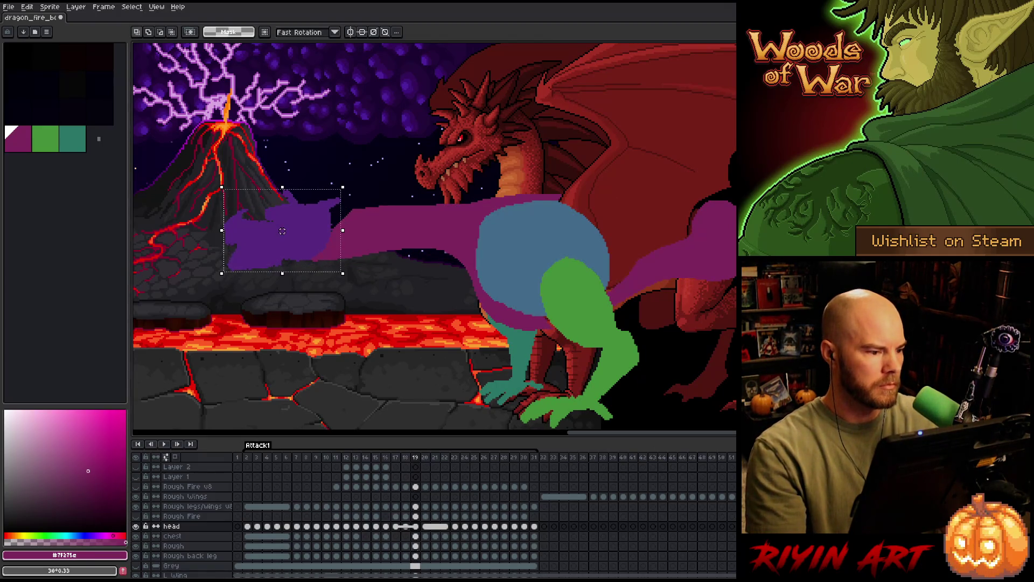
{"action": "left_click_drag", "start_coordinate": [283, 231], "coordinate": [284, 232]}
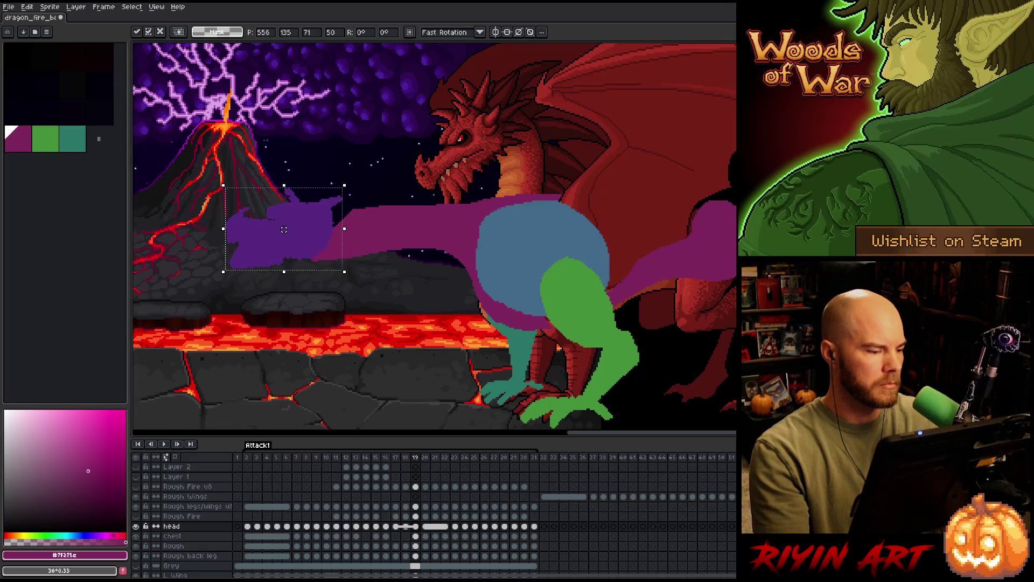
Lower the purple head on frame 17 beside the volcano's base and compare with frame 18.
{"action": "key", "text": "comma"}
{"action": "key", "text": "comma"}
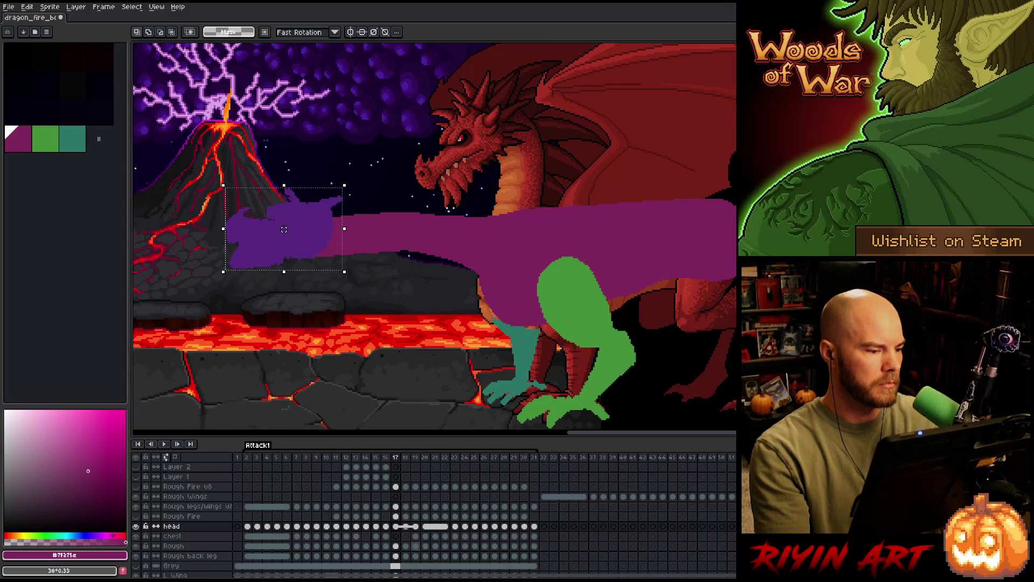
{"action": "key", "text": "period"}
{"action": "key", "text": "comma"}
{"action": "key", "text": "comma"}
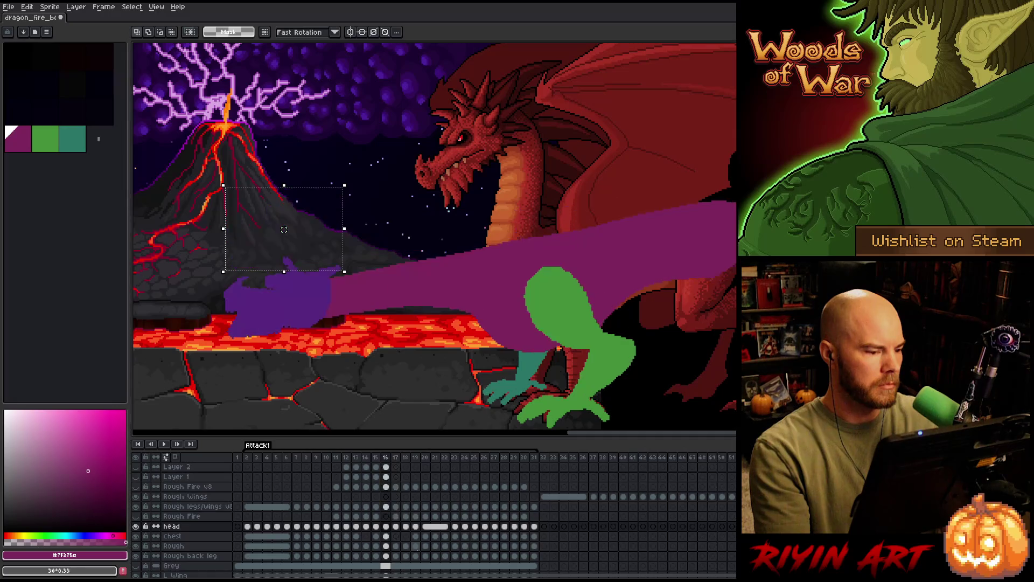
{"action": "key", "text": "period"}
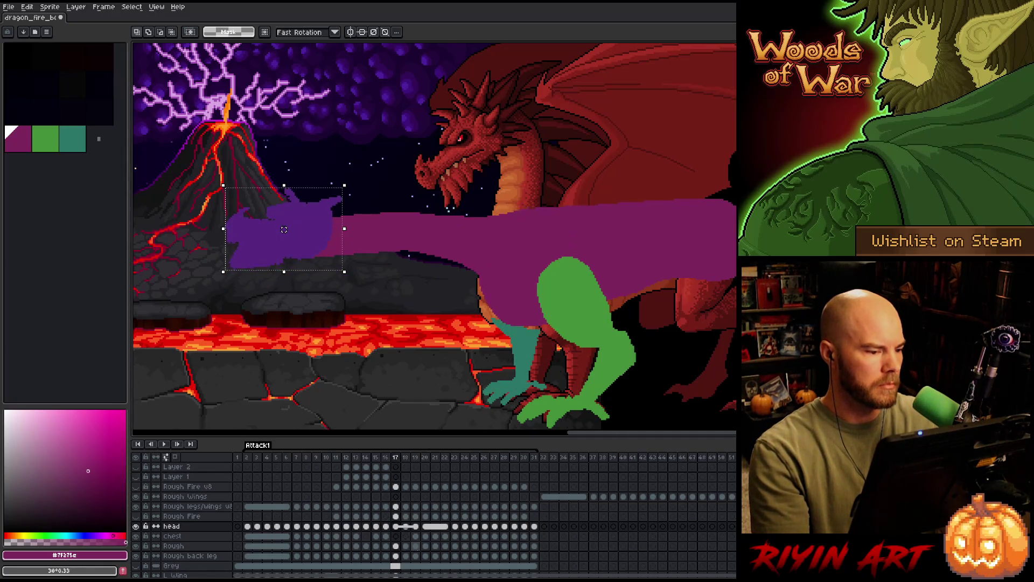
{"action": "left_click_drag", "start_coordinate": [284, 230], "coordinate": [284, 237]}
{"action": "key", "text": "period"}
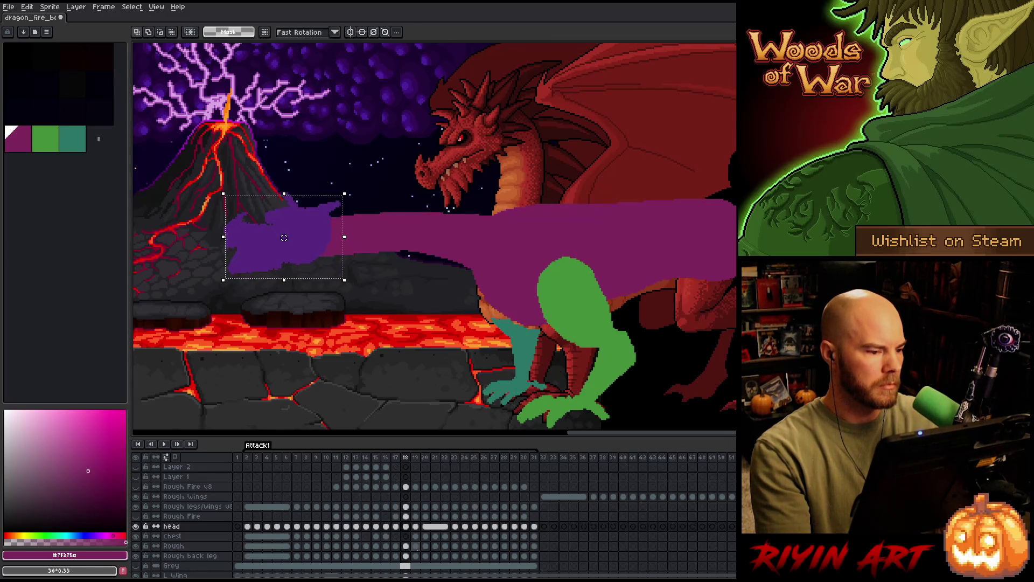
{"action": "key", "text": "comma"}
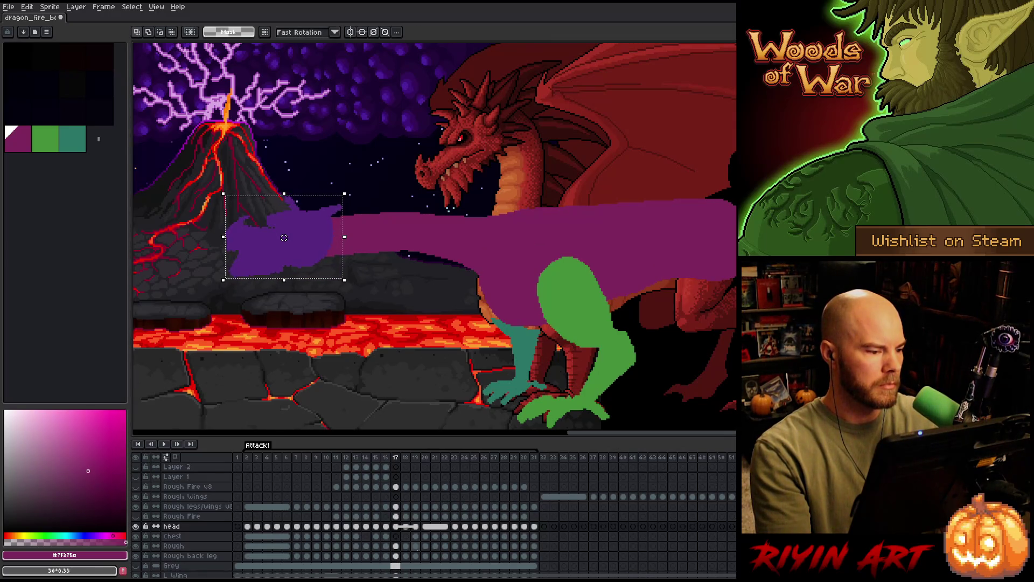
Compare frames 17 and 18, then shift the purple head slightly right on frame 18.
{"action": "key", "text": "comma"}
{"action": "key", "text": "period"}
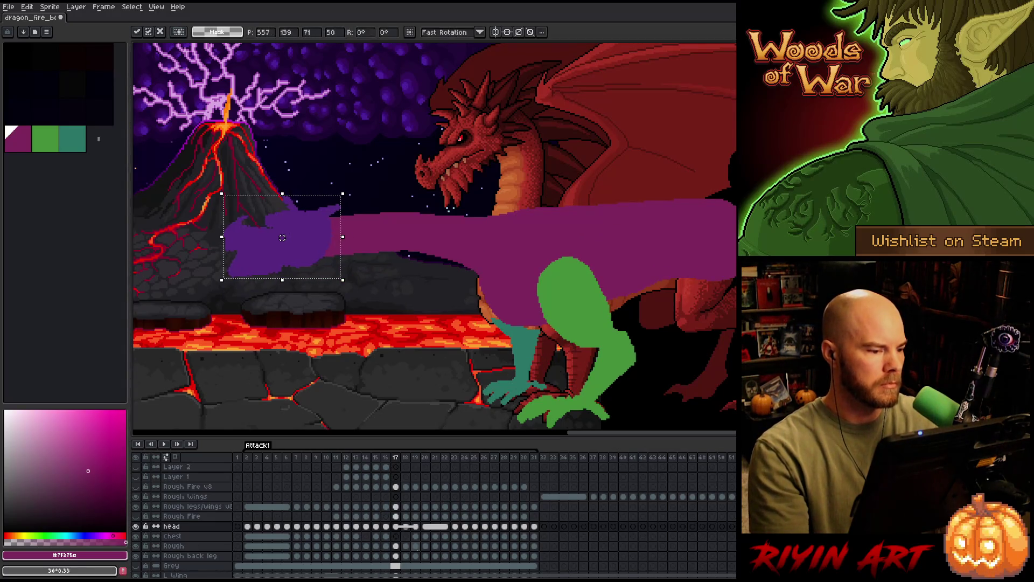
{"action": "key", "text": "comma"}
{"action": "key", "text": "period"}
{"action": "key", "text": "period"}
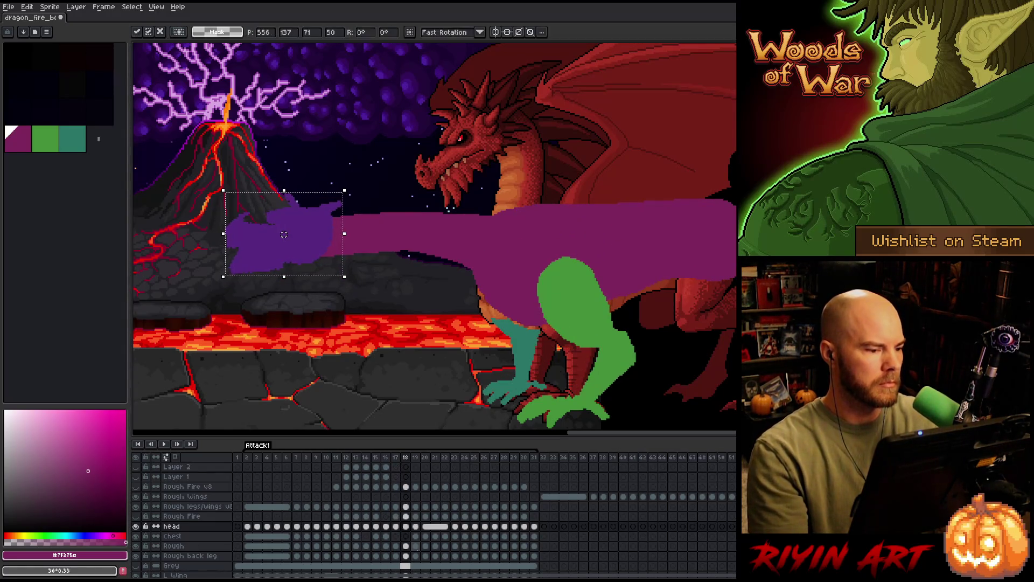
{"action": "key", "text": "comma"}
{"action": "key", "text": "comma"}
{"action": "key", "text": "period"}
{"action": "key", "text": "period"}
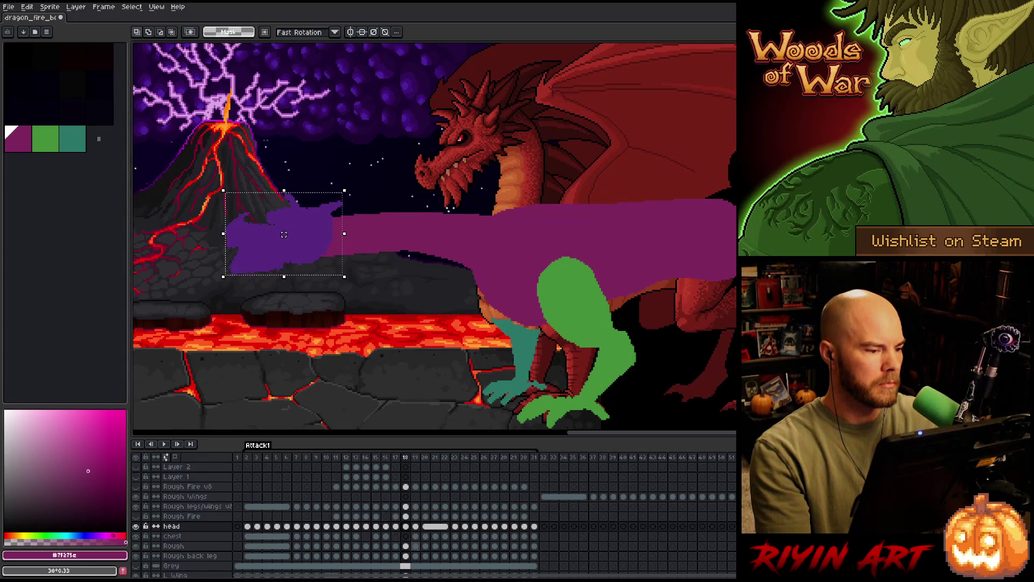
{"action": "key", "text": "period"}
{"action": "left_click_drag", "start_coordinate": [284, 234], "coordinate": [287, 232]}
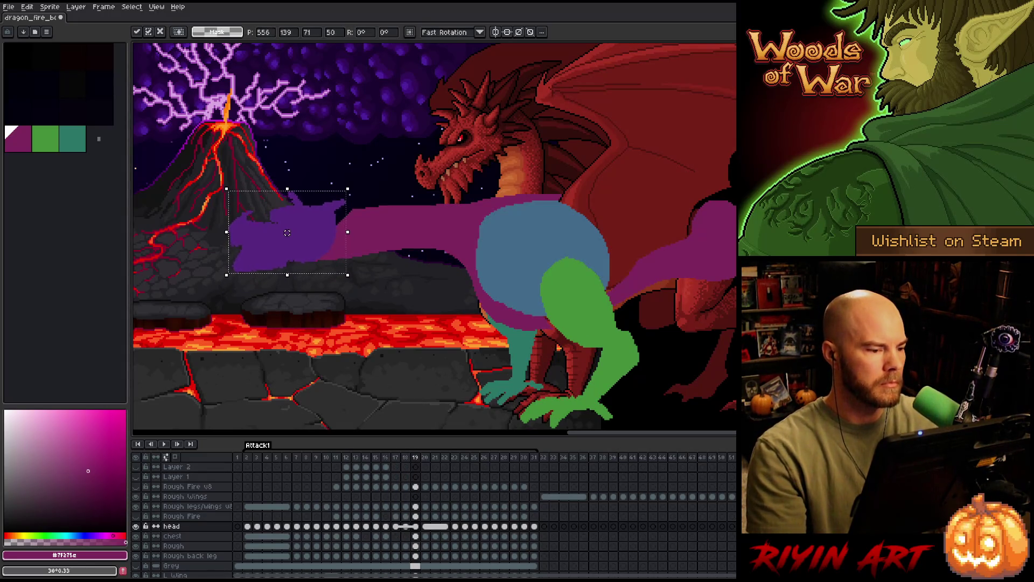
Move the purple head slightly up and right on frame 20 and preview the motion.
{"action": "key", "text": "period"}
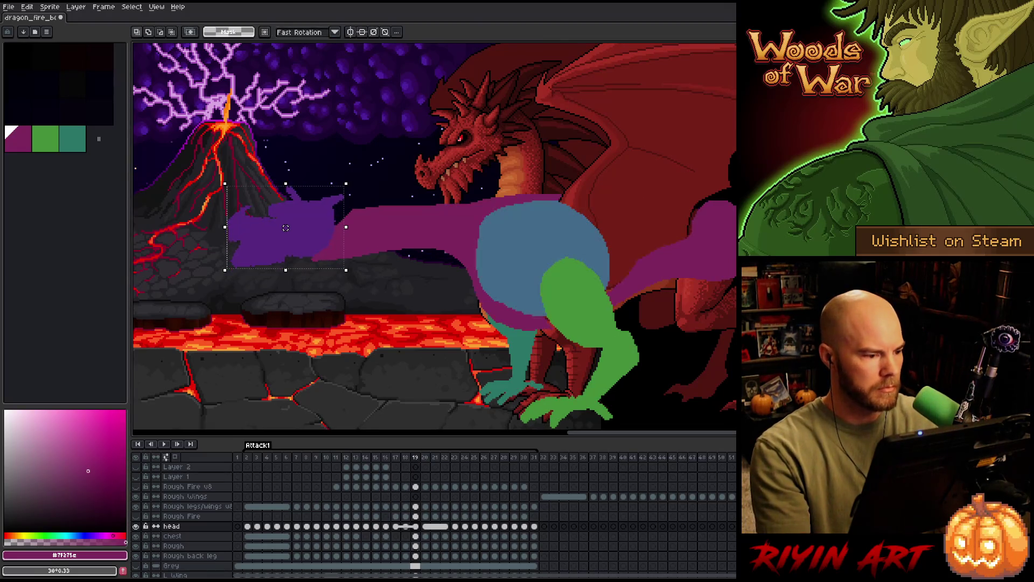
{"action": "key", "text": "period"}
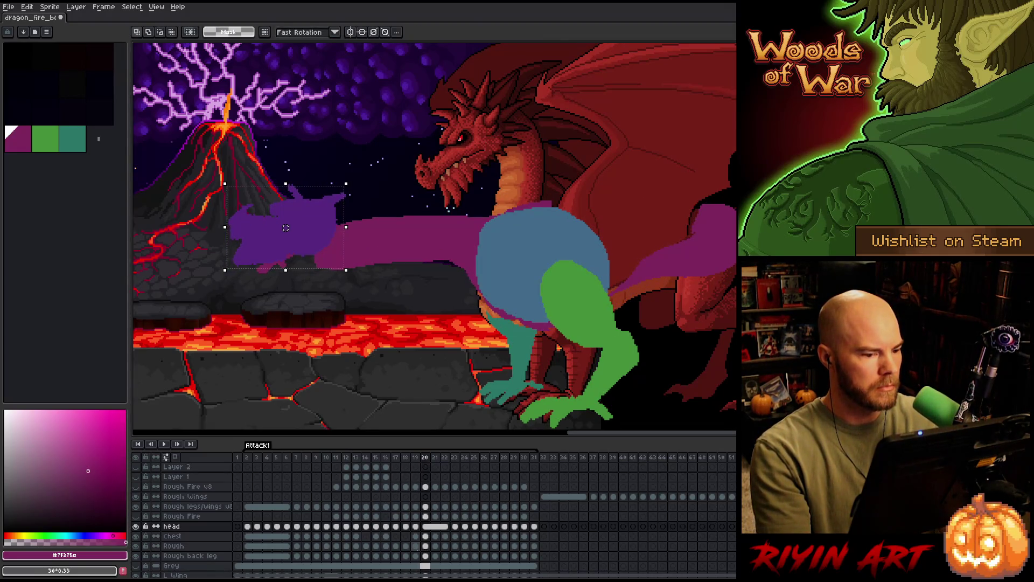
{"action": "key", "text": "period"}
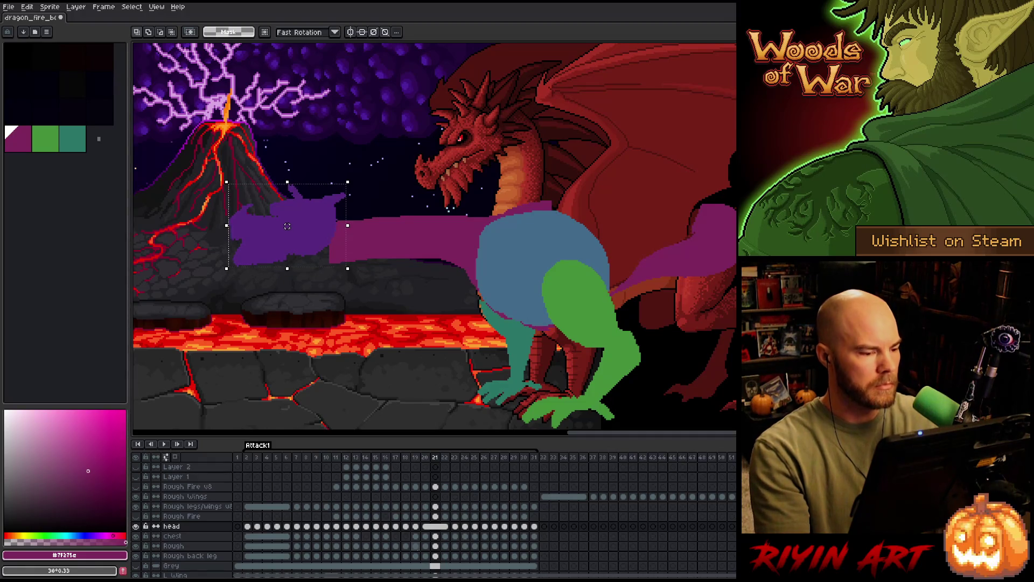
{"action": "key", "text": "comma"}
{"action": "left_click_drag", "start_coordinate": [285, 229], "coordinate": [289, 224]}
{"action": "key", "text": "period"}
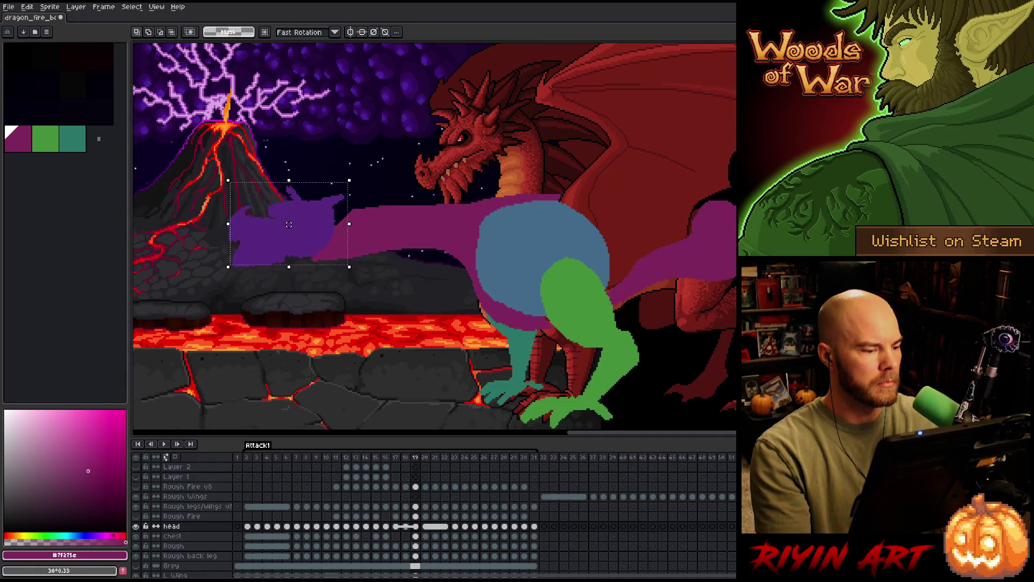
{"action": "key", "text": "comma"}
Nudge the purple head on frames 19 and 21 so it tracks the neck toward the volcano base.
{"action": "key", "text": "comma"}
{"action": "key", "text": "period"}
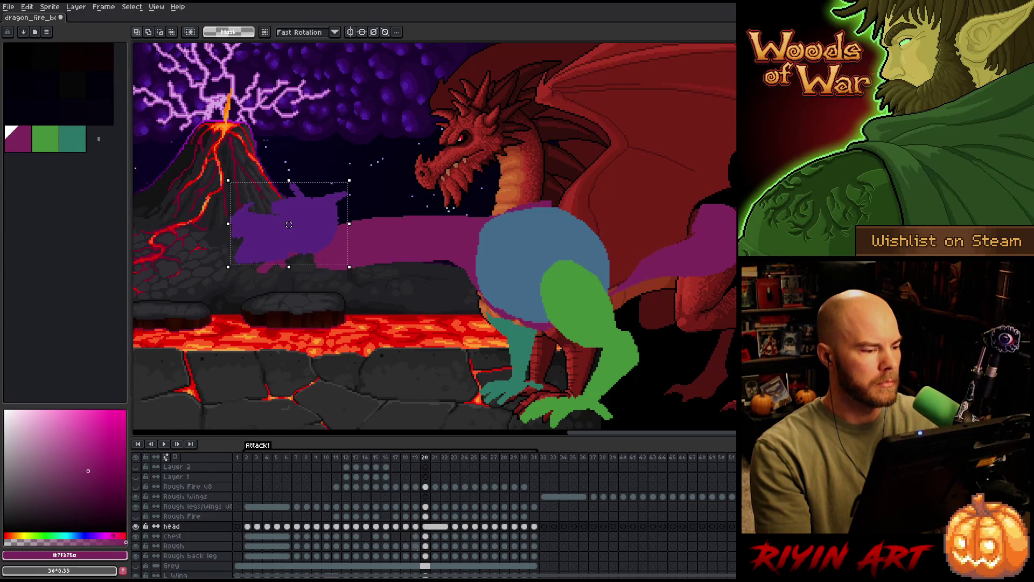
{"action": "left_click_drag", "start_coordinate": [289, 224], "coordinate": [288, 222]}
{"action": "key", "text": "comma"}
{"action": "key", "text": "period"}
{"action": "key", "text": "period"}
{"action": "key", "text": "period"}
{"action": "key", "text": "comma"}
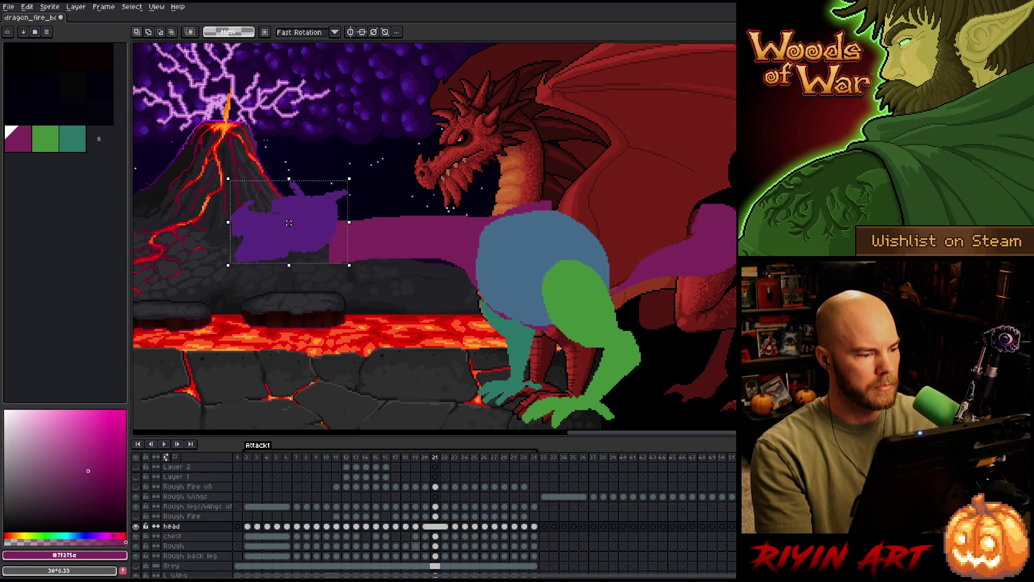
{"action": "key", "text": "comma"}
{"action": "key", "text": "comma"}
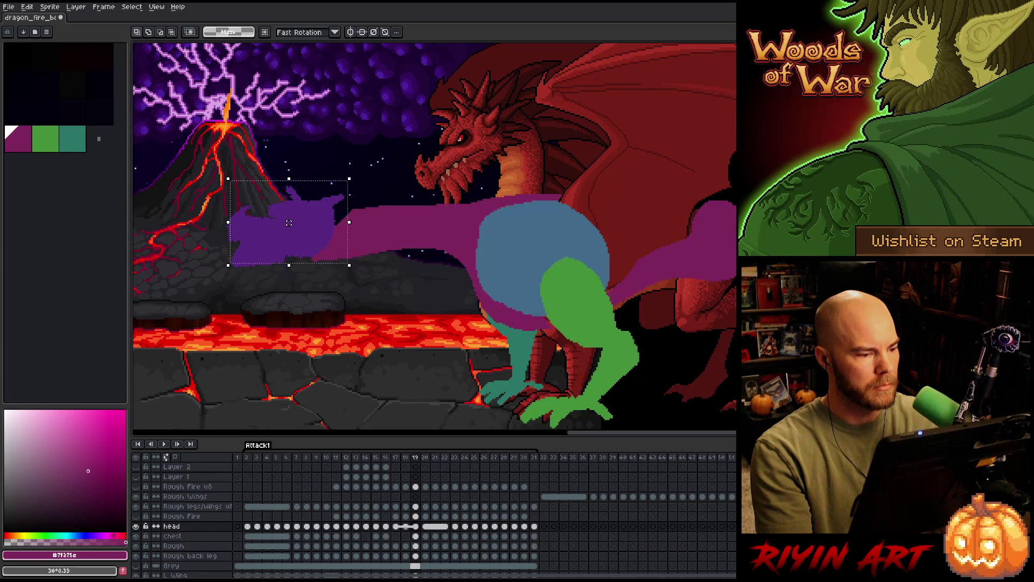
{"action": "key", "text": "period"}
{"action": "left_click_drag", "start_coordinate": [288, 223], "coordinate": [290, 221]}
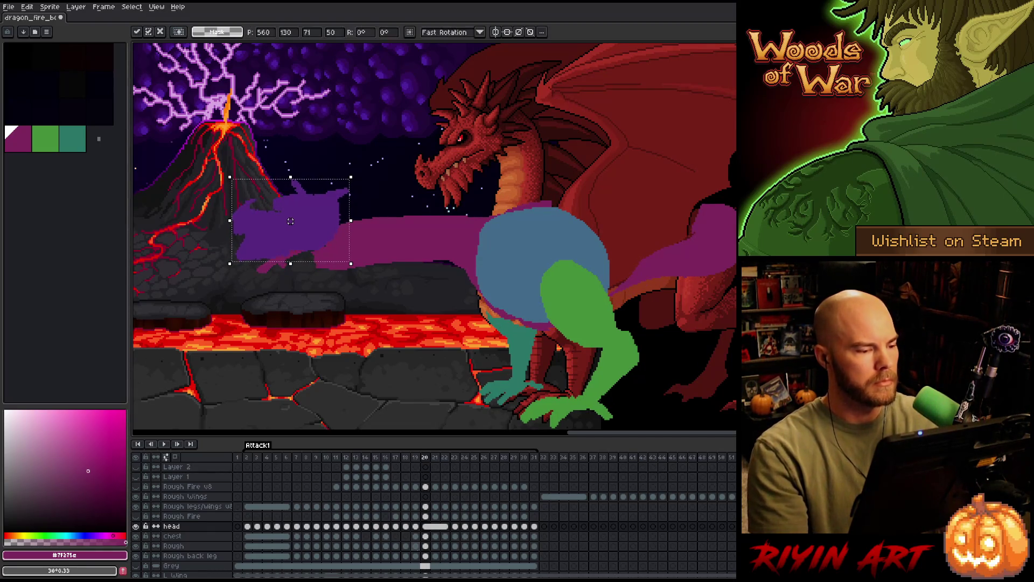
Flick between frames 18 and 22 to preview the smoothed head motion.
{"action": "key", "text": "comma"}
{"action": "key", "text": "comma"}
{"action": "key", "text": "period"}
{"action": "key", "text": "period"}
{"action": "key", "text": "period"}
{"action": "key", "text": "period"}
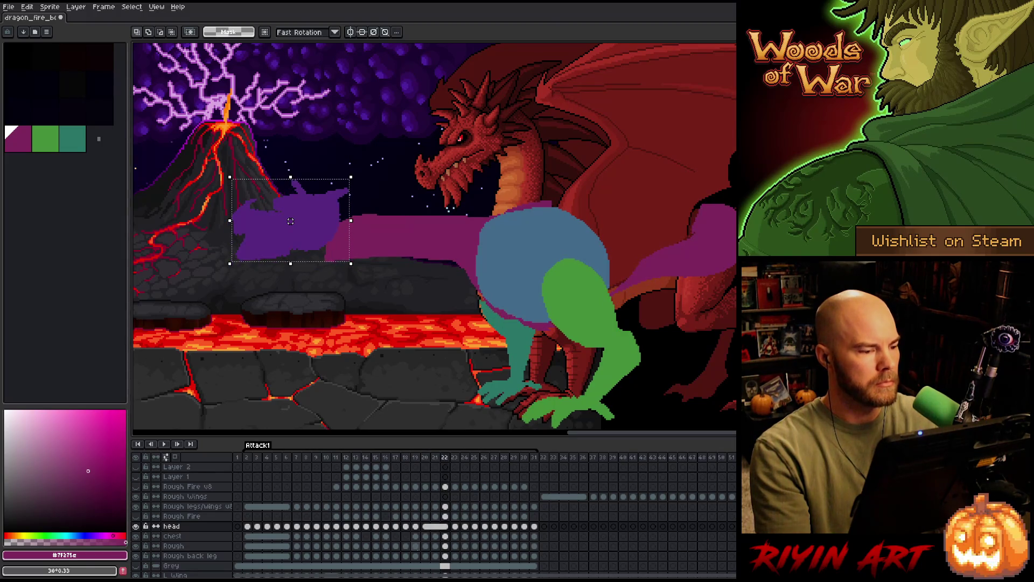
{"action": "key", "text": "comma"}
{"action": "key", "text": "comma"}
{"action": "key", "text": "comma"}
{"action": "key", "text": "period"}
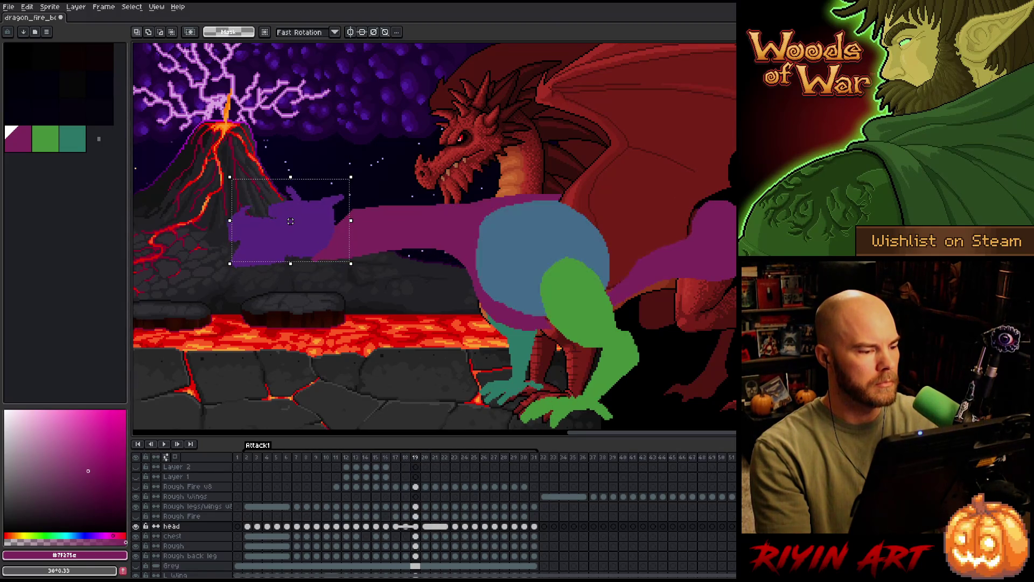
{"action": "key", "text": "period"}
{"action": "key", "text": "comma"}
{"action": "key", "text": "comma"}
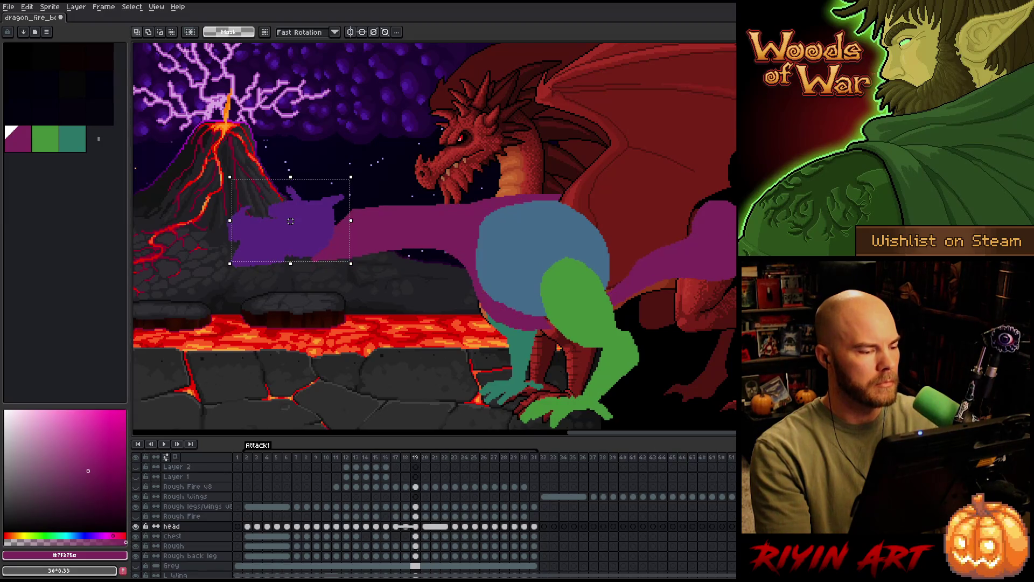
{"action": "key", "text": "period"}
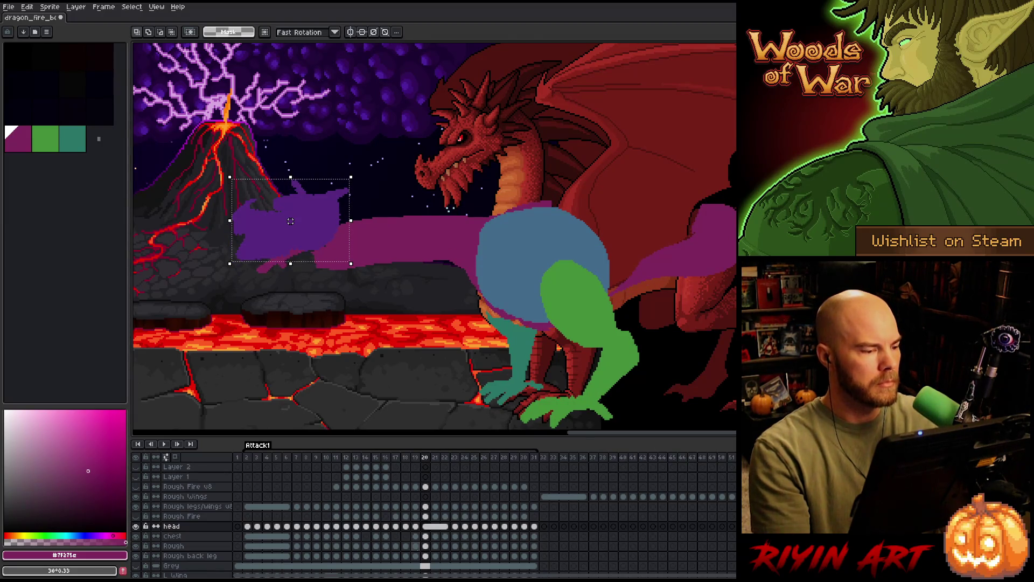
{"action": "key", "text": "period"}
{"action": "key", "text": "comma"}
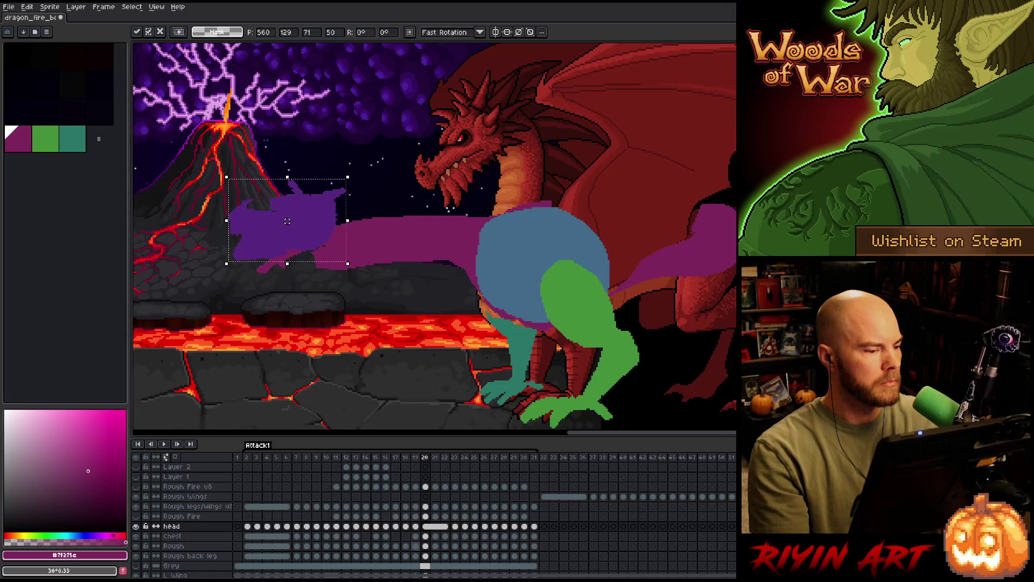
{"action": "key", "text": "period"}
{"action": "key", "text": "comma"}
{"action": "key", "text": "period"}
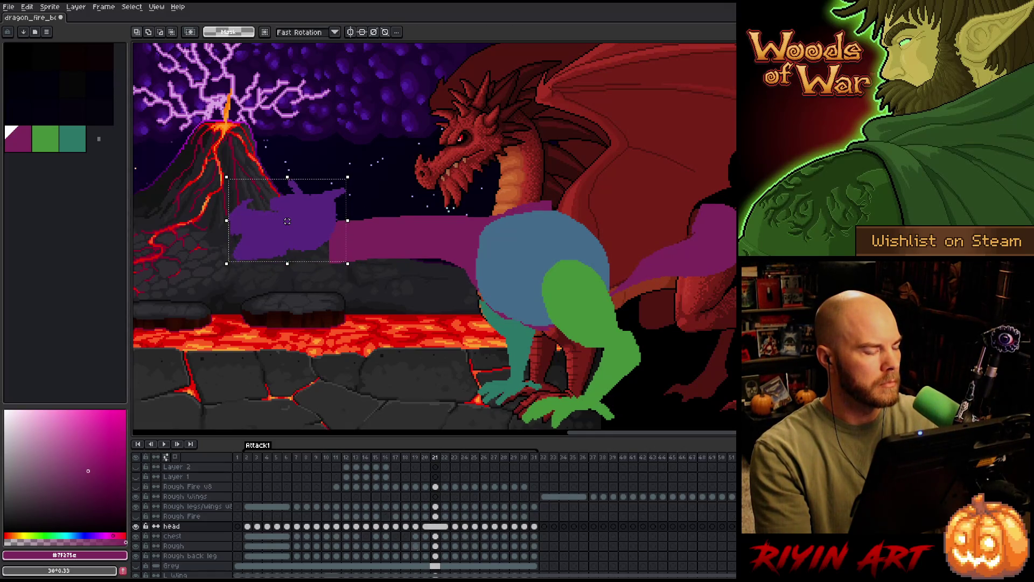